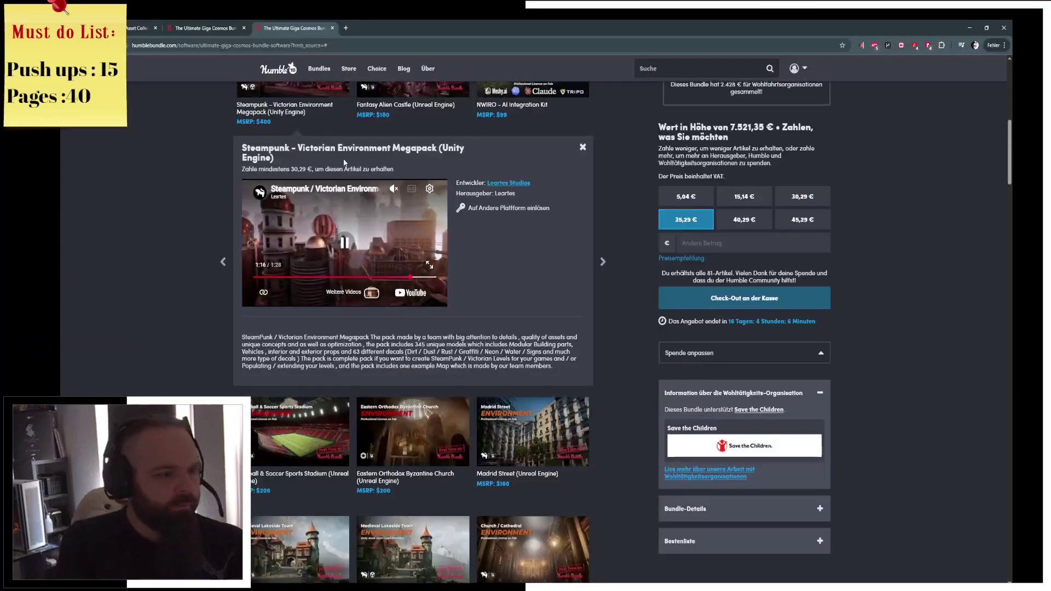
Scroll the Giga Cosmos asset grid past the Steampunk panel down to the Abandoned Slums row
scroll(287, 328, "down", 1)
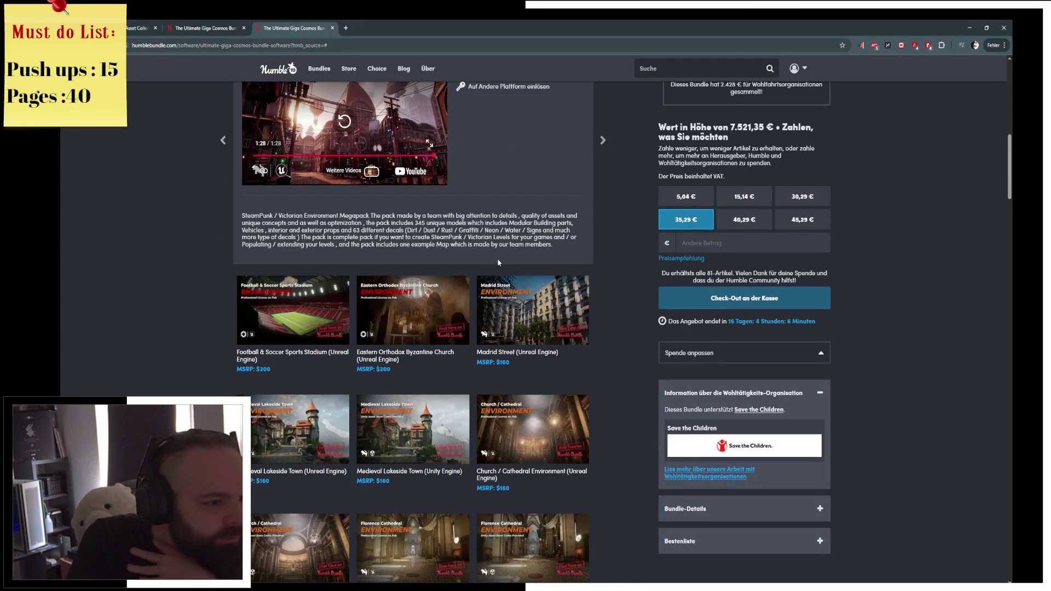
scroll(448, 326, "down", 2)
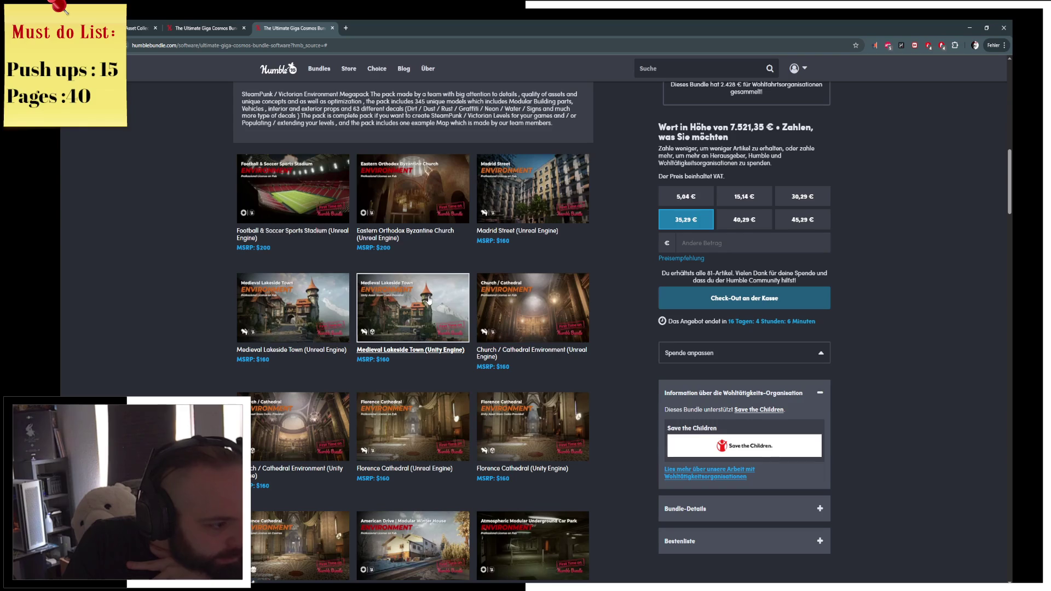
scroll(375, 312, "down", 1)
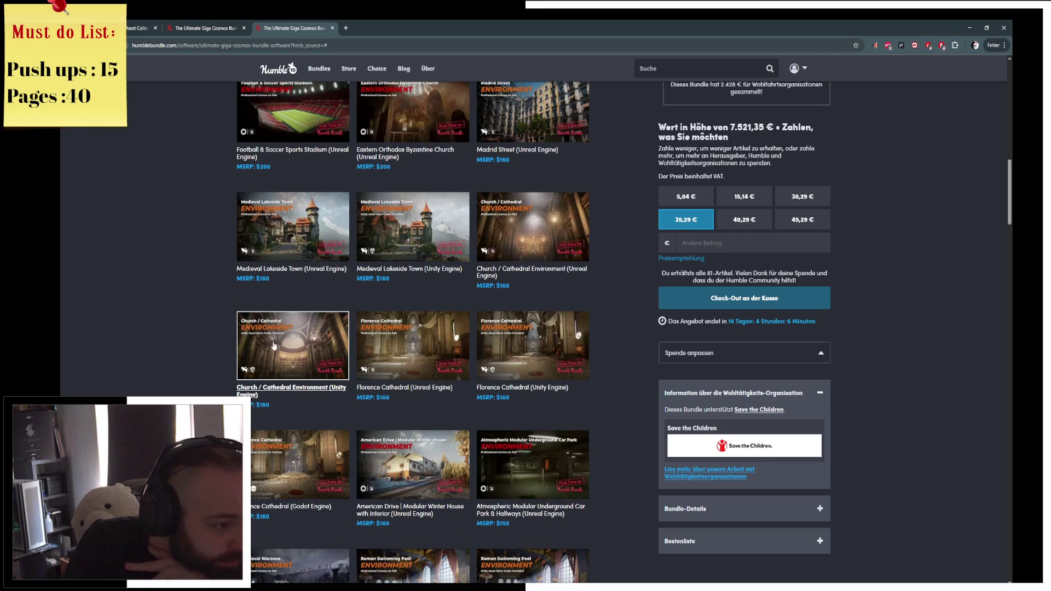
scroll(271, 346, "down", 2)
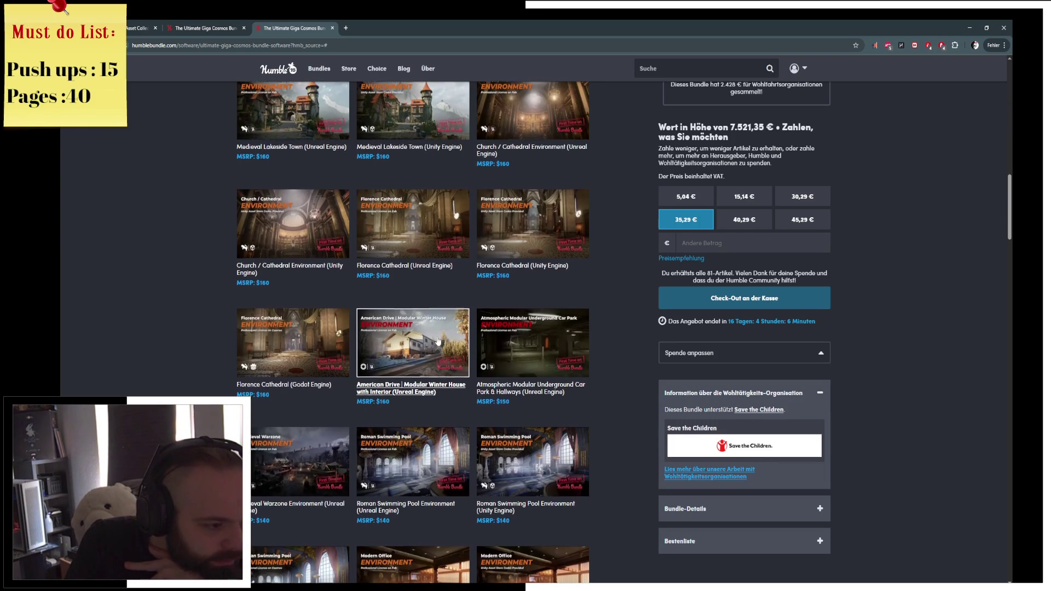
scroll(438, 341, "down", 1)
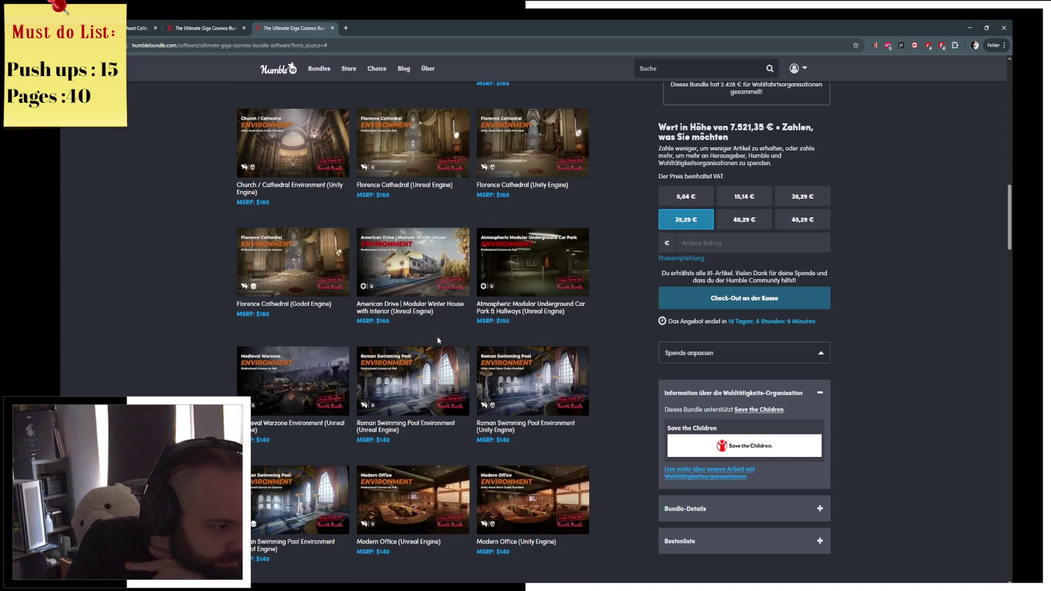
scroll(438, 341, "down", 2)
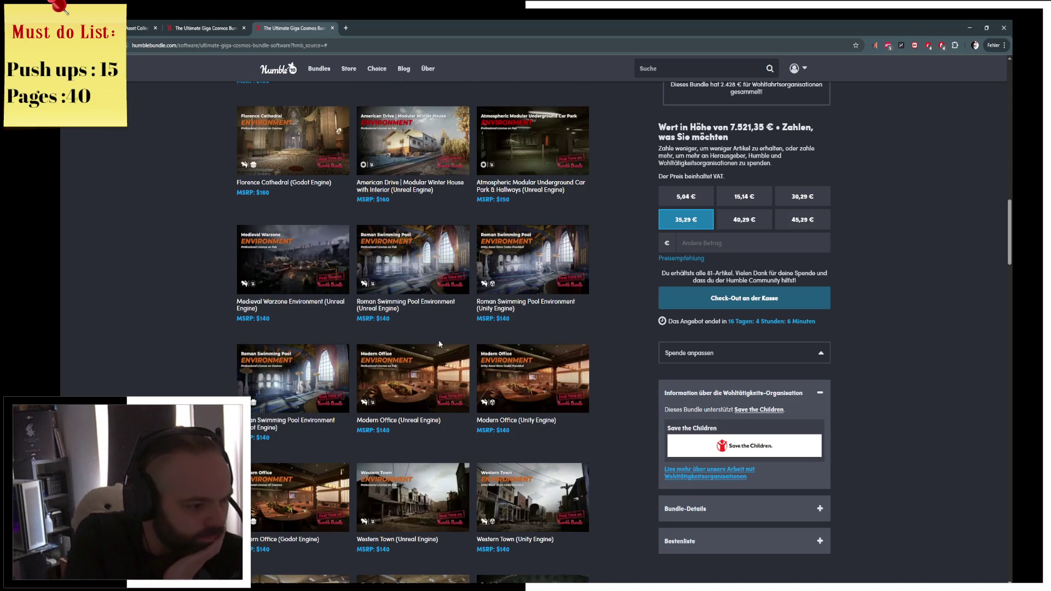
scroll(440, 344, "down", 2)
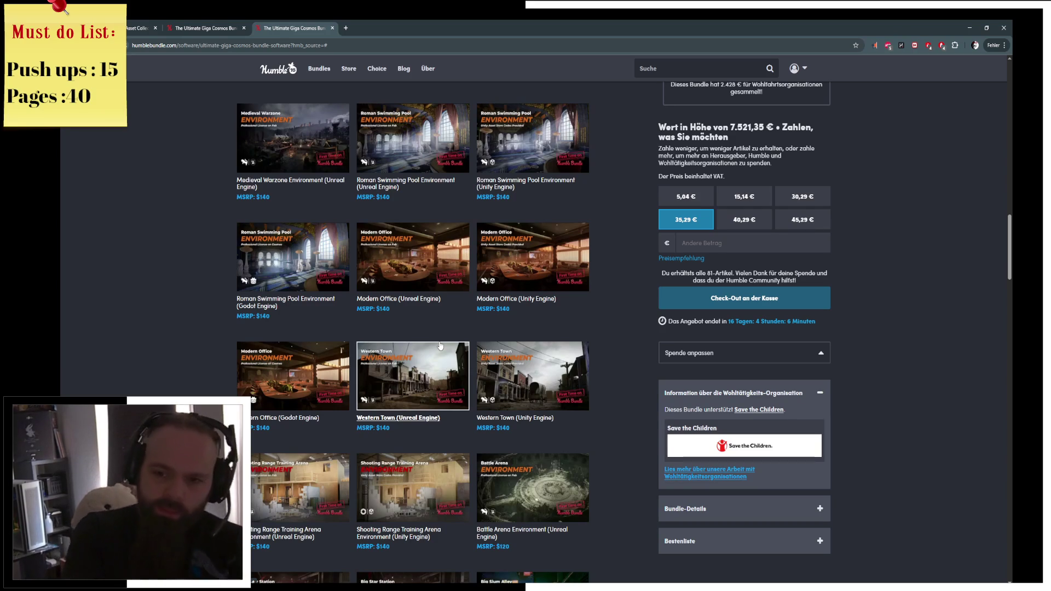
scroll(612, 385, "down", 4)
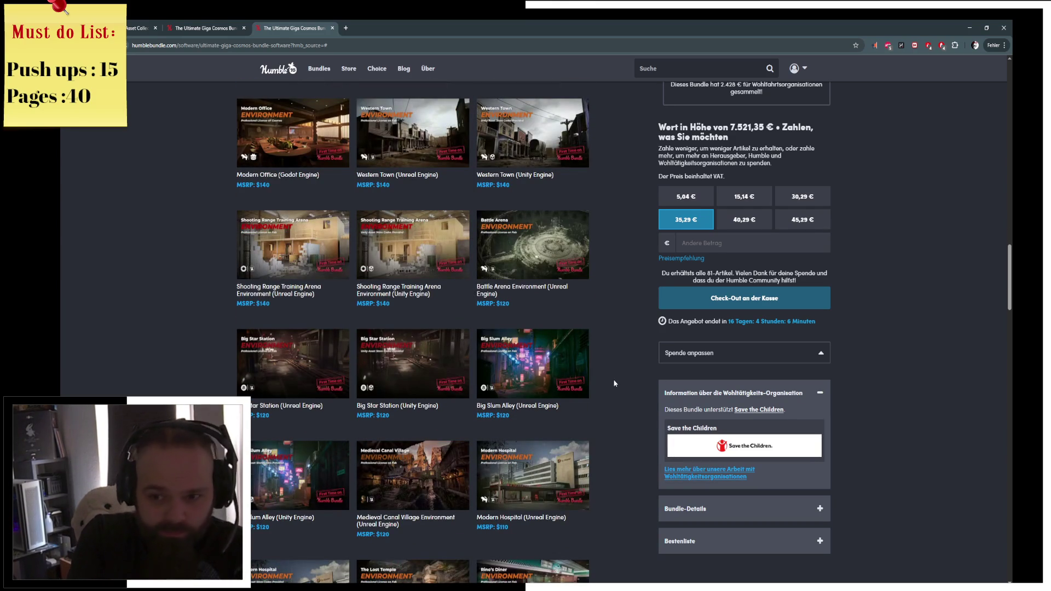
scroll(614, 383, "down", 2)
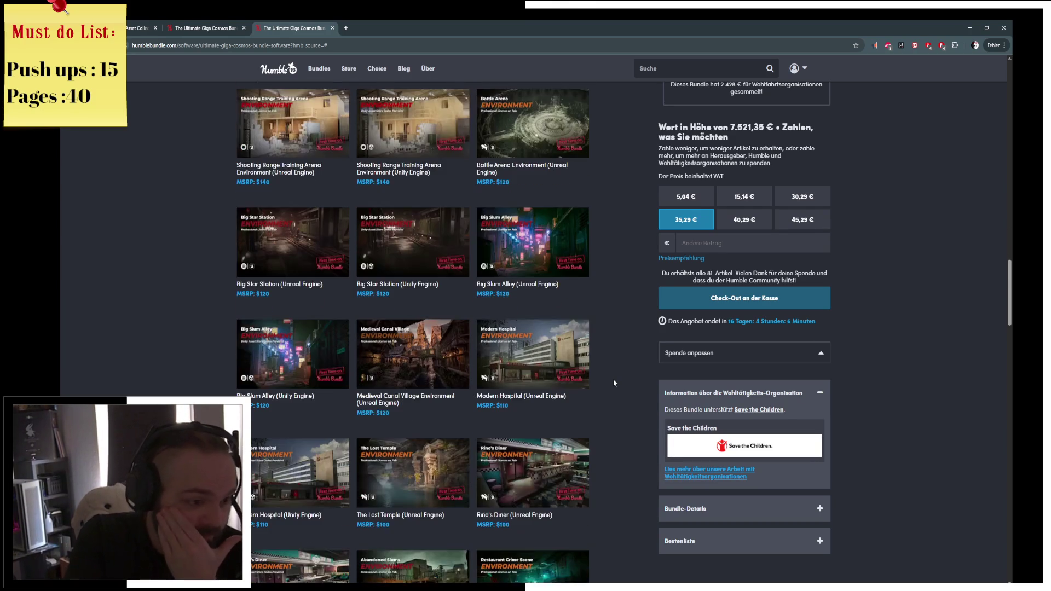
scroll(614, 383, "down", 2)
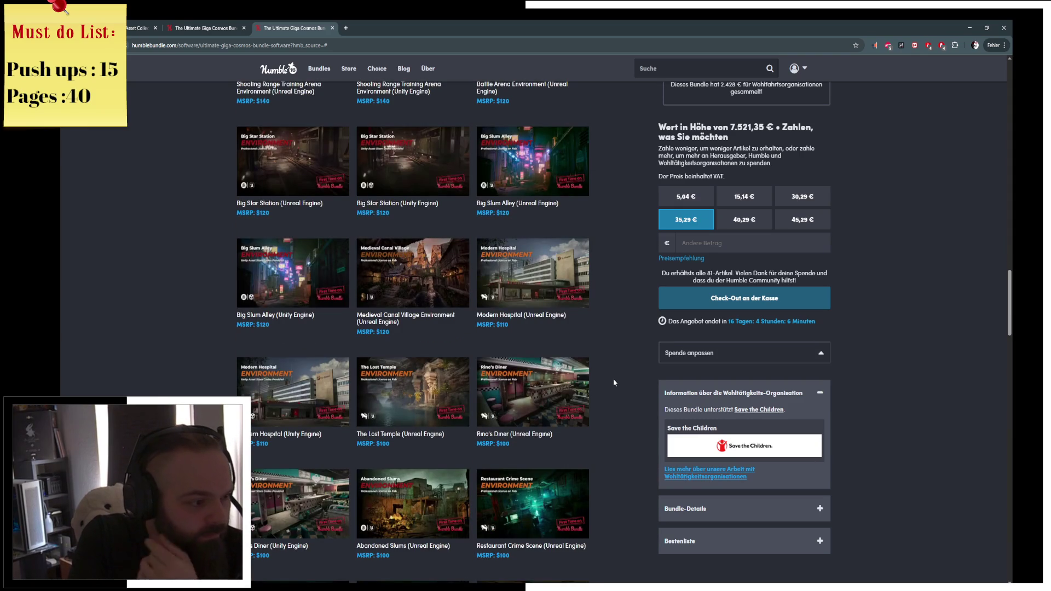
scroll(252, 405, "down", 2)
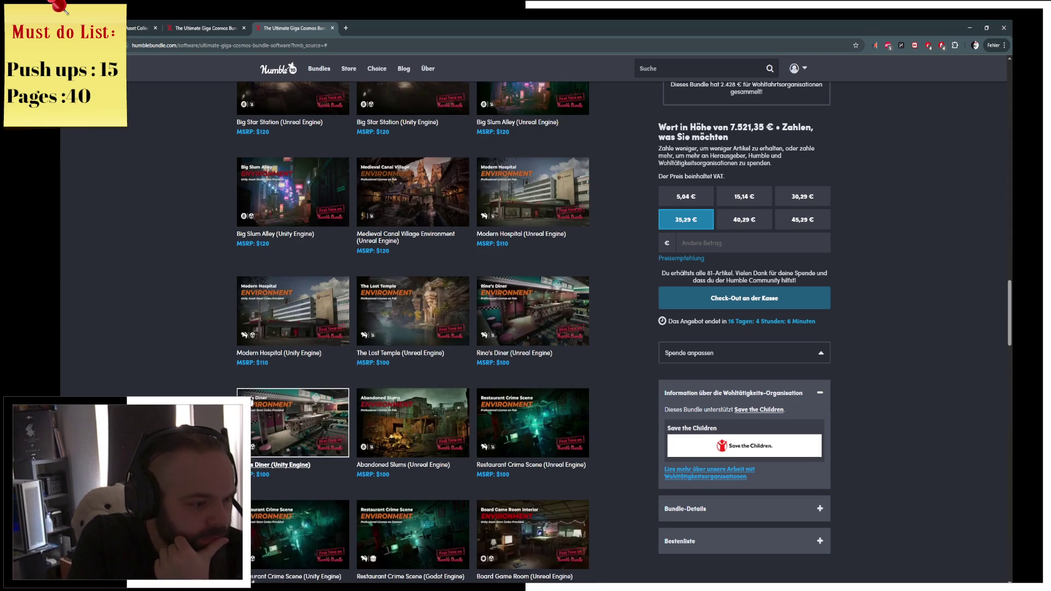
Open the Abandoned Slums details, watch its showcase video full screen, then exit full screen
left_click(421, 428)
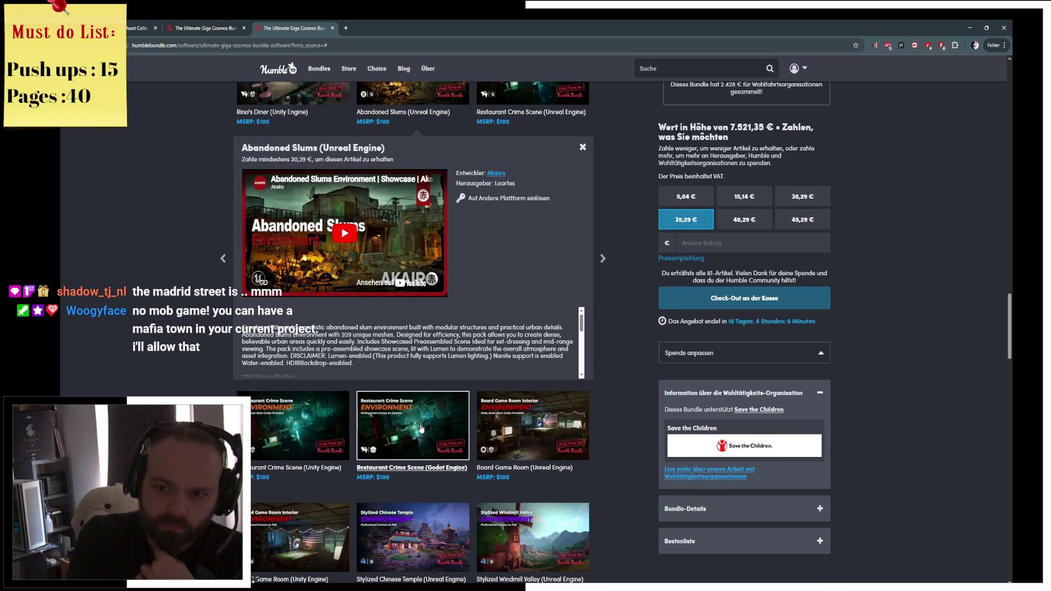
left_click(344, 236)
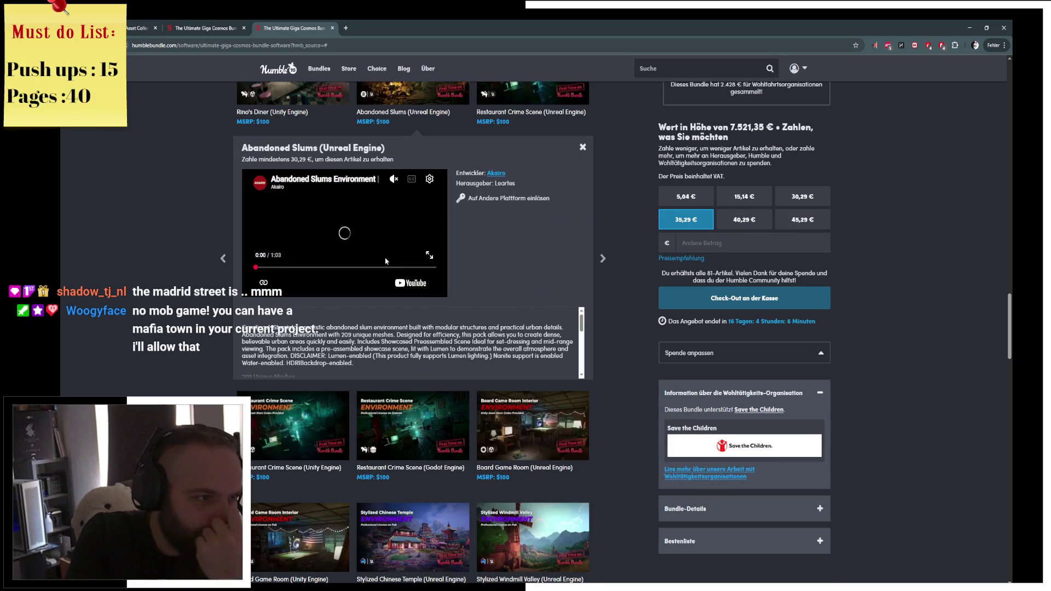
left_click(429, 255)
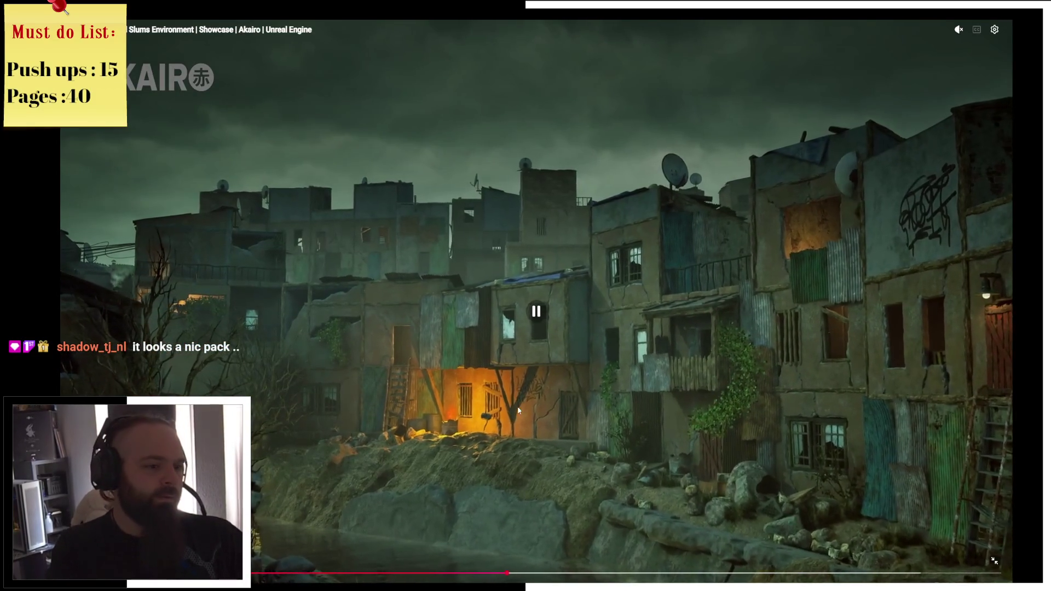
key("Escape")
scroll(282, 335, "down", 5)
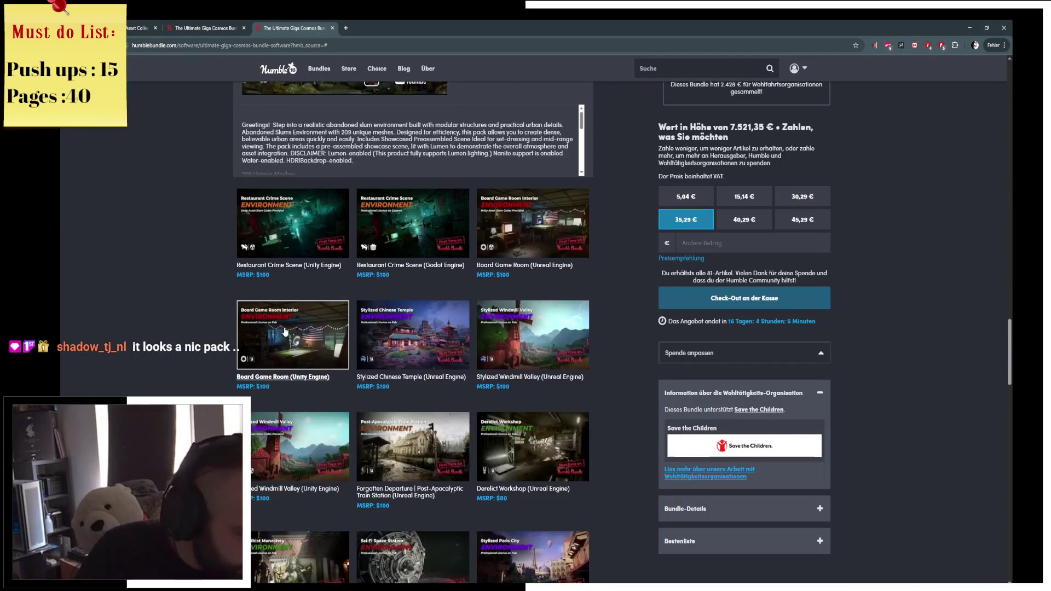
Open the Artist's Attic Studio details and play its showcase video full screen
scroll(282, 335, "down", 5)
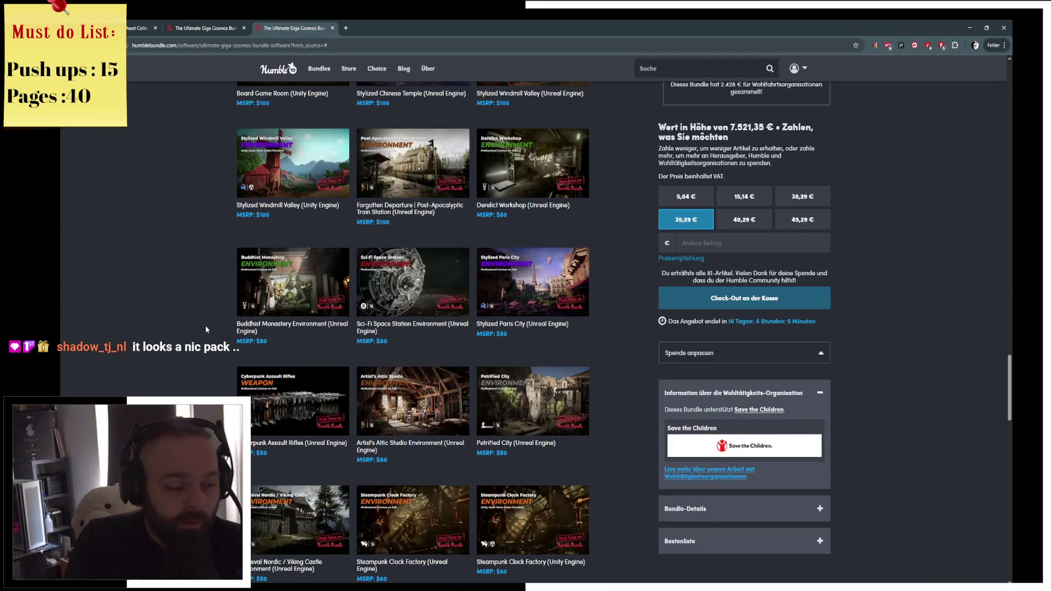
scroll(214, 326, "down", 4)
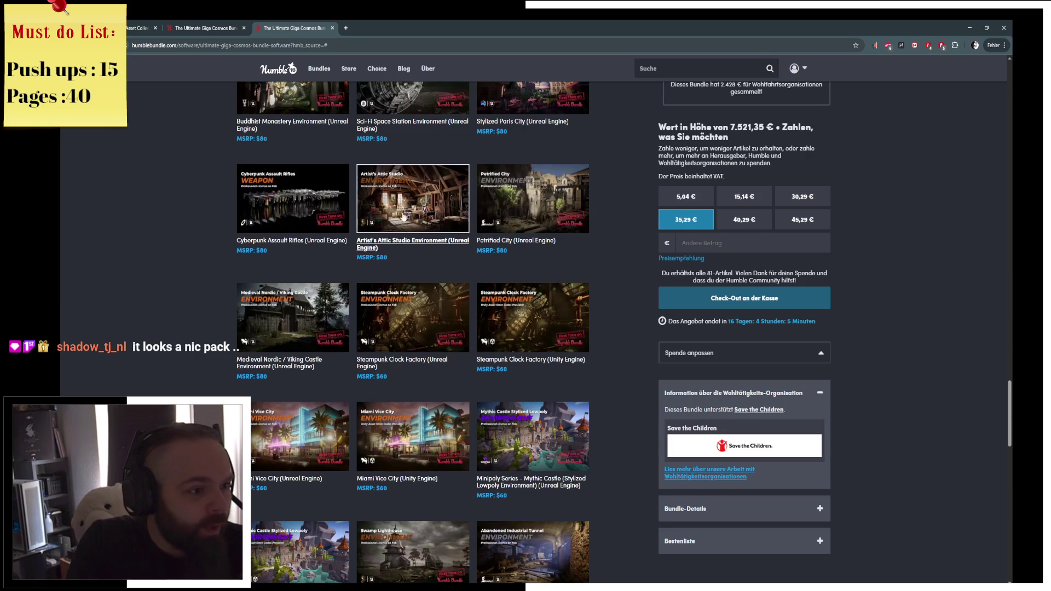
left_click(400, 203)
left_click(300, 241)
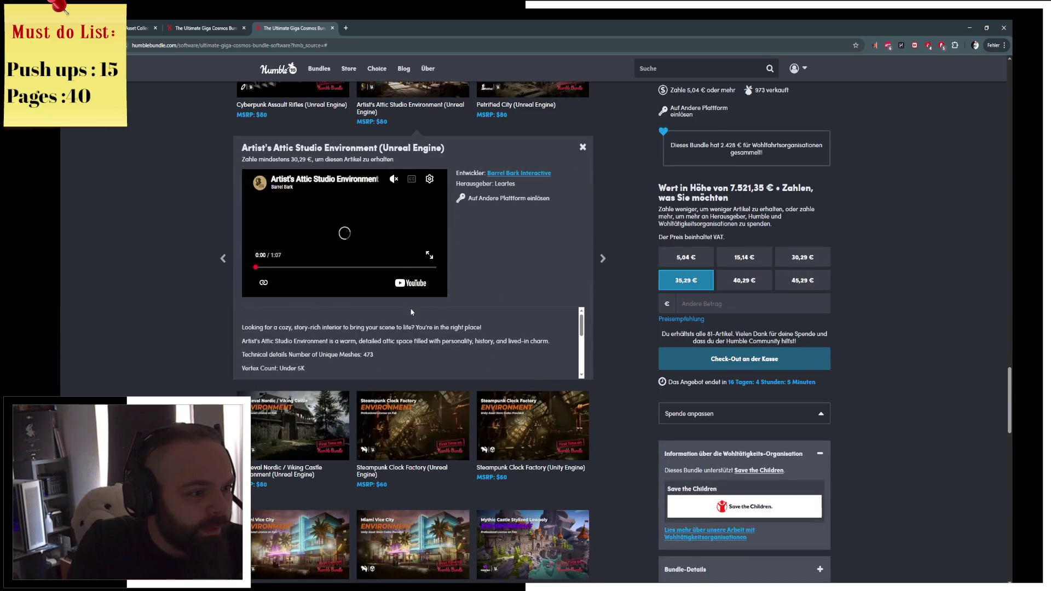
left_click(431, 257)
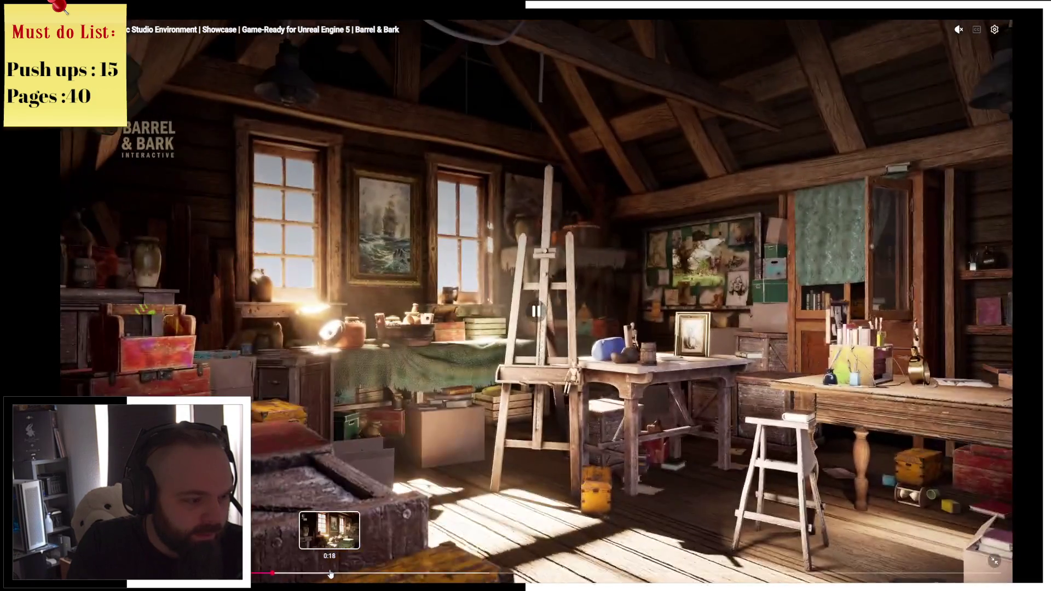
Skip ahead to the easel scene, exit full screen and pause the video at 0:48
left_click(331, 573)
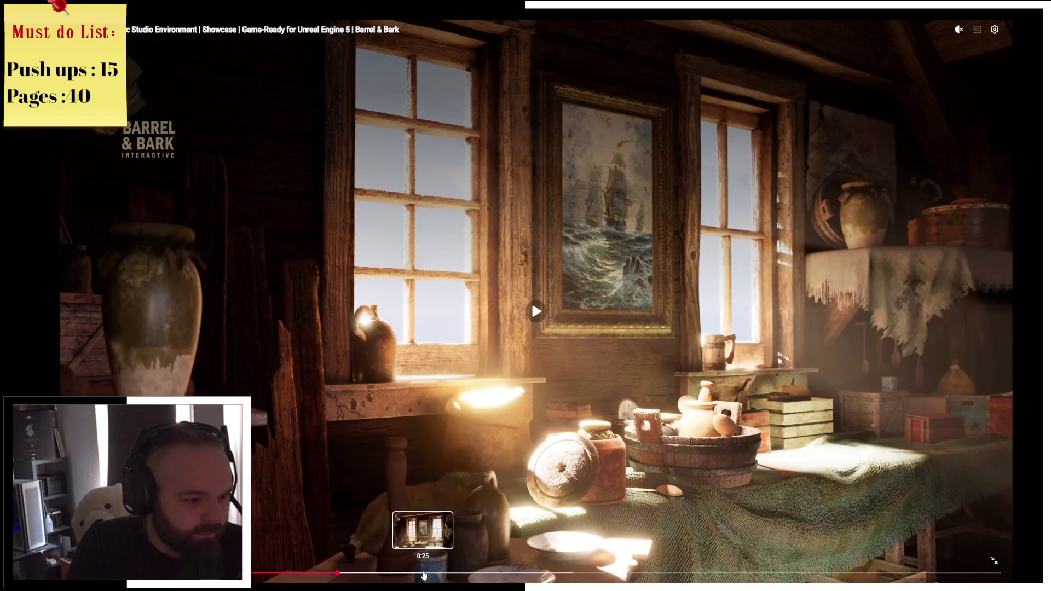
left_click(430, 573)
left_click(653, 573)
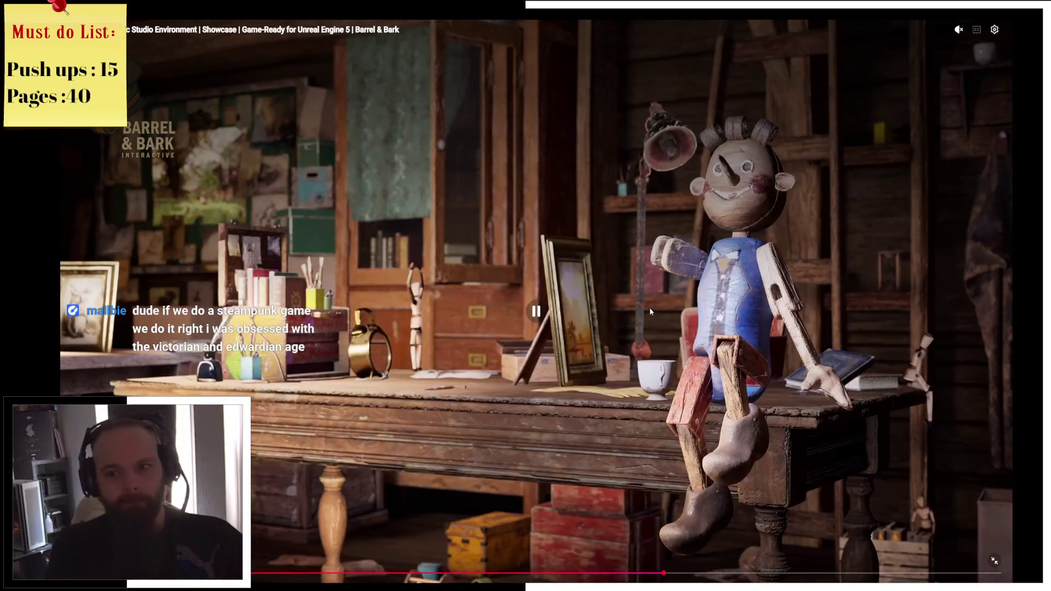
double_click(649, 307)
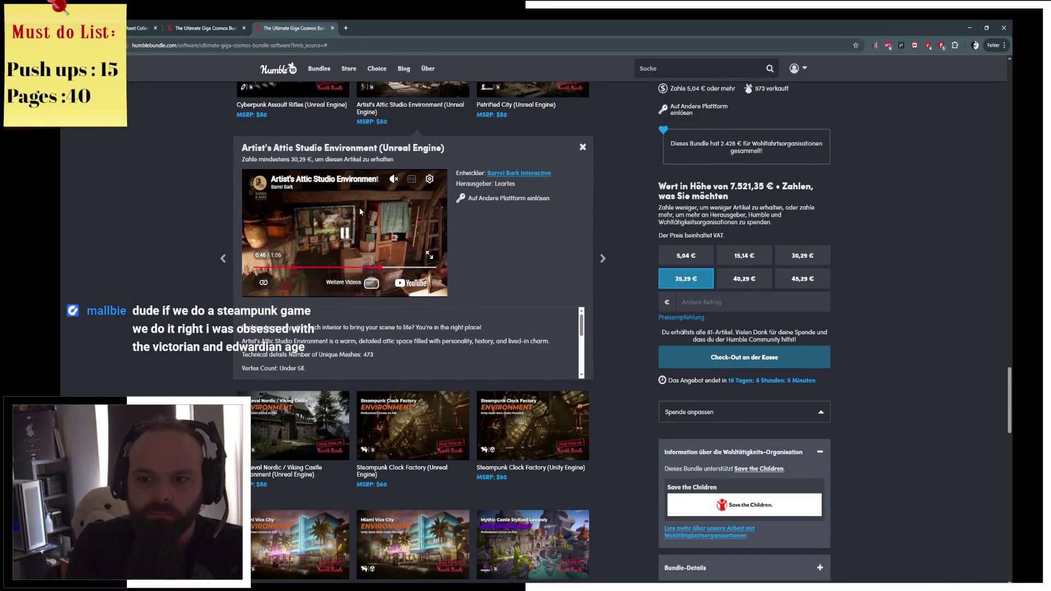
left_click(345, 225)
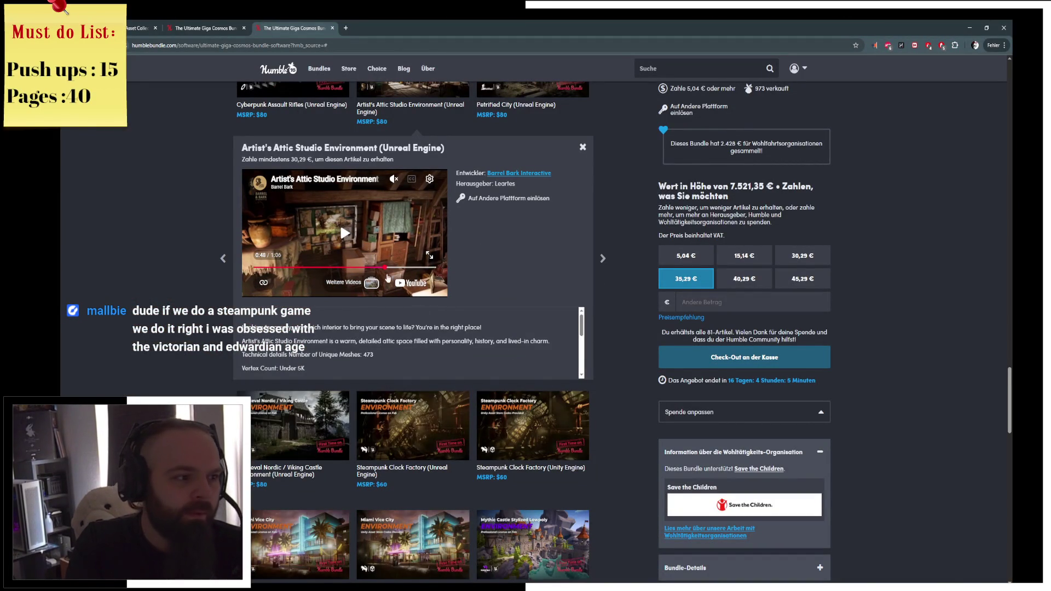
scroll(570, 299, "down", 5)
scroll(570, 299, "down", 5)
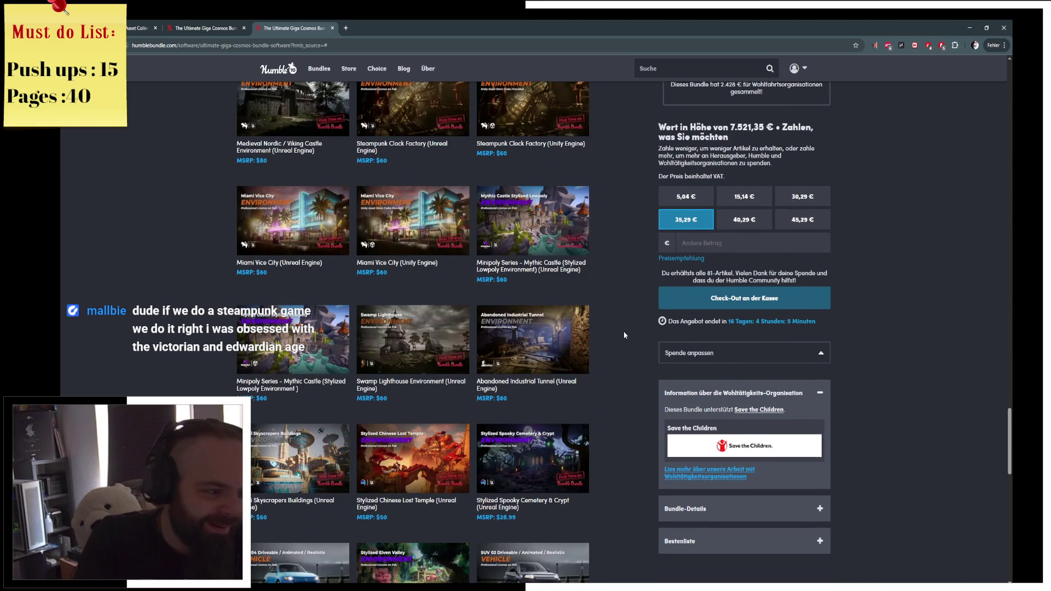
Scroll down to the Madrid Street and cathedral environment tiles
scroll(623, 335, "down", 4)
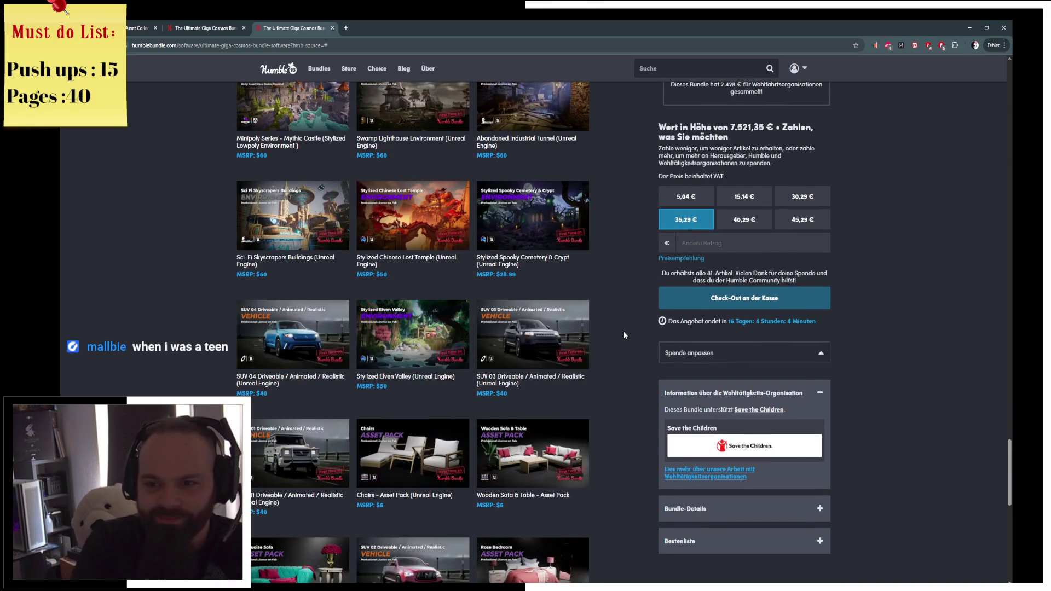
scroll(624, 335, "down", 2)
scroll(624, 335, "down", 8)
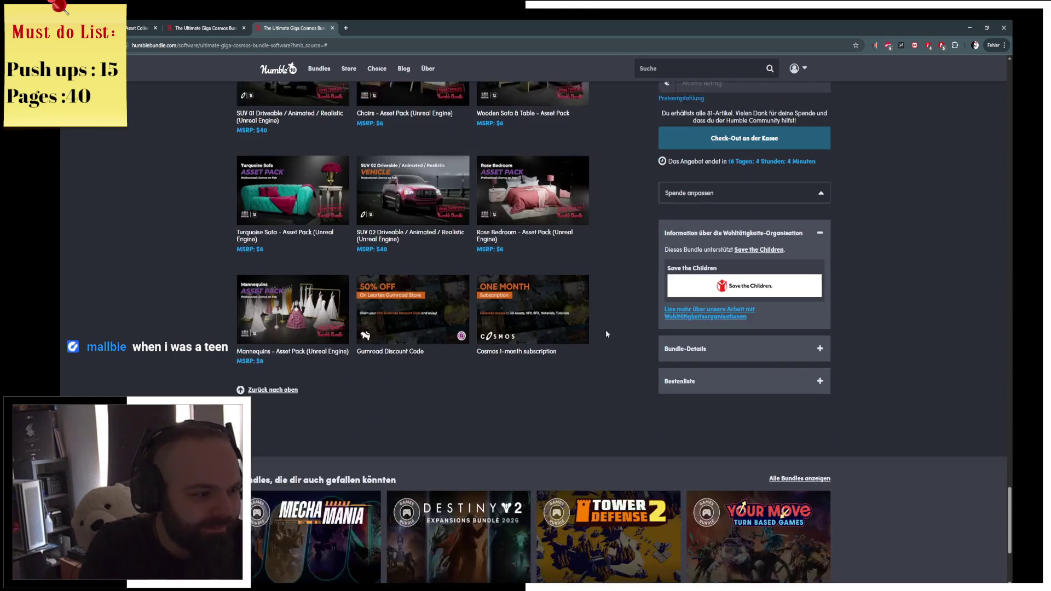
scroll(598, 294, "up", 15)
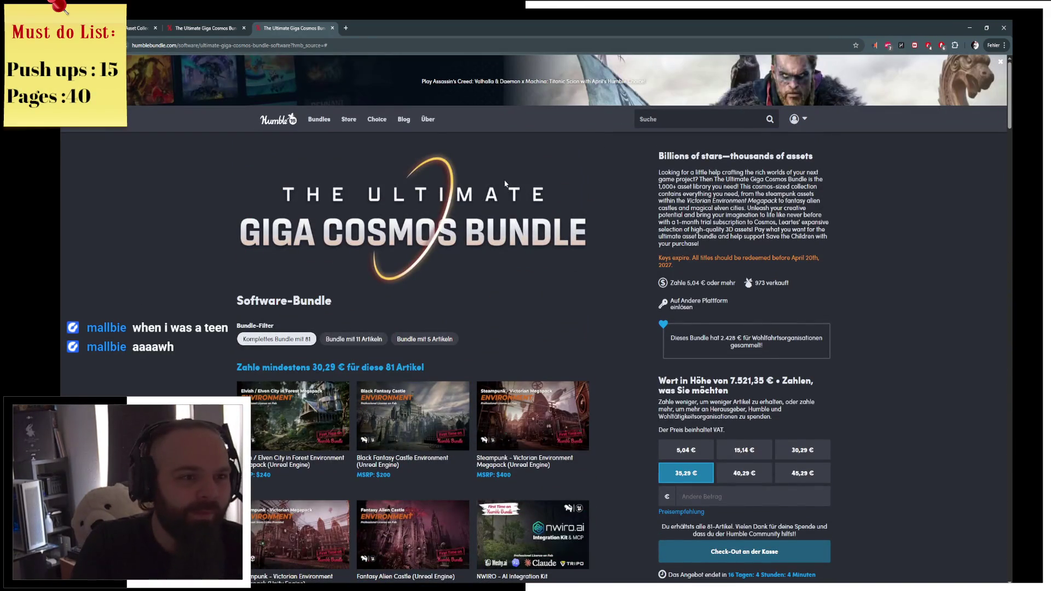
Close the duplicate Giga Cosmos tab and then the Ultimate Giga Cosmos Bundle page
middle_click(302, 23)
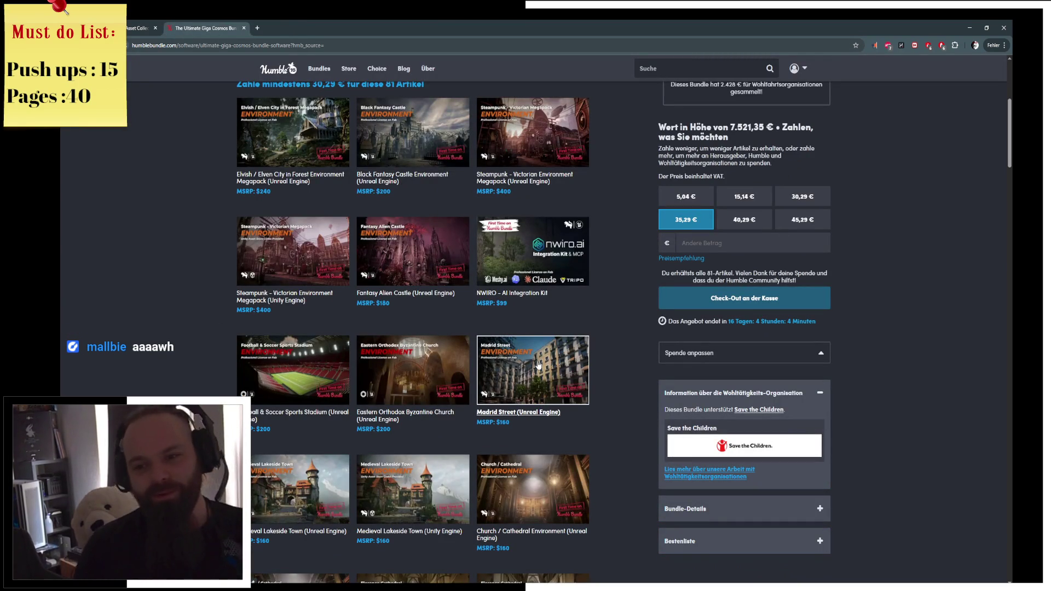
scroll(611, 312, "down", 2)
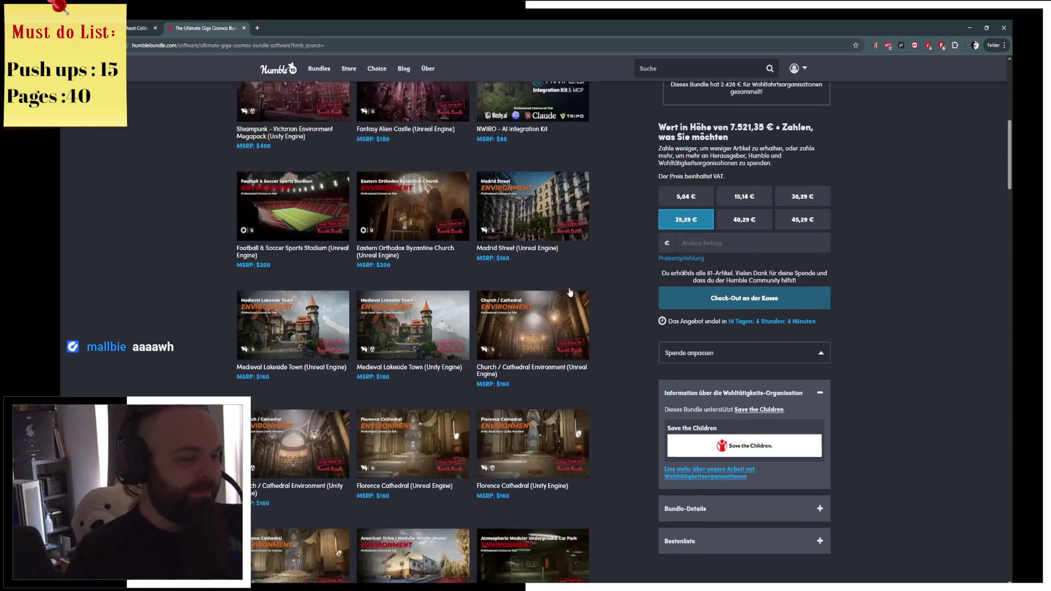
key("ctrl+w")
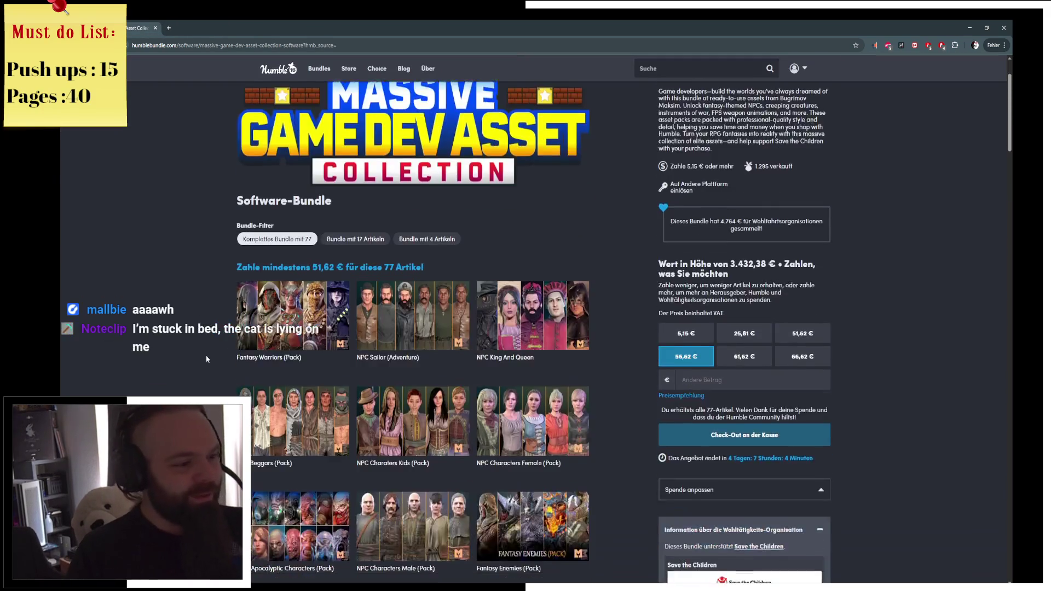
Scroll through the Massive Game Dev Asset Collection packs and open the Cyber Characters details
scroll(206, 359, "down", 2)
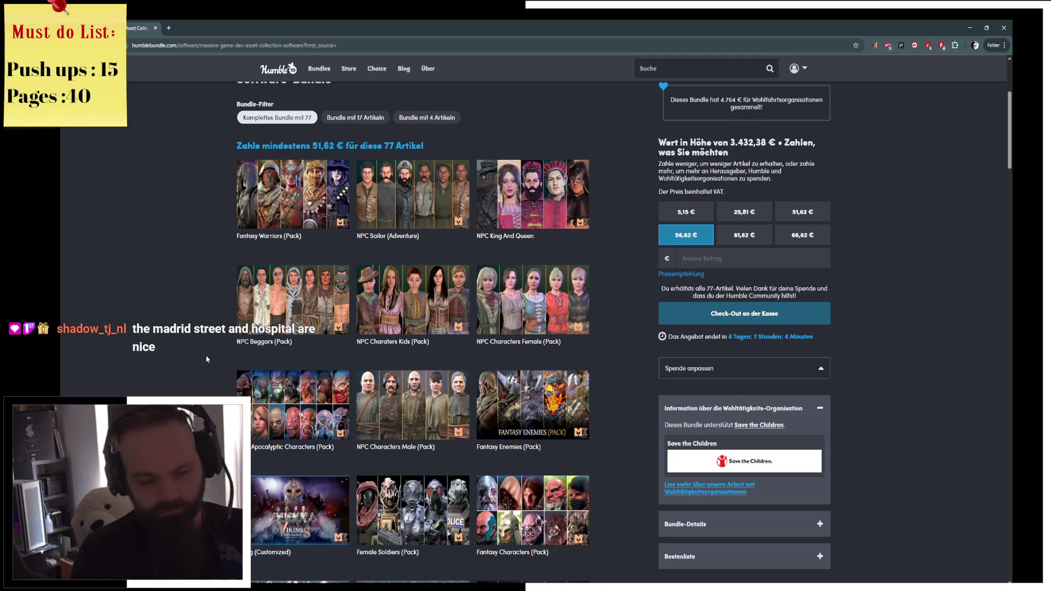
scroll(232, 314, "down", 4)
scroll(191, 369, "up", 6)
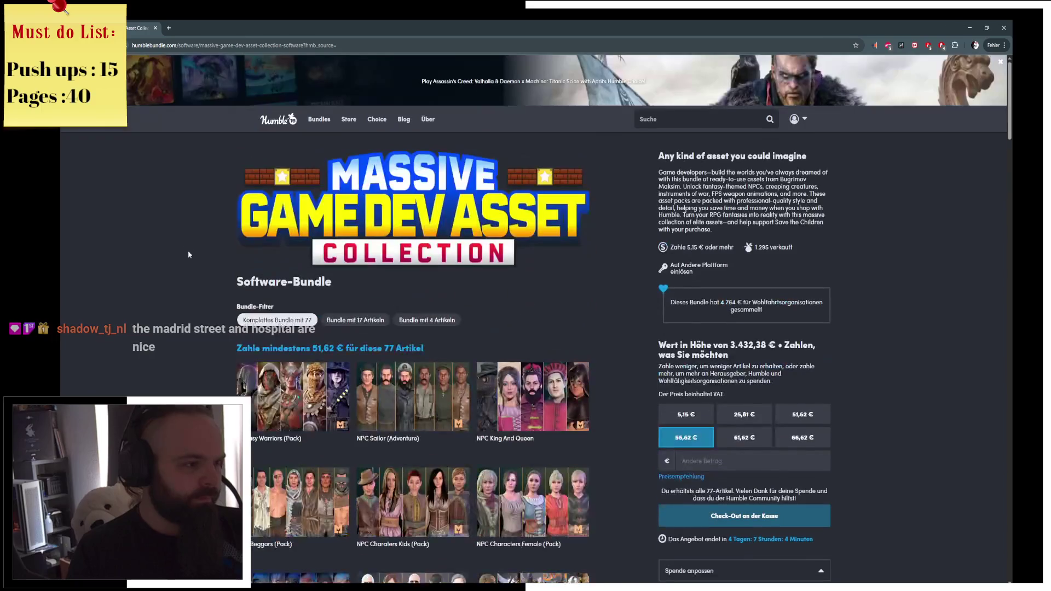
scroll(229, 339, "down", 1)
scroll(228, 339, "down", 1)
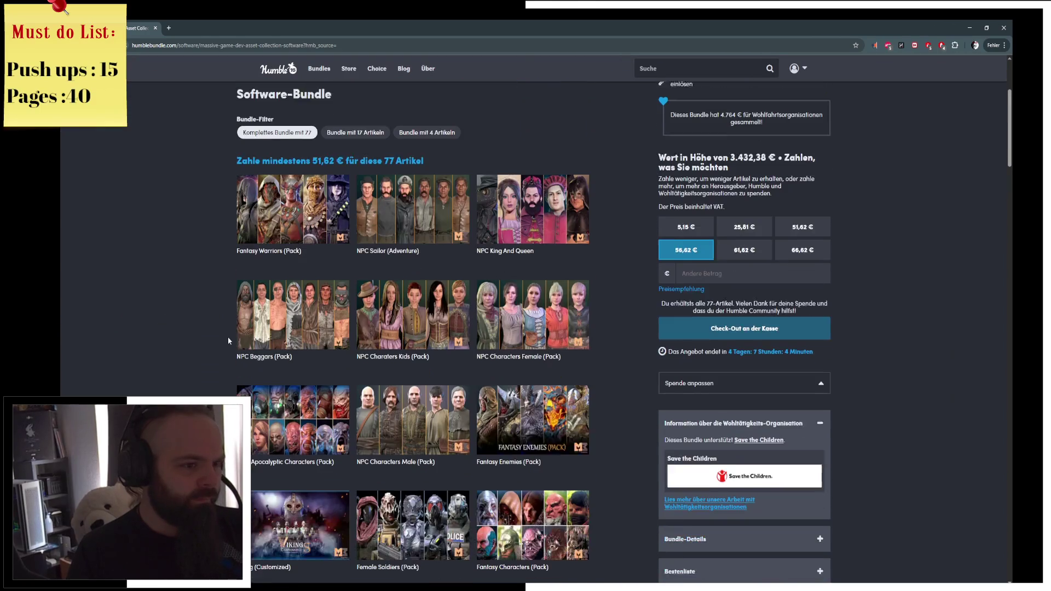
scroll(269, 357, "down", 3)
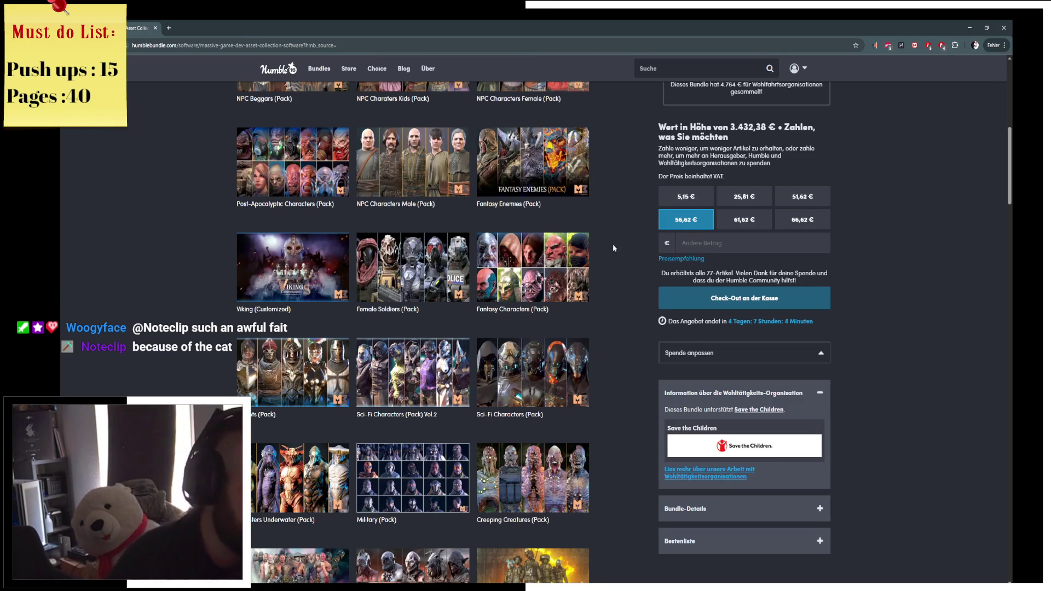
scroll(595, 335, "down", 2)
scroll(595, 334, "down", 2)
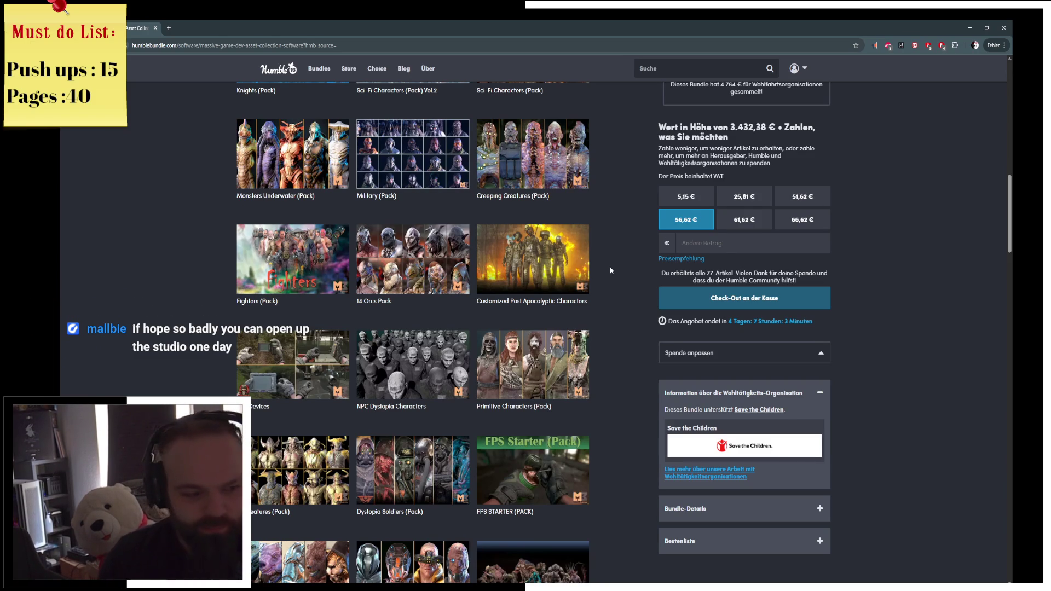
scroll(621, 322, "down", 6)
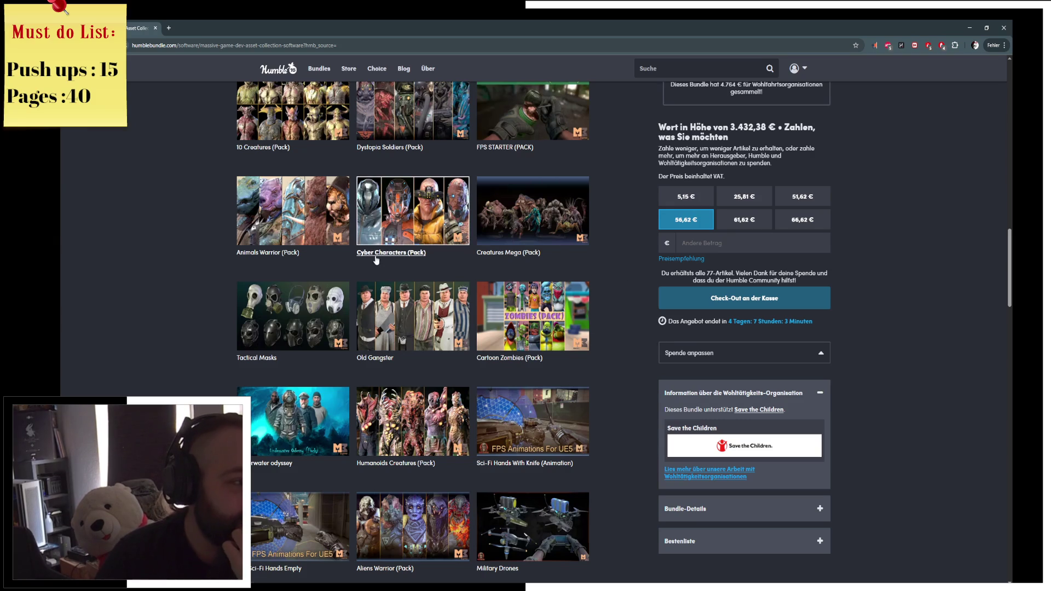
scroll(433, 203, "down", 1)
left_click(434, 204)
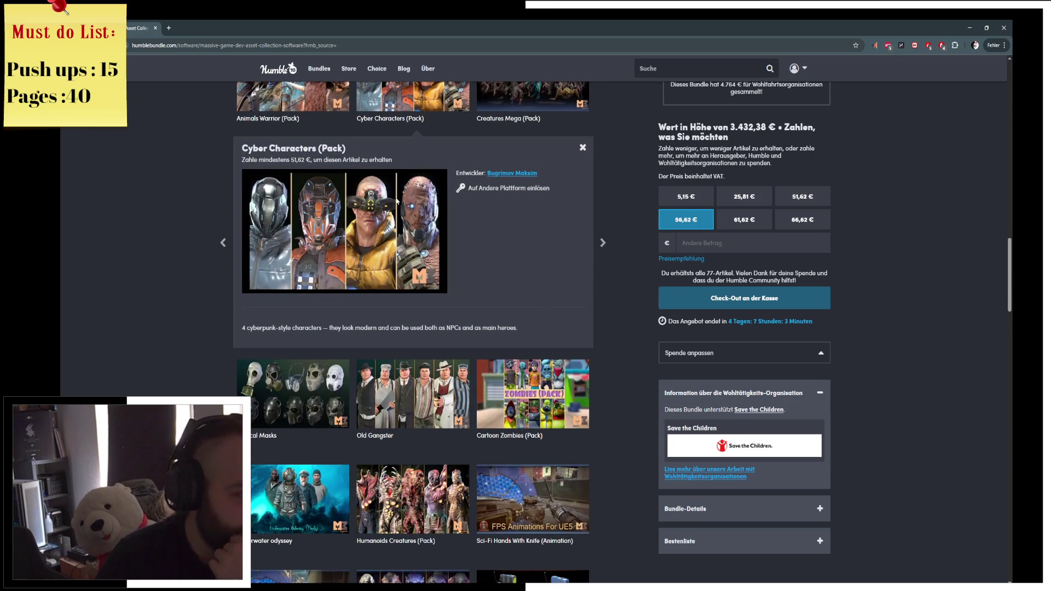
View the Old Gangster, Underwater odyssey and Aliens Warrior details, then return to Cyber Characters
left_click(411, 394)
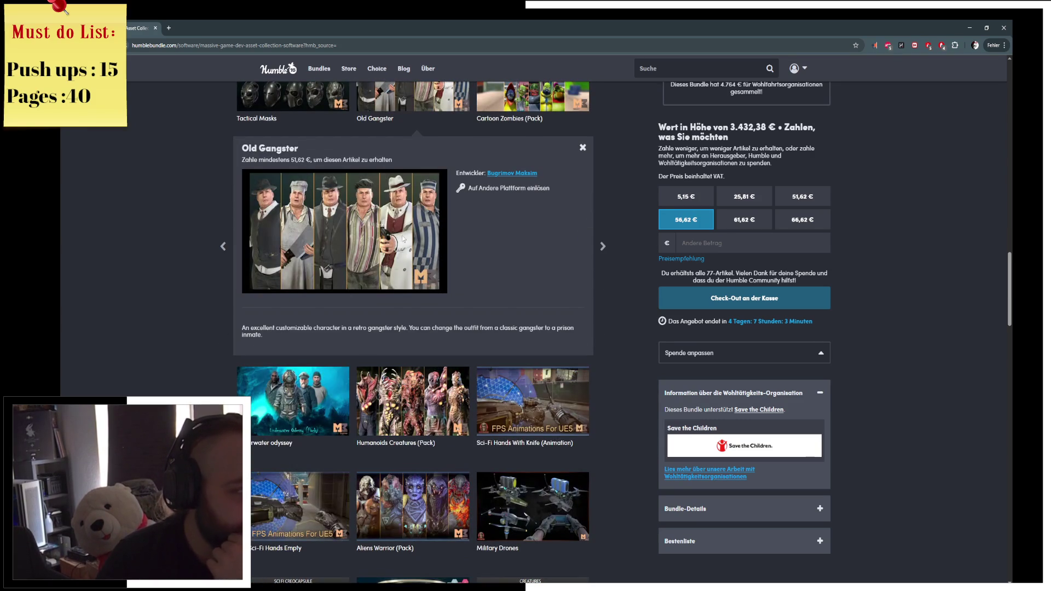
left_click(285, 370)
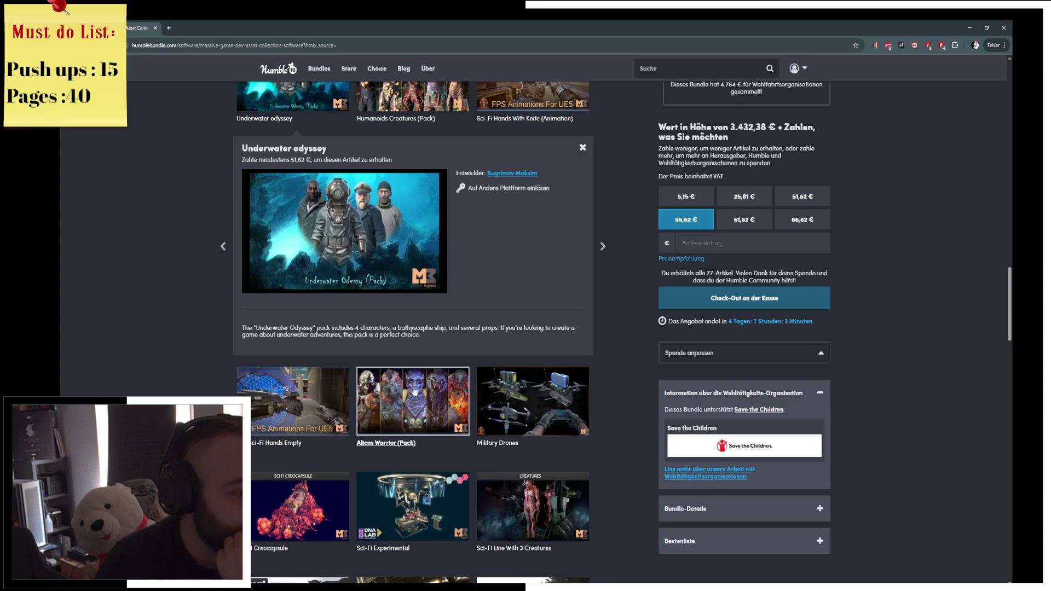
left_click(447, 432)
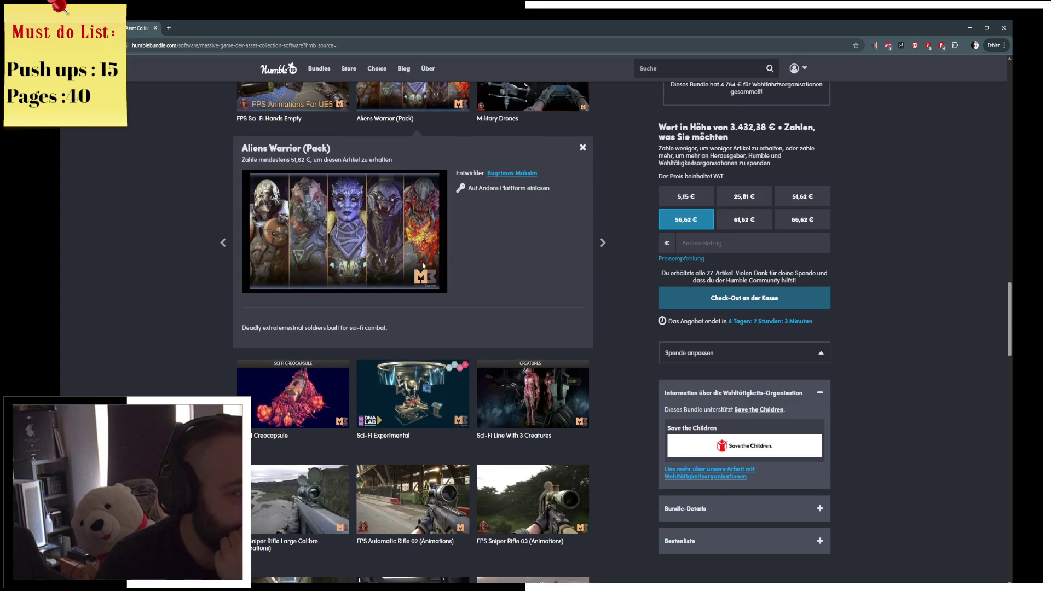
scroll(432, 405, "up", 5)
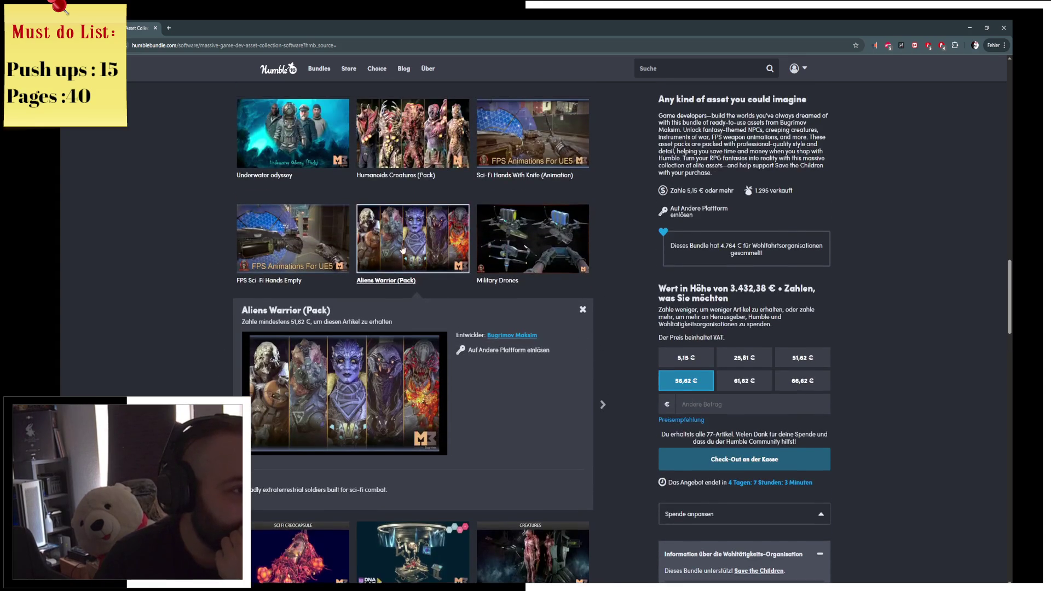
scroll(407, 249, "up", 2)
left_click(413, 126)
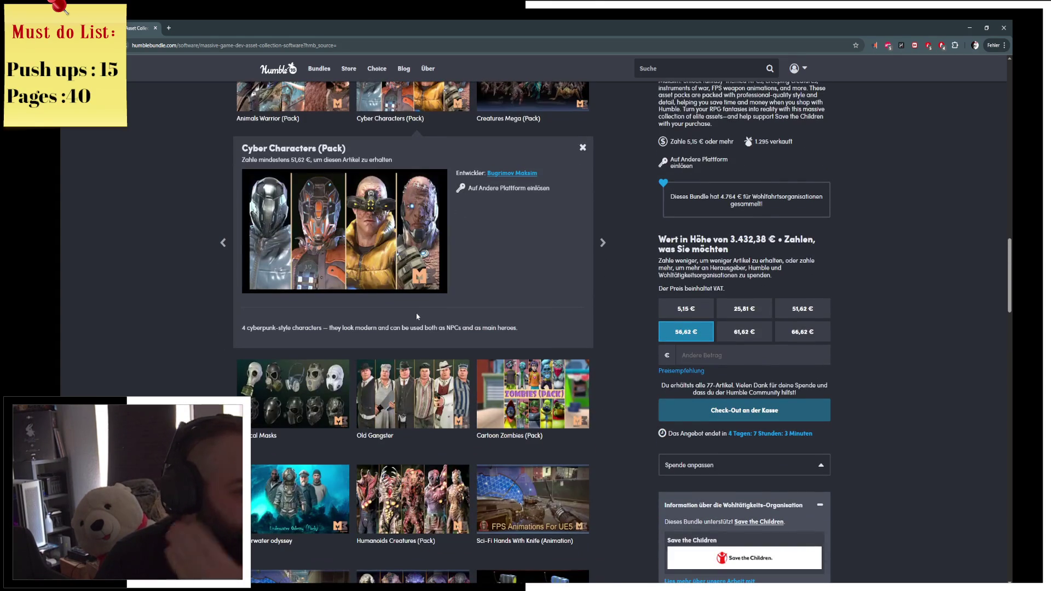
Scroll to the animation packs and open the Spear And Shield Animations details
scroll(434, 341, "down", 7)
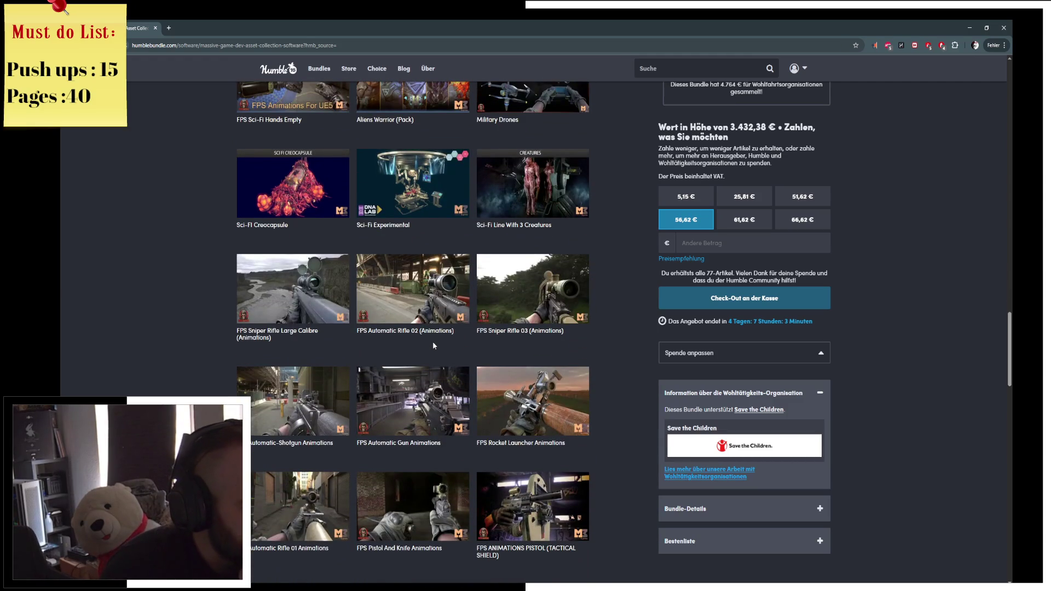
scroll(432, 345, "down", 1)
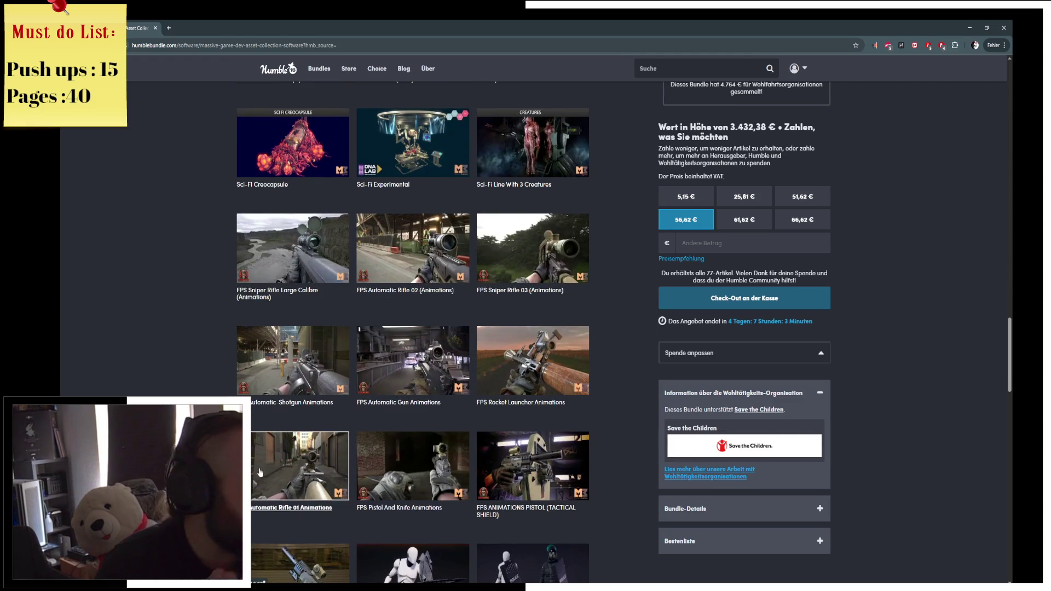
scroll(378, 356, "down", 4)
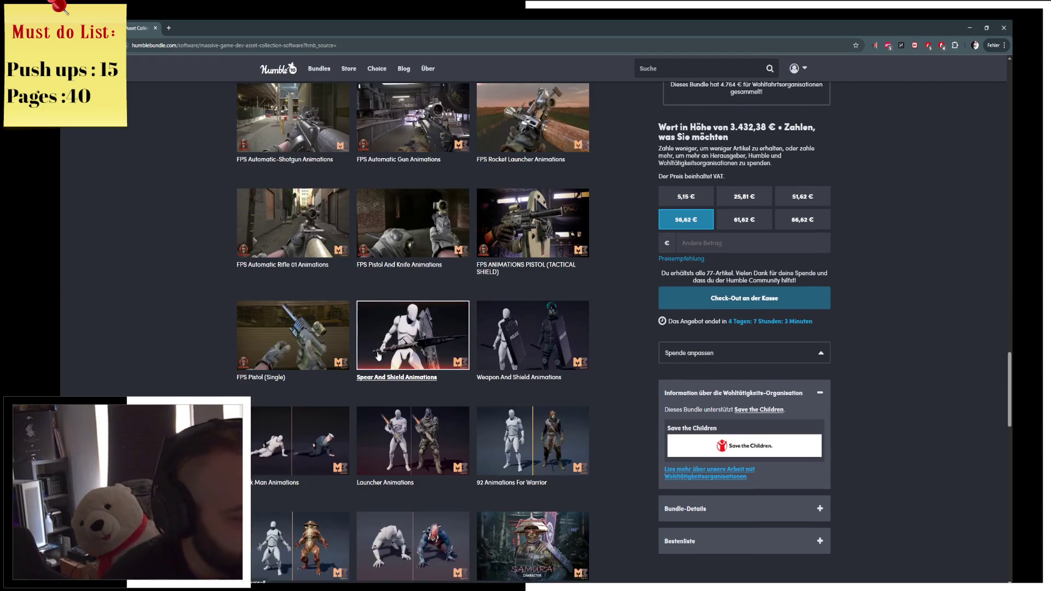
scroll(378, 328, "down", 2)
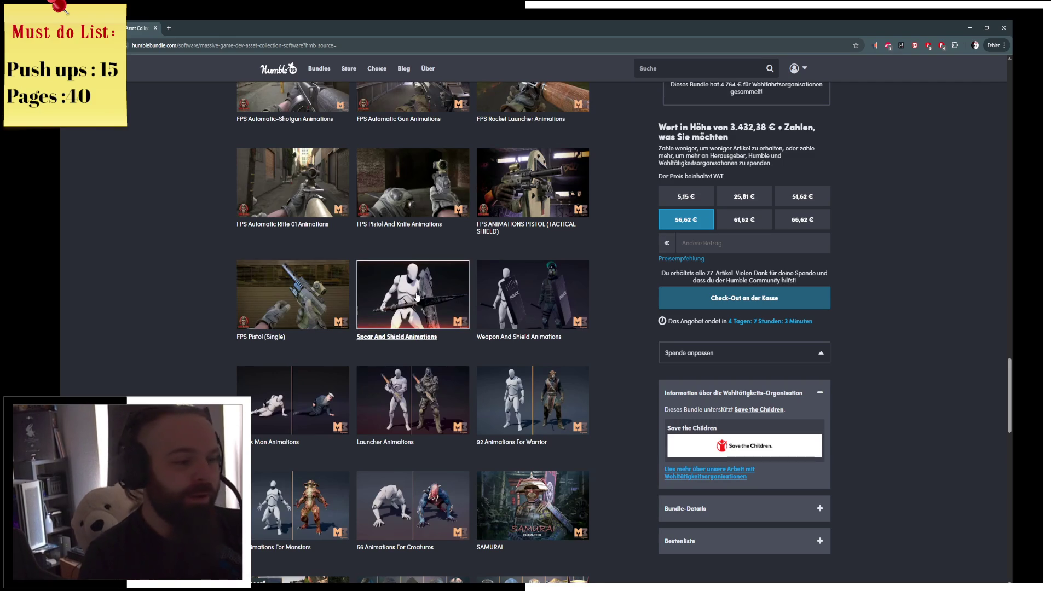
left_click(417, 298)
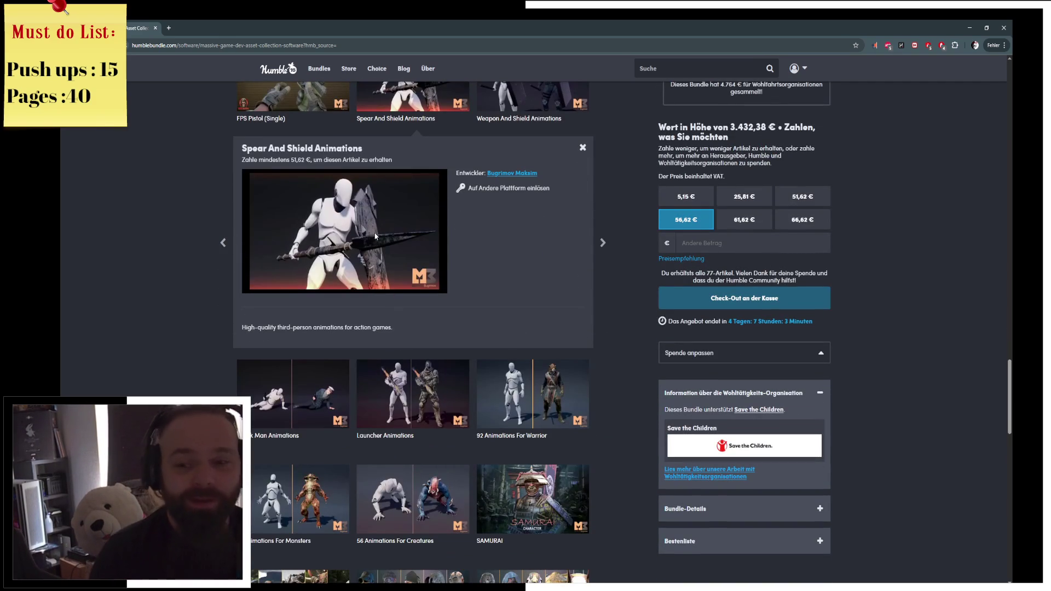
Open the Weapon And Shield Animations details
scroll(376, 236, "down", 5)
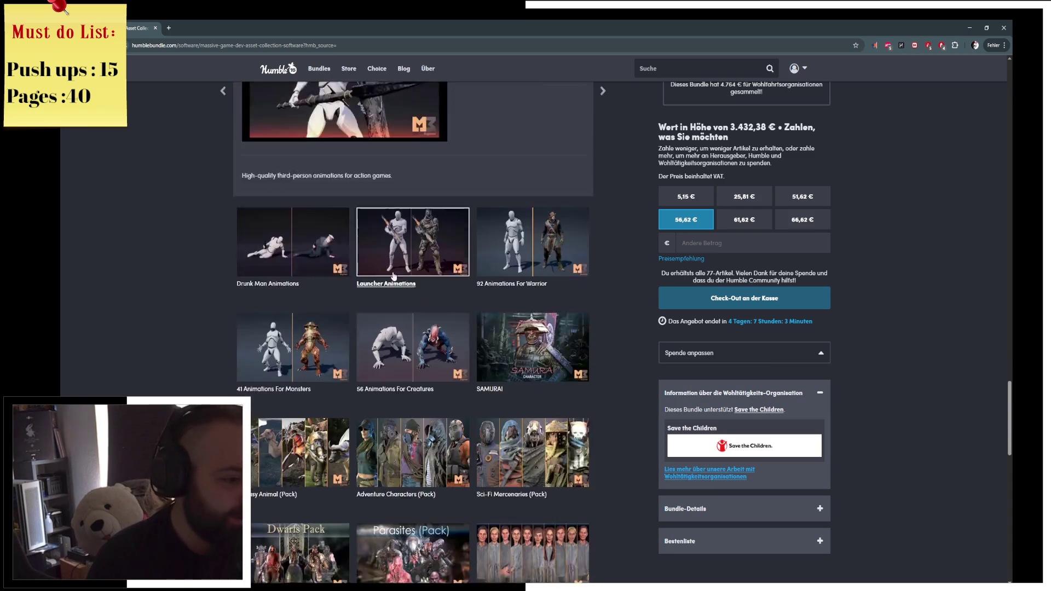
scroll(394, 276, "down", 3)
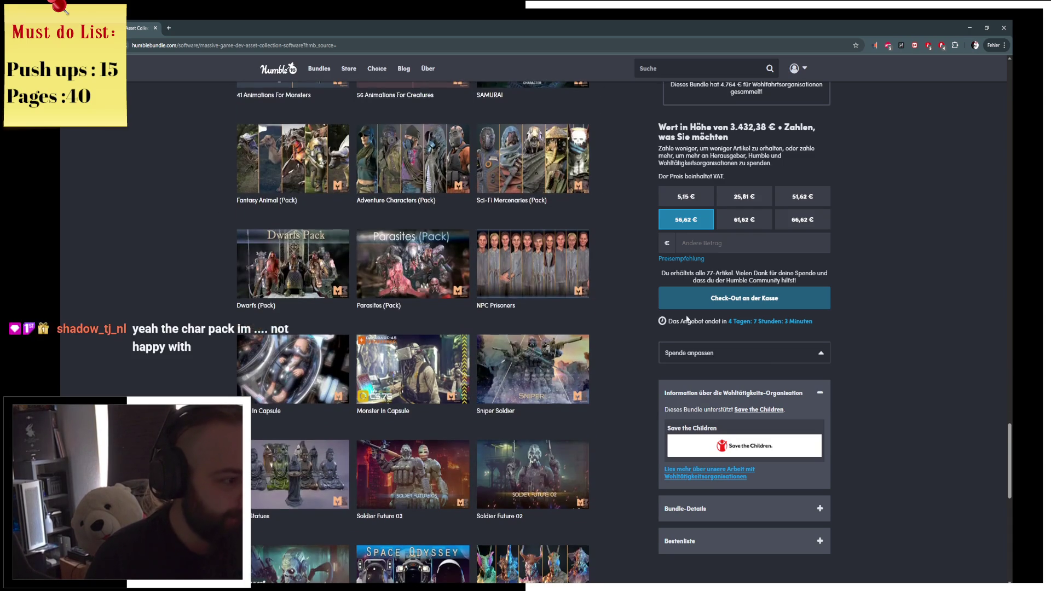
scroll(679, 356, "up", 5)
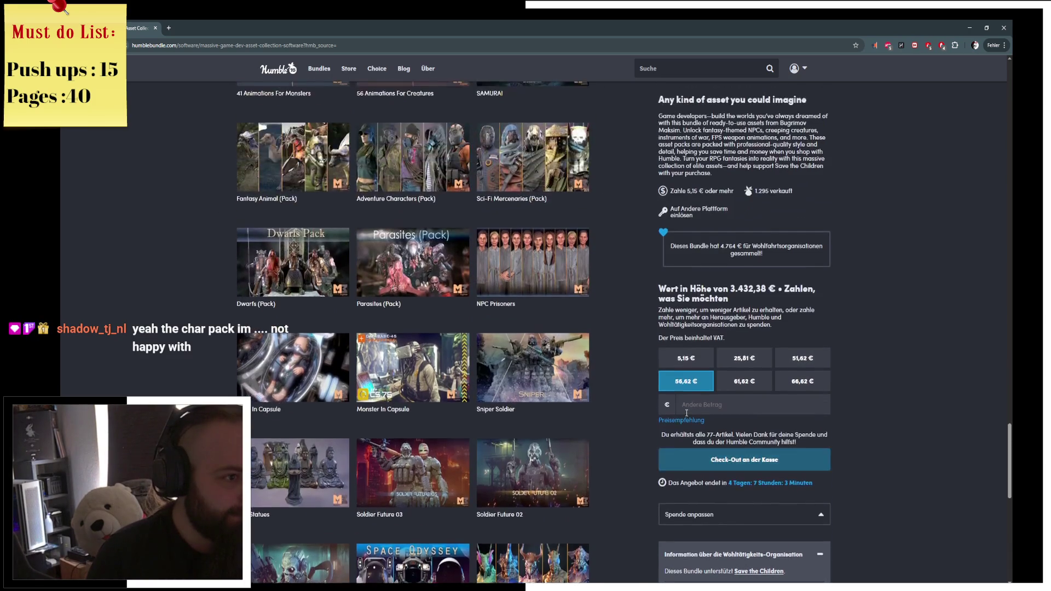
scroll(657, 406, "up", 8)
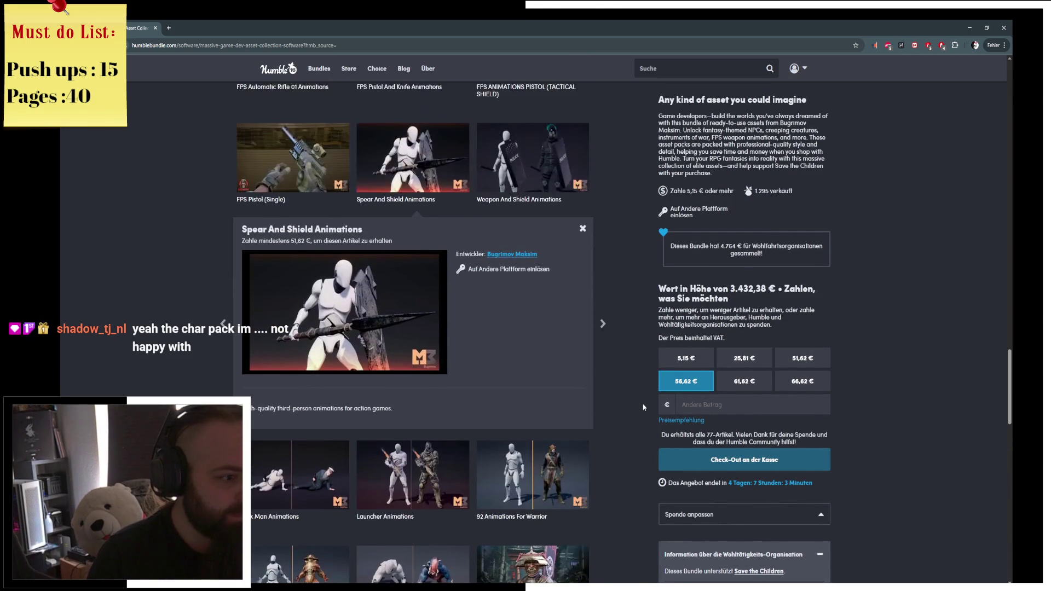
left_click(531, 279)
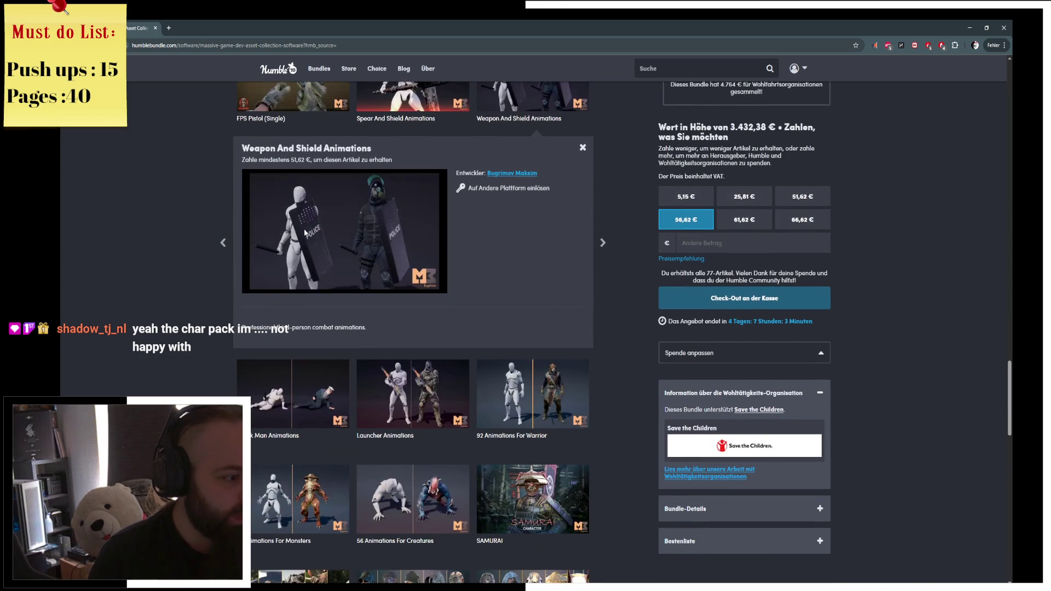
Open the FPS Pistol (Single) details and look over the animation packs around it
scroll(632, 448, "down", 1)
scroll(632, 448, "up", 3)
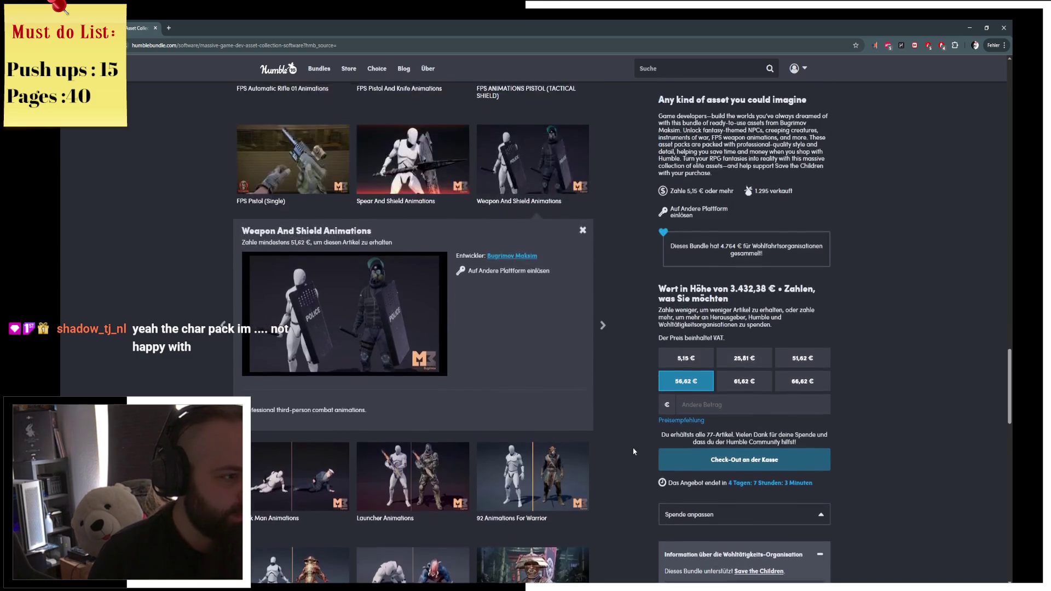
scroll(633, 451, "up", 3)
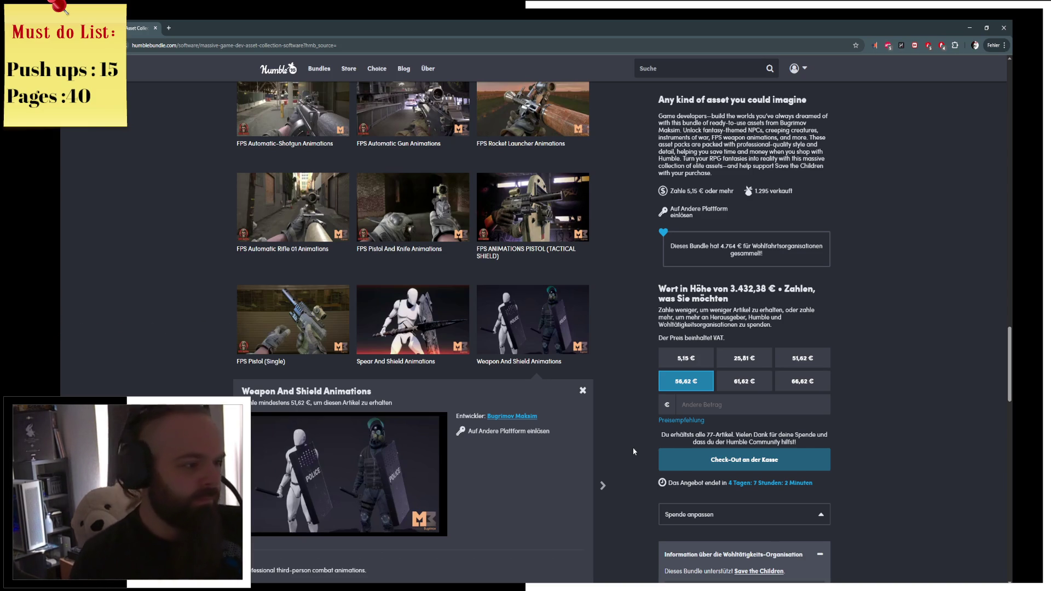
left_click(341, 323)
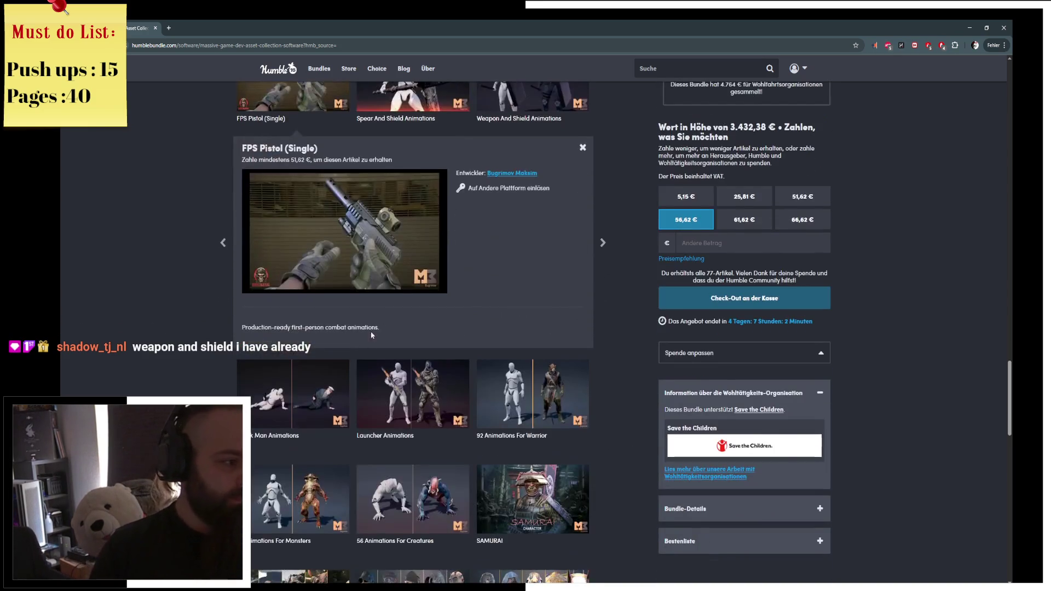
scroll(410, 303, "up", 2)
scroll(410, 303, "up", 6)
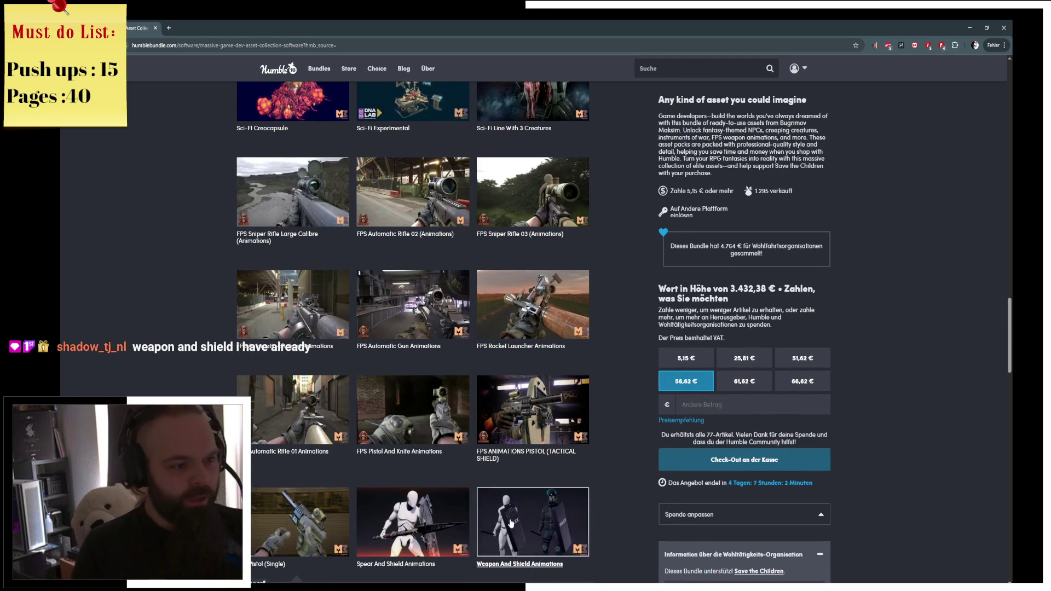
scroll(595, 487, "down", 2)
scroll(208, 320, "up", 2)
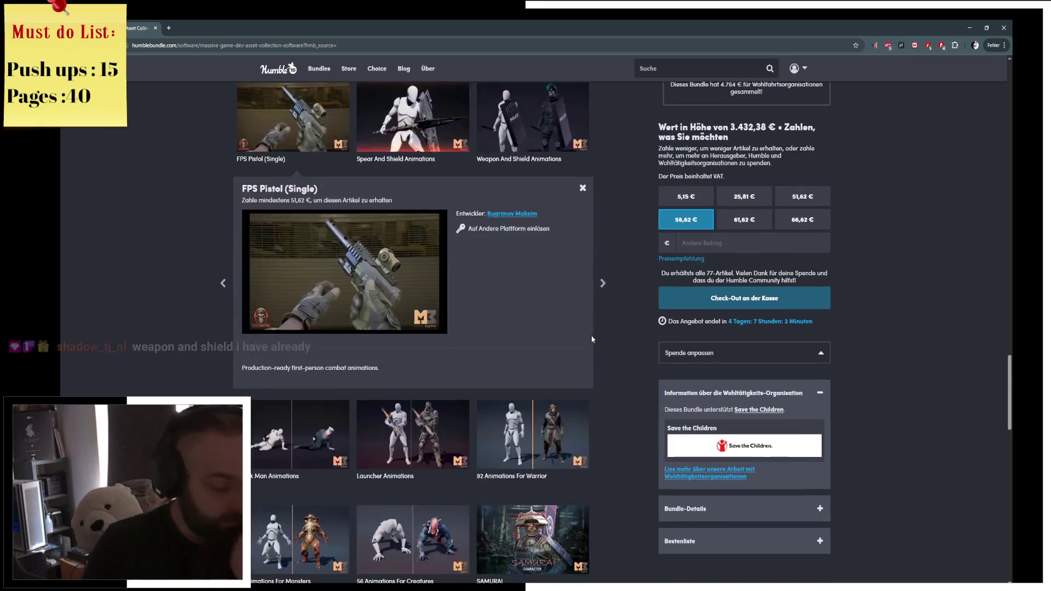
scroll(626, 346, "down", 4)
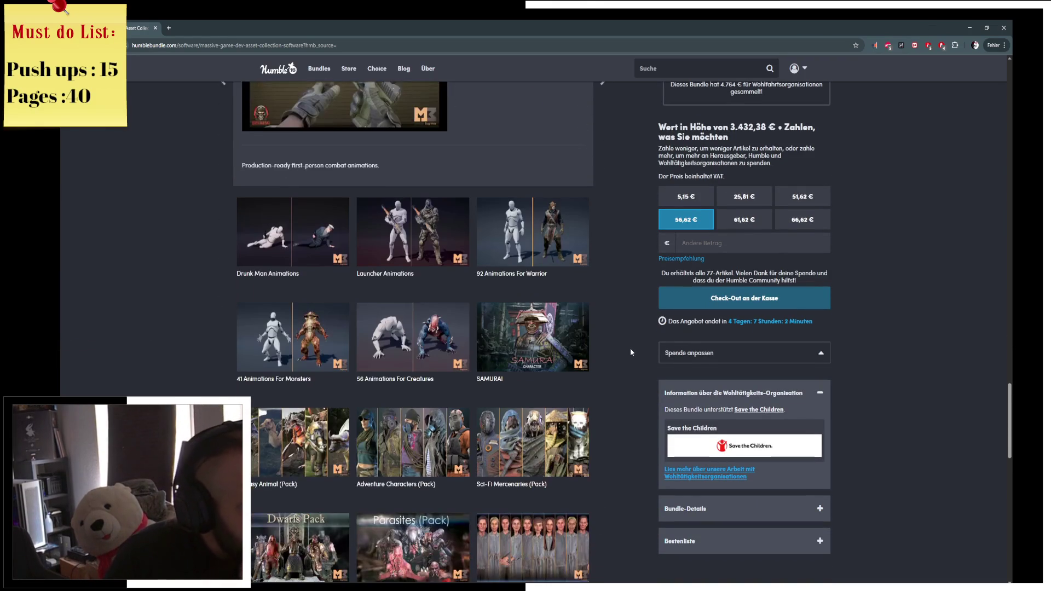
Preview the Soldier Future 03, Creatures Insects and Humanoids Monsters pack details
scroll(631, 352, "down", 4)
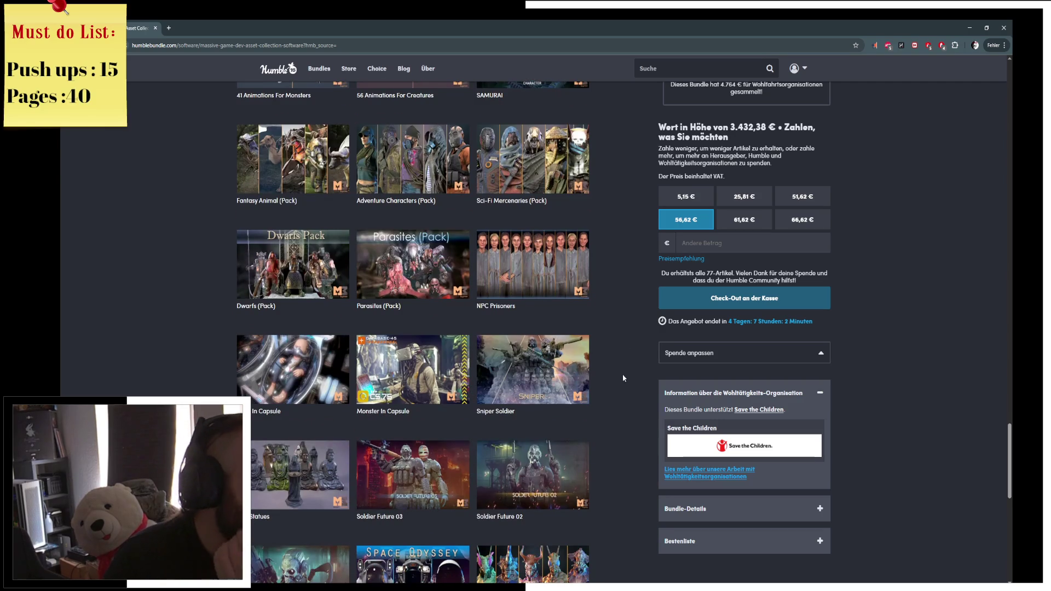
scroll(636, 426, "down", 4)
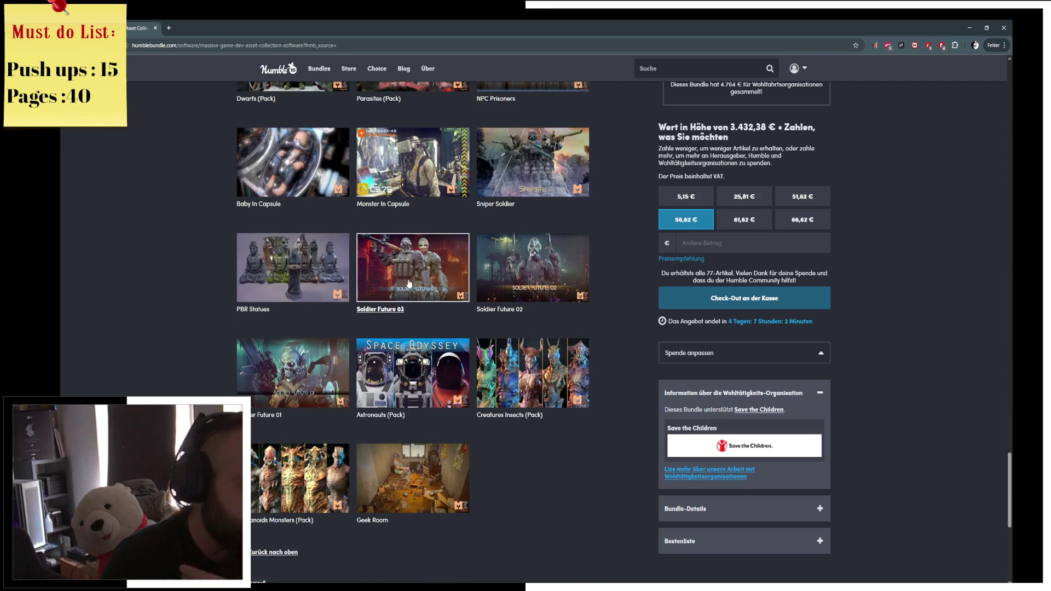
left_click(425, 276)
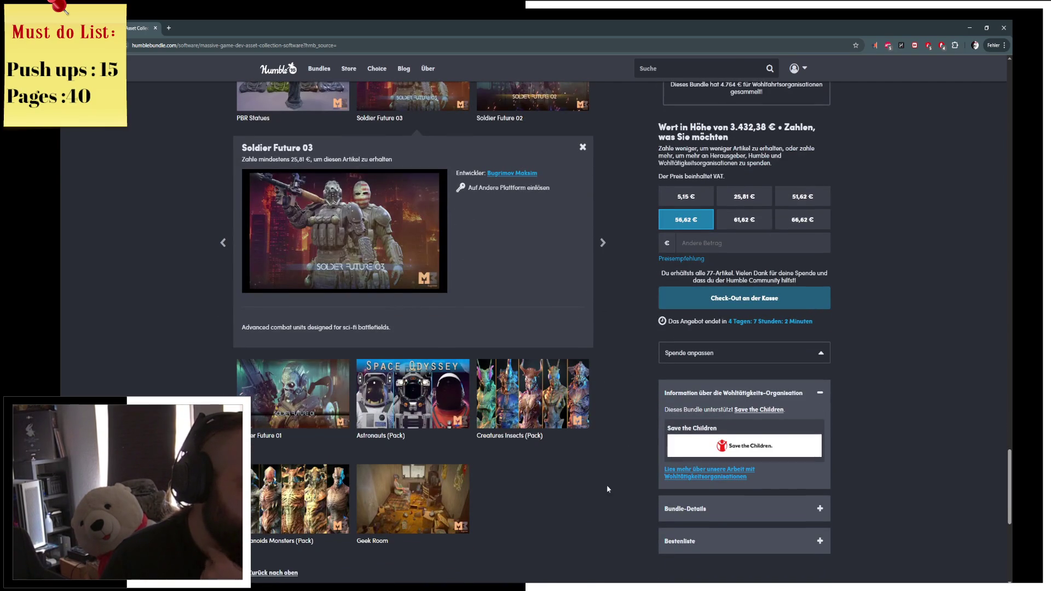
left_click(541, 404)
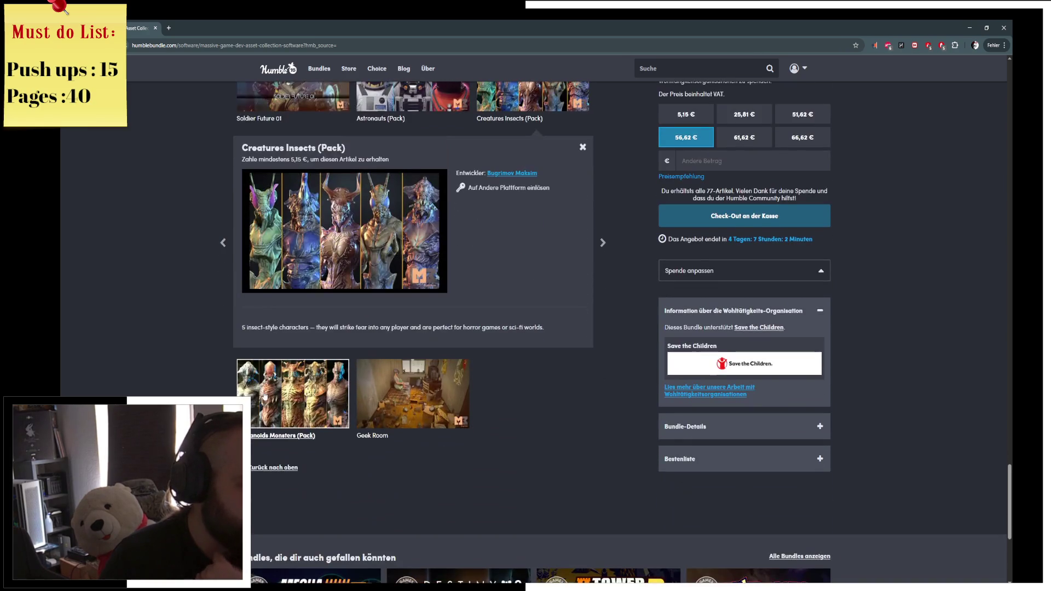
left_click(266, 396)
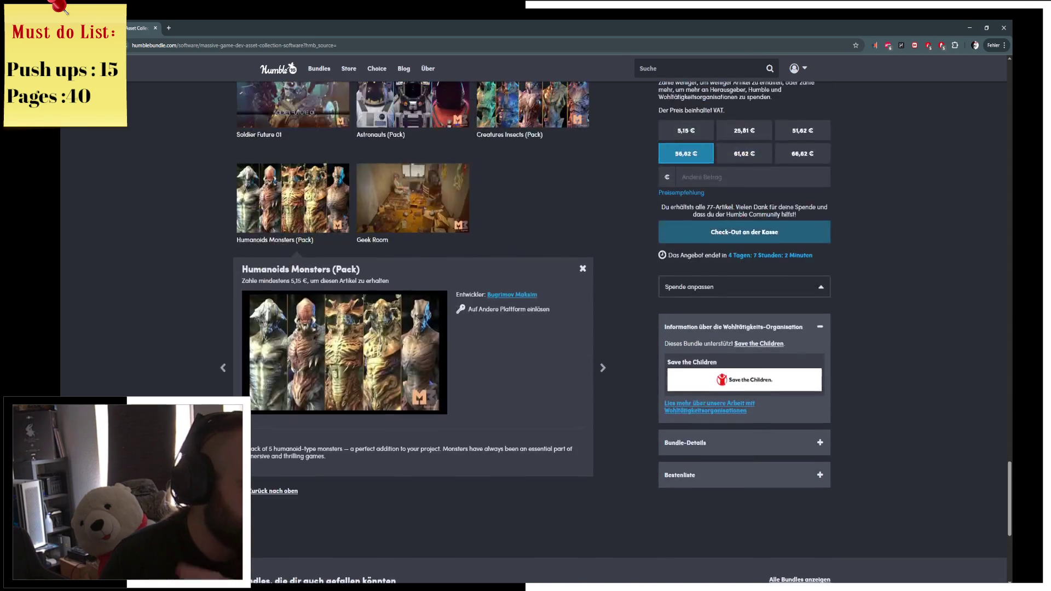
Scroll back up to the Massive Game Dev Asset Collection banner
scroll(225, 391, "up", 10)
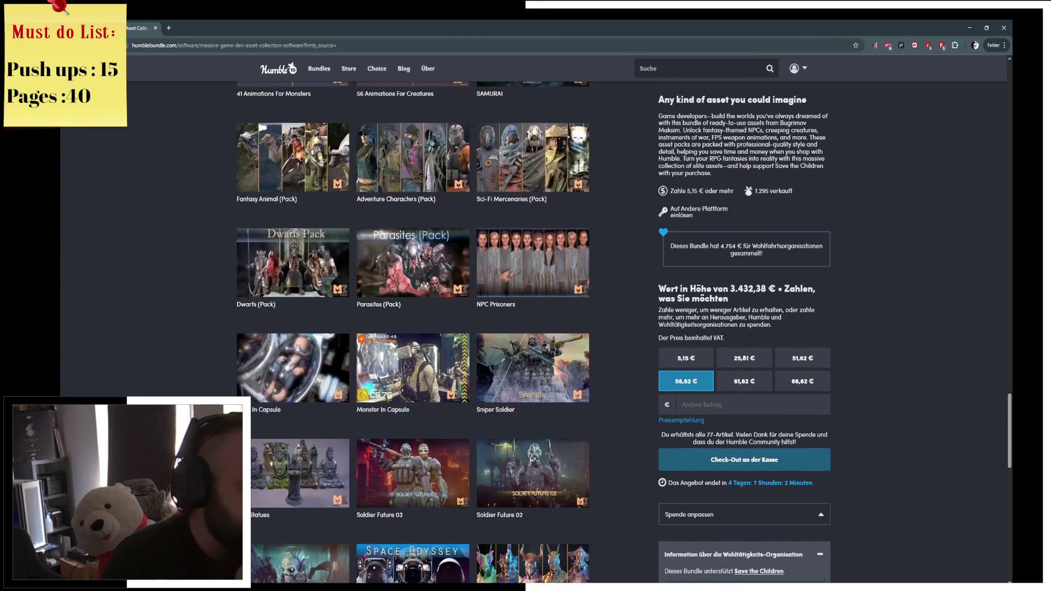
scroll(225, 391, "up", 3)
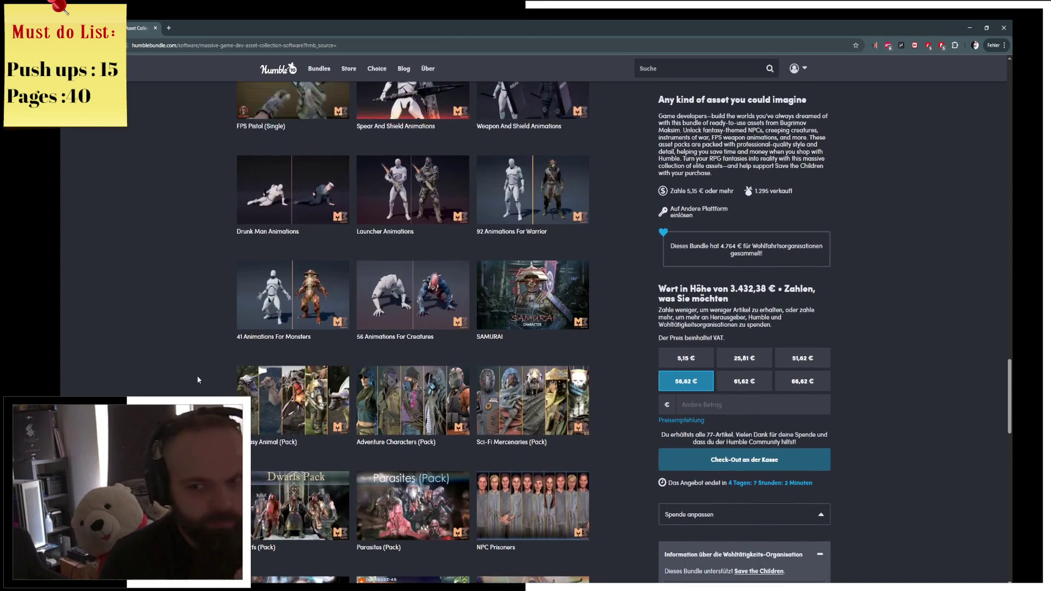
scroll(194, 385, "up", 8)
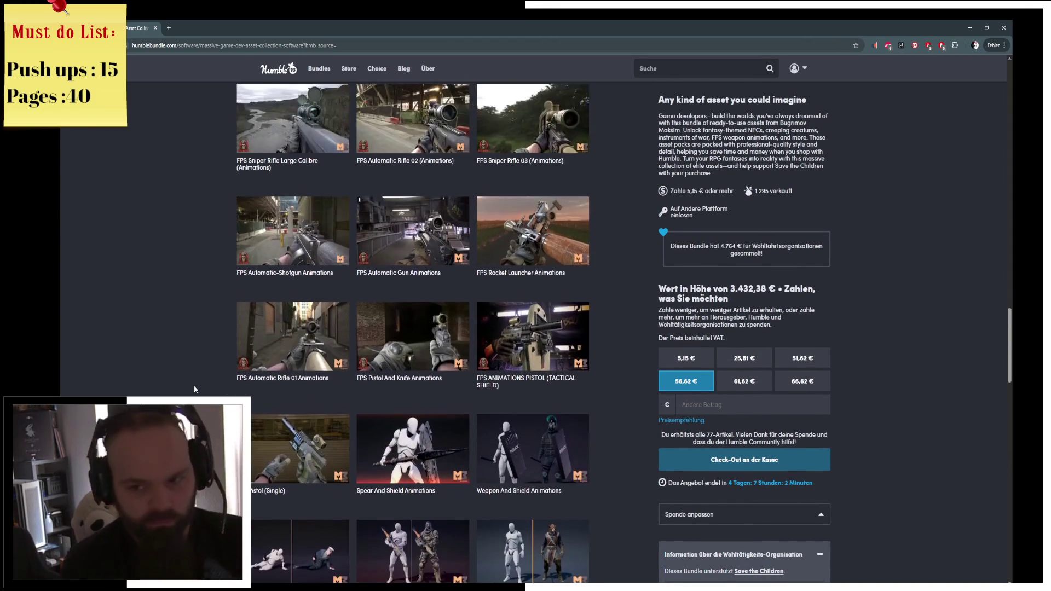
scroll(204, 385, "up", 8)
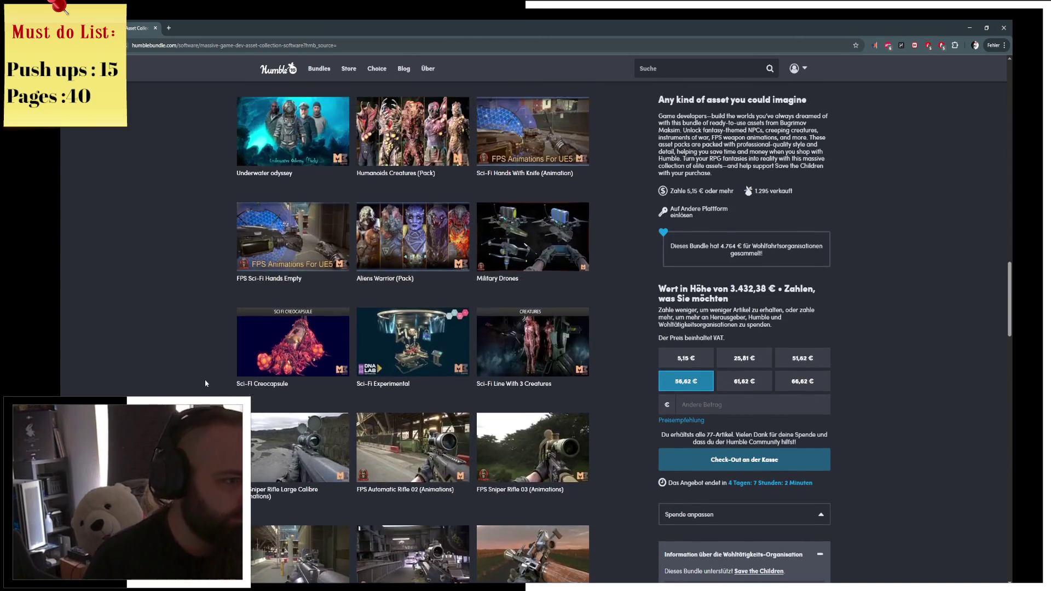
scroll(205, 382, "up", 10)
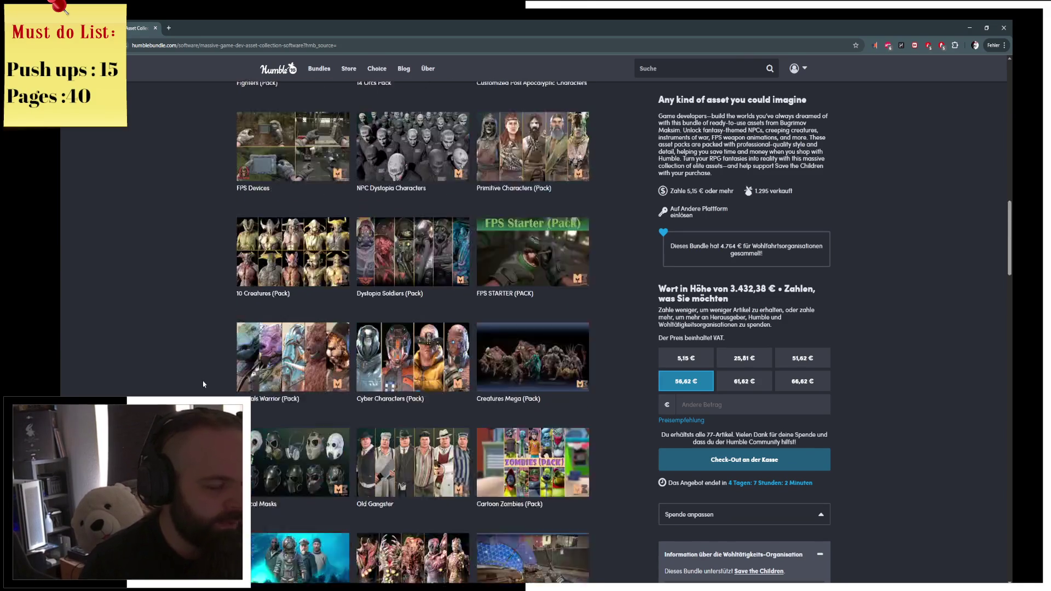
scroll(203, 385, "up", 2)
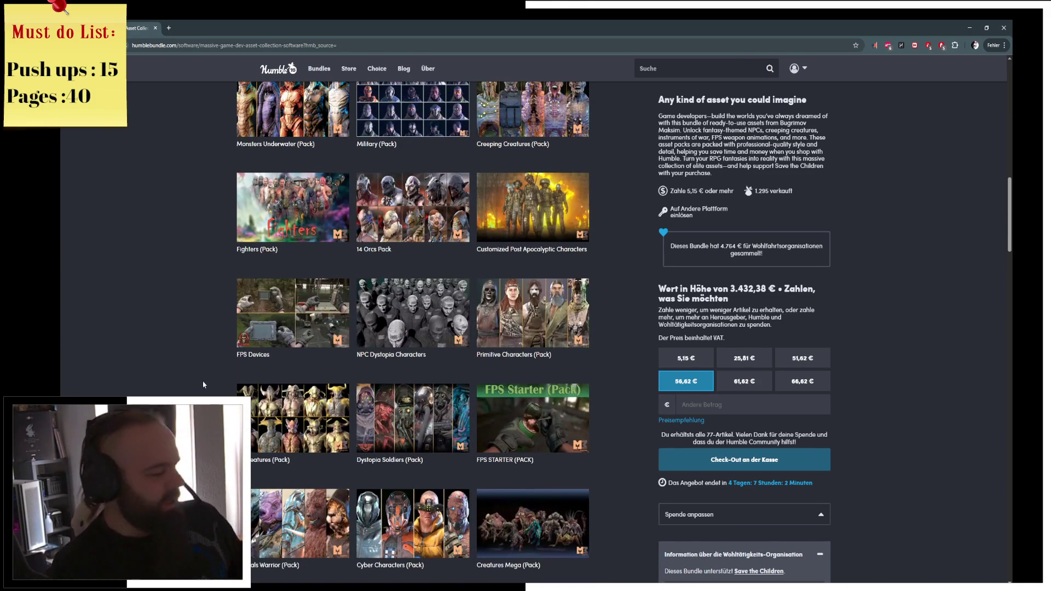
scroll(208, 383, "up", 5)
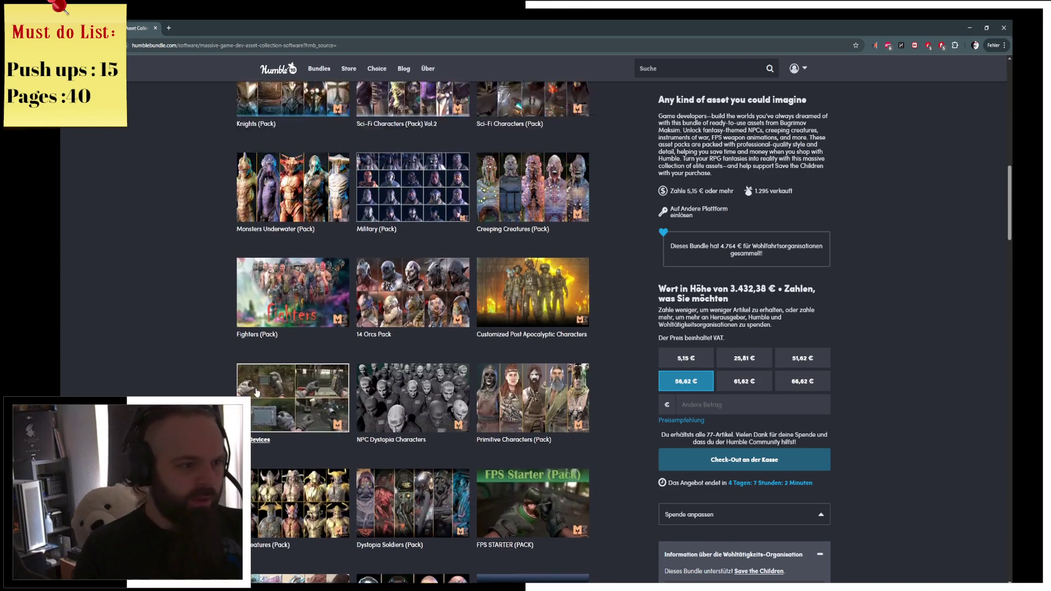
scroll(213, 383, "up", 15)
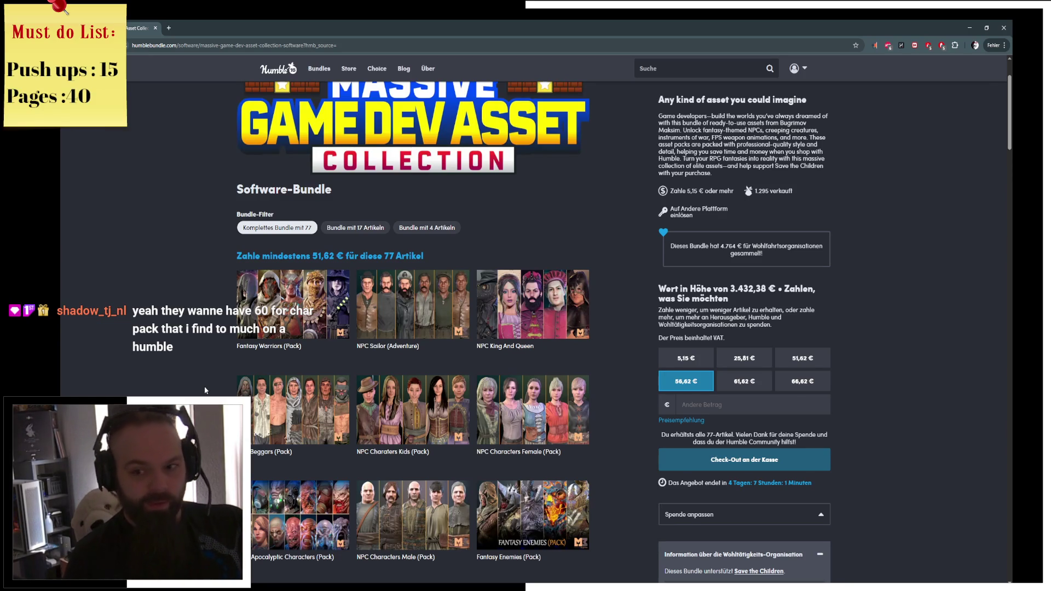
Scroll down the pack grid and view the FPS Devices details
scroll(274, 394, "down", 4)
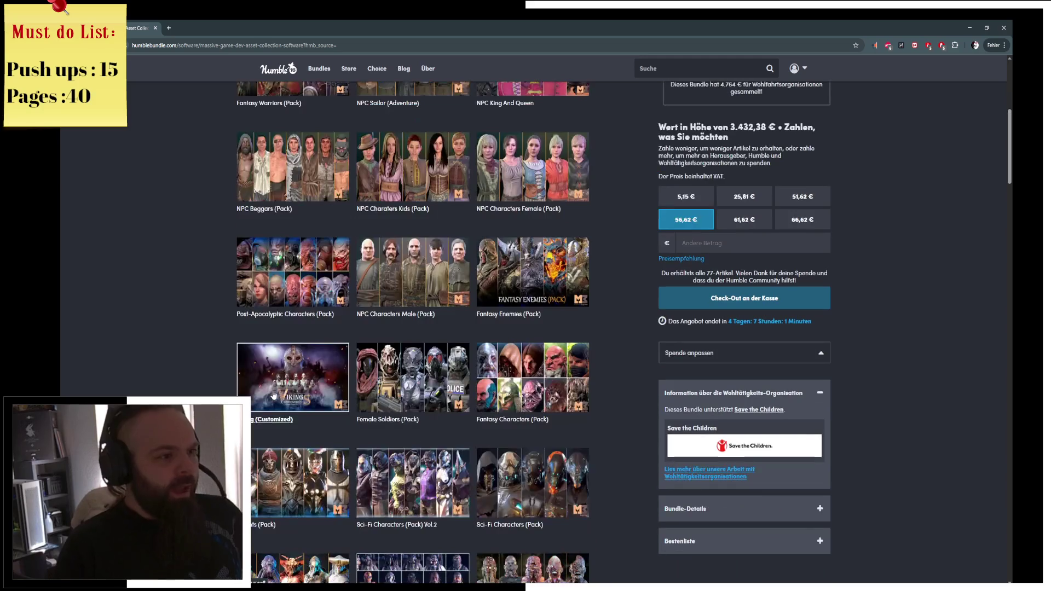
scroll(274, 352, "down", 4)
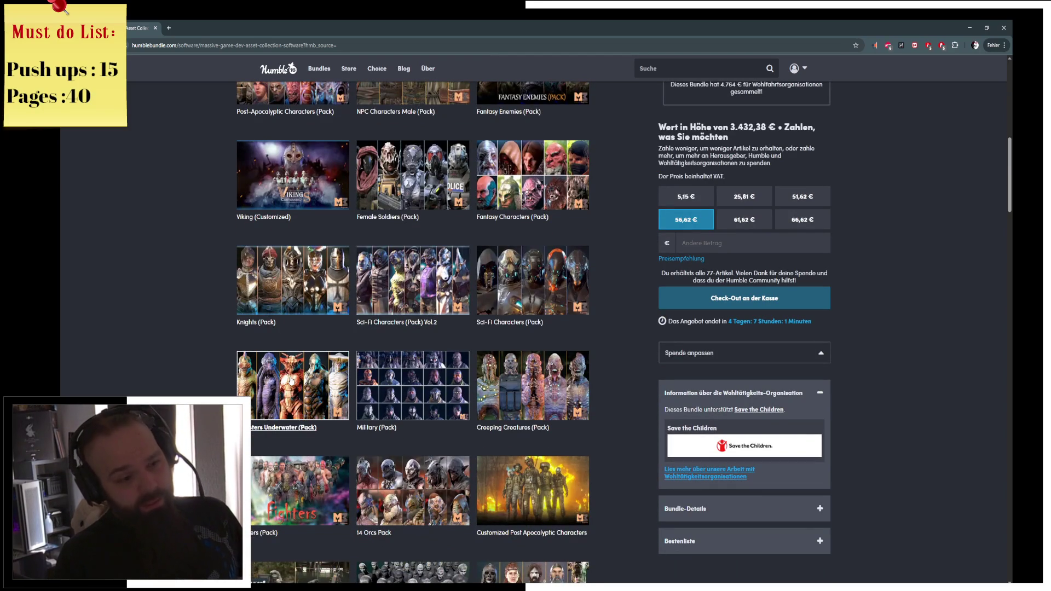
scroll(290, 378, "down", 4)
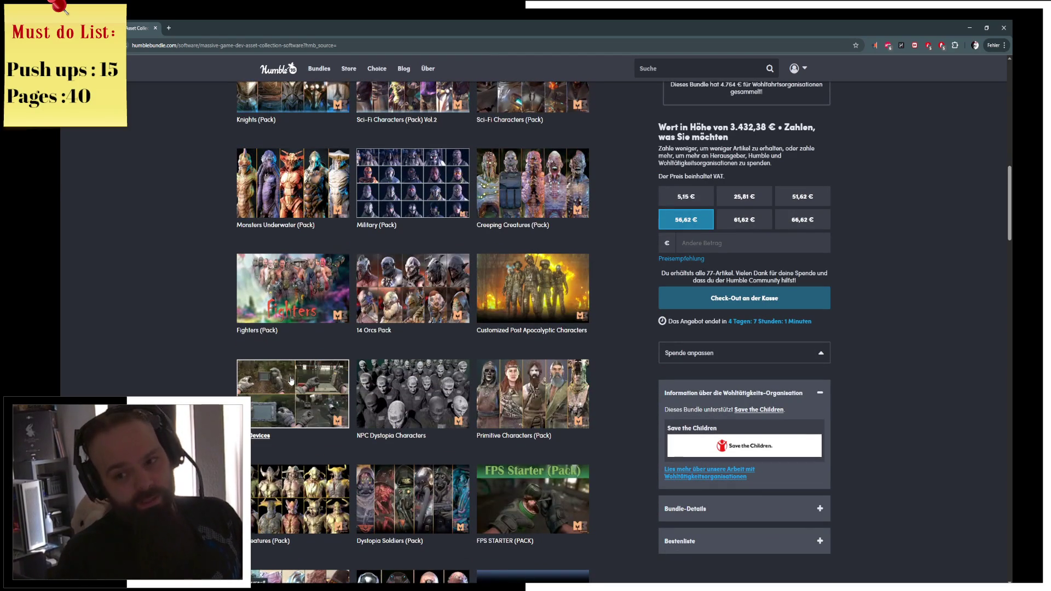
scroll(290, 378, "down", 3)
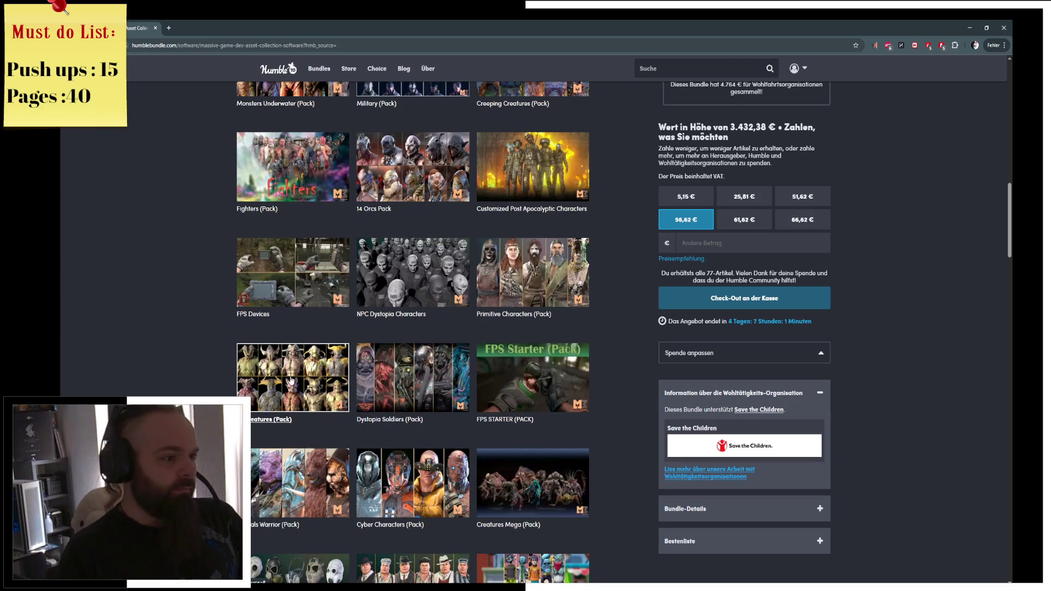
left_click(271, 281)
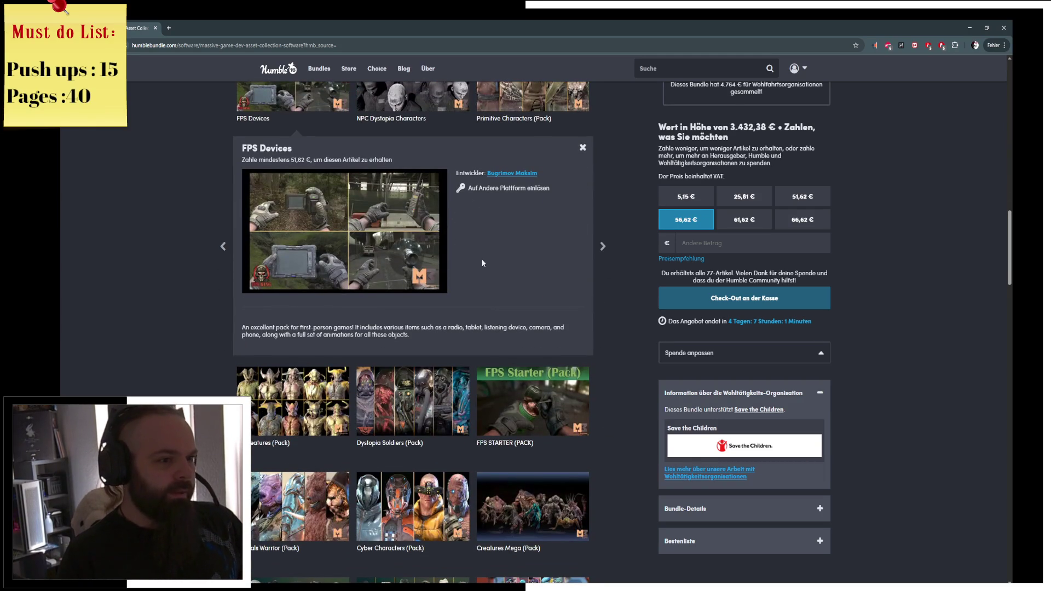
Scroll further and view the Adventure Characters (Pack) details
scroll(306, 305, "down", 5)
scroll(172, 300, "down", 2)
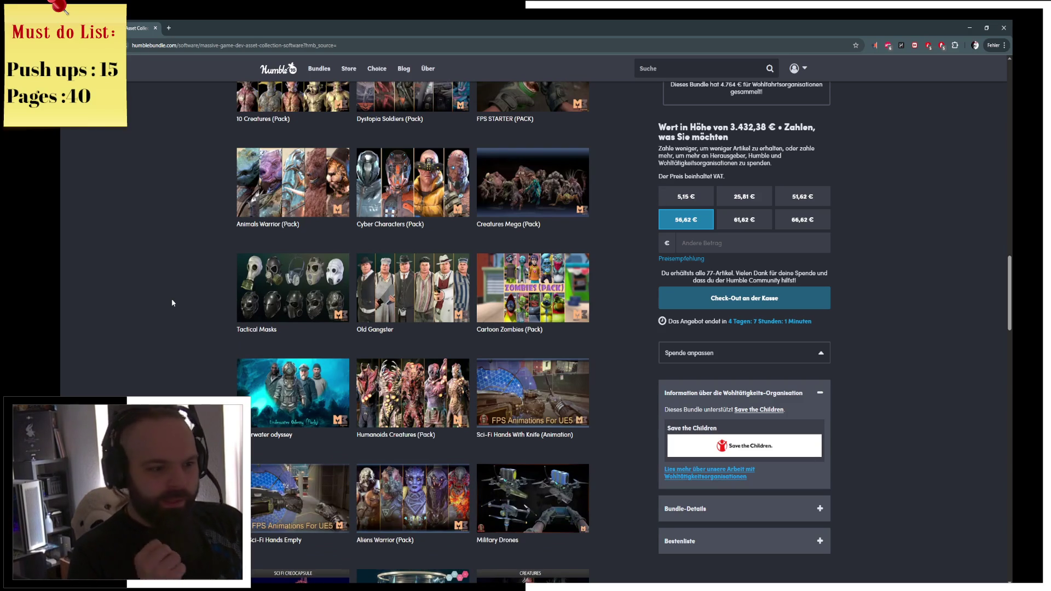
scroll(171, 298, "down", 5)
scroll(210, 300, "down", 3)
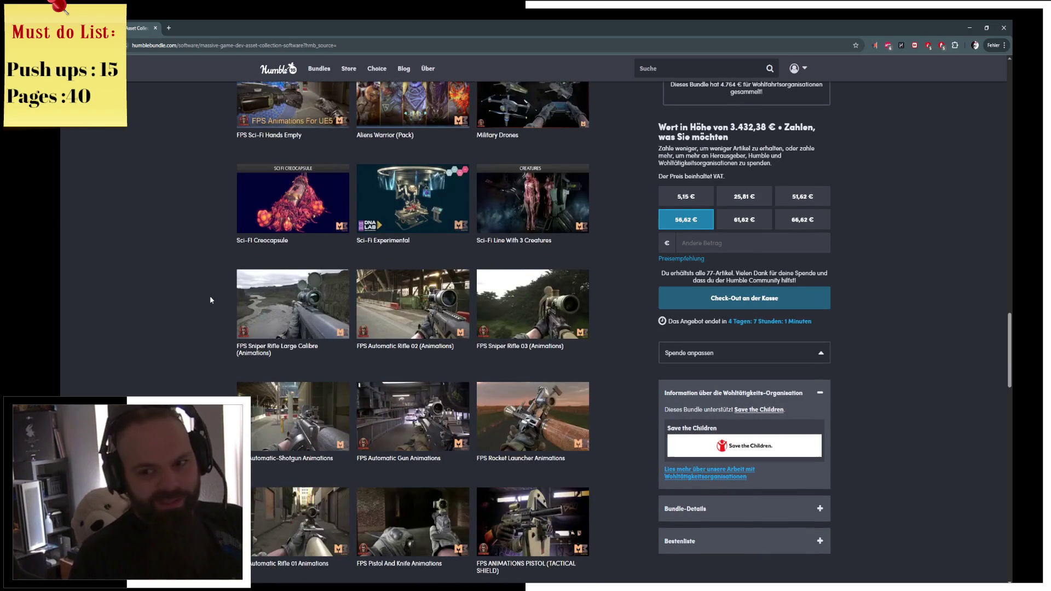
scroll(210, 300, "down", 5)
scroll(210, 299, "down", 8)
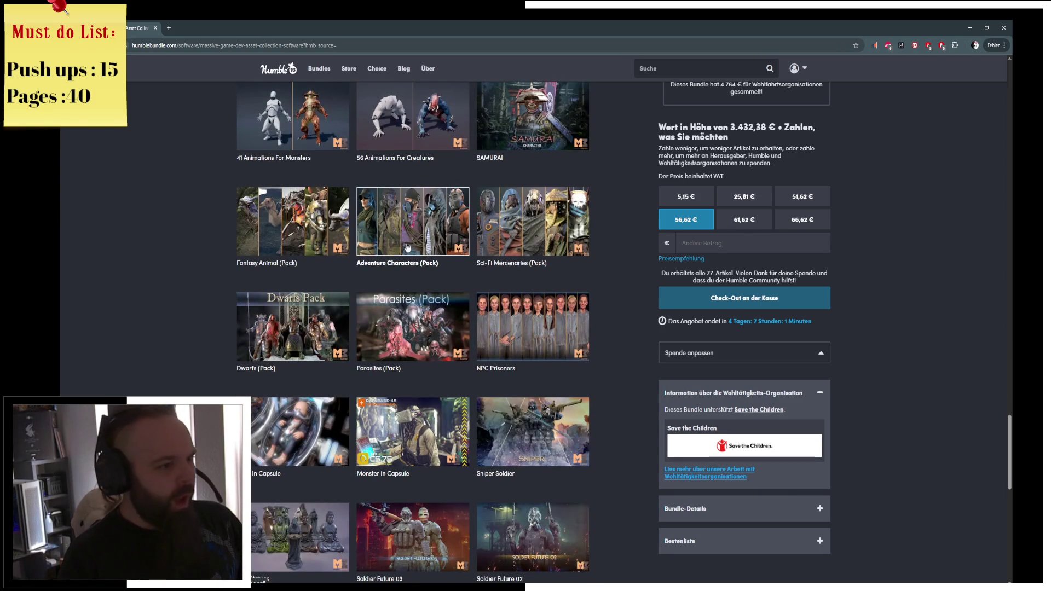
left_click(420, 225)
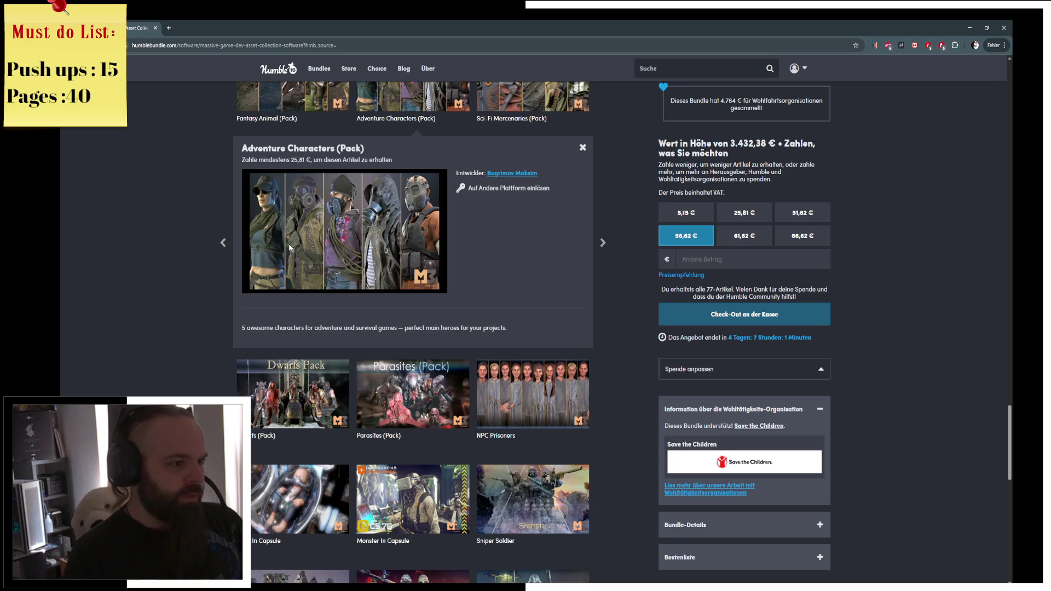
View the Sniper Soldier and Geek Room pack details
scroll(290, 248, "down", 3)
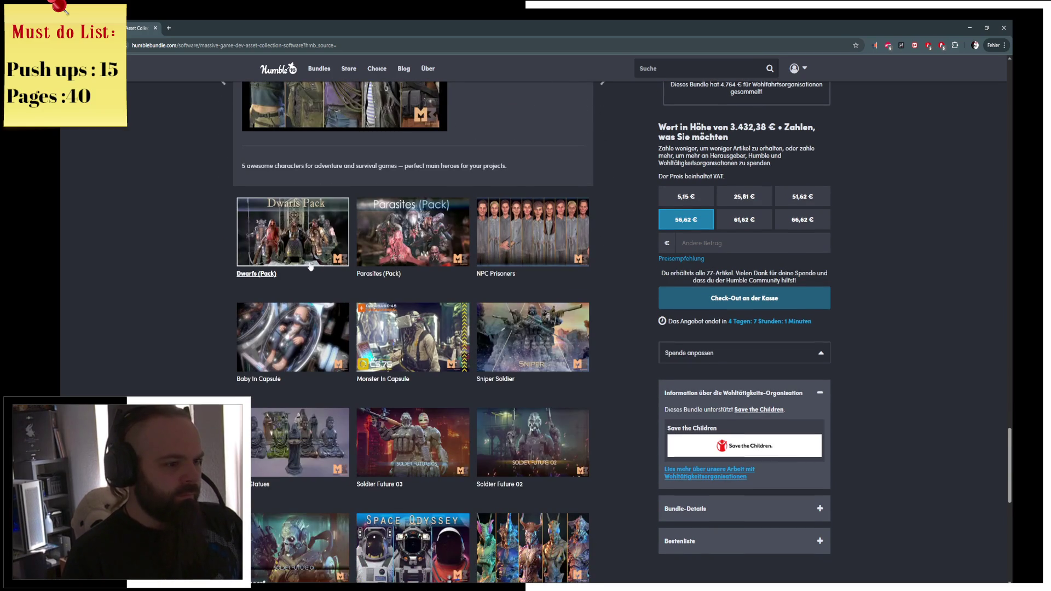
scroll(309, 266, "down", 2)
left_click(495, 259)
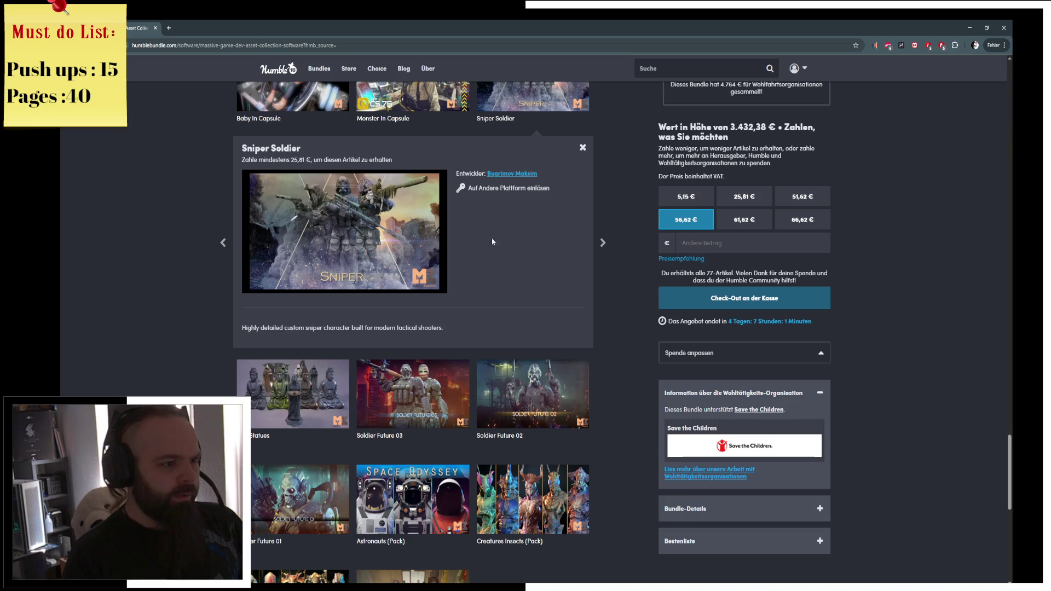
scroll(437, 262, "down", 3)
scroll(438, 263, "down", 1)
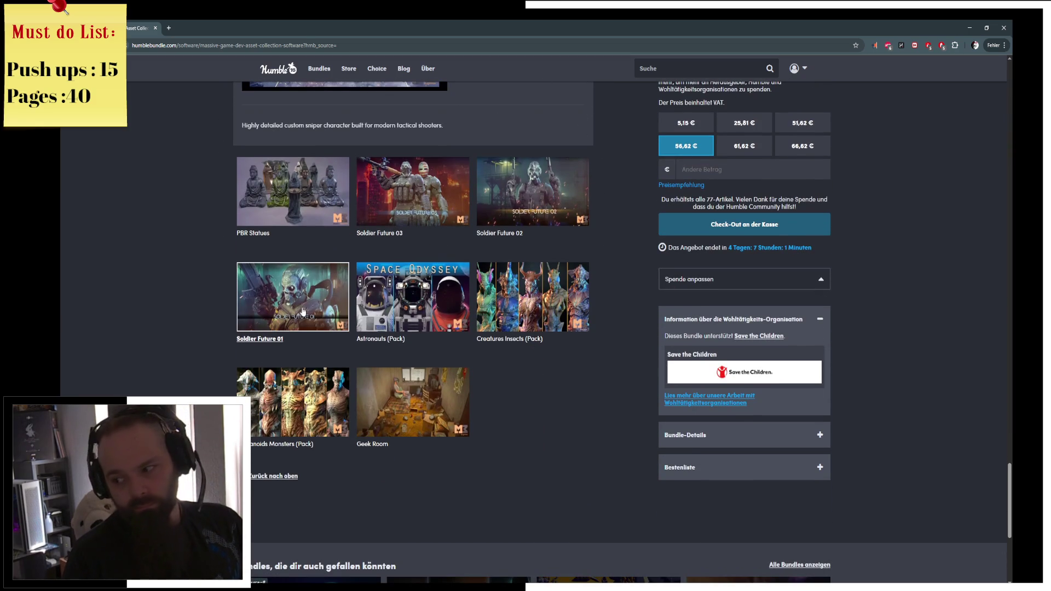
scroll(303, 311, "down", 3)
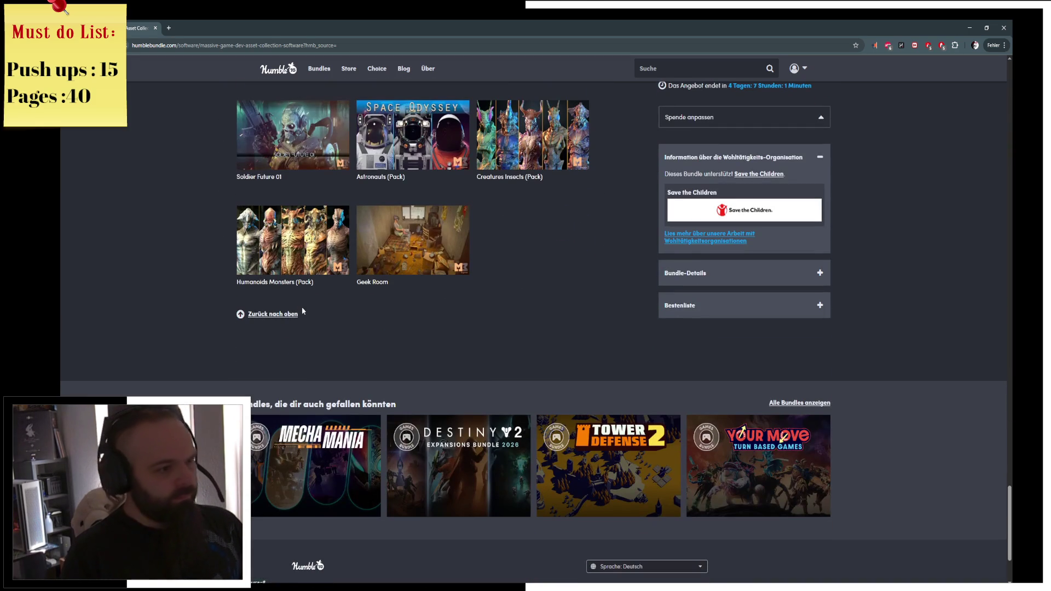
left_click(441, 233)
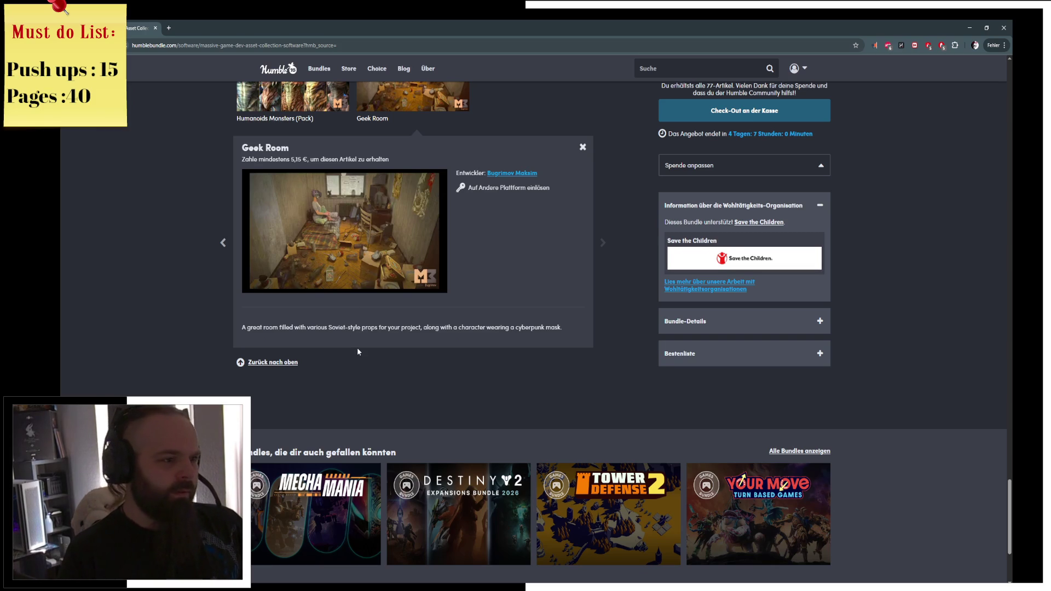
Return to the bundle overview and focus the browser address bar
scroll(358, 352, "up", 7)
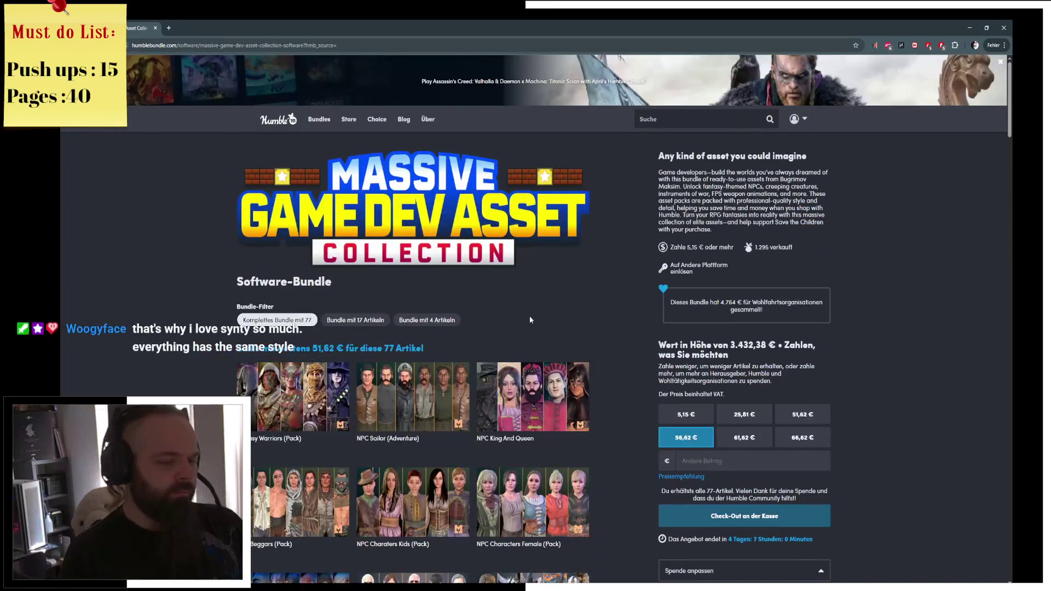
scroll(630, 289, "down", 5)
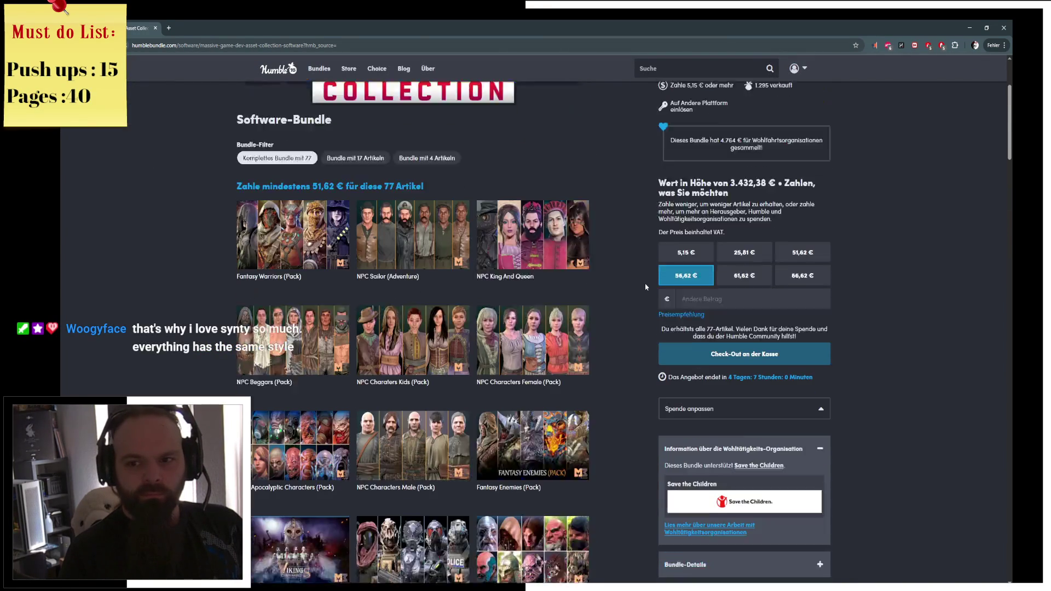
scroll(645, 286, "down", 5)
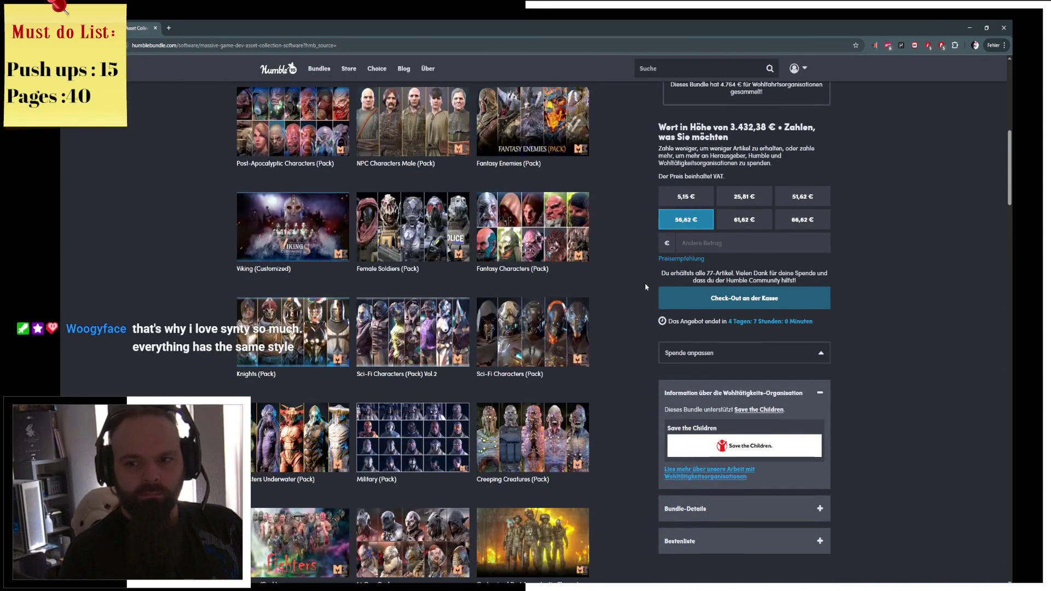
scroll(658, 110, "up", 9)
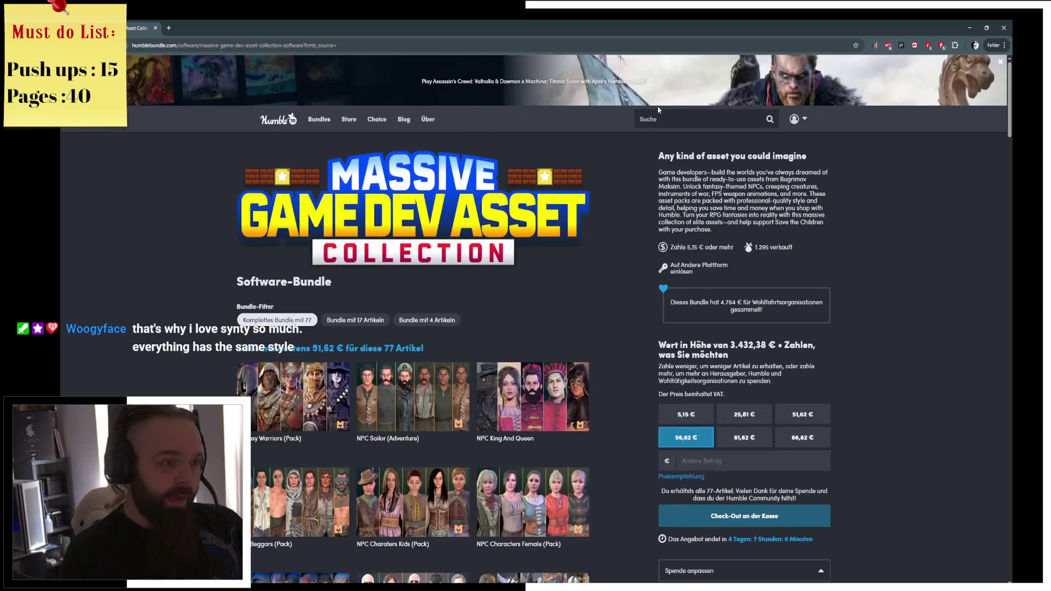
left_click(279, 45)
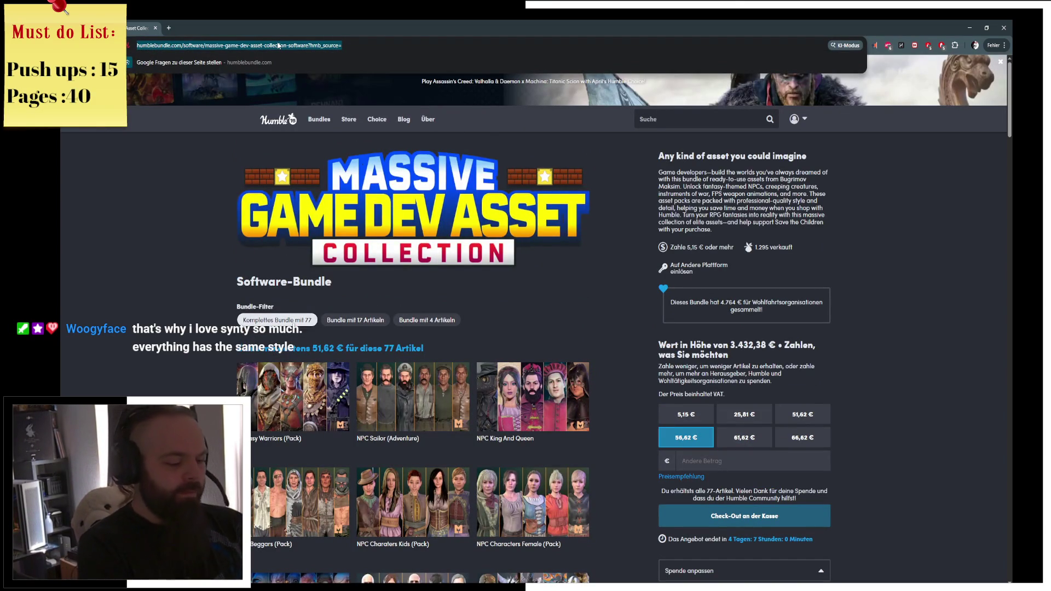
Search Google for 'synthy store' and open the Synty Store homepage
type("syns")
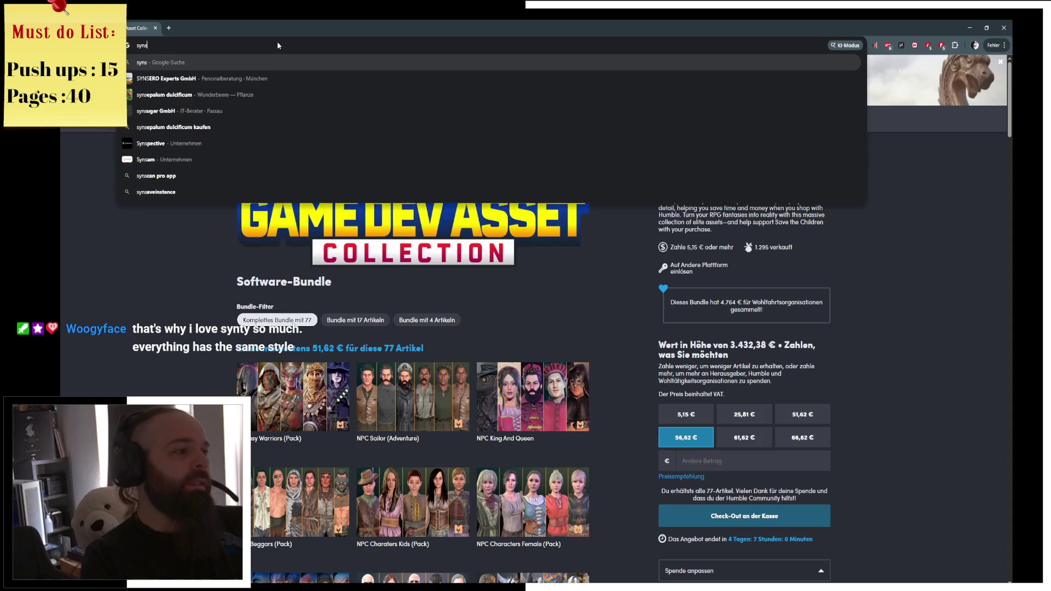
key("BackSpace")
type("thy store")
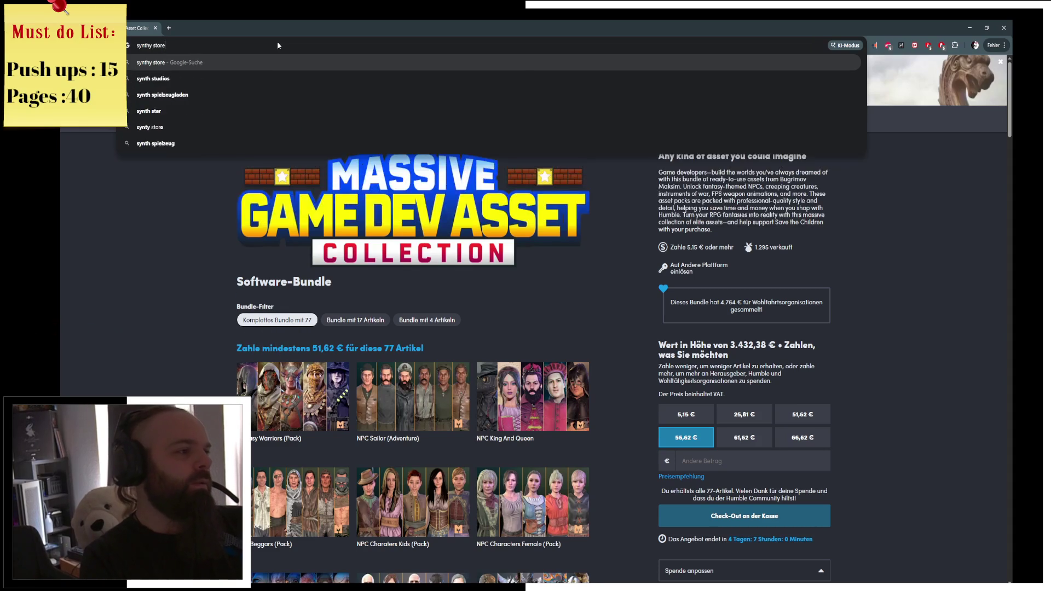
key("Return")
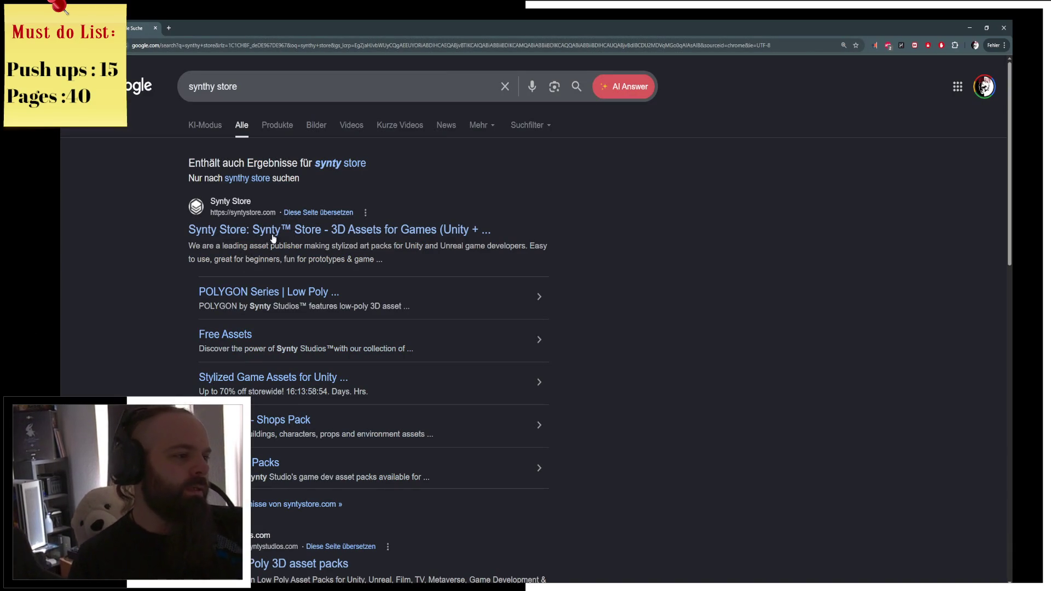
left_click(307, 230)
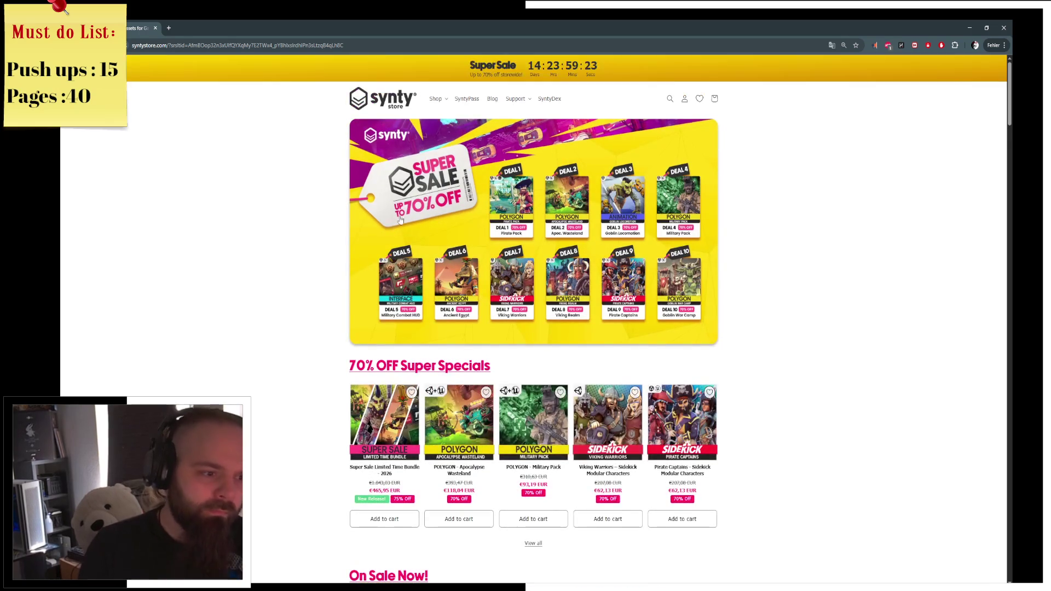
Open the 70% Off Special Deals collection and browse the Viking Warriors Sidekick pack's gallery images
left_click(495, 313)
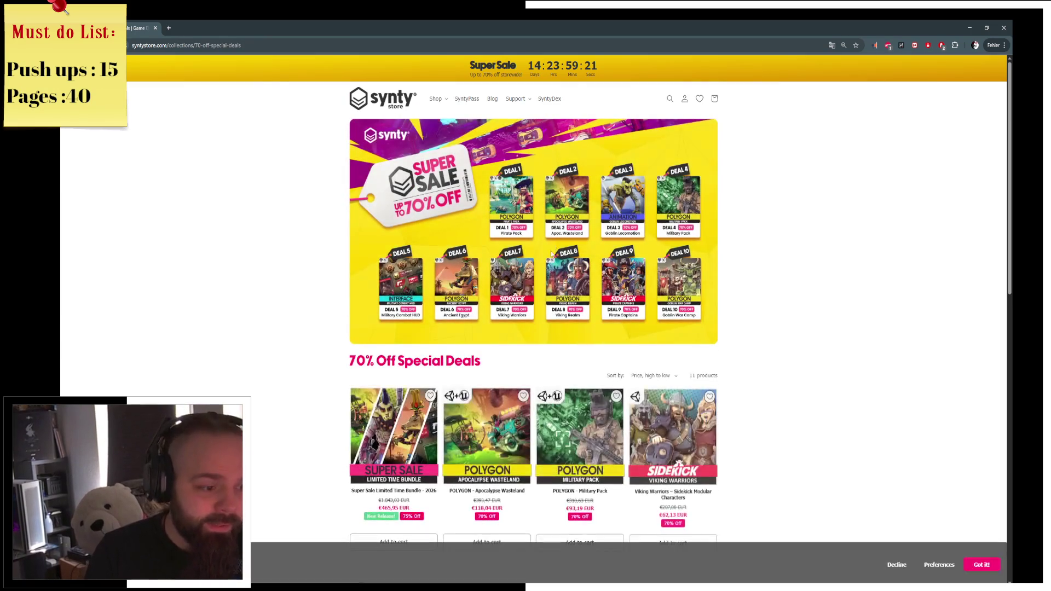
scroll(595, 274, "down", 2)
left_click(709, 394)
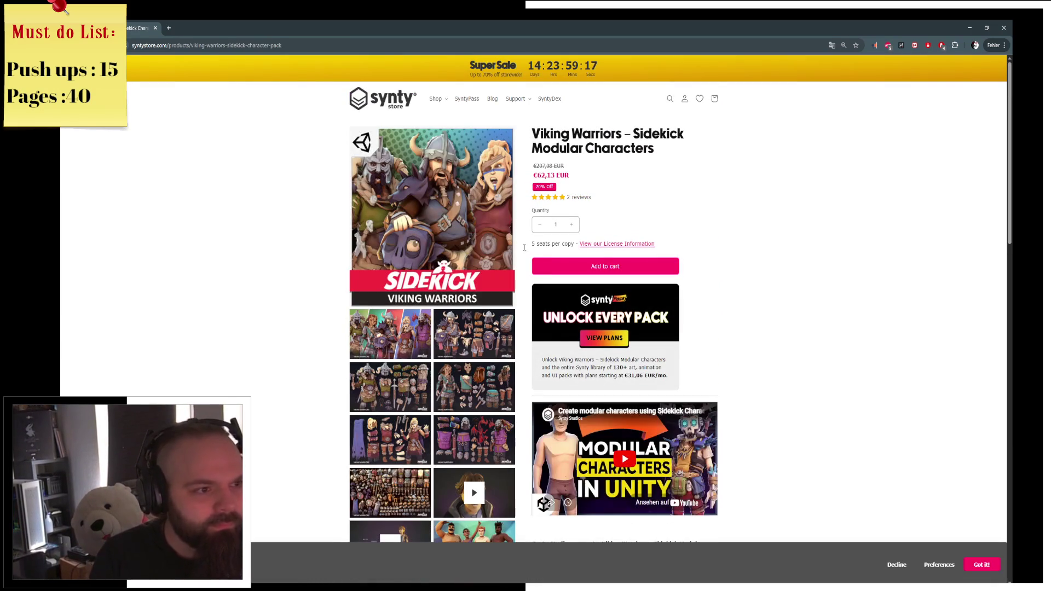
left_click(400, 343)
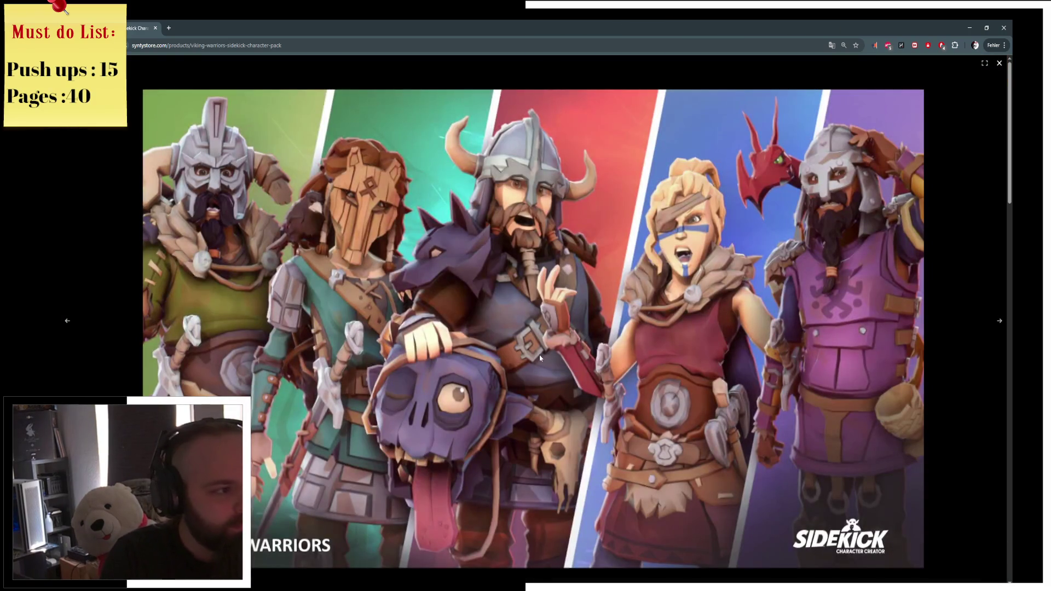
left_click(540, 356)
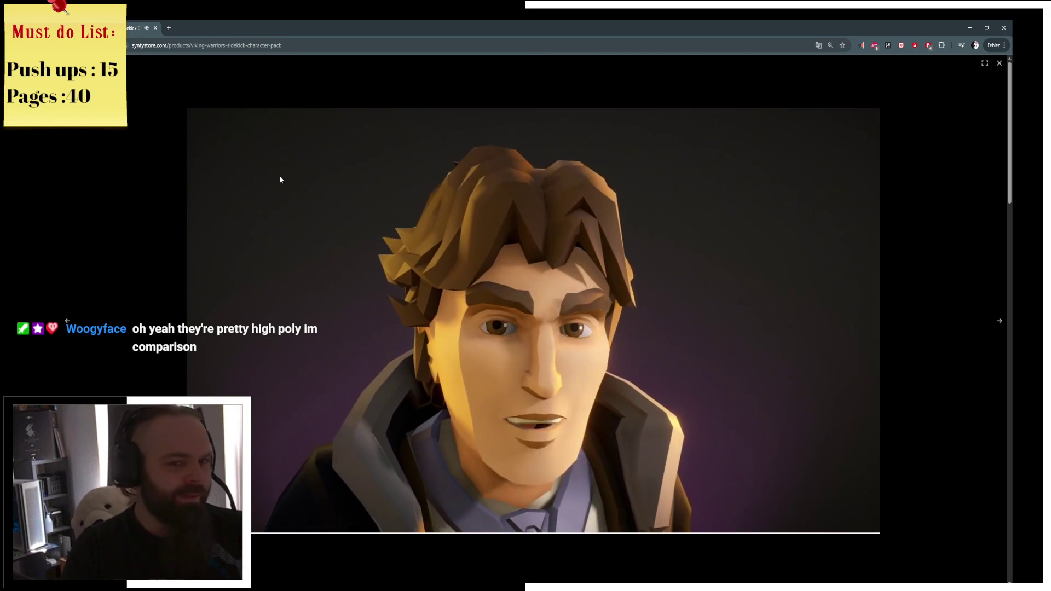
Close the gallery, go back to the deals collection and open the POLYGON - Military Pack page
left_click(1000, 63)
scroll(387, 219, "down", 6)
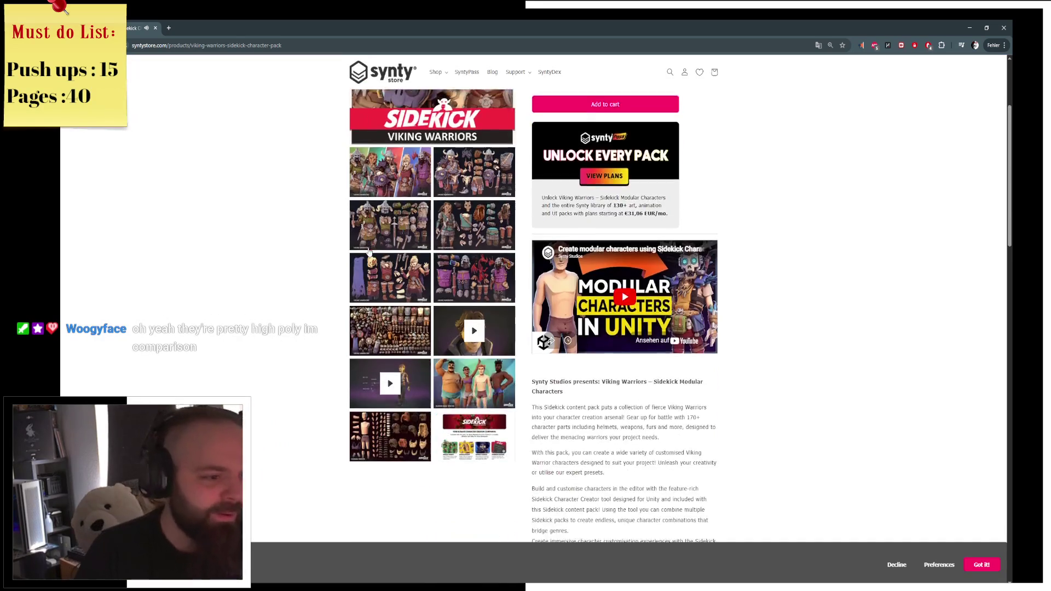
key("alt+Left")
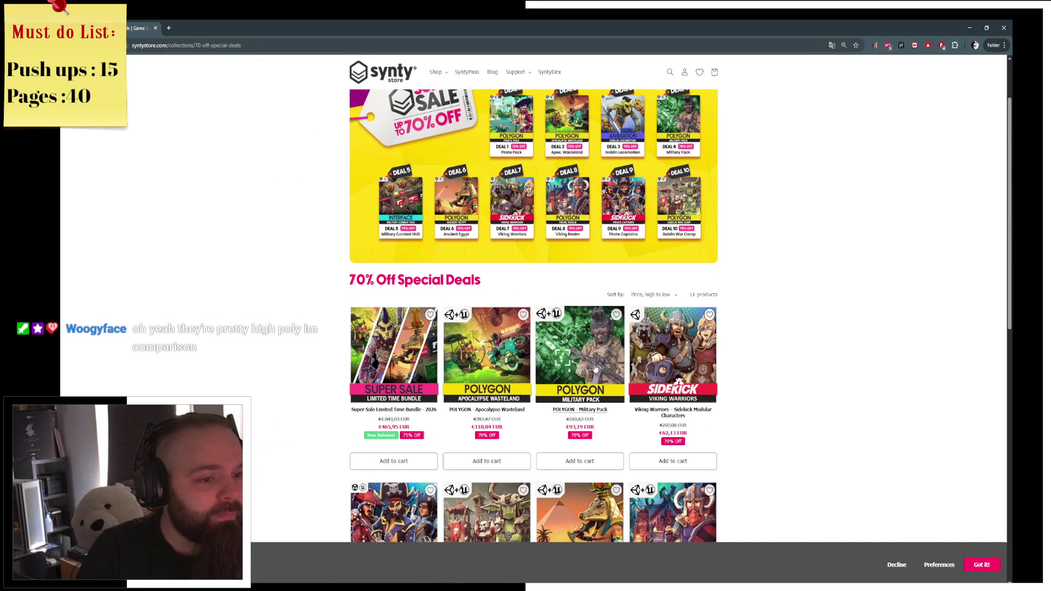
left_click(569, 367)
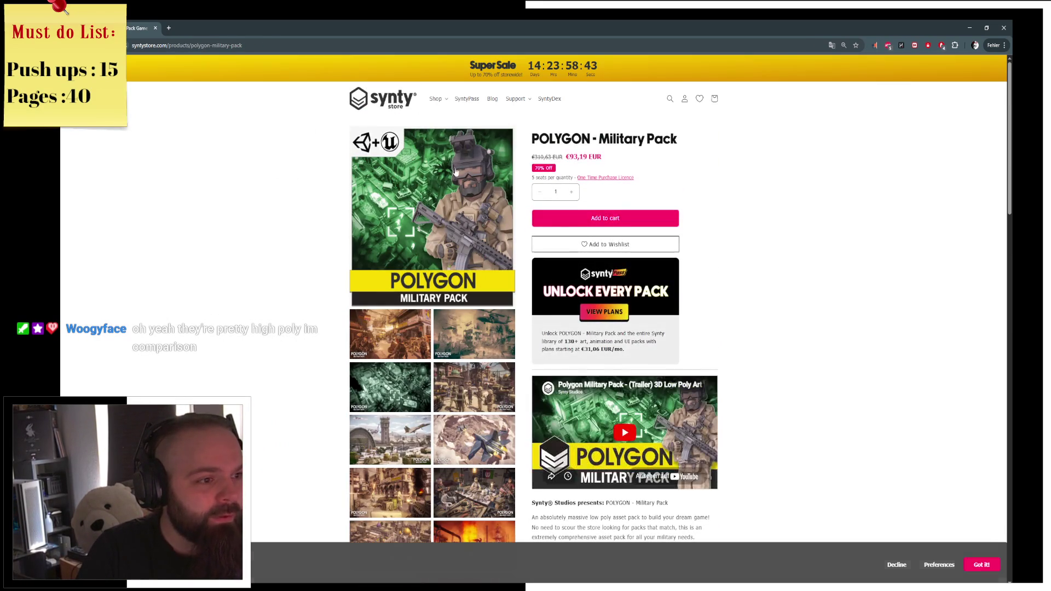
left_click(388, 349)
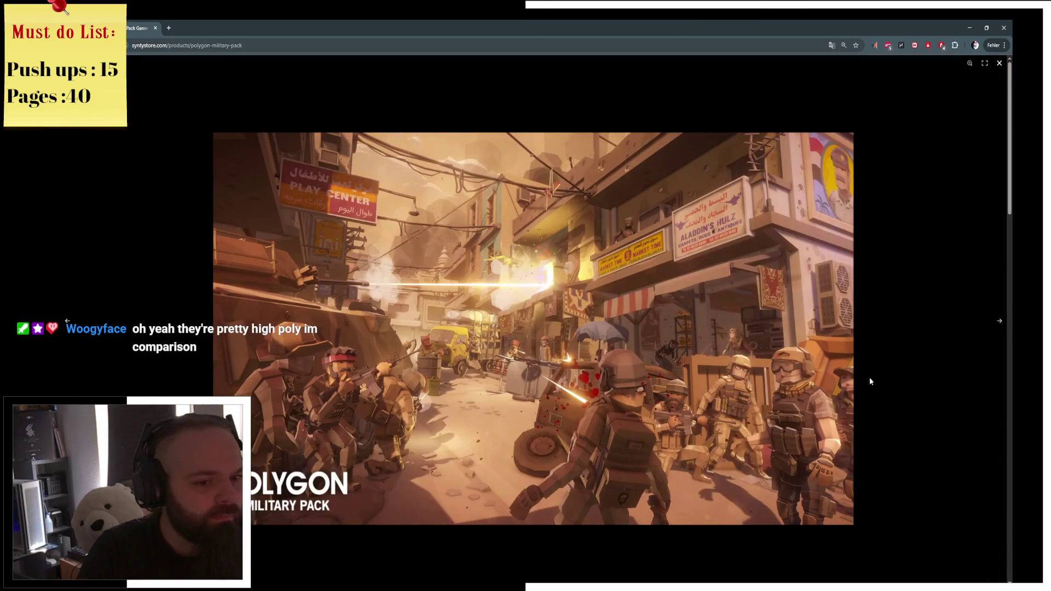
left_click(1001, 323)
left_click(1001, 323)
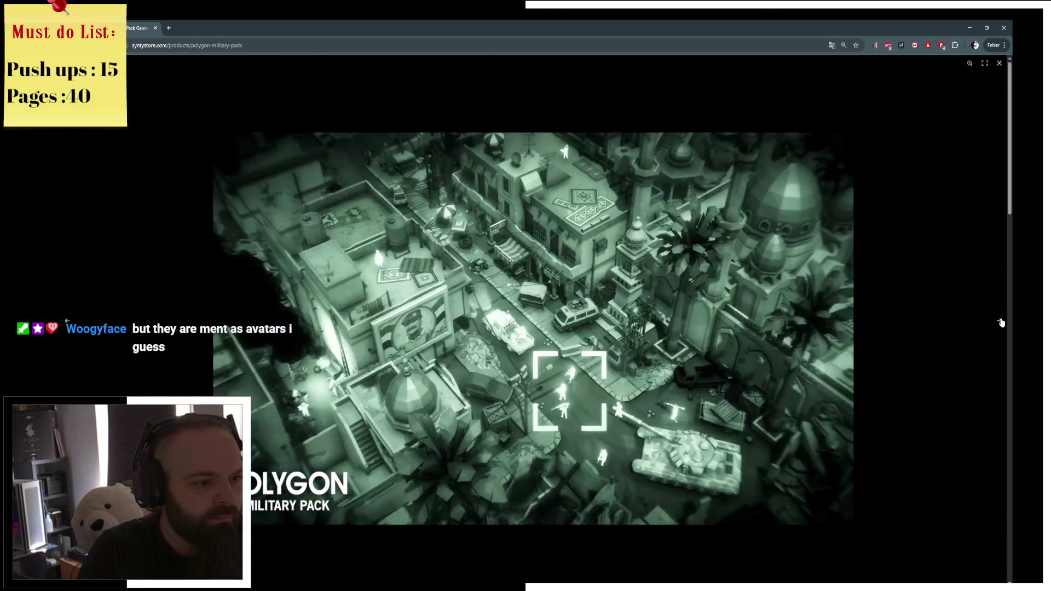
left_click(1001, 323)
left_click(1001, 323)
left_click(1001, 323)
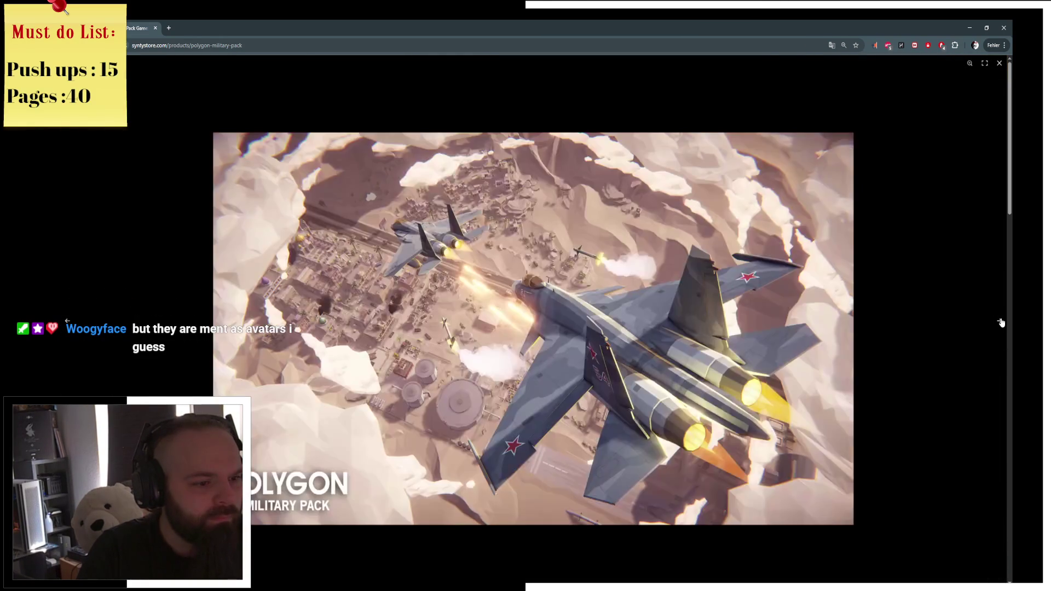
left_click(1001, 323)
left_click(1001, 322)
left_click(1001, 323)
left_click(1001, 323)
left_click(1001, 323)
left_click(977, 252)
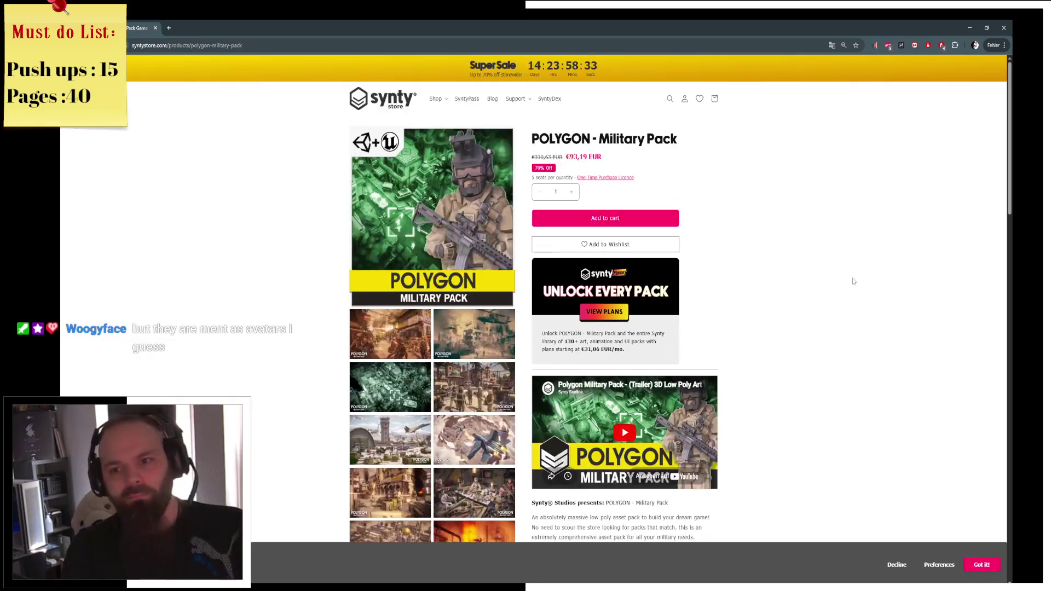
scroll(604, 233, "down", 2)
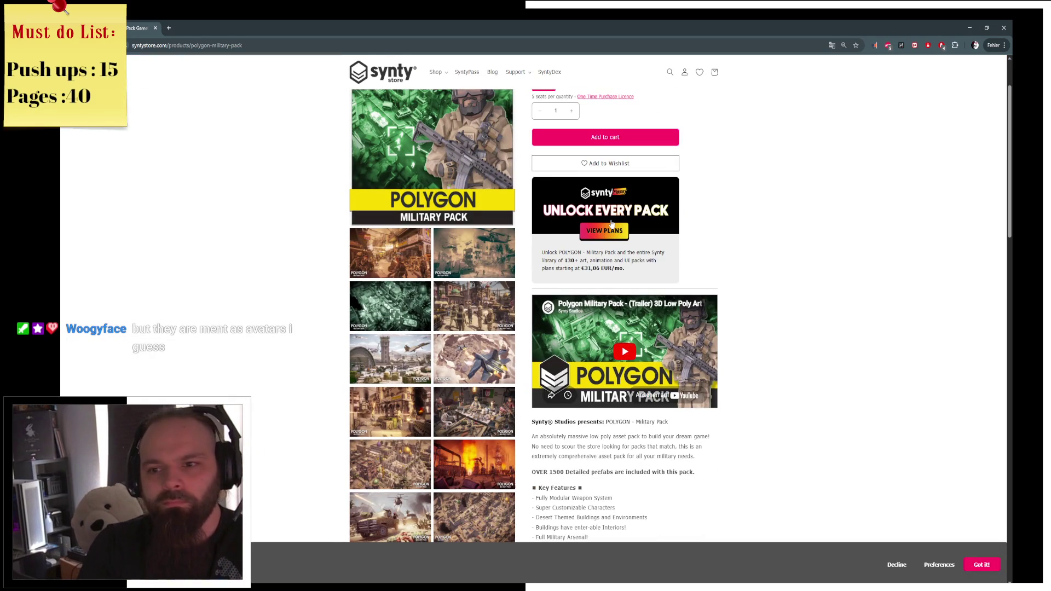
scroll(611, 224, "up", 2)
scroll(611, 224, "down", 4)
key("alt+Left")
scroll(259, 267, "down", 10)
scroll(259, 267, "up", 4)
scroll(259, 267, "up", 5)
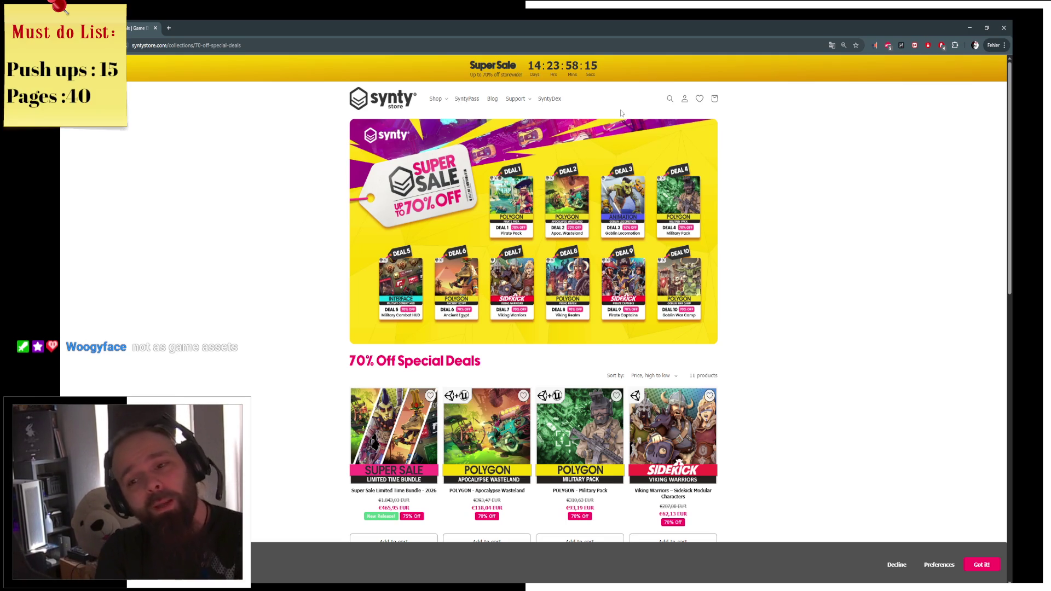
left_click(460, 100)
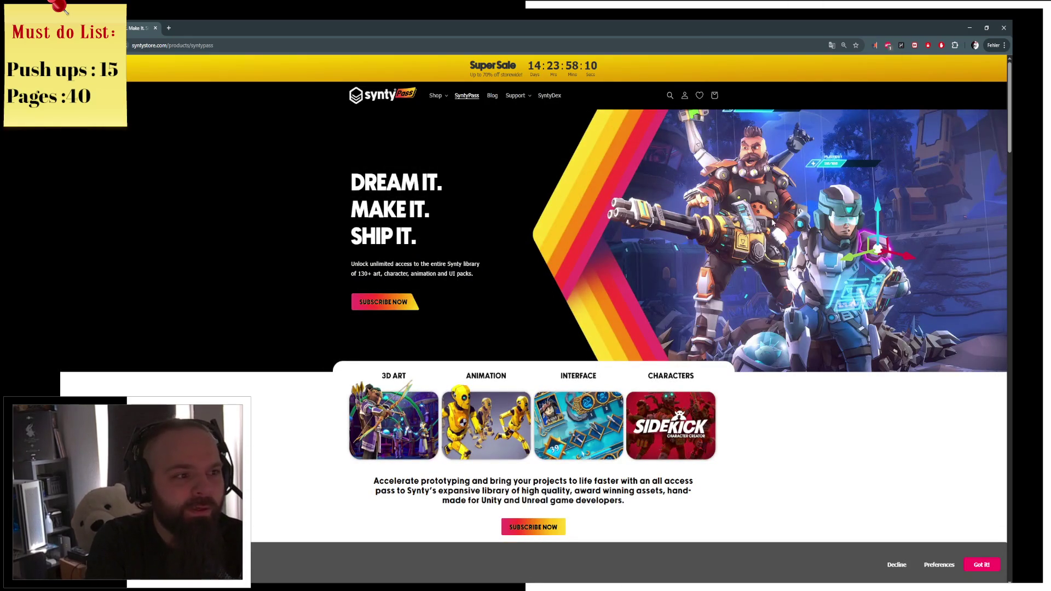
scroll(638, 218, "down", 10)
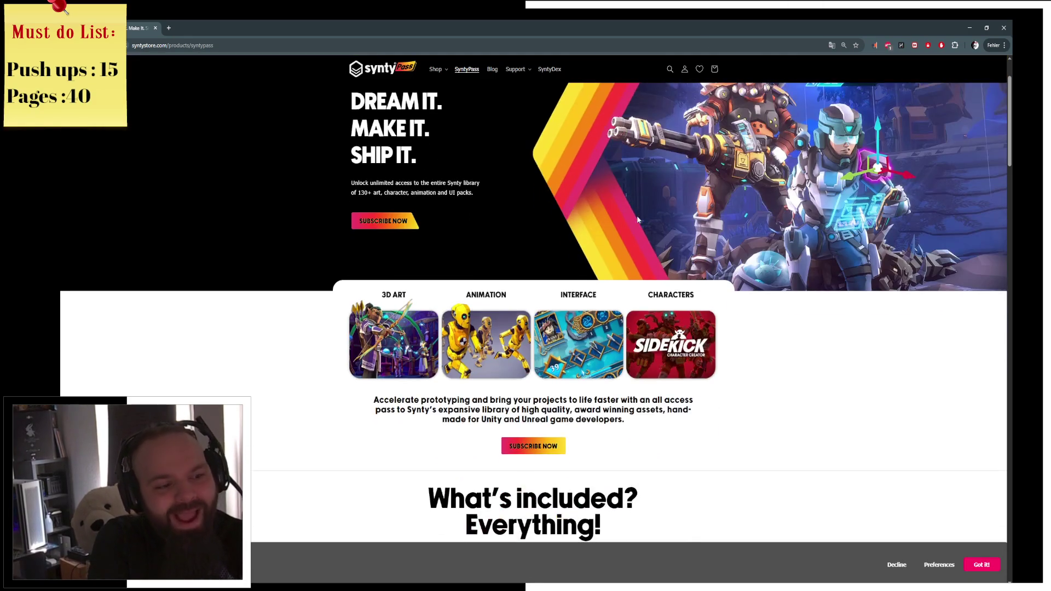
scroll(701, 235, "down", 10)
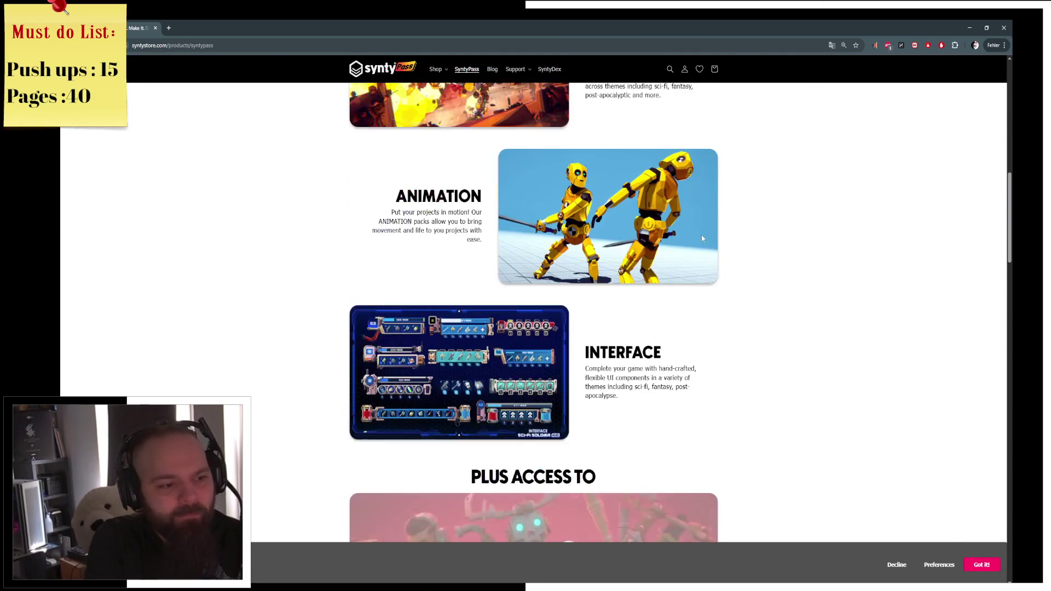
scroll(763, 287, "down", 15)
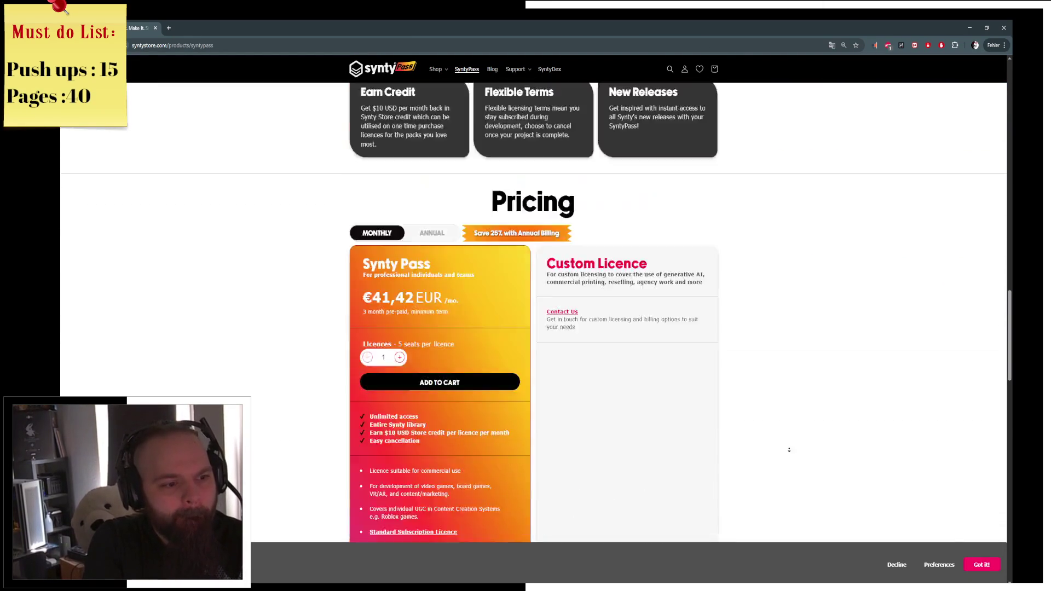
scroll(787, 404, "up", 9)
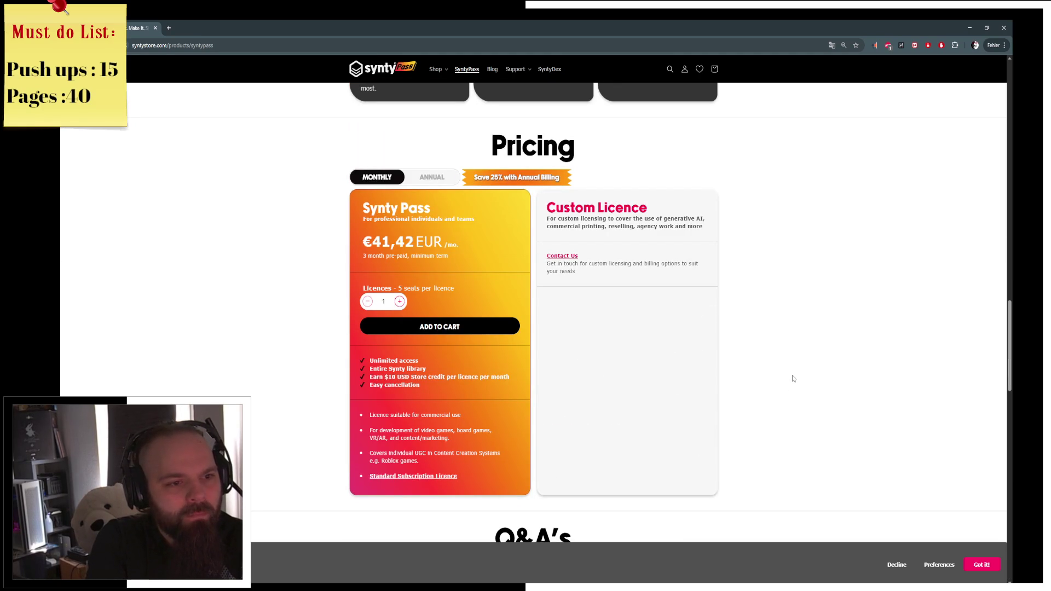
scroll(792, 378, "up", 20)
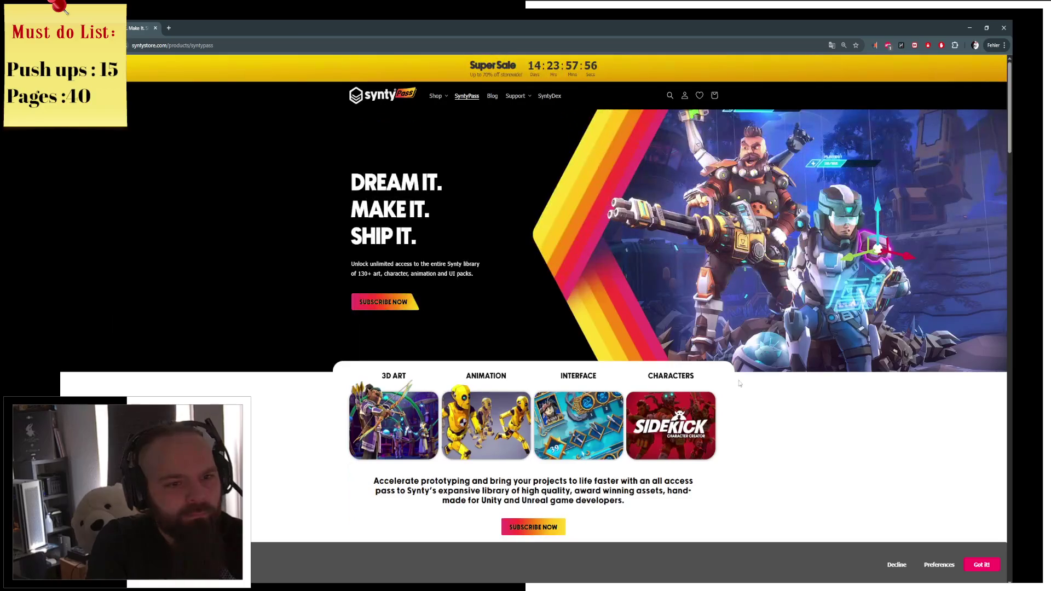
scroll(805, 389, "down", 20)
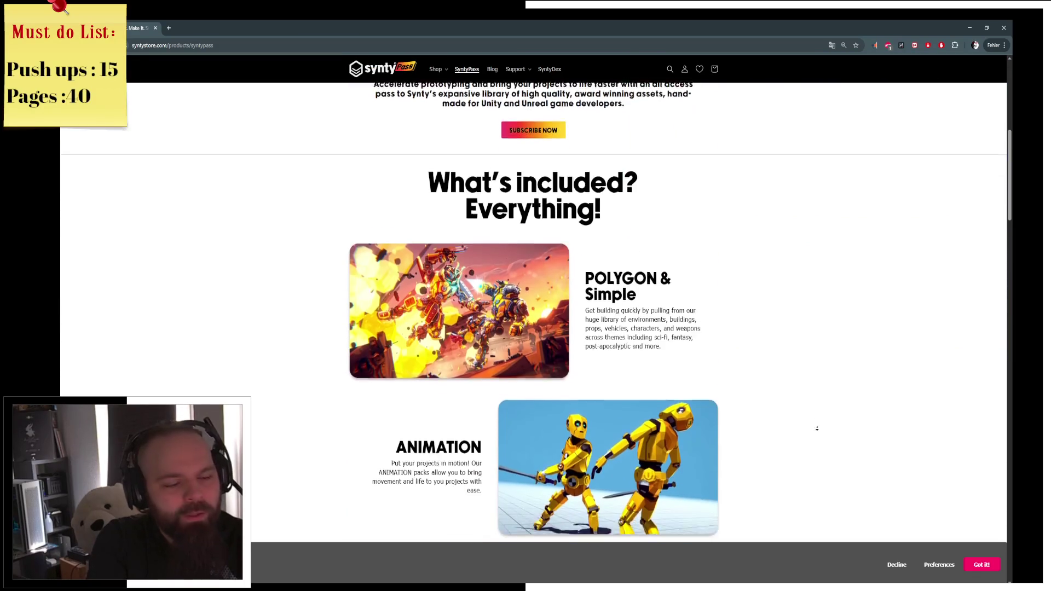
scroll(821, 431, "down", 15)
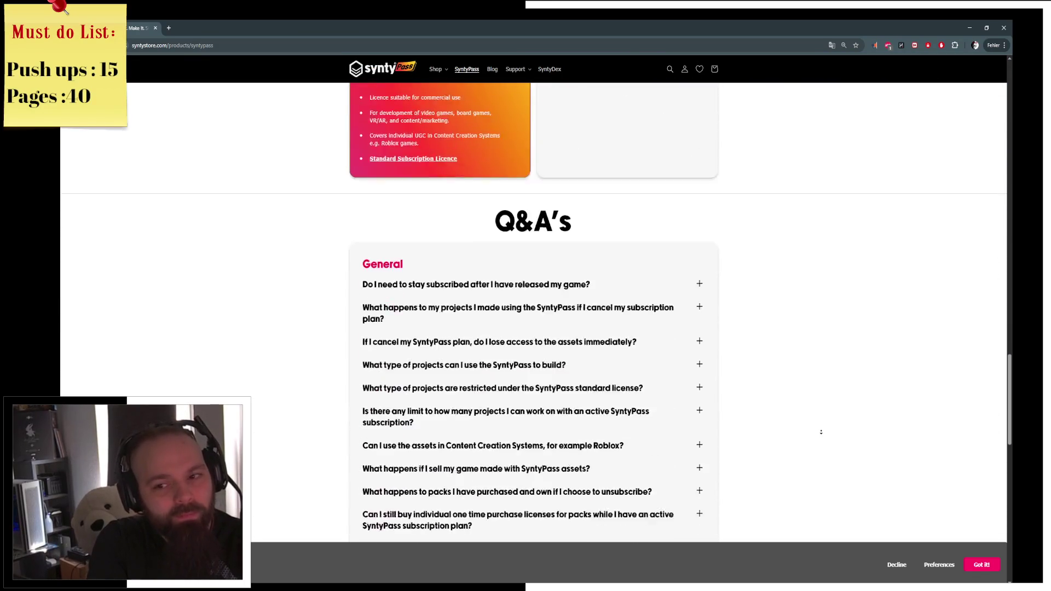
scroll(815, 319, "up", 13)
scroll(816, 319, "up", 20)
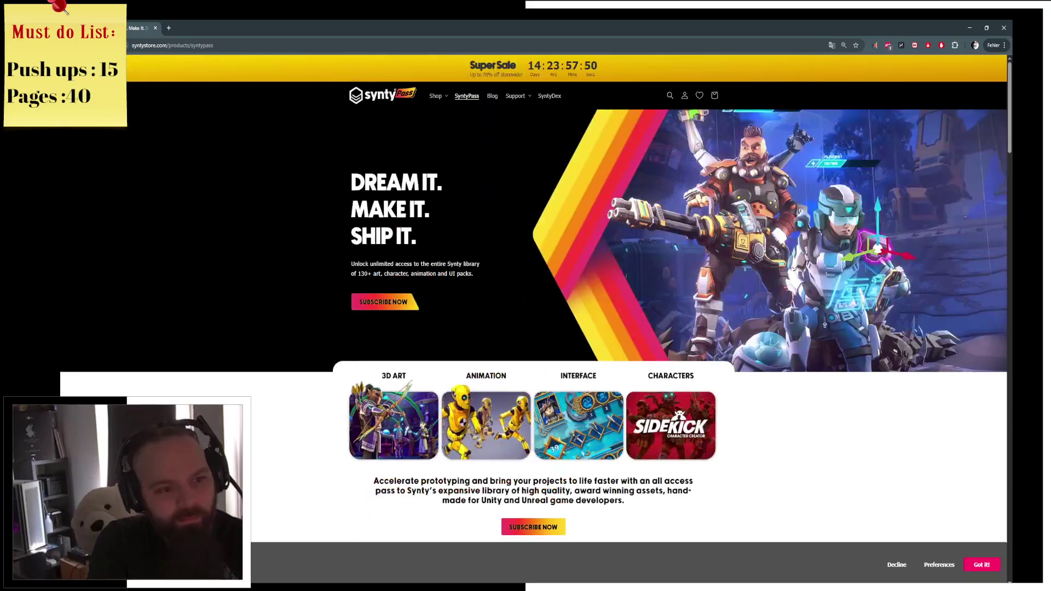
scroll(834, 442, "down", 15)
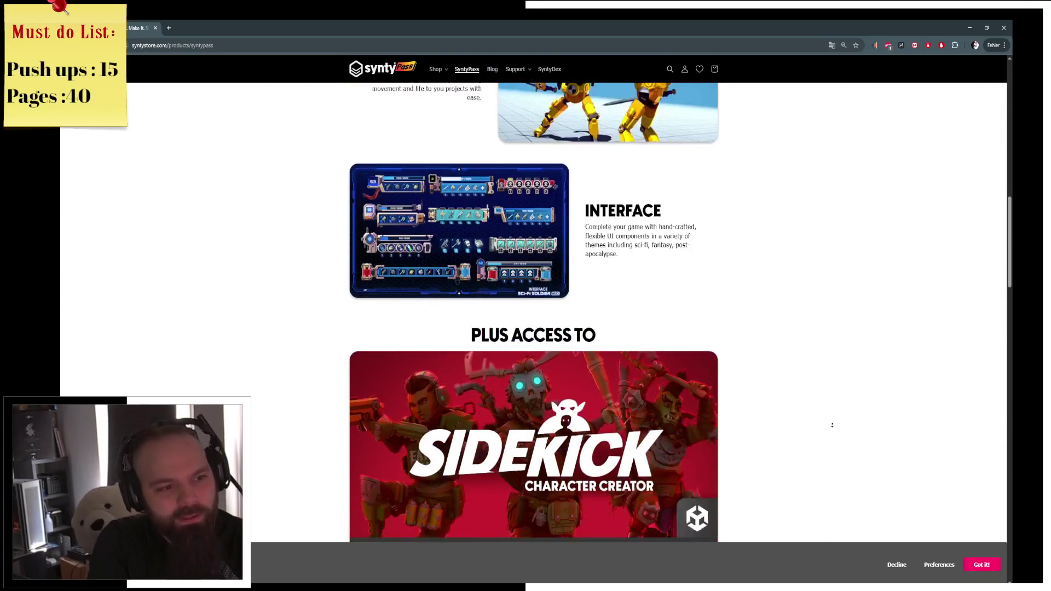
scroll(836, 436, "down", 5)
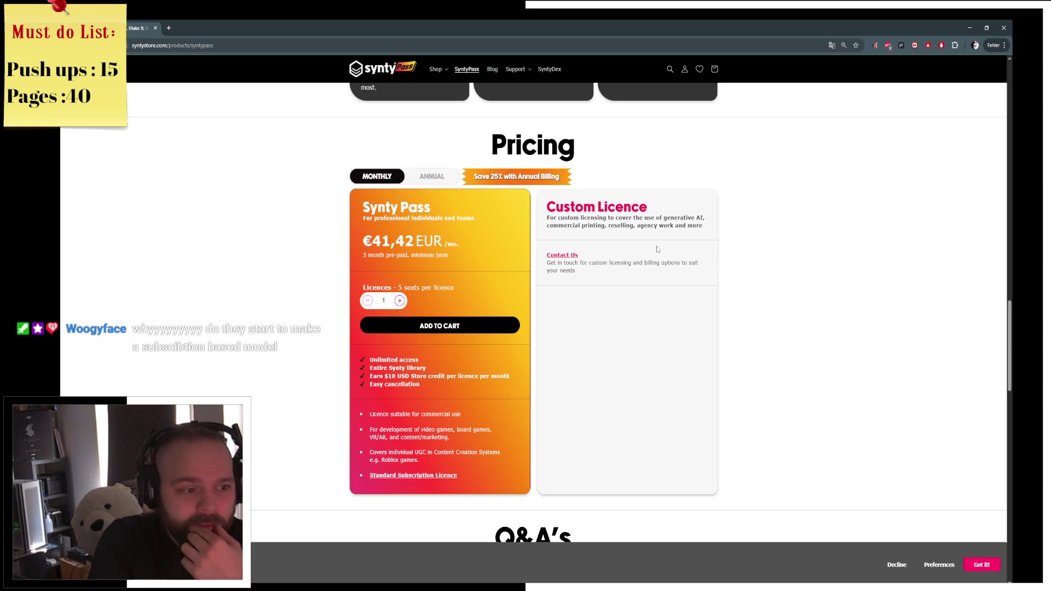
Highlight the 'Licence suitable for commercial use' line and toggle SyntyPass pricing between annual and monthly
left_click_drag(397, 417, 464, 409)
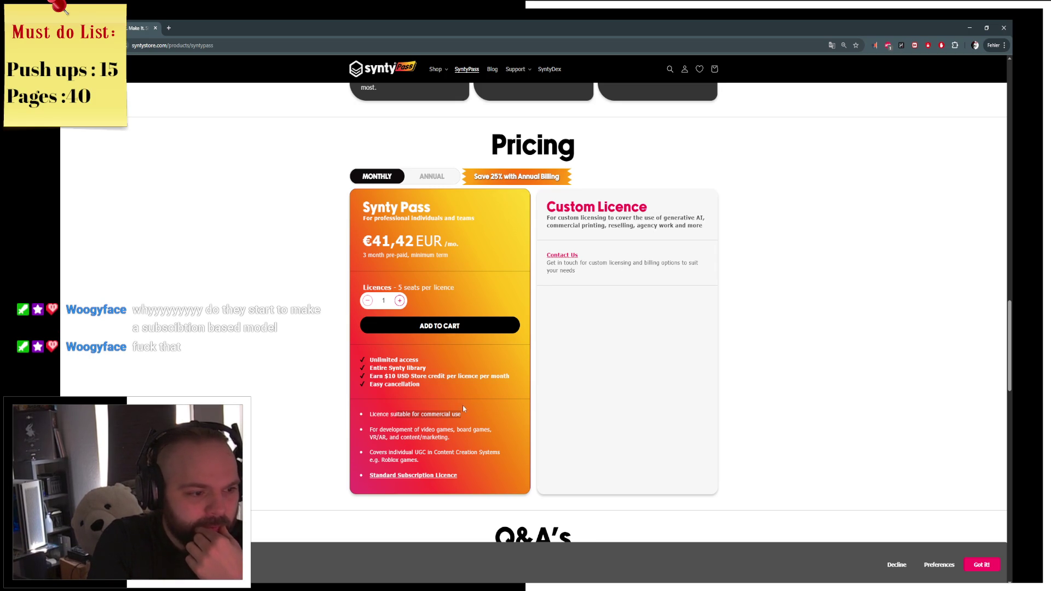
left_click(477, 416)
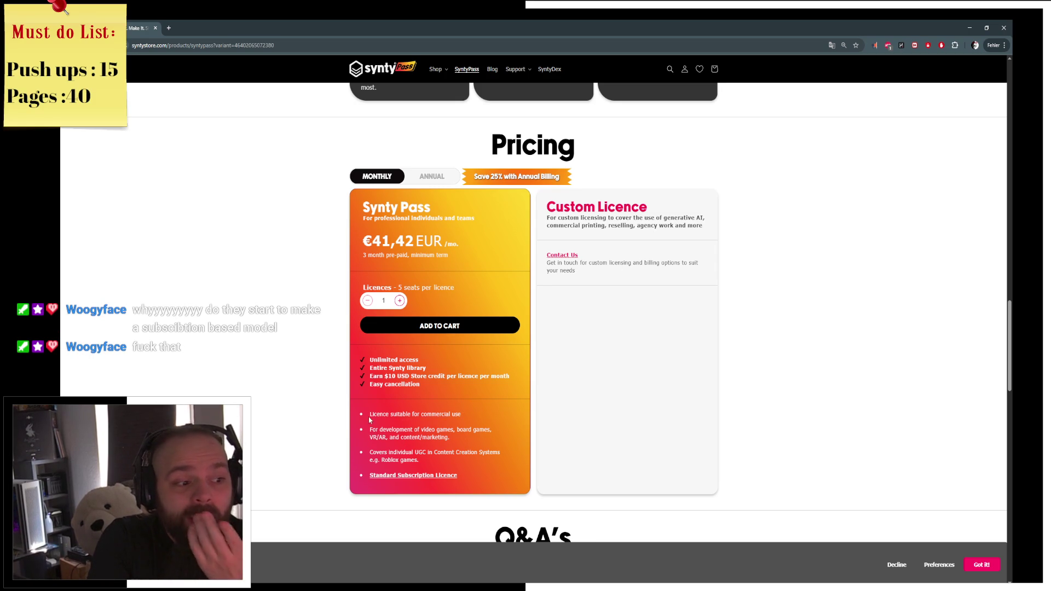
left_click_drag(370, 420, 453, 421)
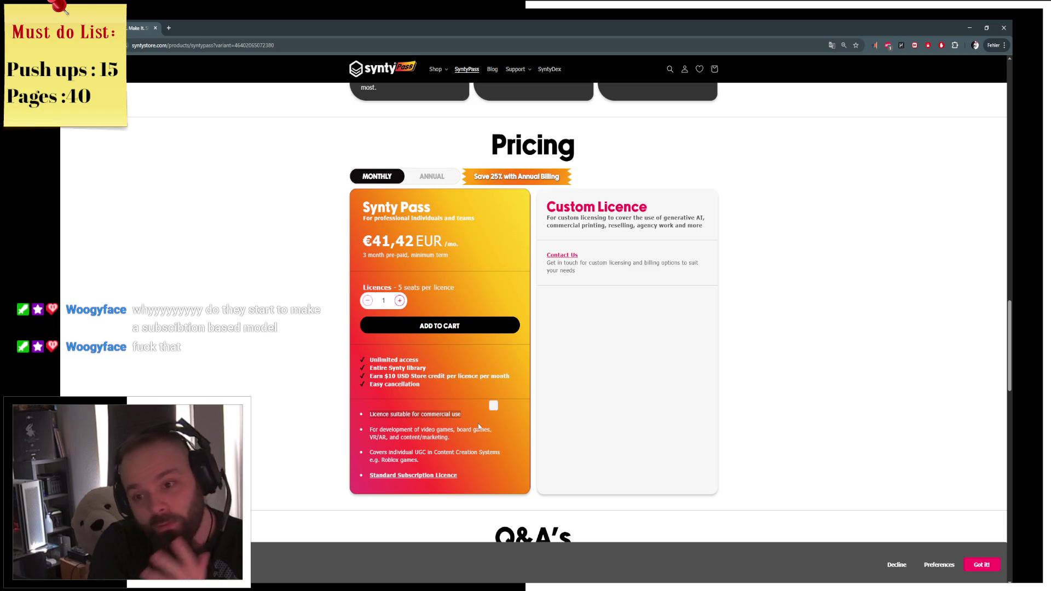
left_click(477, 426)
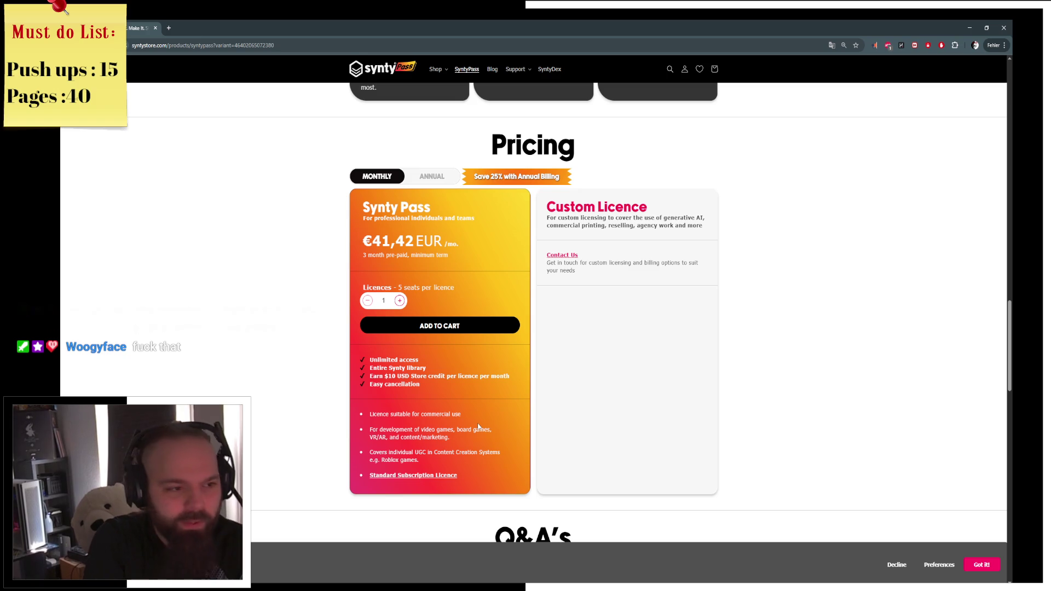
scroll(691, 392, "up", 5)
scroll(747, 375, "down", 2)
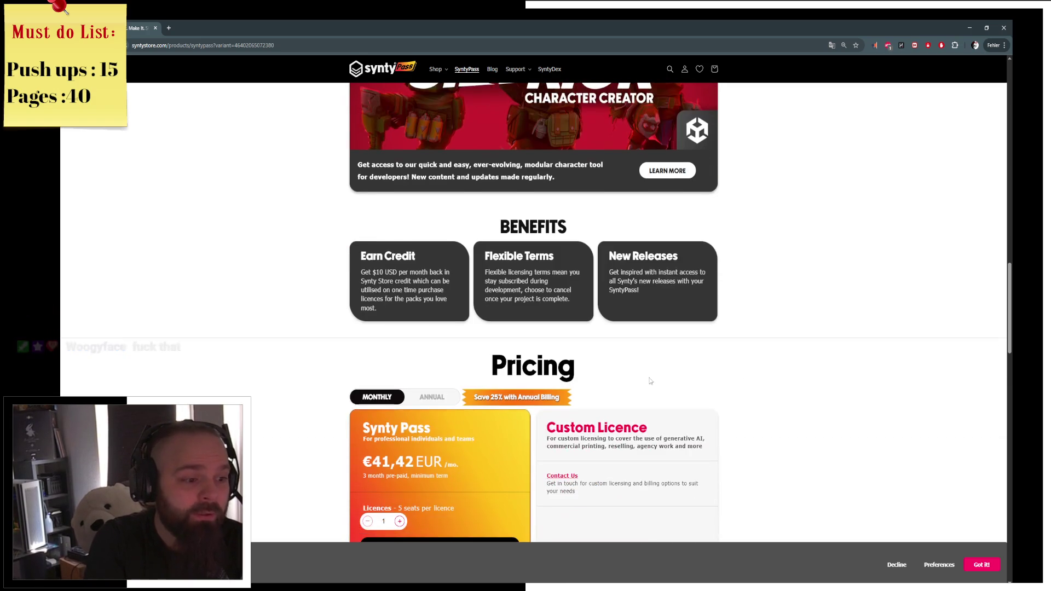
left_click(422, 398)
left_click(380, 399)
Go to Shop > Sidekick Modular Characters and open the Modern Police pack's product page
scroll(276, 197, "up", 15)
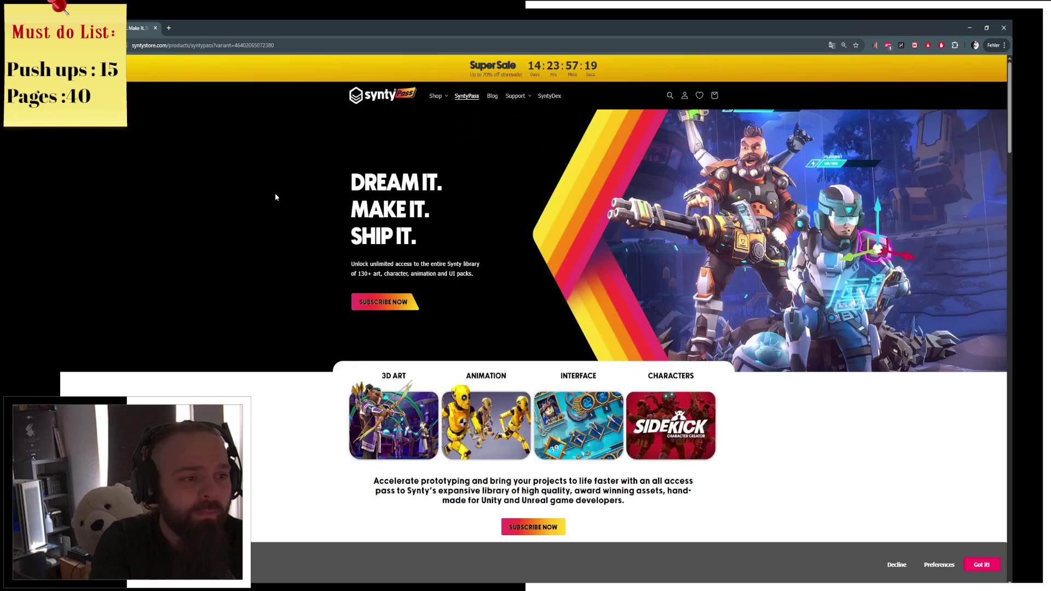
left_click(468, 97)
left_click(436, 96)
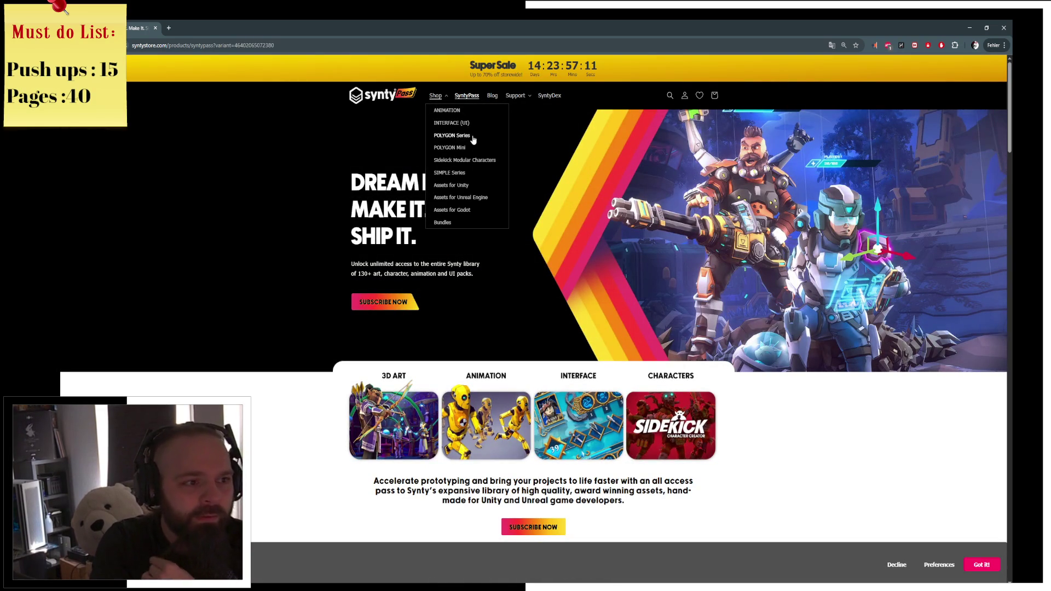
left_click(464, 160)
scroll(818, 265, "down", 5)
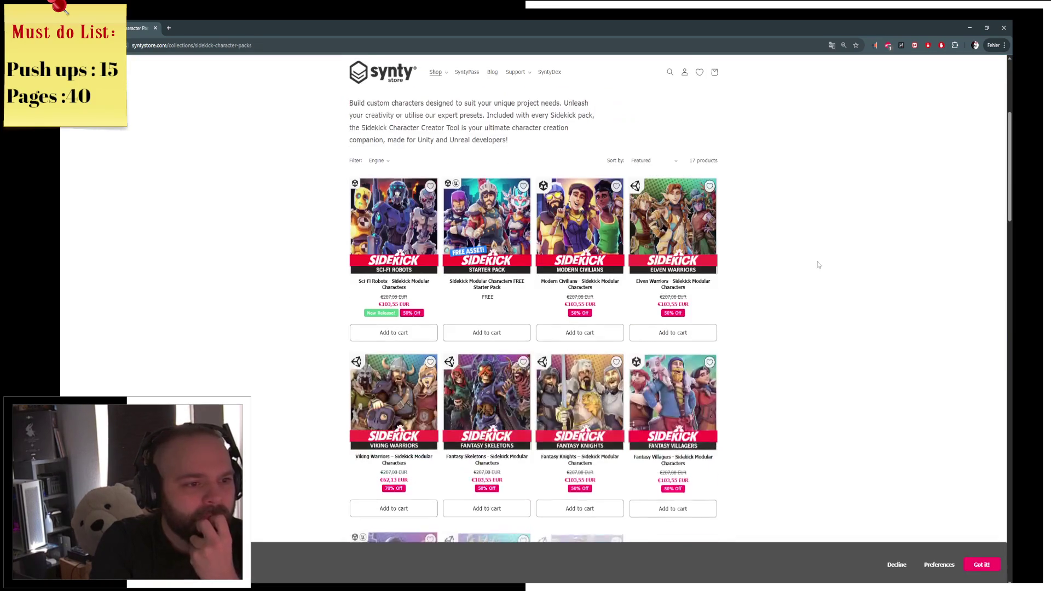
scroll(818, 265, "down", 2)
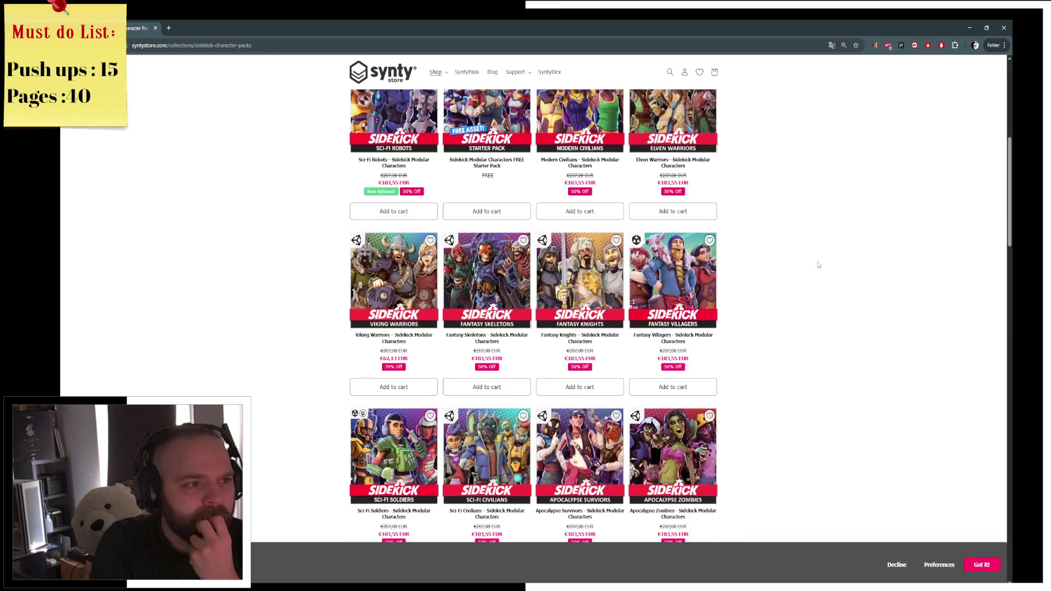
scroll(818, 265, "down", 1)
scroll(818, 265, "down", 2)
scroll(818, 265, "down", 1)
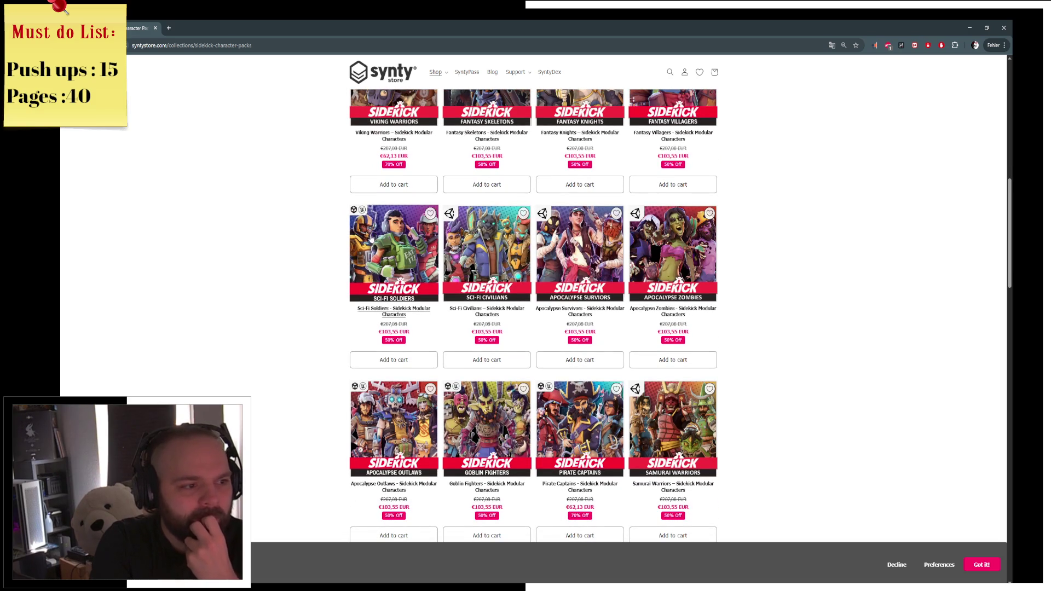
scroll(324, 258, "down", 3)
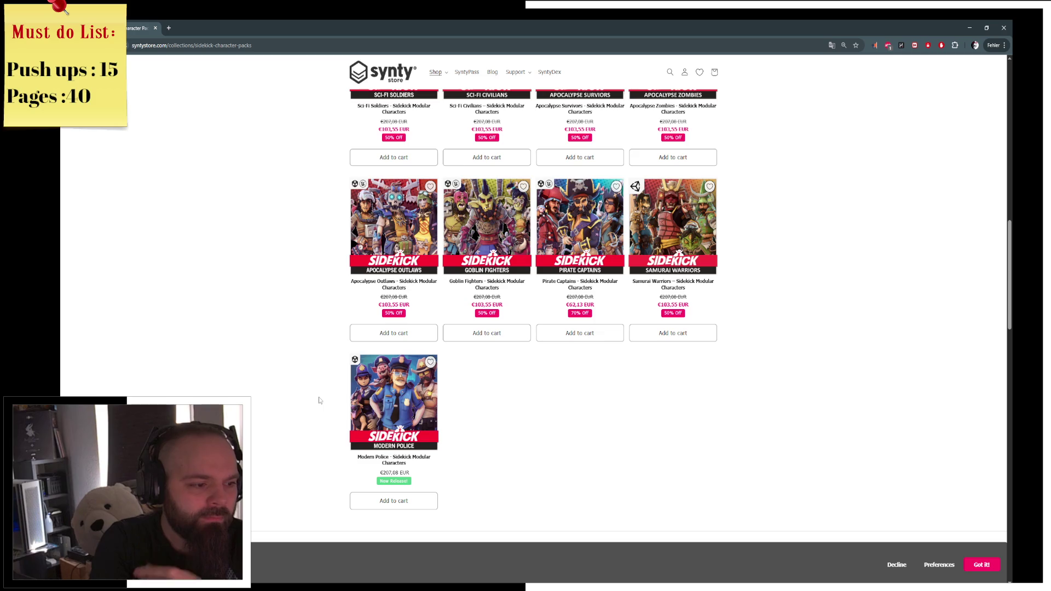
left_click(412, 396)
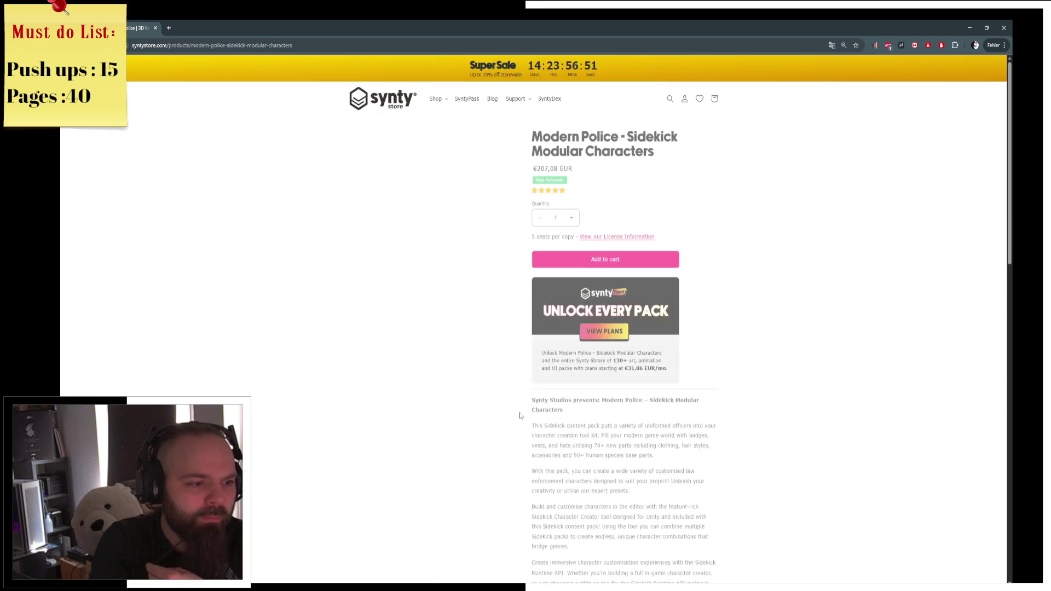
Page through four Modern Police preview images in the lightbox, close it, and switch back to Blender
left_click(416, 281)
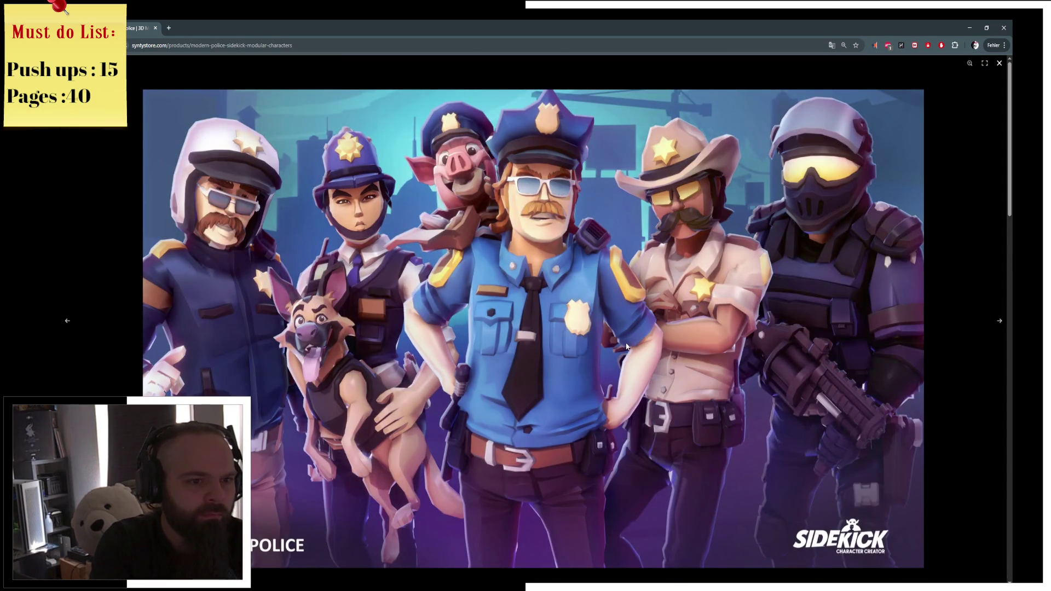
key("Right")
key("Right")
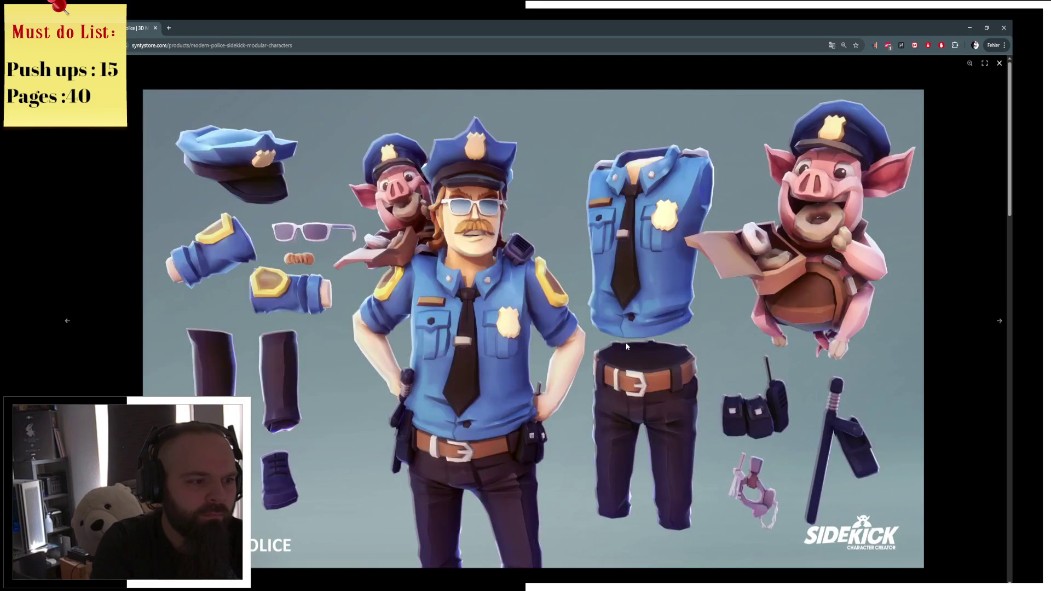
key("Right")
key("Right")
key("Right")
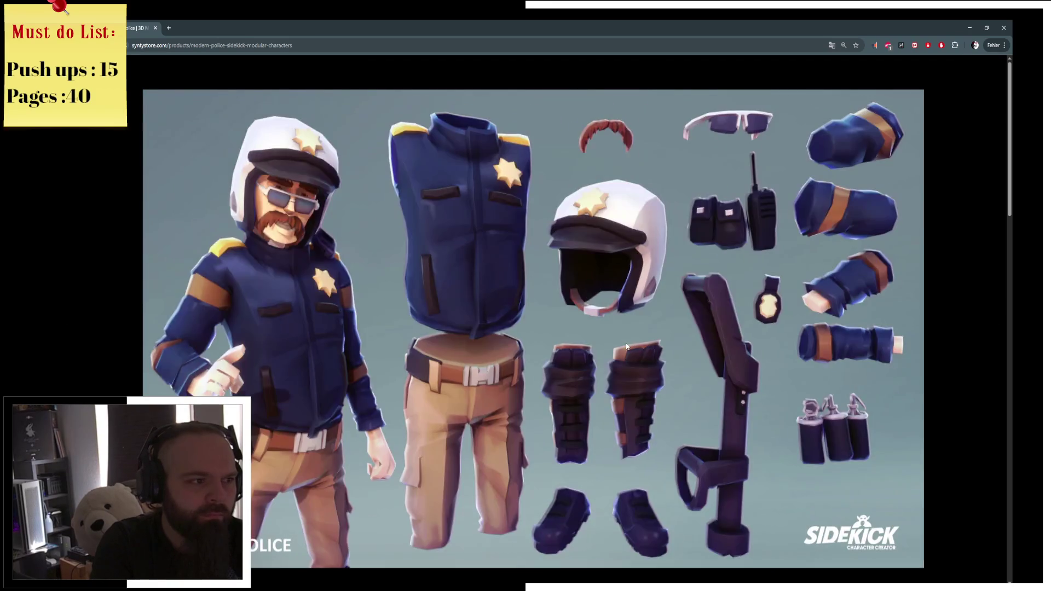
key("Right")
key("Right")
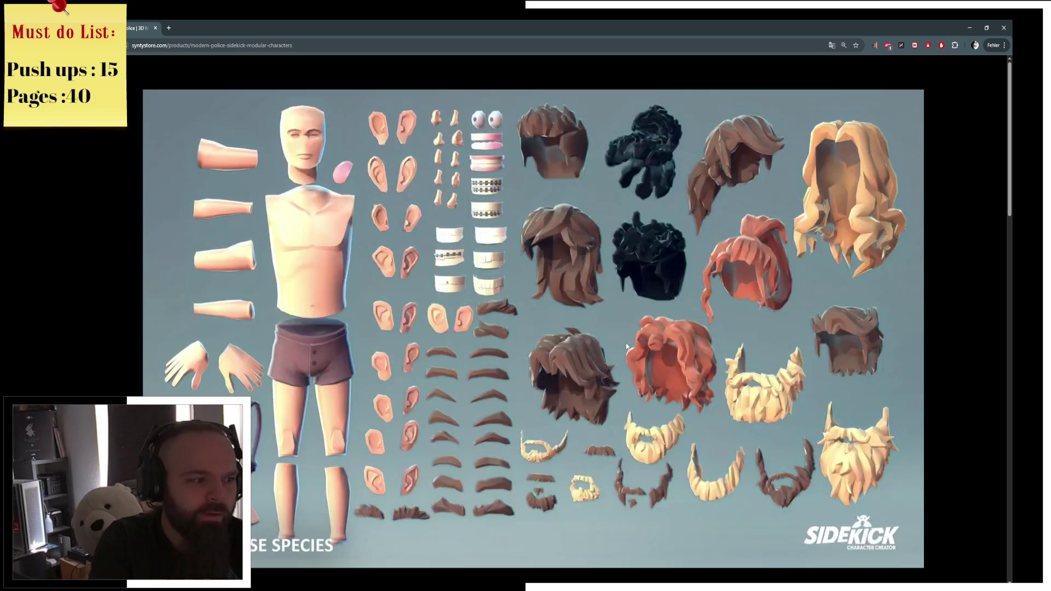
key("Right")
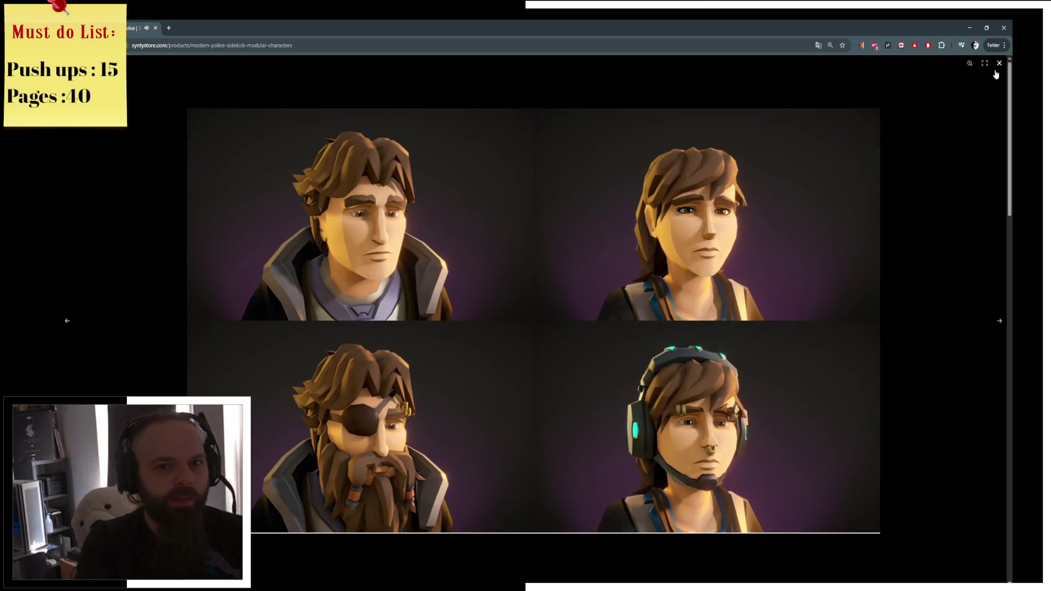
left_click(882, 94)
key("alt+Tab")
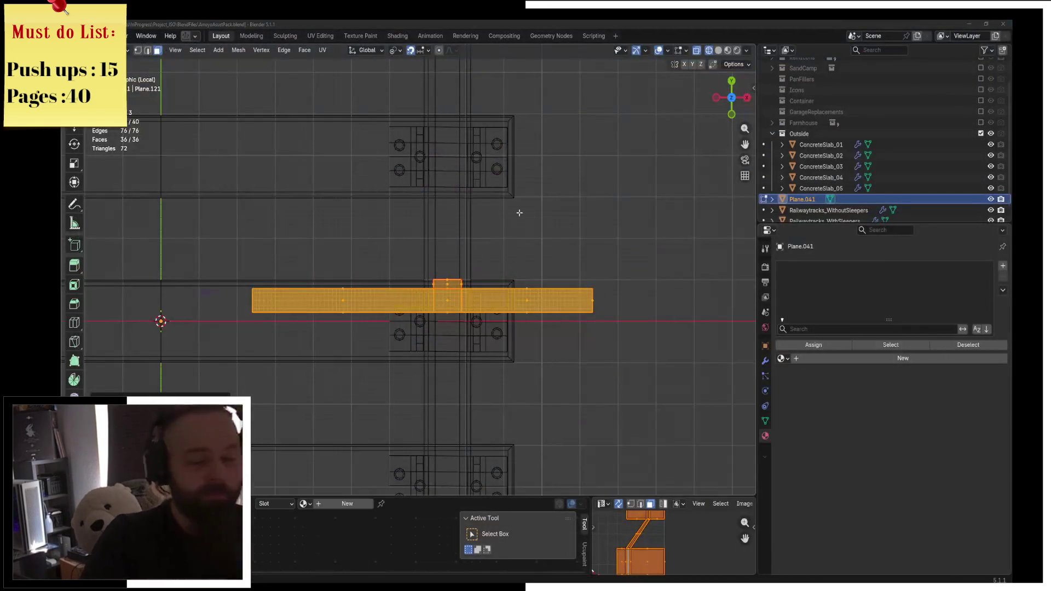
In solid shading, duplicate three faces of the vertical column and rotate the copy about X into a tilt
middle_click_drag(591, 227, 448, 191)
key("z")
left_click(511, 190)
left_click(372, 263)
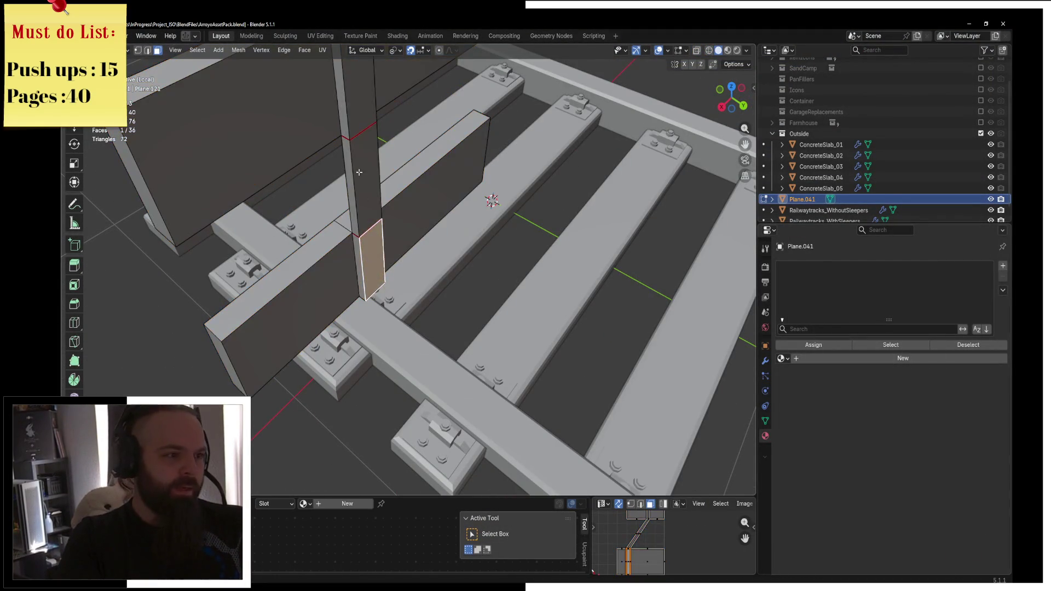
left_click(364, 180, "shift")
mouse_move(400, 180)
middle_mouse_down()
mouse_move(383, 142)
mouse_move(390, 136)
mouse_move(386, 144)
middle_mouse_up()
left_click(383, 142, "shift")
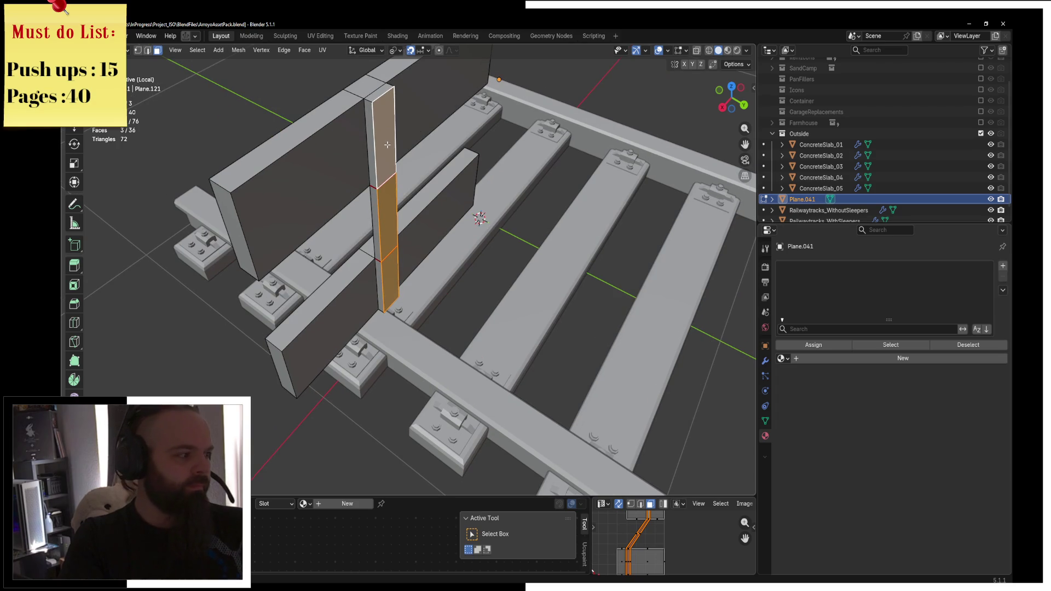
key("shift+d")
key("Escape")
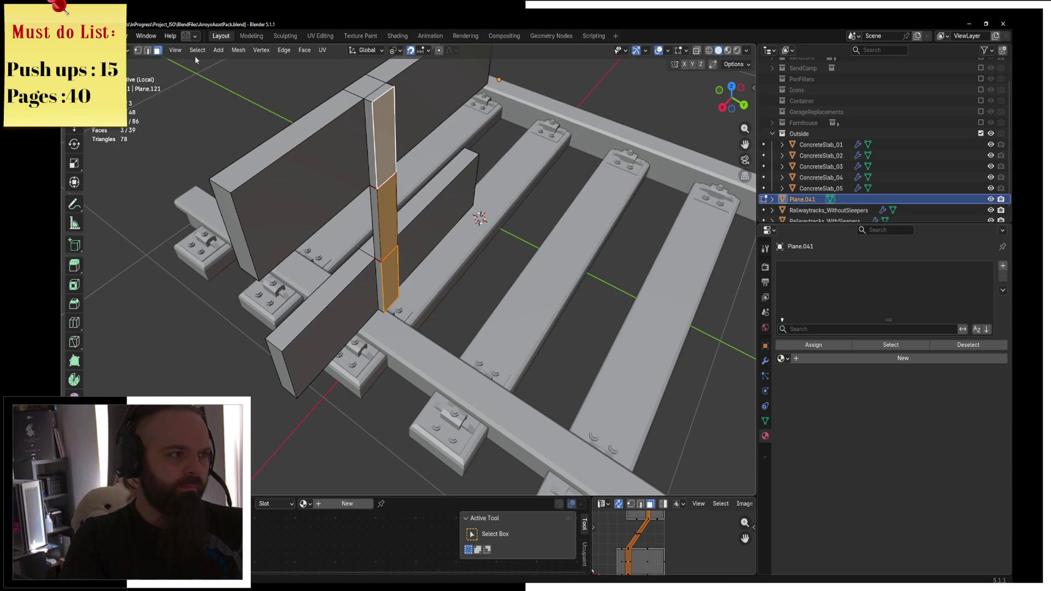
key("1")
key("r")
key("x")
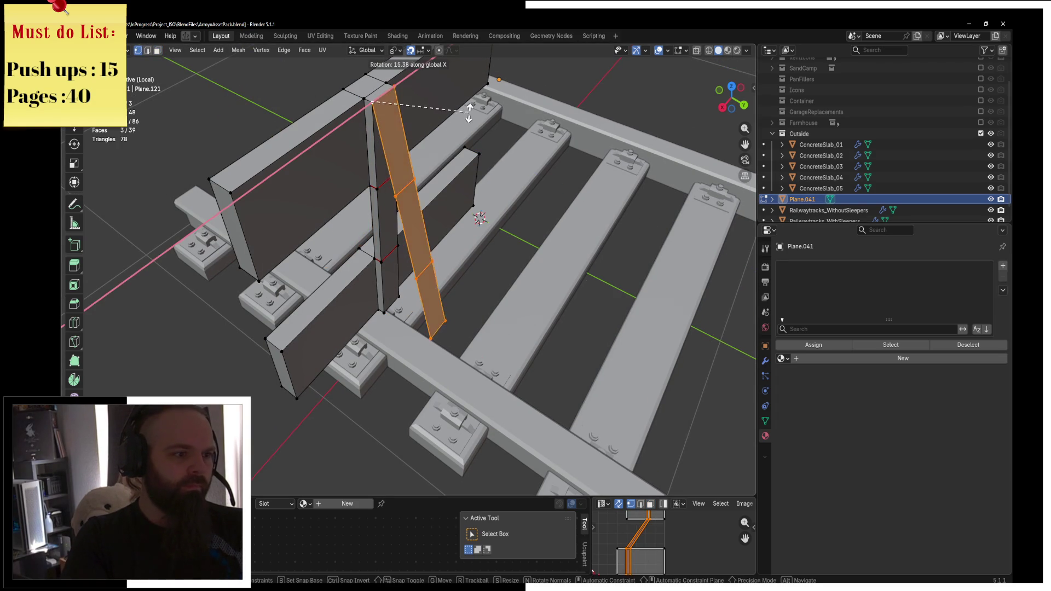
left_click(477, 95)
Extrude the brace's bottom corner edge and slide it along Y from the top view
left_click(463, 347)
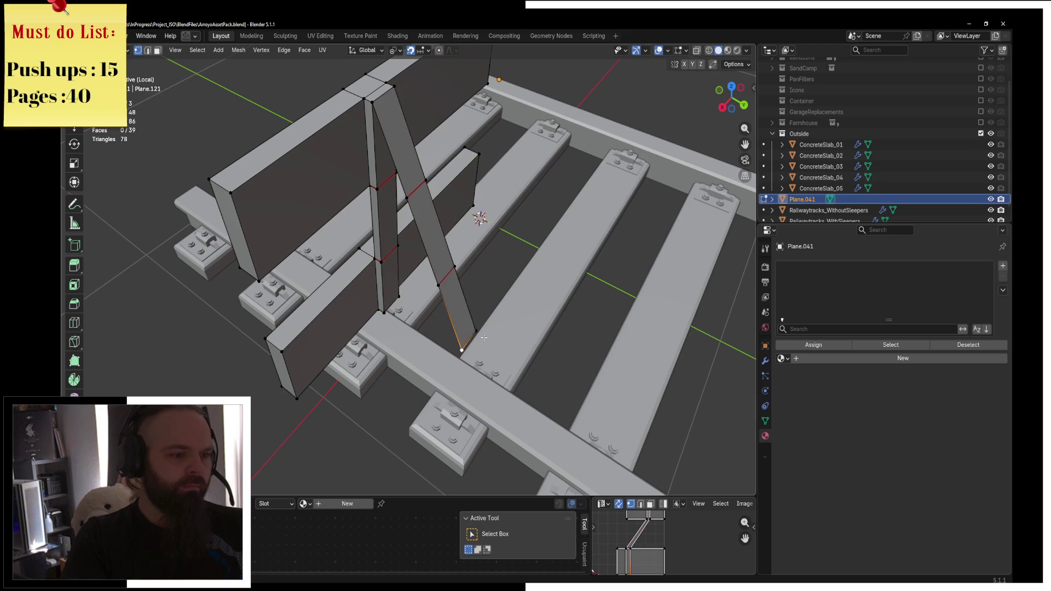
middle_click_drag(527, 353, 464, 238, "shift")
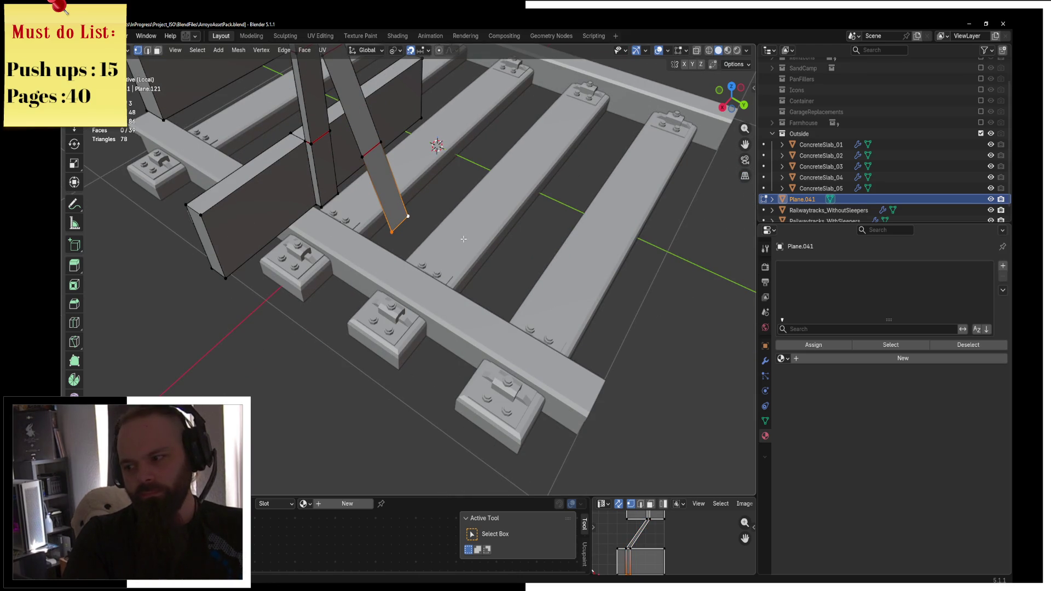
key("e")
right_click(504, 253)
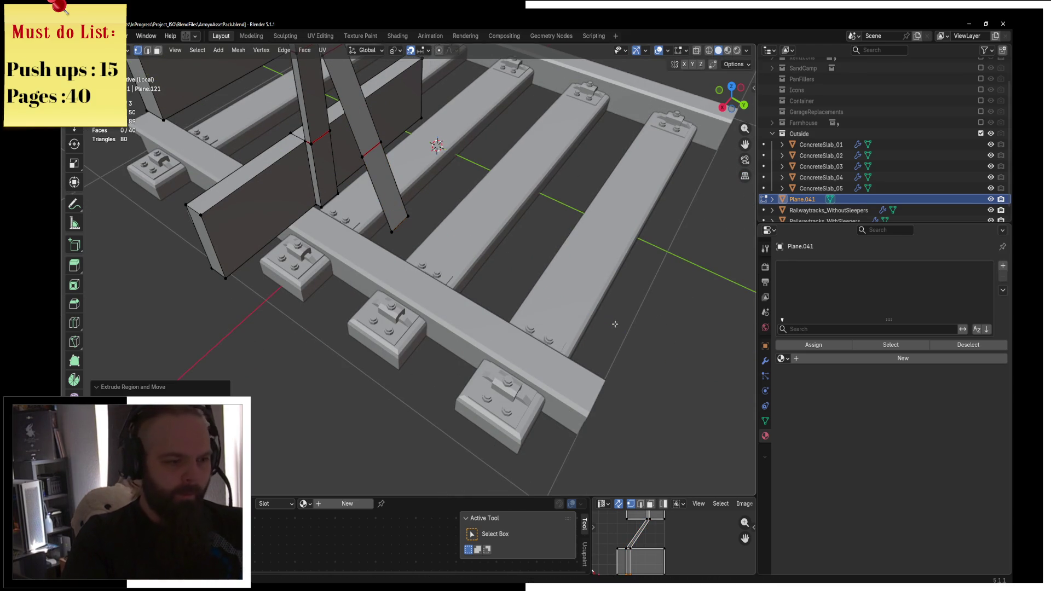
key("KP_7")
key("g")
key("y")
left_click(538, 155)
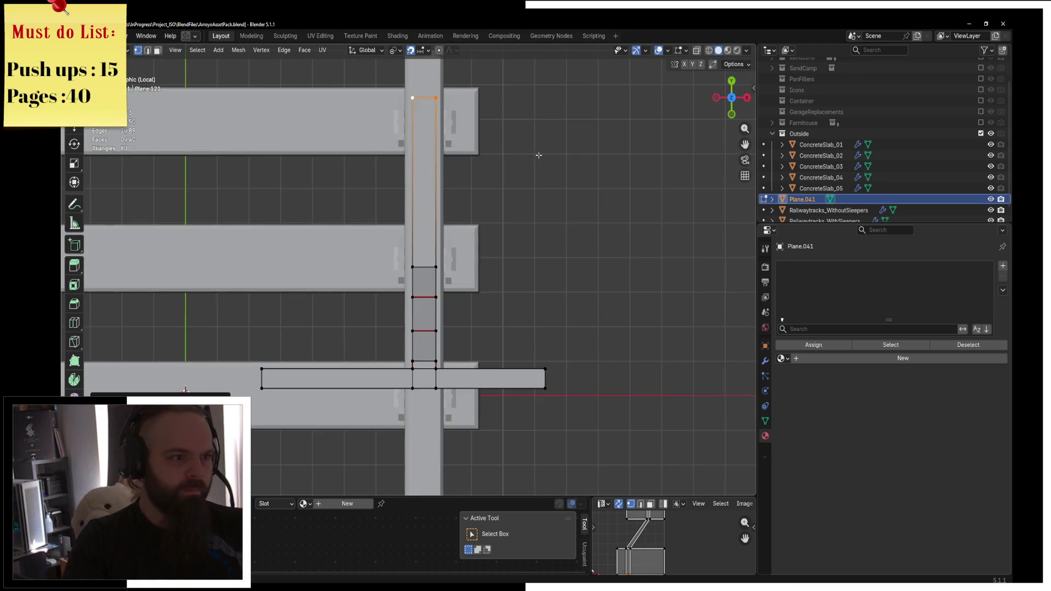
From the side view, move the brace's end vertex straight down on Z onto the rail top
middle_click_drag(539, 155, 560, 305)
key("g")
key("z")
right_click(559, 305)
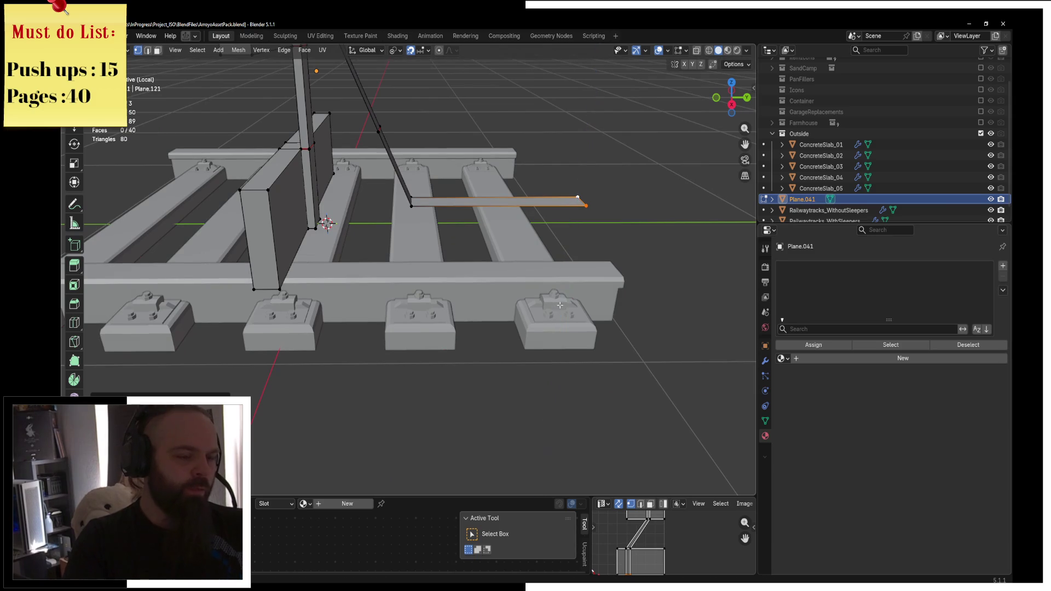
key("KP_1")
key("KP_3")
key("g")
key("z")
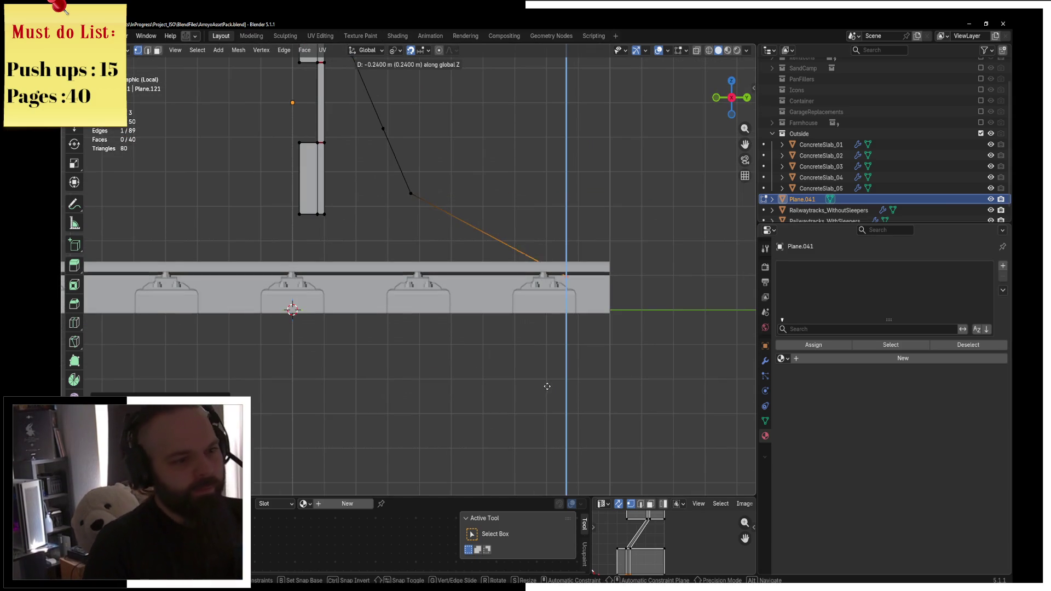
left_click(572, 226)
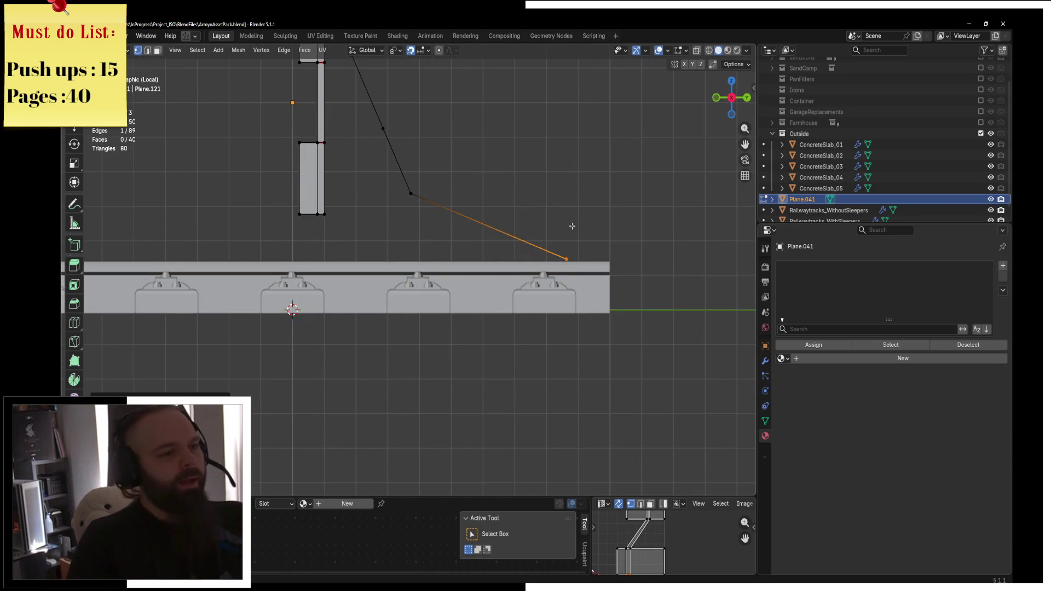
scroll(571, 226, "down", 3, "ctrl")
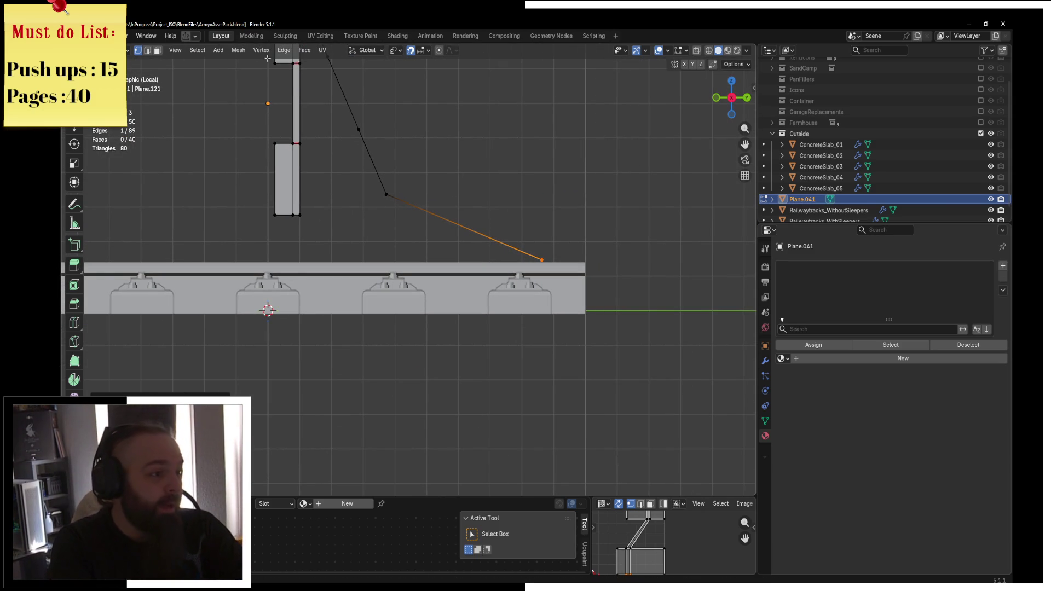
In wireframe, select one of the brace's cross edges after a cancelled 'clear' operator search
key("z")
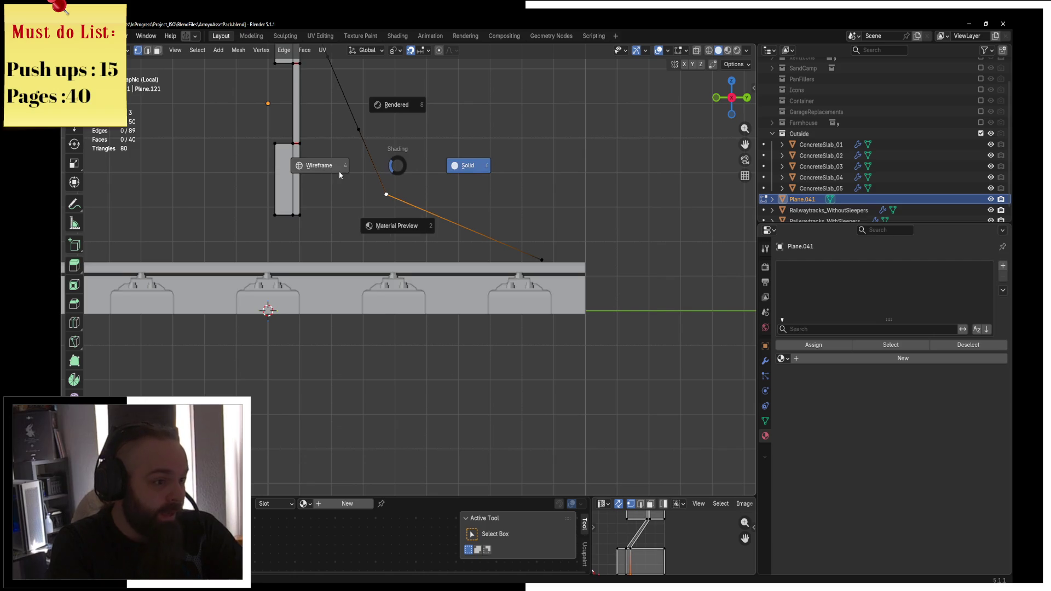
left_click(328, 167)
left_click(383, 186)
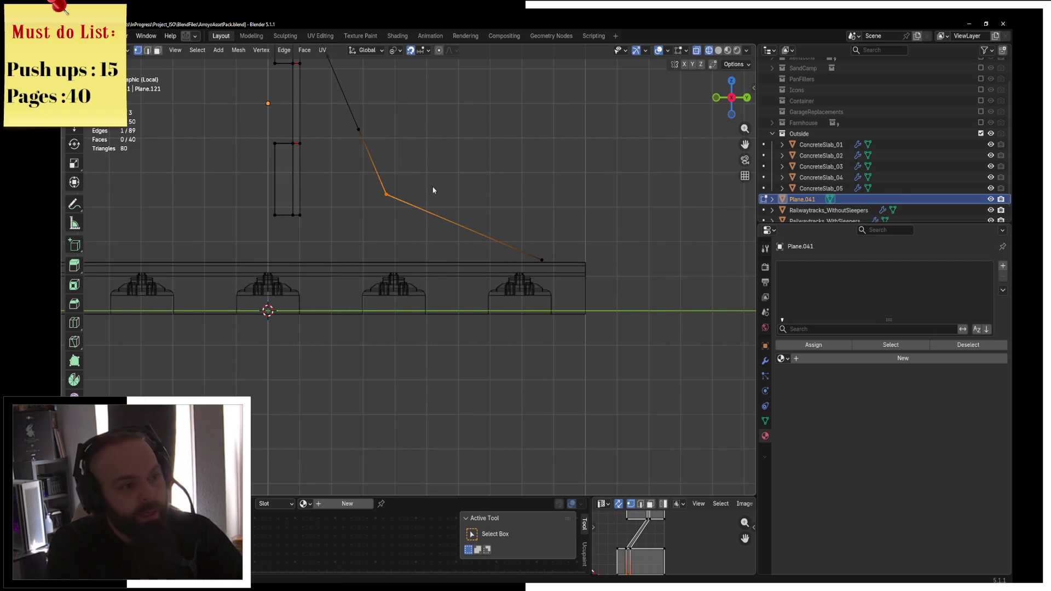
key("F3")
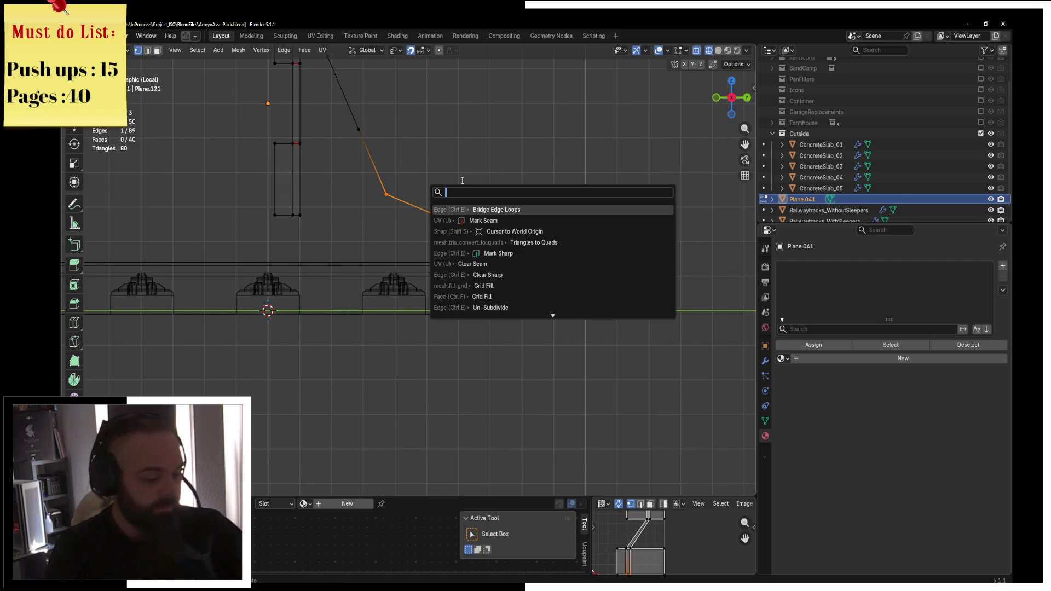
type("clear")
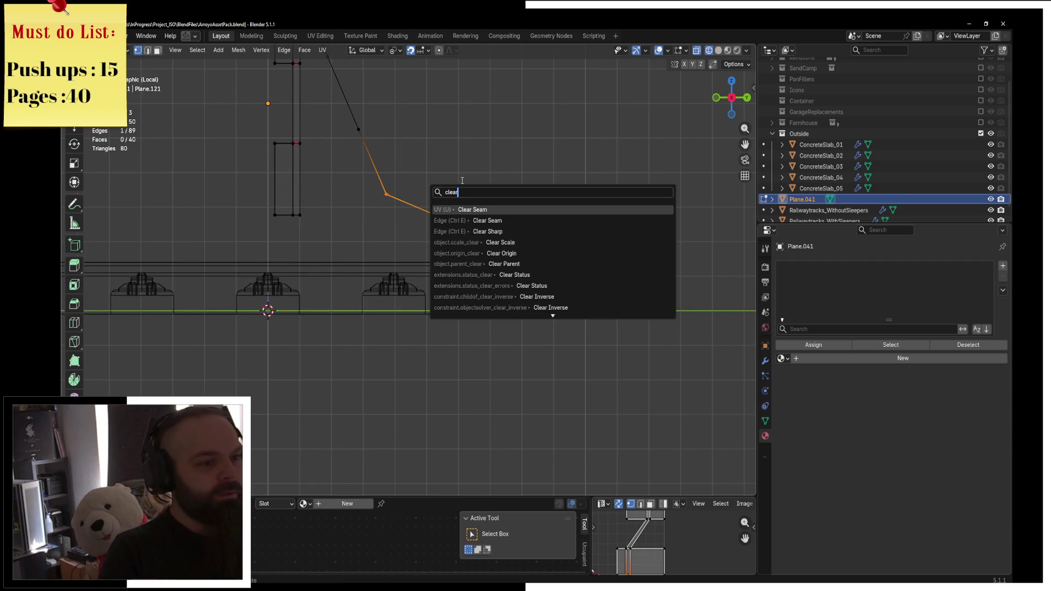
key("BackSpace")
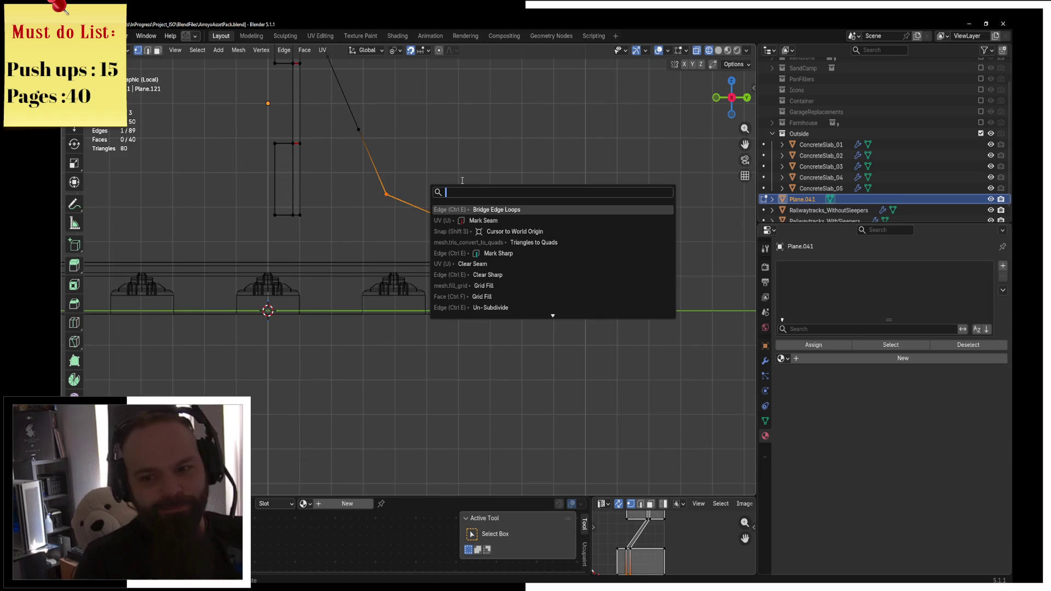
key("Escape")
middle_click_drag(462, 179, 383, 208)
key("z")
Dissolve the brace's three cross edges, then select and frame the remaining diagonal brace face
key("x")
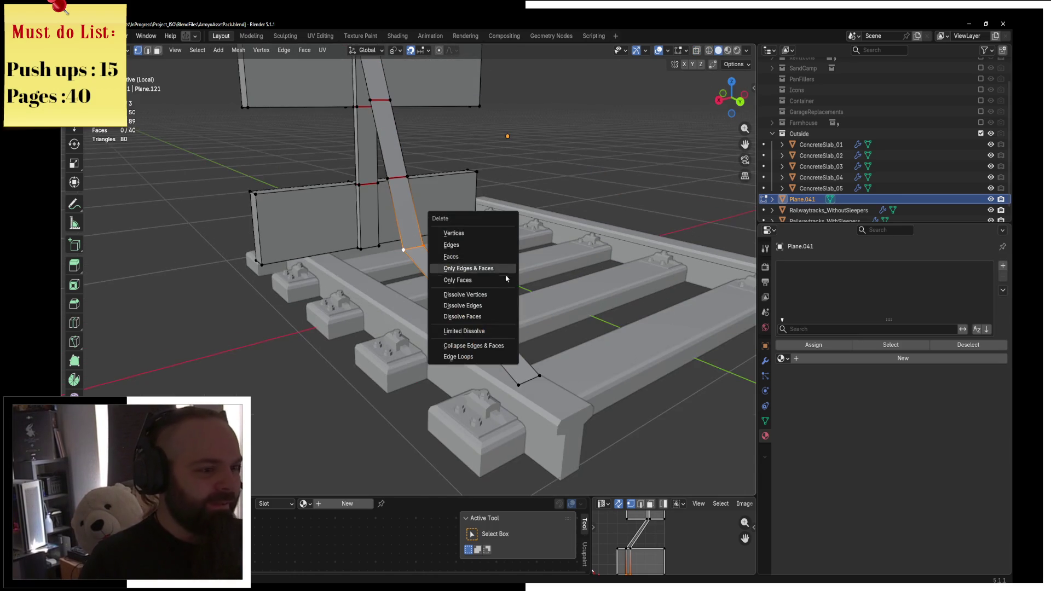
left_click(460, 304)
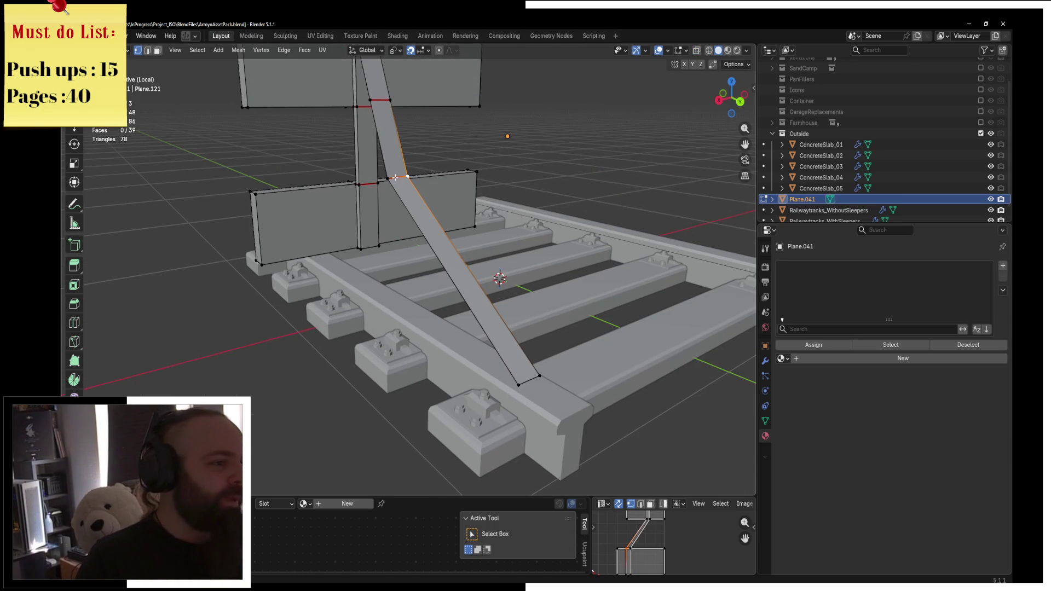
key("x")
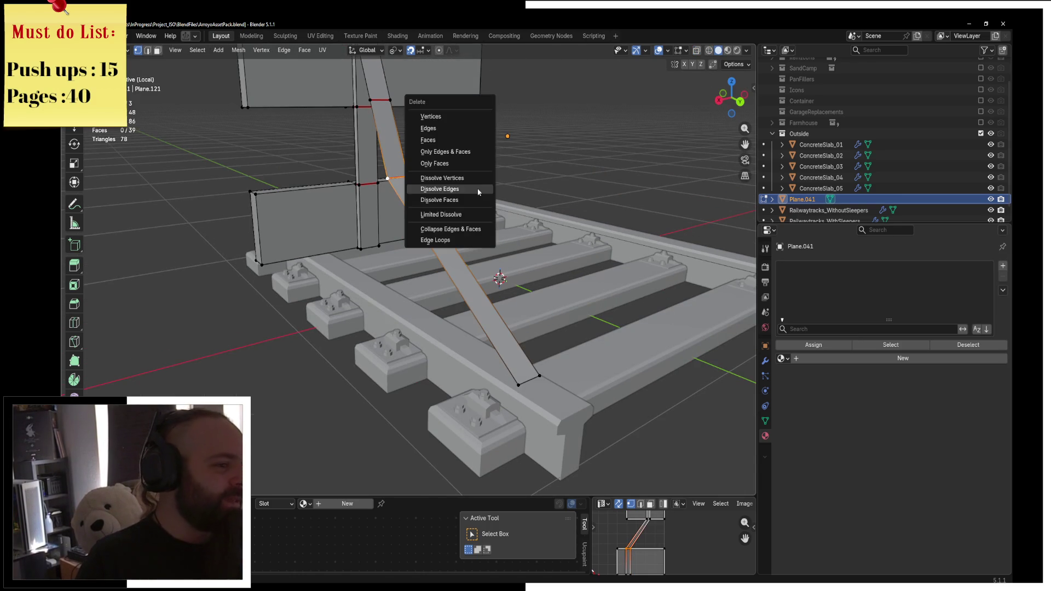
left_click(427, 185)
scroll(404, 166, "up", 2)
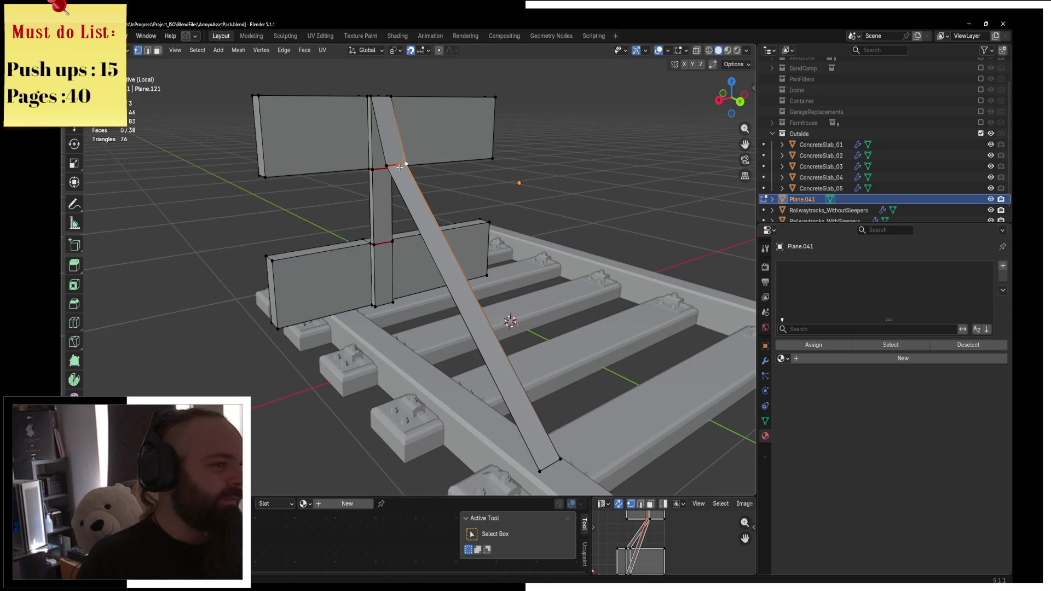
key("x")
left_click(404, 168)
mouse_move(407, 170)
middle_mouse_down()
mouse_move(571, 231)
mouse_move(557, 219)
middle_mouse_up()
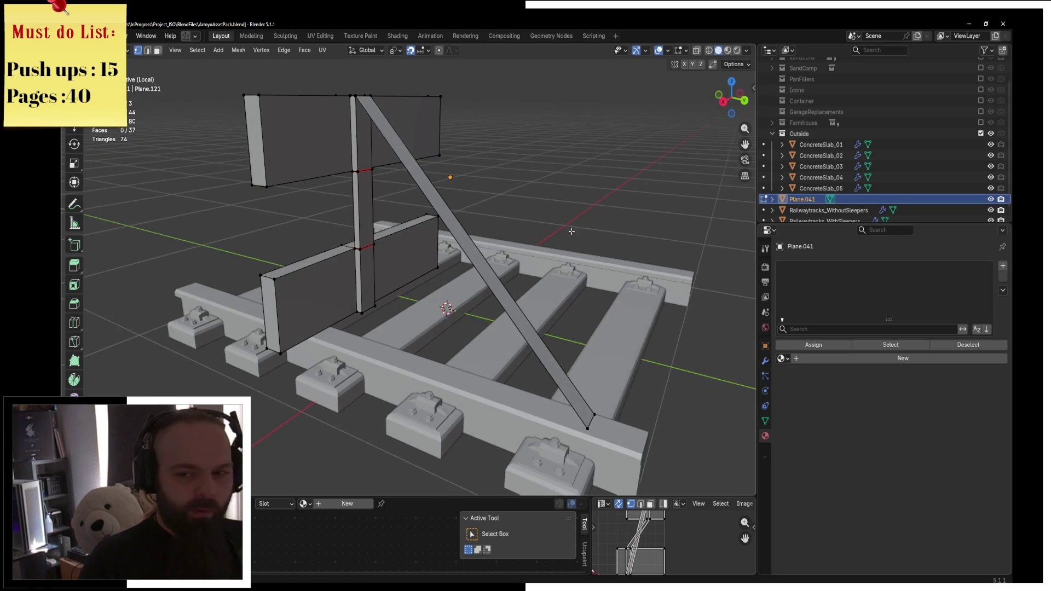
left_click(562, 349)
key("KP_Decimal")
middle_click_drag(560, 339, 558, 326)
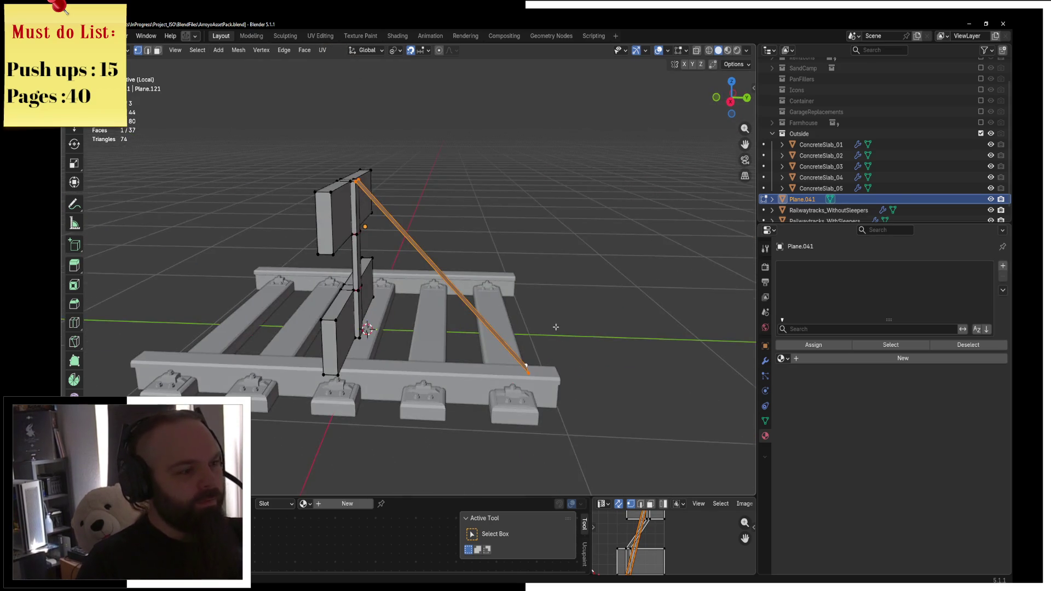
From the side view, extrude the brace's lower edge vertically down to the rail
key("KP_1")
key("KP_3")
key("e")
key("z")
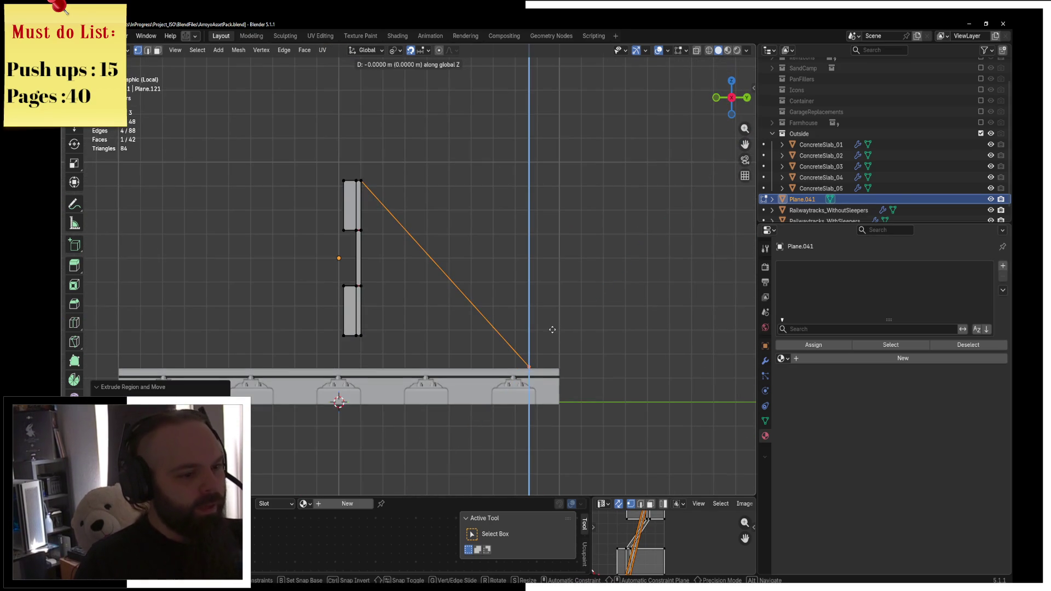
key("Escape")
scroll(512, 307, "up", 6)
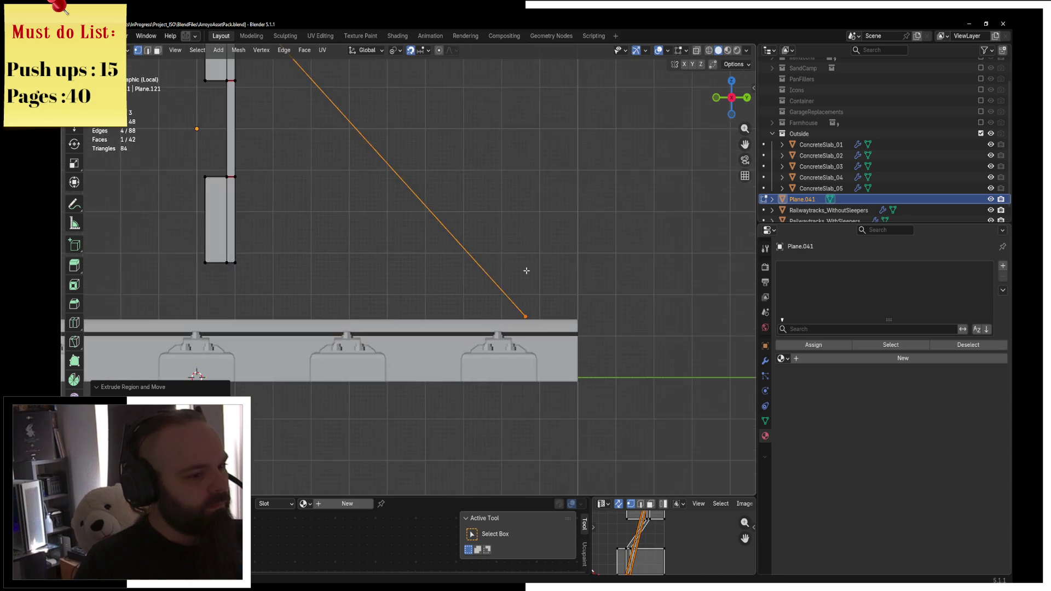
scroll(444, 232, "up", 5)
key("e")
key("z")
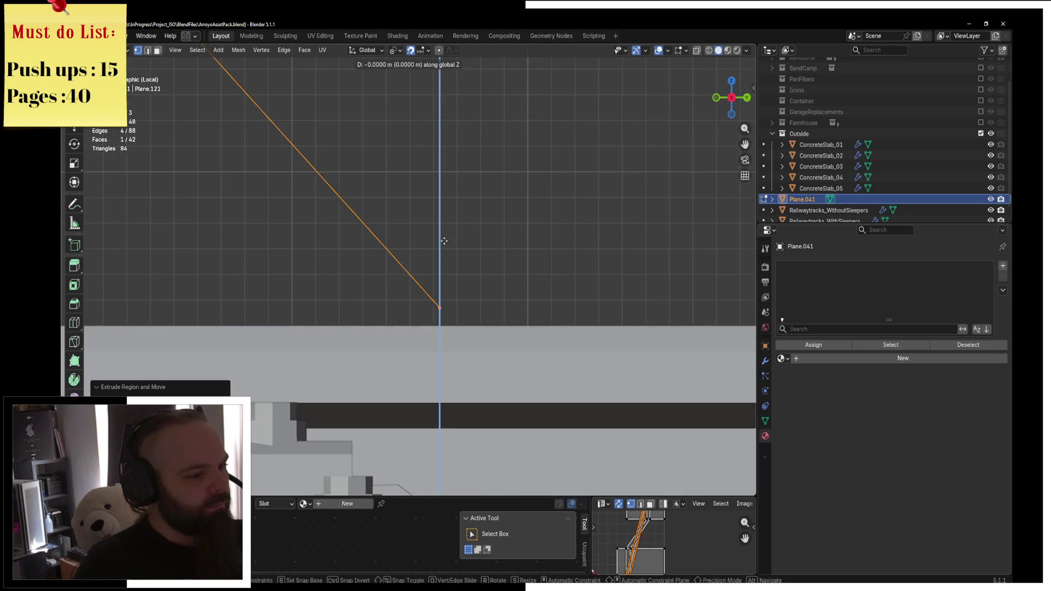
left_click(443, 253)
Select the whole mesh, recalculate normals outward and return to Object Mode
right_click(444, 253)
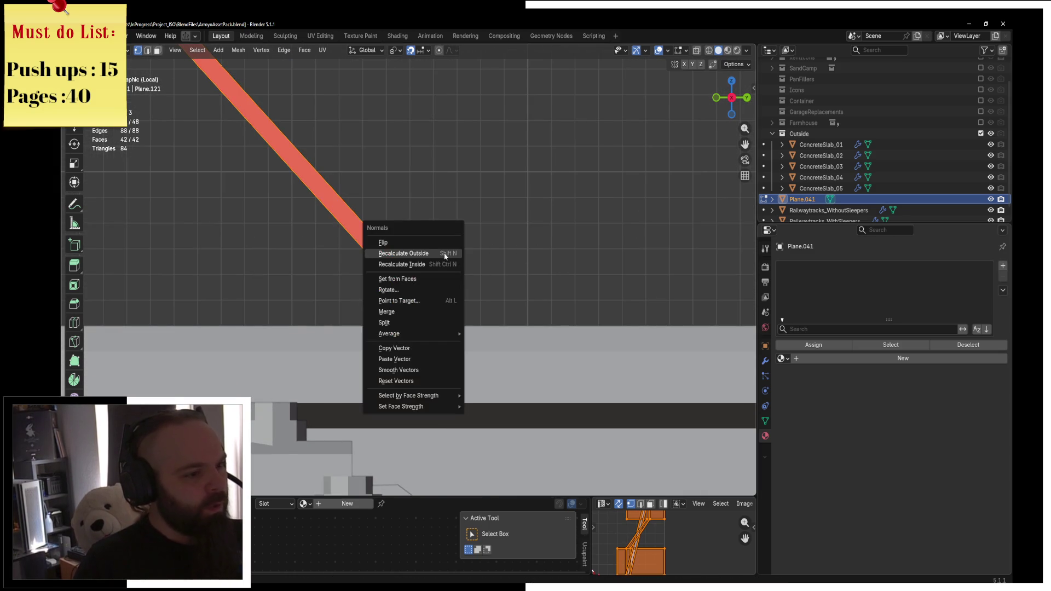
key("Escape")
key("a")
scroll(444, 253, "down", 2)
key("ctrl+Tab")
left_click(335, 265)
Back in Edit Mode, extrude the vertical post's bottom end face in place
middle_click_drag(467, 238, 385, 257)
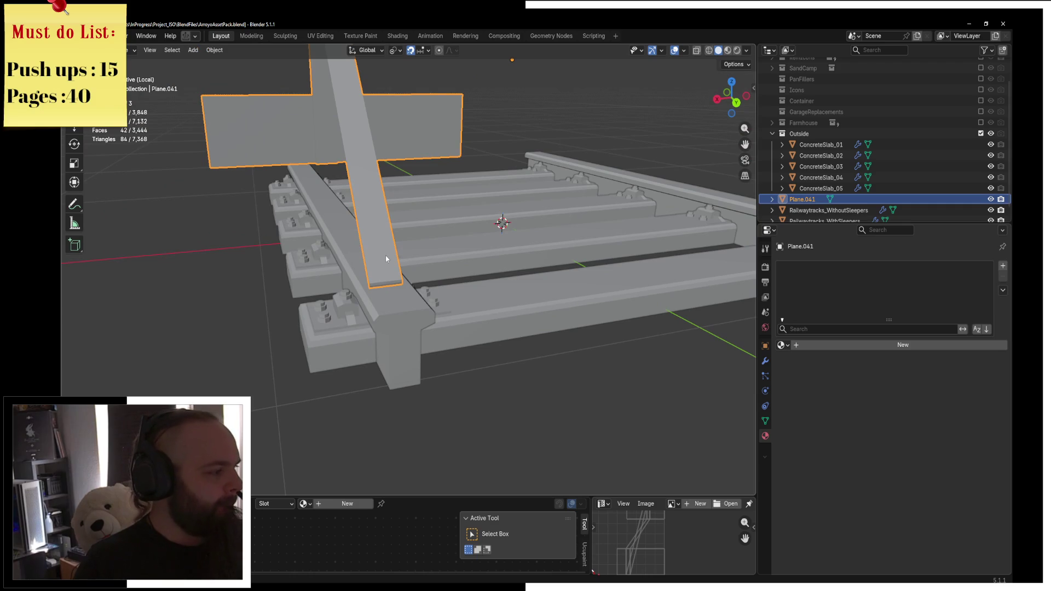
key("ctrl+Tab")
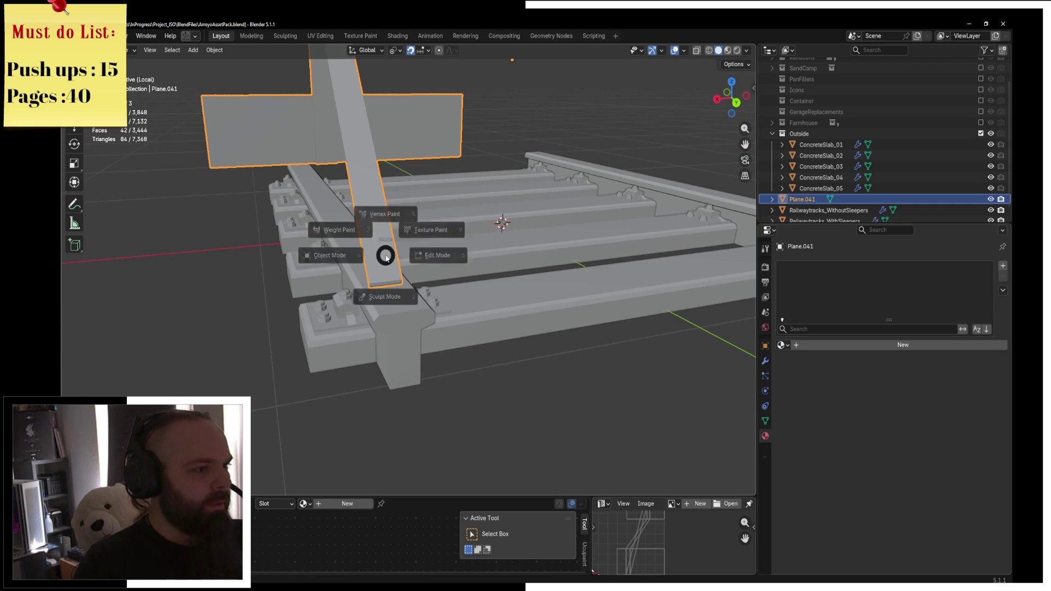
left_click(438, 254)
mouse_move(438, 253)
middle_mouse_down()
mouse_move(433, 186)
mouse_move(351, 208)
middle_mouse_up()
scroll(295, 225, "up", 2)
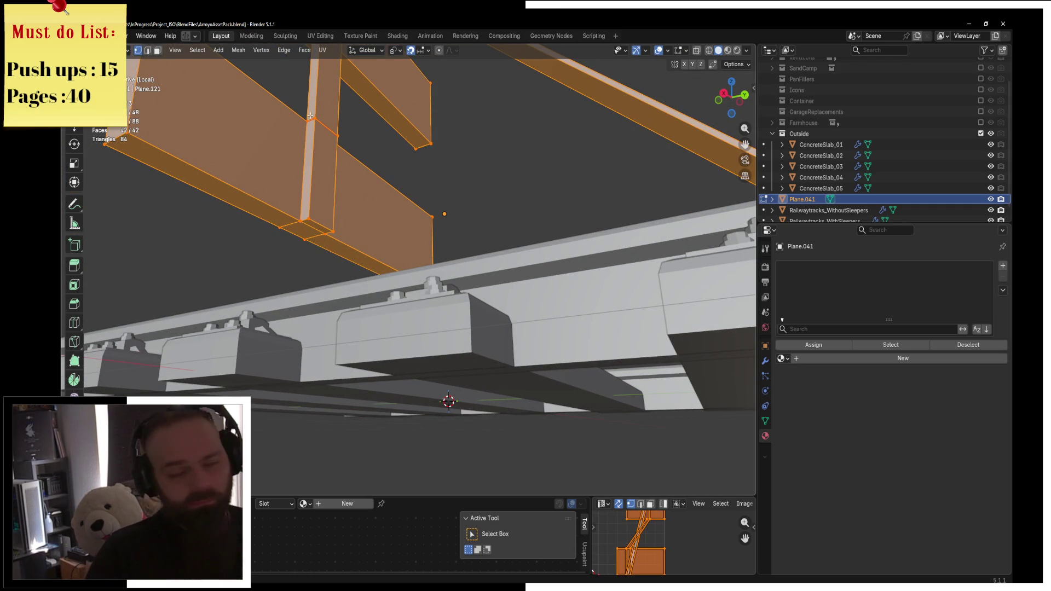
key("3")
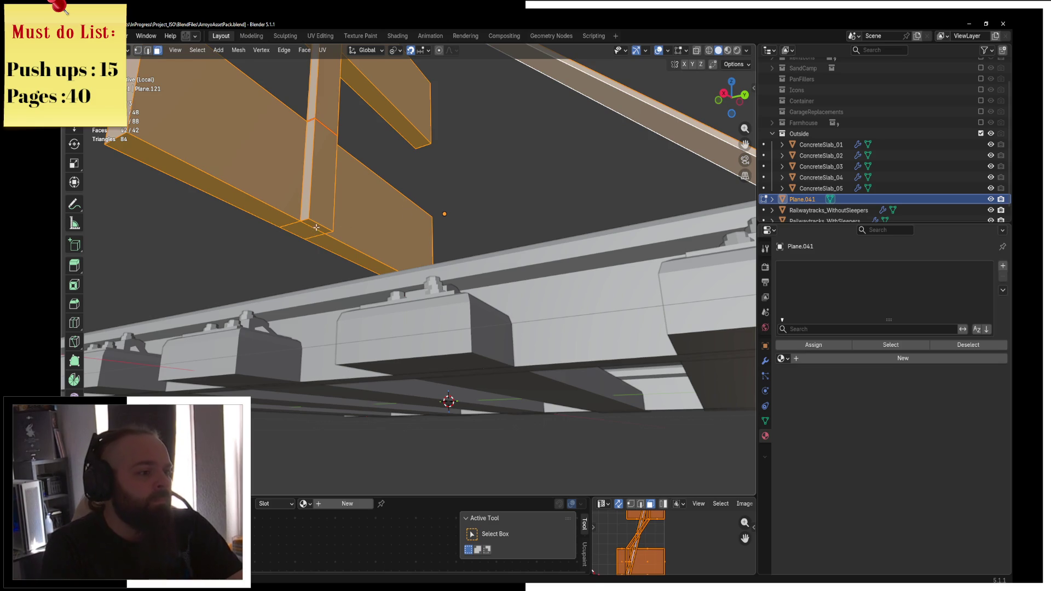
left_click(316, 227)
key("e")
right_click(340, 319)
In the side wireframe view, move the extruded post face down 0.05 m along Z
key("KP_1")
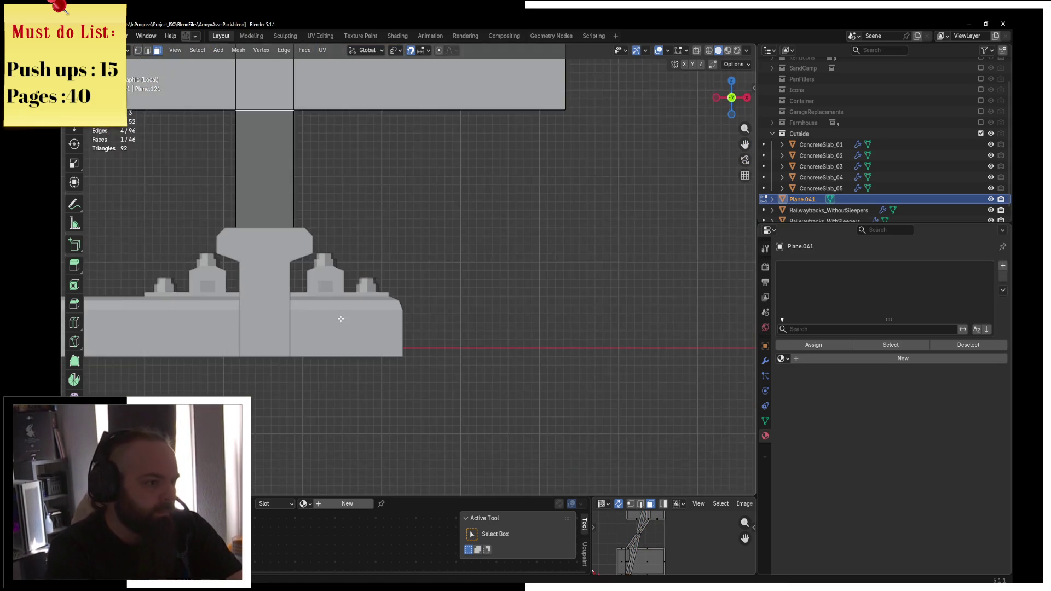
key("KP_3")
key("z")
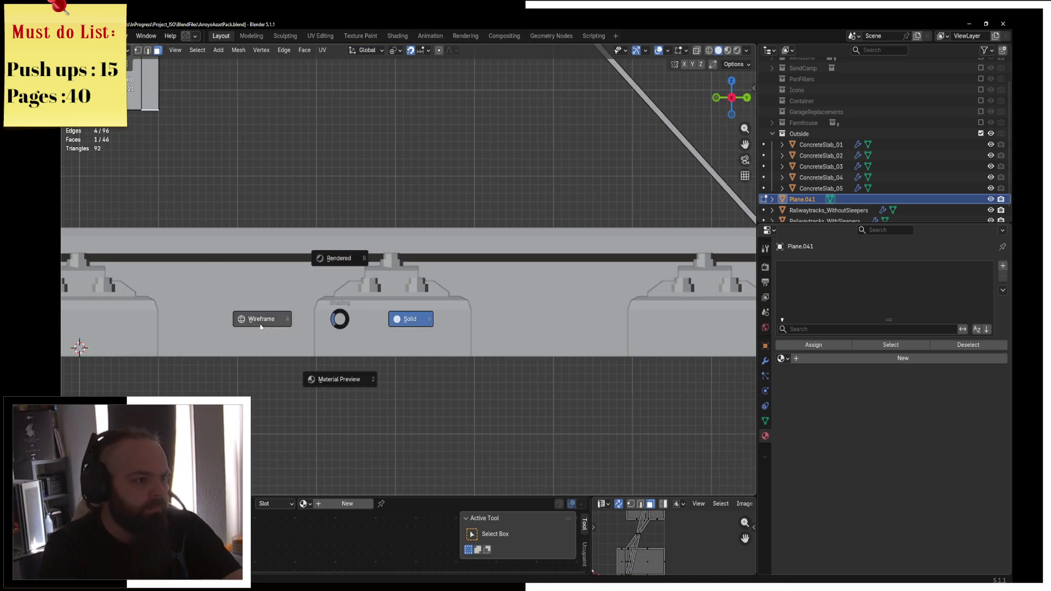
left_click(260, 314)
scroll(261, 314, "down", 3)
middle_click_drag(261, 314, 491, 261, "shift")
key("g")
key("z")
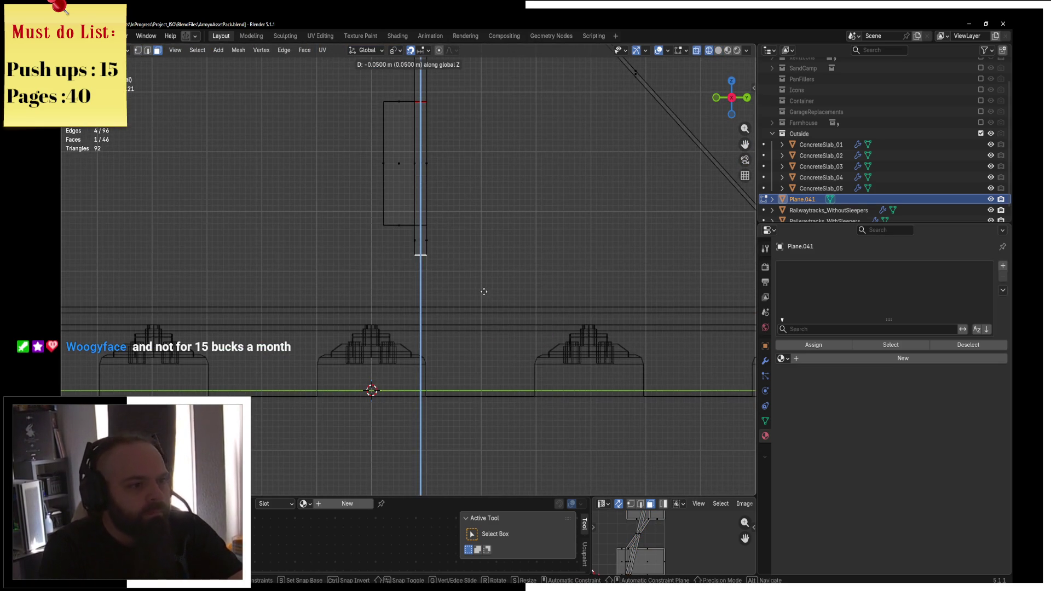
left_click(495, 343)
Restore solid shading, orbit to a perspective of the tracks and return to Object Mode
middle_click_drag(496, 343, 427, 249, "shift")
key("z")
left_click(495, 255)
mouse_move(493, 248)
middle_mouse_down()
mouse_move(575, 241)
mouse_move(417, 254)
mouse_move(437, 246)
mouse_move(429, 237)
mouse_move(452, 221)
mouse_move(564, 257)
middle_mouse_up()
key("ctrl+Tab")
left_click(469, 254)
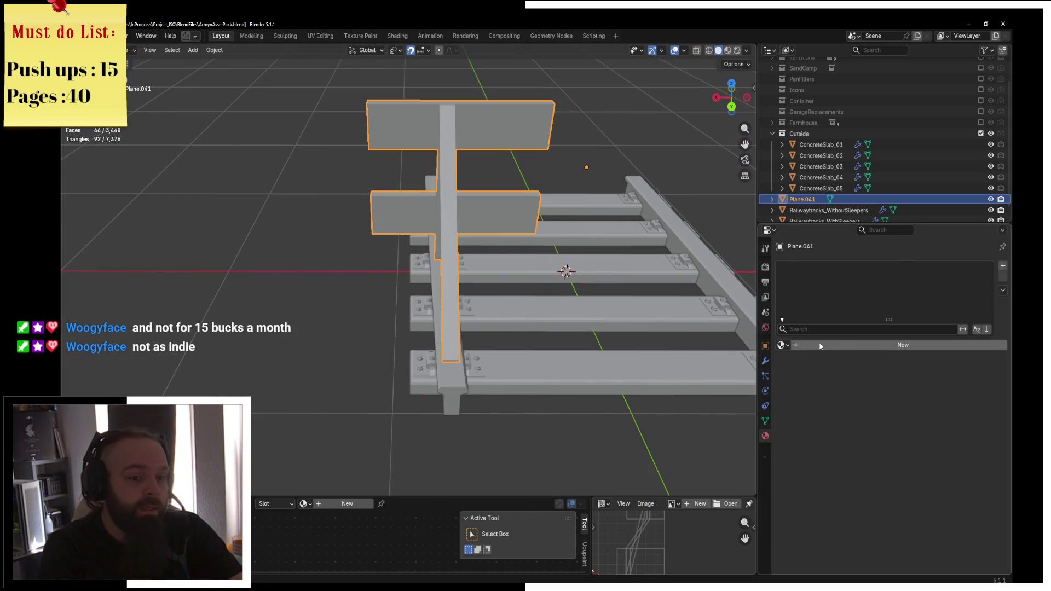
Add a Mirror modifier to the buffer stop and enter edit mode in wireframe shading
left_click(767, 363)
left_click(794, 266)
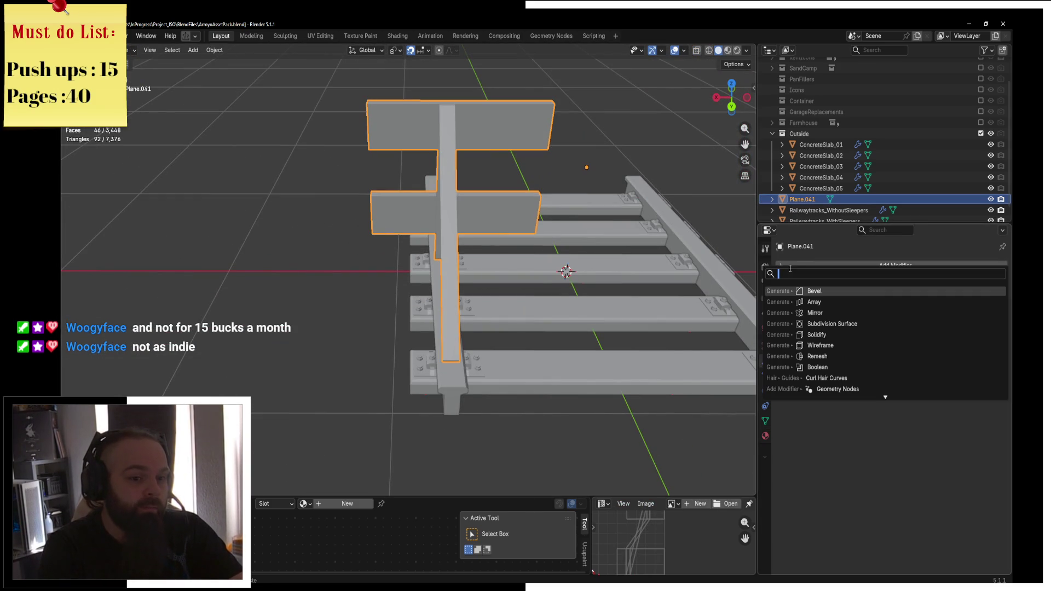
left_click(878, 315)
middle_click_drag(448, 186, 434, 175)
key("Tab")
key("z")
left_click(354, 173)
Slide the slabs' inner vertical edges along X and enable mirror clipping
left_click(432, 100, "alt")
left_click_drag(438, 104, 419, 263)
key("KP_1")
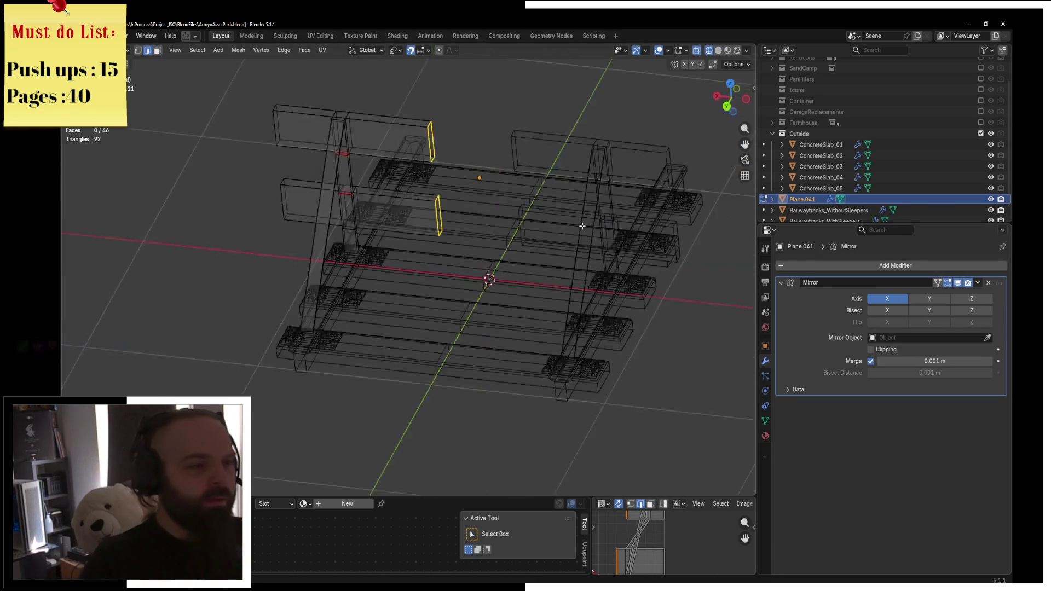
key("g")
key("x")
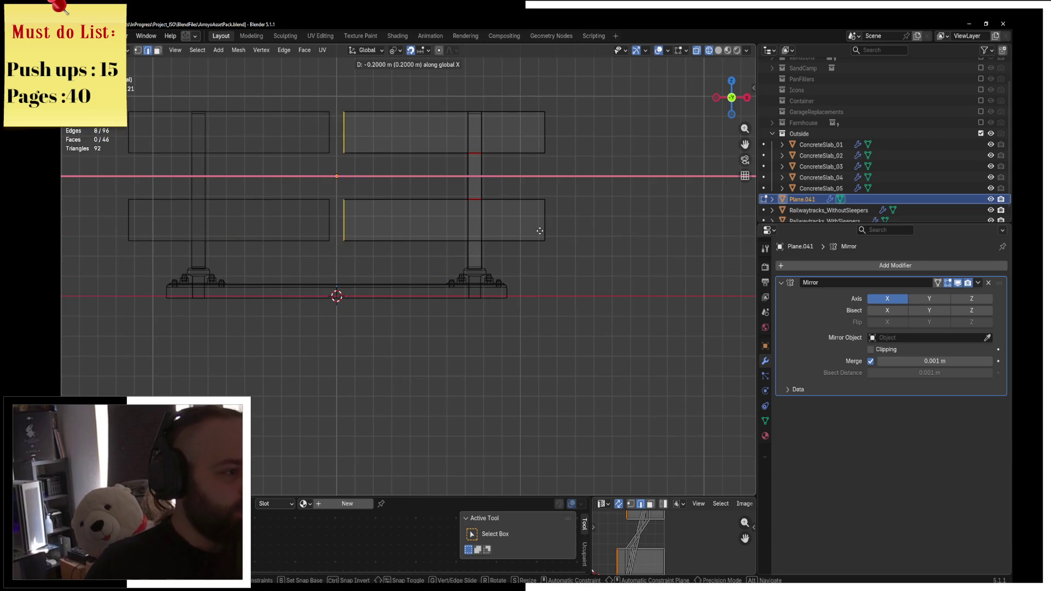
left_click(524, 228)
left_click(885, 351)
In right-side wireframe view, circle-select the upright post and planks
key("a")
mouse_move(517, 207)
middle_mouse_down()
mouse_move(497, 222)
mouse_move(466, 218)
middle_mouse_up()
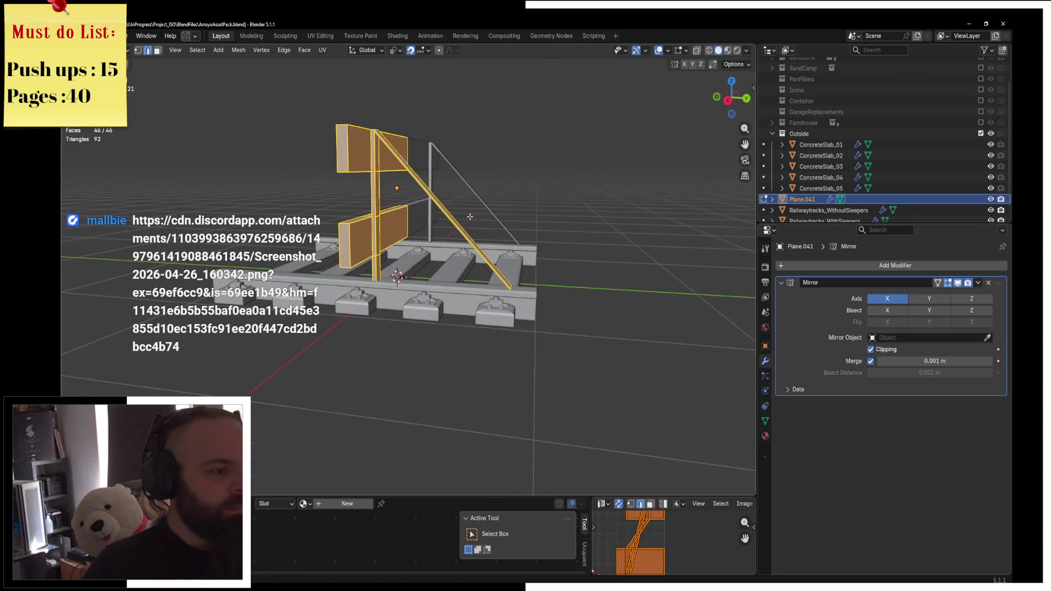
key("KP_1")
key("KP_3")
key("z")
left_click(390, 217)
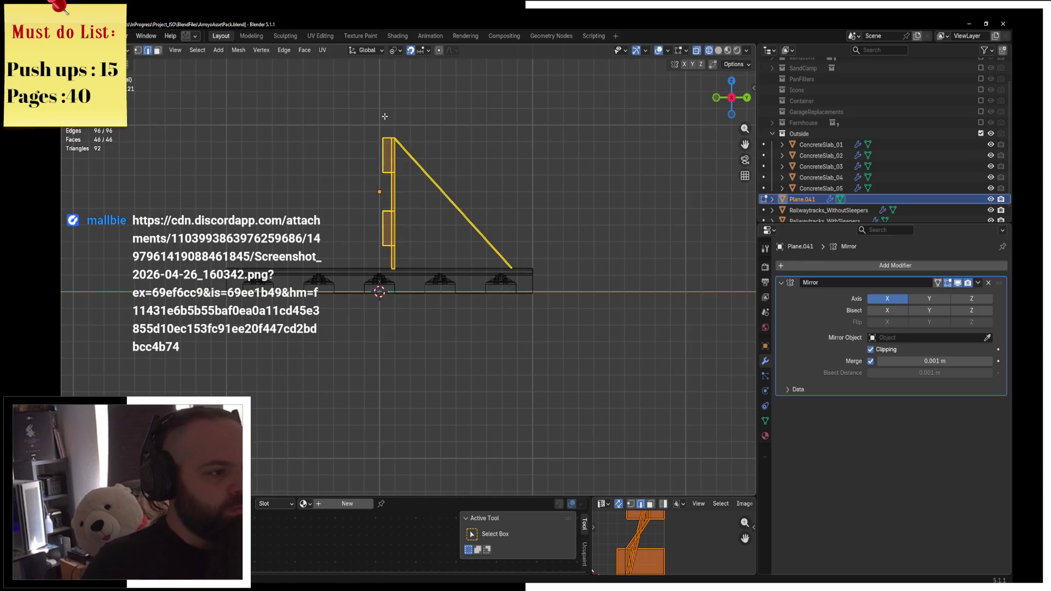
key("alt+a")
key("c")
left_click_drag(375, 122, 386, 227)
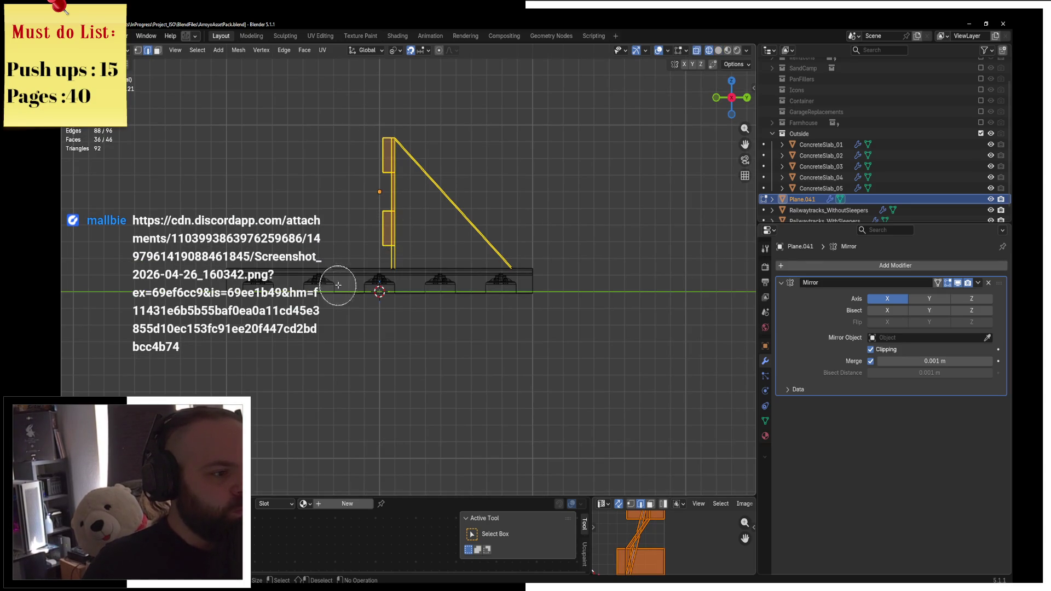
Drop the diagonal brace from the selection and raise the post and planks 0.2 m on Z
middle_click_drag(471, 236, 477, 167)
key("Escape")
key("g")
key("z")
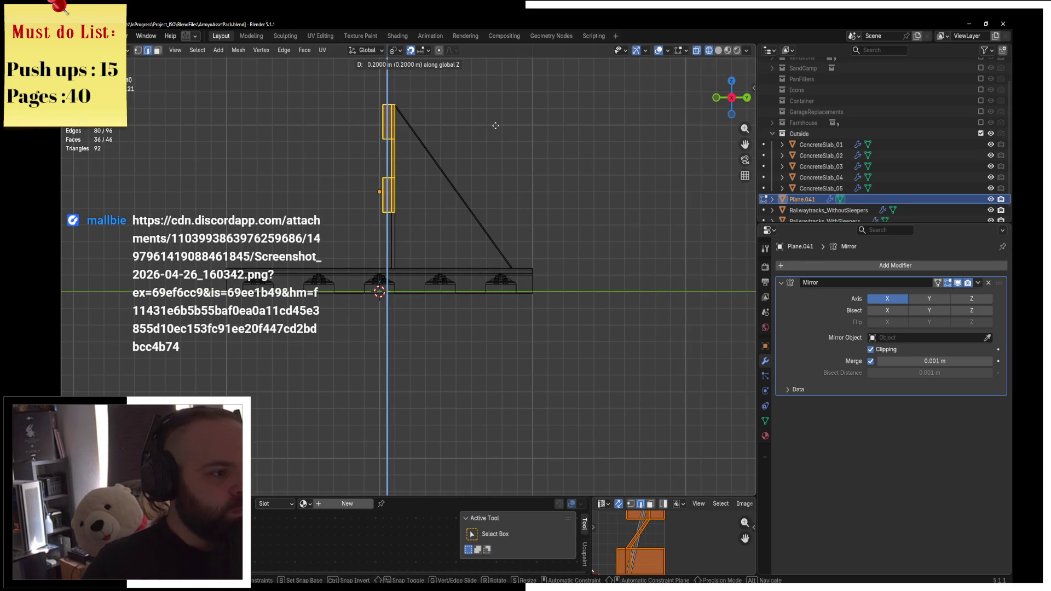
left_click(495, 126)
Return to solid shading and inspect the raised post and planks in perspective
key("z")
left_click(519, 147)
key("ctrl+Tab")
left_click(520, 147)
mouse_move(482, 159)
middle_mouse_down()
mouse_move(459, 197)
mouse_move(432, 215)
middle_mouse_up()
key("ctrl+Tab")
left_click(511, 215)
mouse_move(511, 214)
middle_mouse_down()
mouse_move(383, 158)
mouse_move(322, 117)
middle_mouse_up()
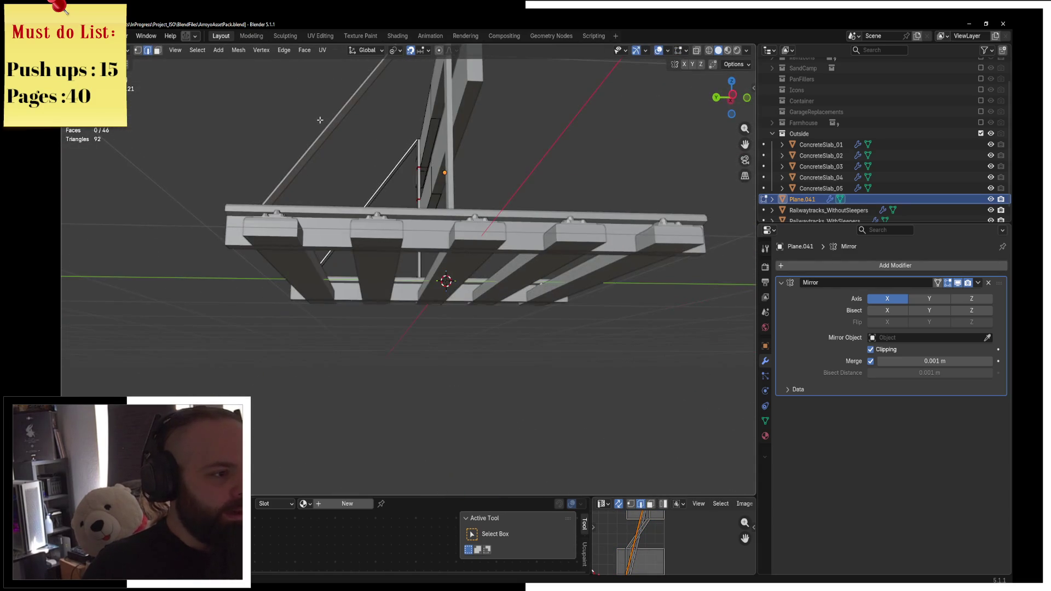
scroll(418, 154, "up", 3)
left_click(391, 135)
scroll(391, 135, "down", 4)
mouse_move(391, 135)
middle_mouse_down()
mouse_move(514, 174)
mouse_move(487, 178)
middle_mouse_up()
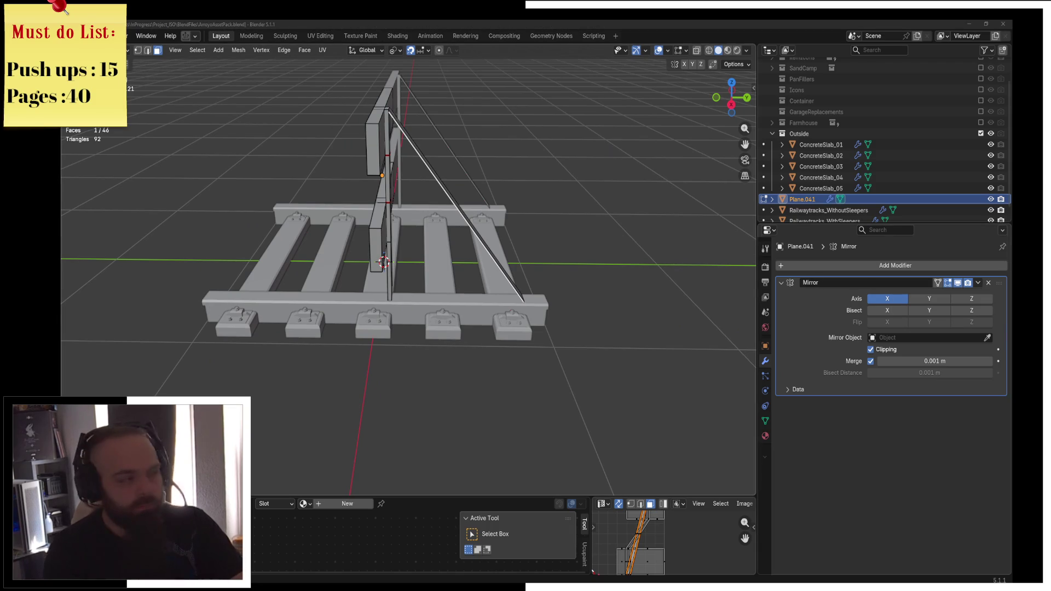
key("alt+Tab")
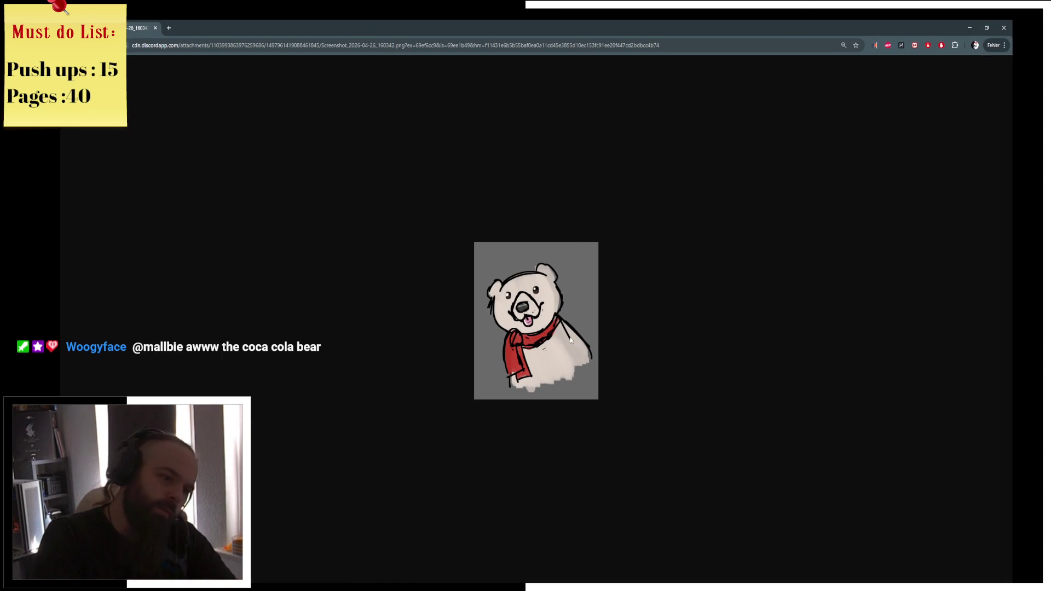
Zoom in and out on the bear drawing, then minimize Chrome to bring Blender back
scroll(571, 340, "up", 5, "ctrl")
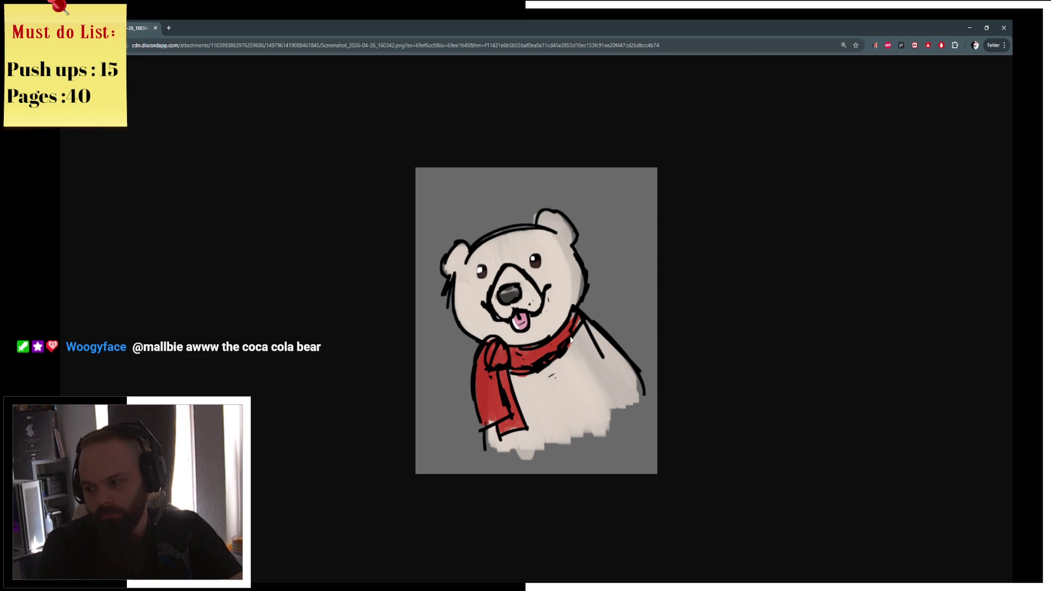
scroll(571, 339, "down", 3, "ctrl")
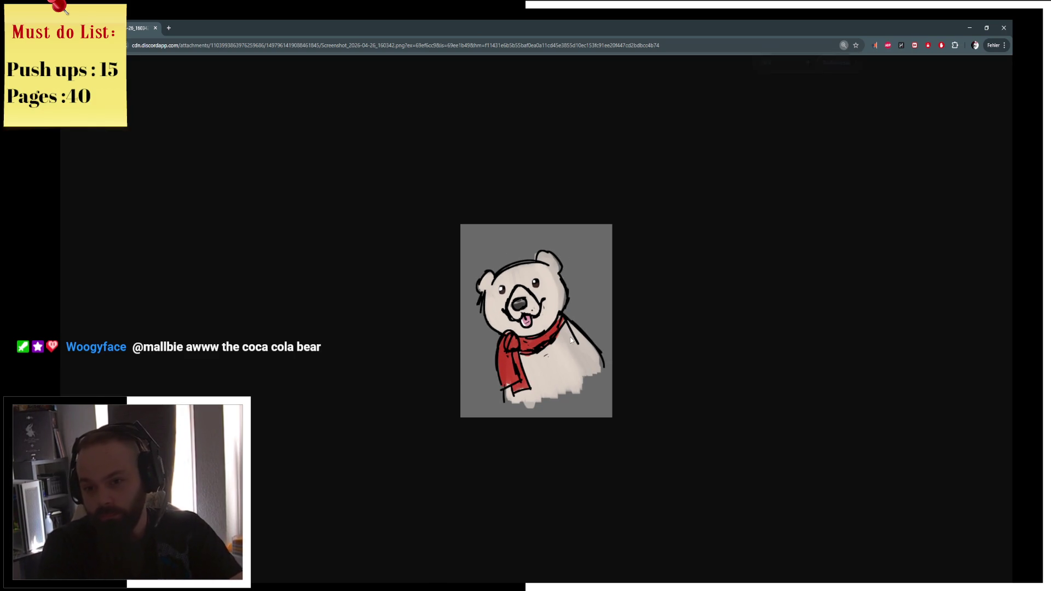
left_click(973, 28)
middle_click_drag(493, 284, 514, 294)
In side wireframe view, move the diagonal brace's end face vertically along Z
scroll(514, 294, "up", 3)
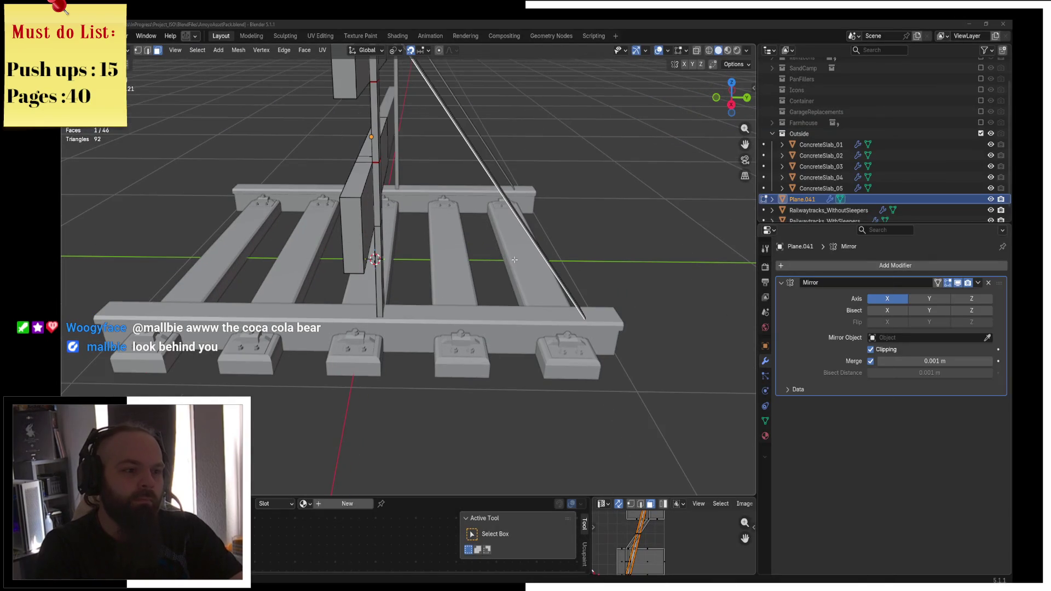
left_click(514, 294)
key("KP_1")
key("KP_3")
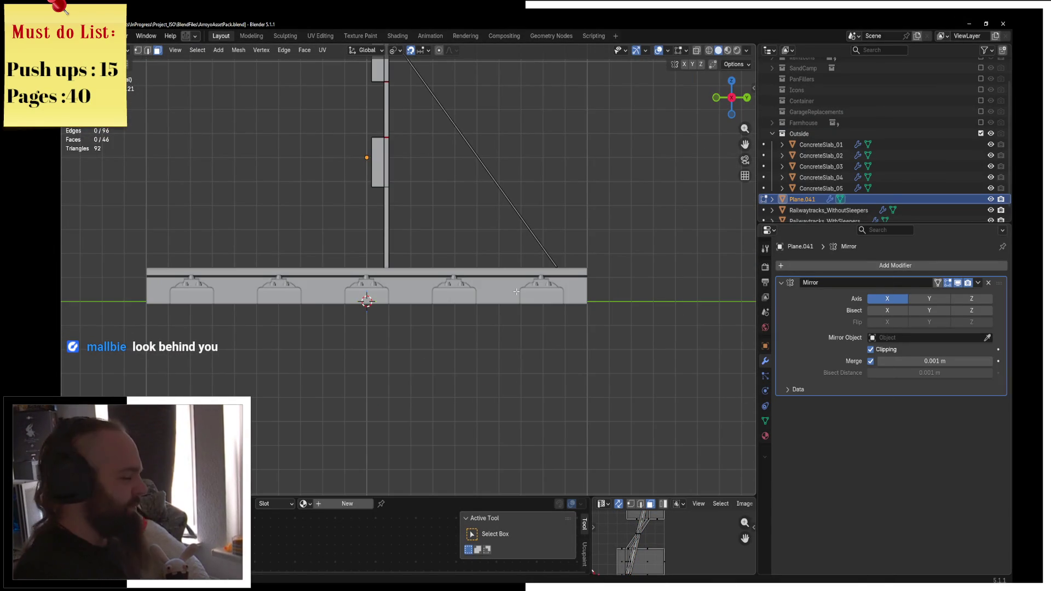
scroll(464, 254, "up", 3)
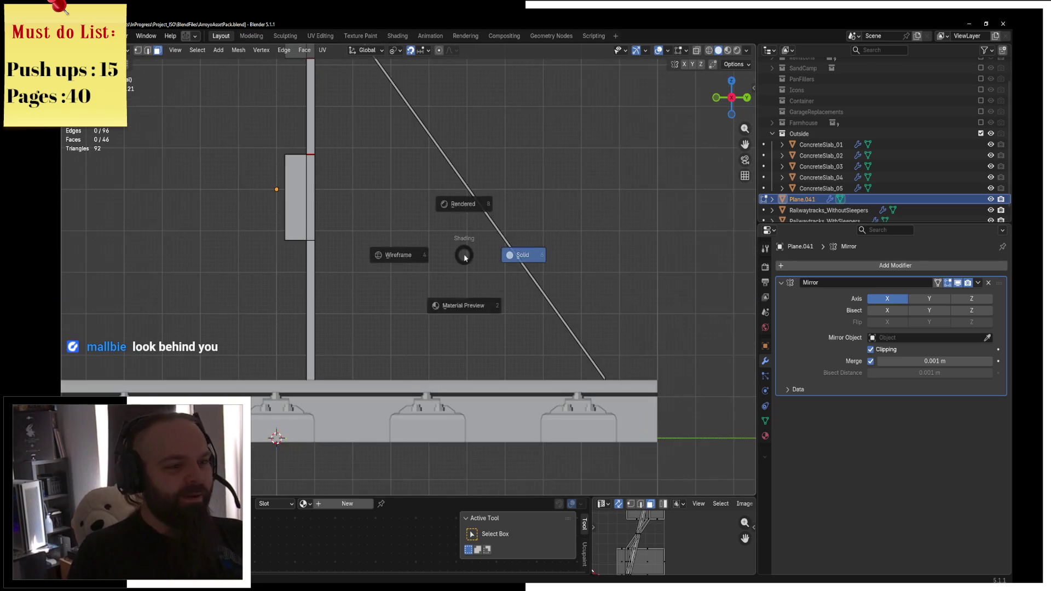
key("z")
left_click(416, 264)
left_click(453, 206)
key("g")
key("z")
left_click(544, 223)
Go back to object mode with solid shading and view the model in perspective
key("z")
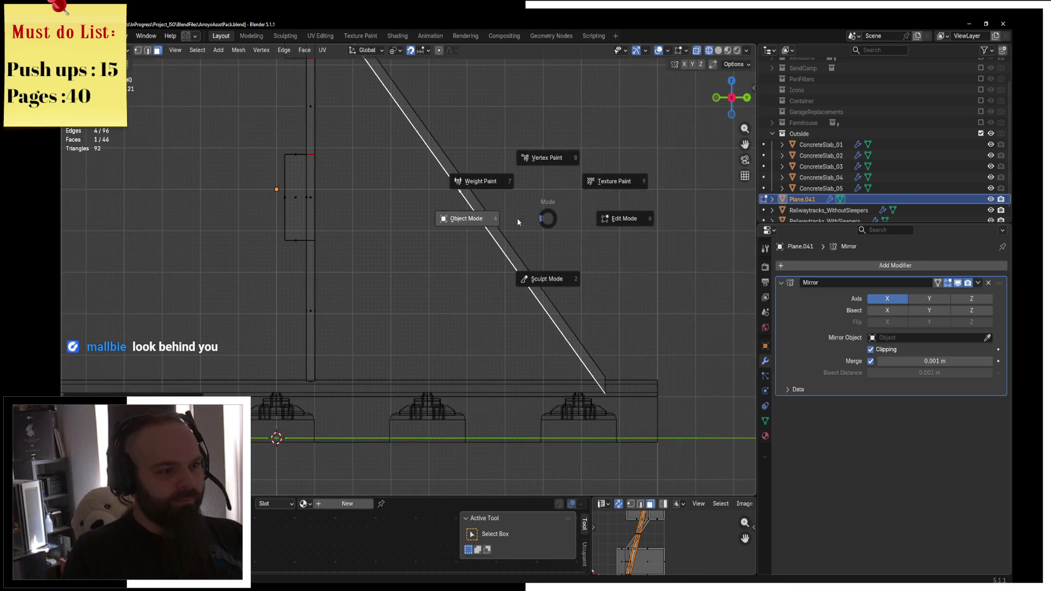
key("Tab")
scroll(514, 221, "down", 3)
key("z")
left_click(607, 221)
mouse_move(607, 221)
middle_mouse_down()
mouse_move(528, 247)
mouse_move(482, 279)
mouse_move(492, 307)
middle_mouse_up()
scroll(507, 245, "up", 2)
Re-enter edit mode and check the diagonal brace's top face from several angles
key("ctrl+Tab")
left_click(561, 234)
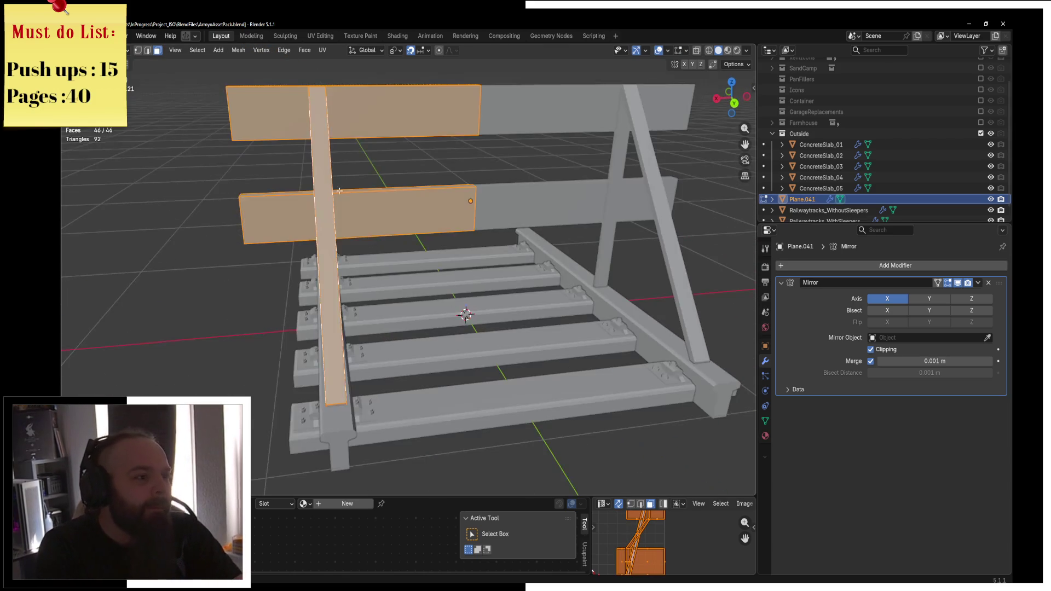
left_click(361, 306)
middle_click_drag(361, 307, 555, 152)
key("Tab")
middle_click_drag(481, 160, 440, 163)
key("Tab")
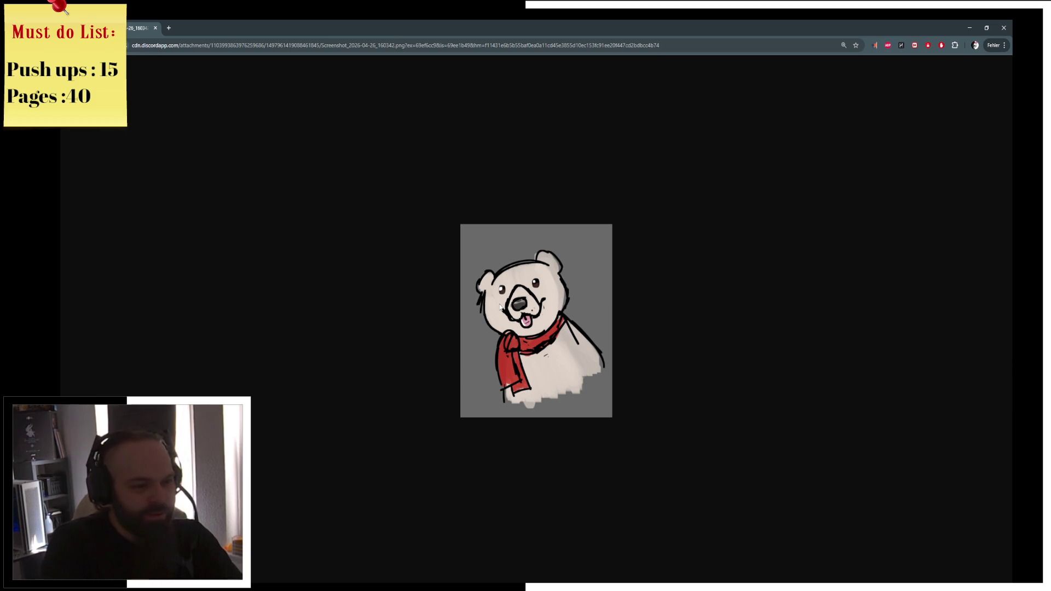
key("alt+Tab")
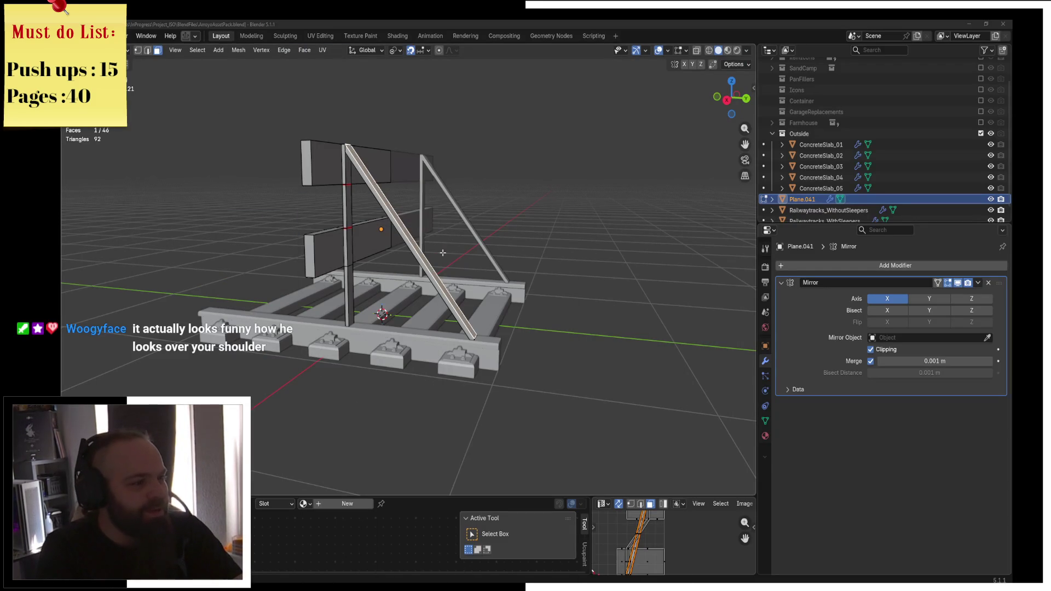
scroll(415, 225, "up", 4)
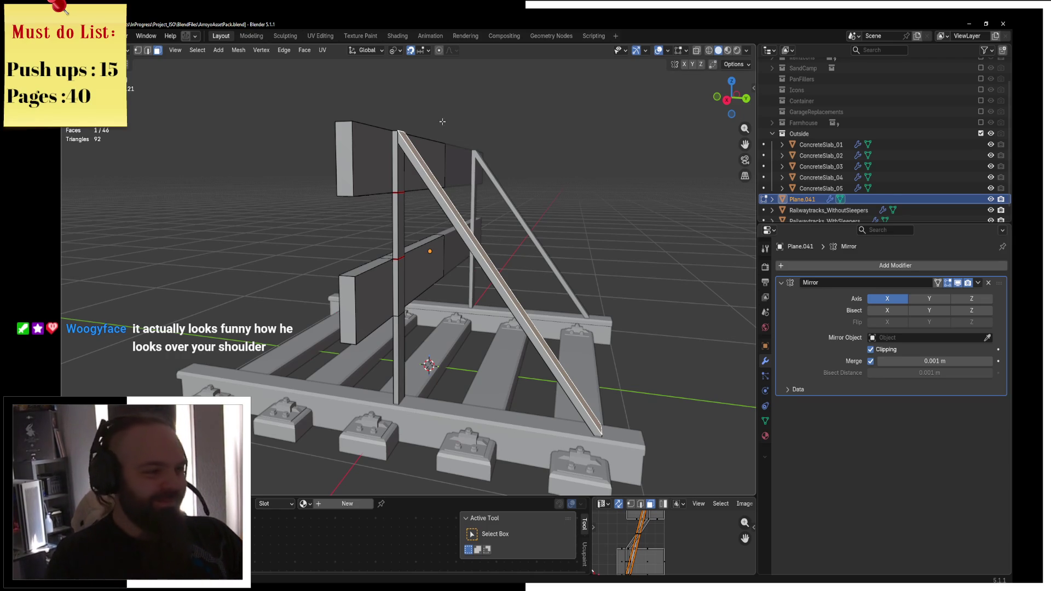
Add two centred loop cuts across the diagonal brace
middle_click_drag(500, 212, 498, 209)
key("ctrl+r")
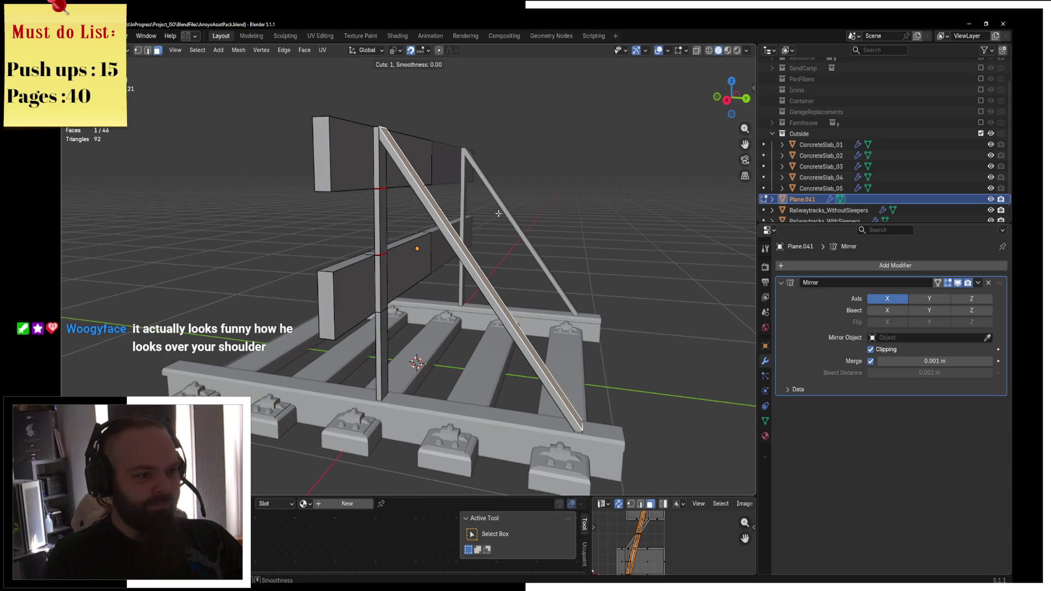
key("Escape")
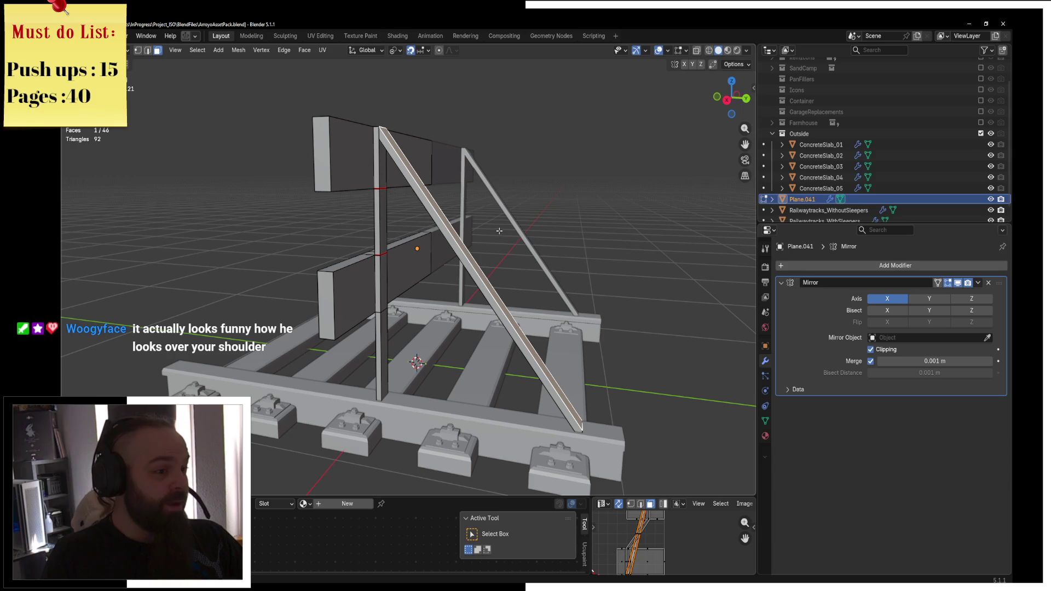
key("ctrl+r")
left_click(466, 267)
key("ctrl+z")
key("ctrl+r")
left_click(498, 296)
right_click(498, 296)
Bevel the two new loops and extrude the narrow band faces in place
key("ctrl+b")
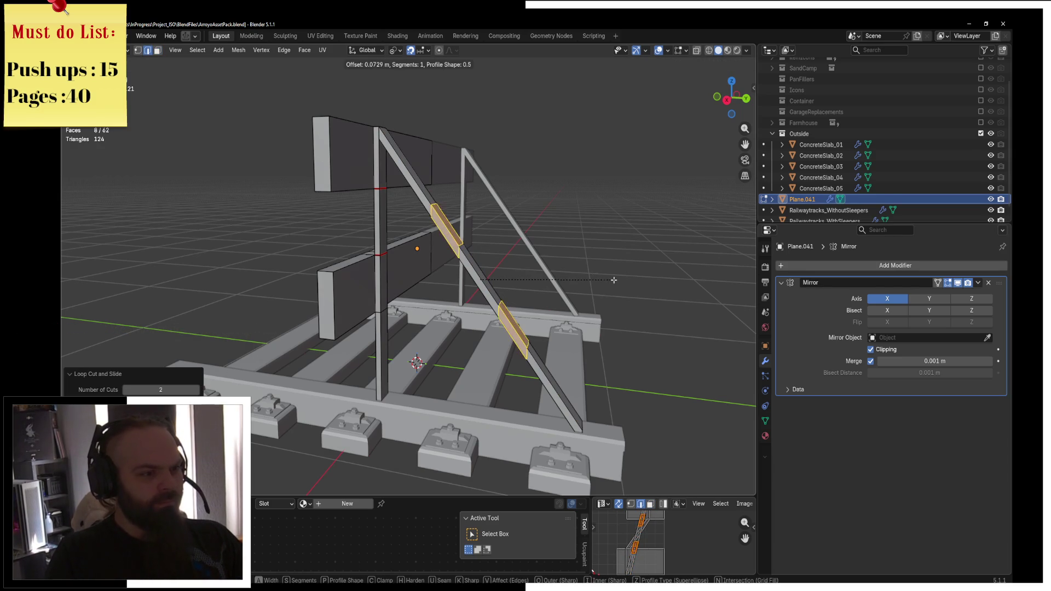
left_click(609, 279)
key("3")
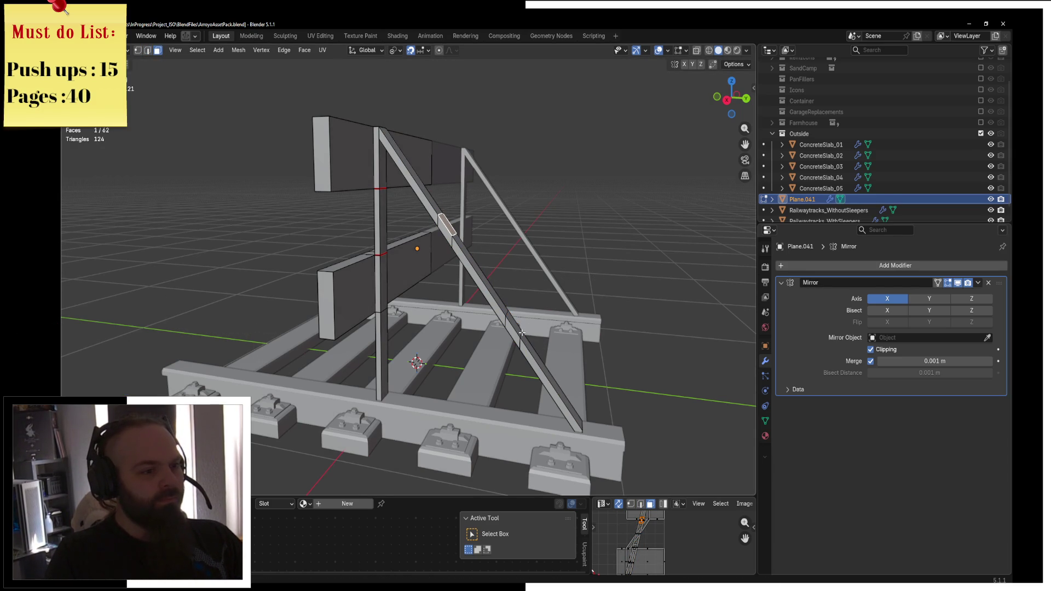
middle_click_drag(531, 318, 492, 285)
scroll(492, 285, "up", 3)
key("e")
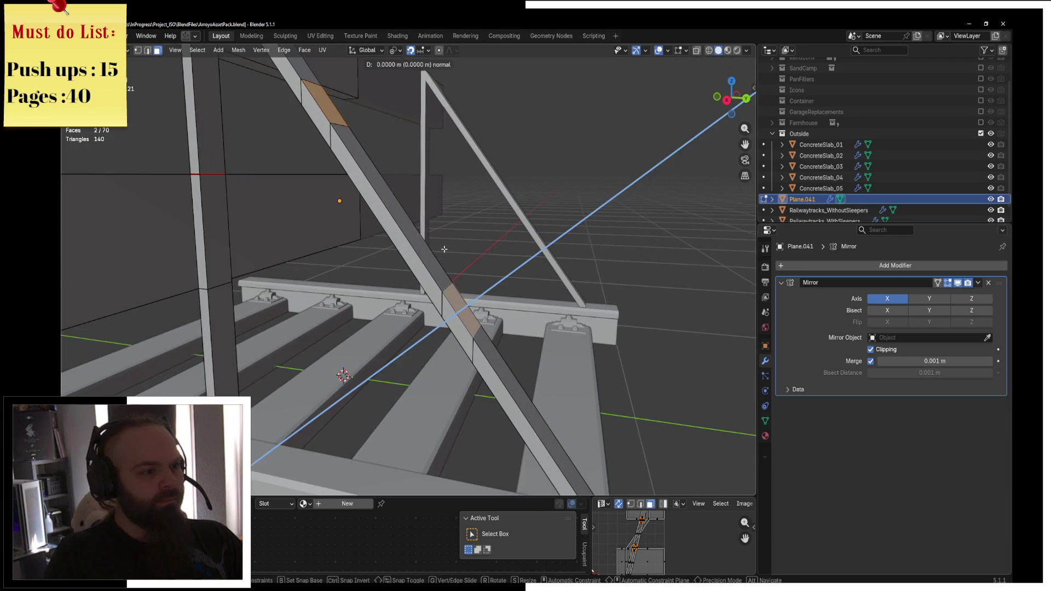
right_click(468, 254)
Raise the band edges 0.02 m on Z and extrude the second band's face
key("2")
key("KP_3")
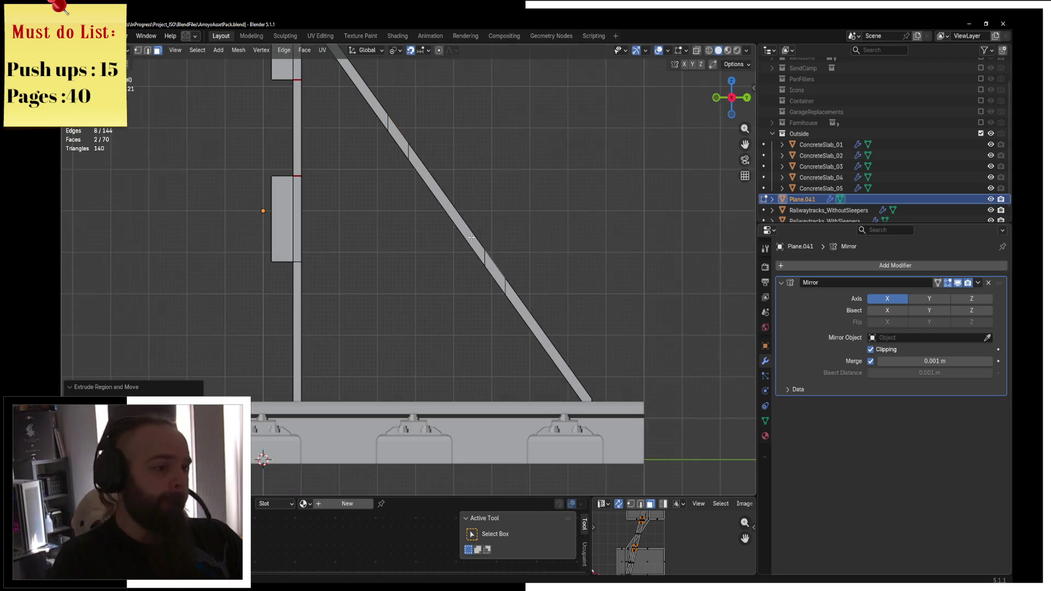
key("g")
key("z")
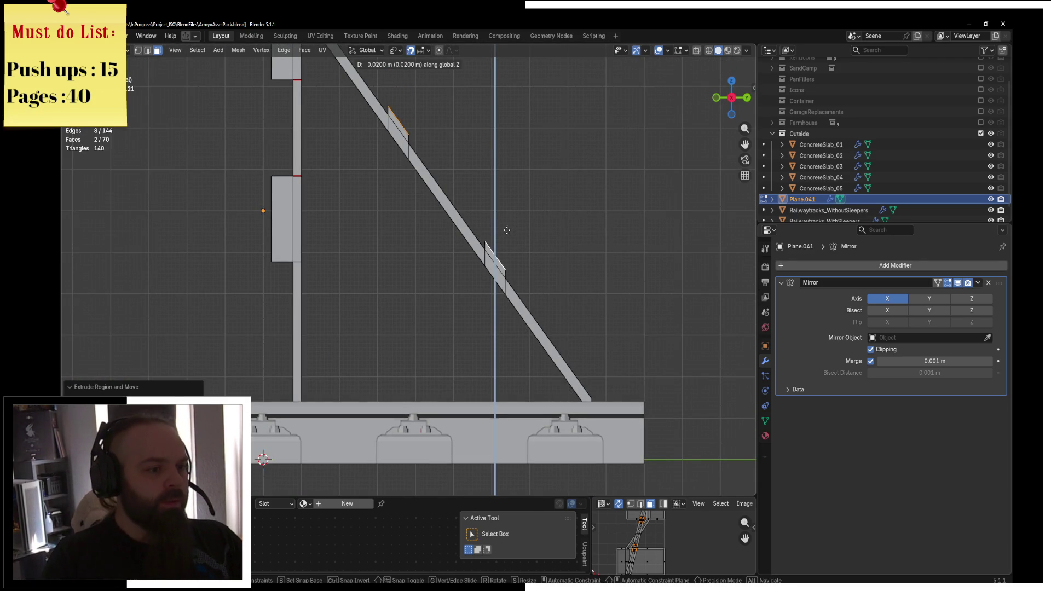
left_click(505, 231)
mouse_move(535, 216)
middle_mouse_down()
mouse_move(339, 209)
mouse_move(328, 164)
middle_mouse_up()
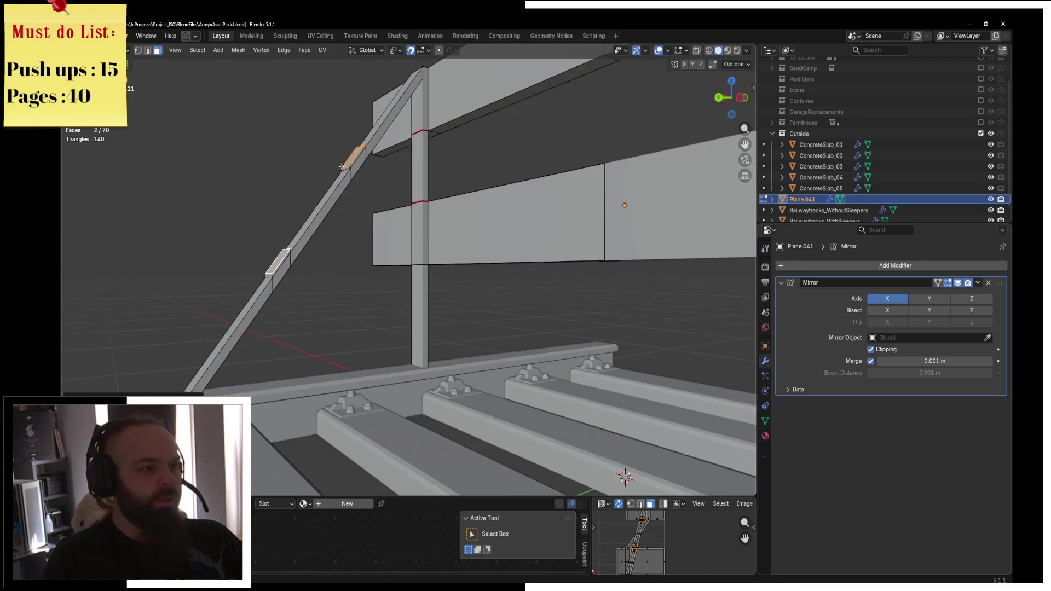
left_click(279, 264, "shift")
middle_click_drag(279, 265, 383, 263)
key("e")
key("Return")
scroll(407, 274, "down", 5)
Select the right plank pieces and the post, then switch to orthographic right view
key("ctrl+Tab")
left_click(388, 164)
scroll(520, 192, "up", 3)
mouse_move(519, 192)
middle_mouse_down()
mouse_move(657, 157)
mouse_move(560, 175)
mouse_move(558, 195)
mouse_move(444, 183)
middle_mouse_up()
key("Tab")
left_click(443, 183)
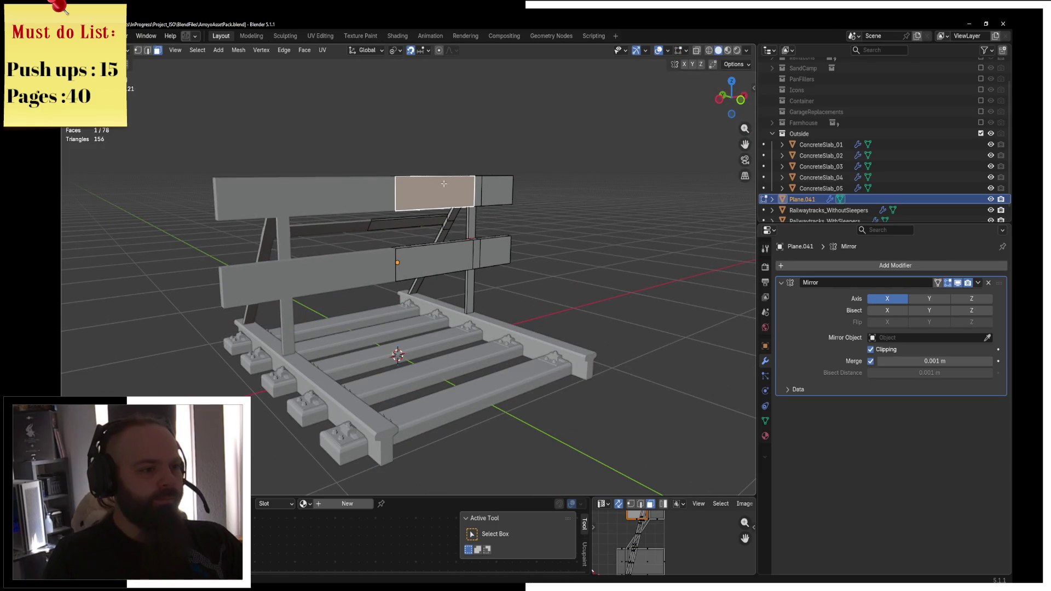
key("ctrl+l")
key("l")
mouse_move(563, 263)
middle_mouse_down()
mouse_move(430, 259)
mouse_move(387, 246)
middle_mouse_up()
key("grave")
left_click(315, 270)
Give Plane.041 the Wood_Rotten material and add a second slot holding Metal_Old
key("ctrl+Tab")
left_click(765, 436)
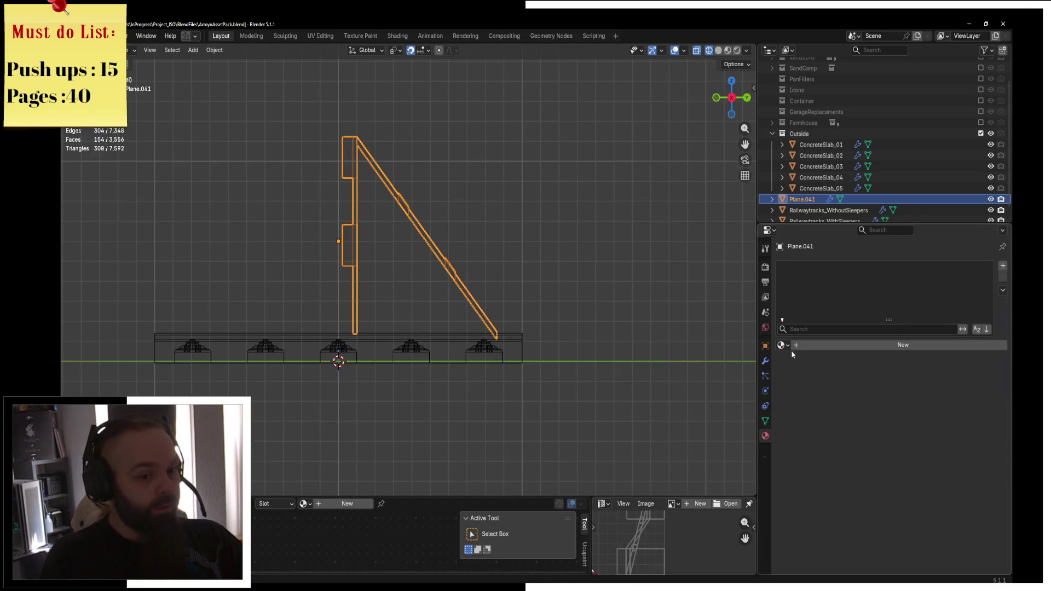
left_click(782, 344)
type("wo")
key("Down")
key("Down")
key("Down")
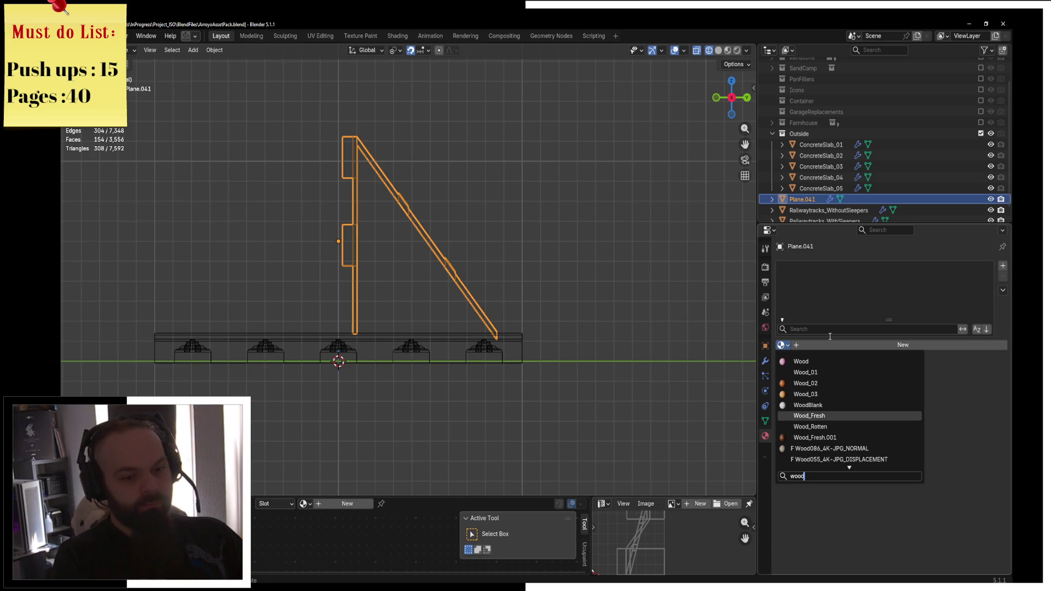
key("Up")
key("Up")
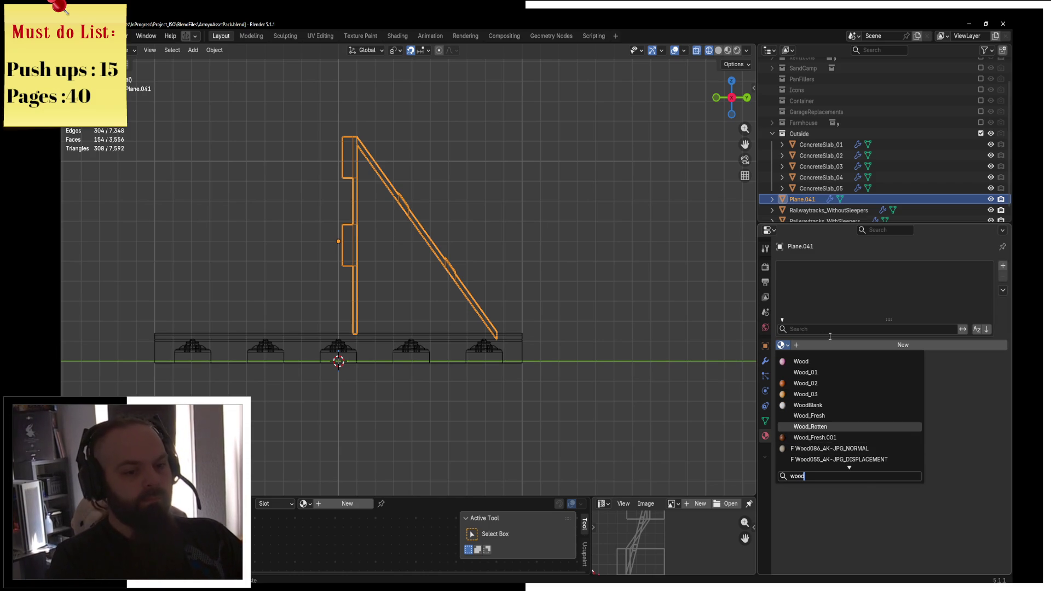
key("Return")
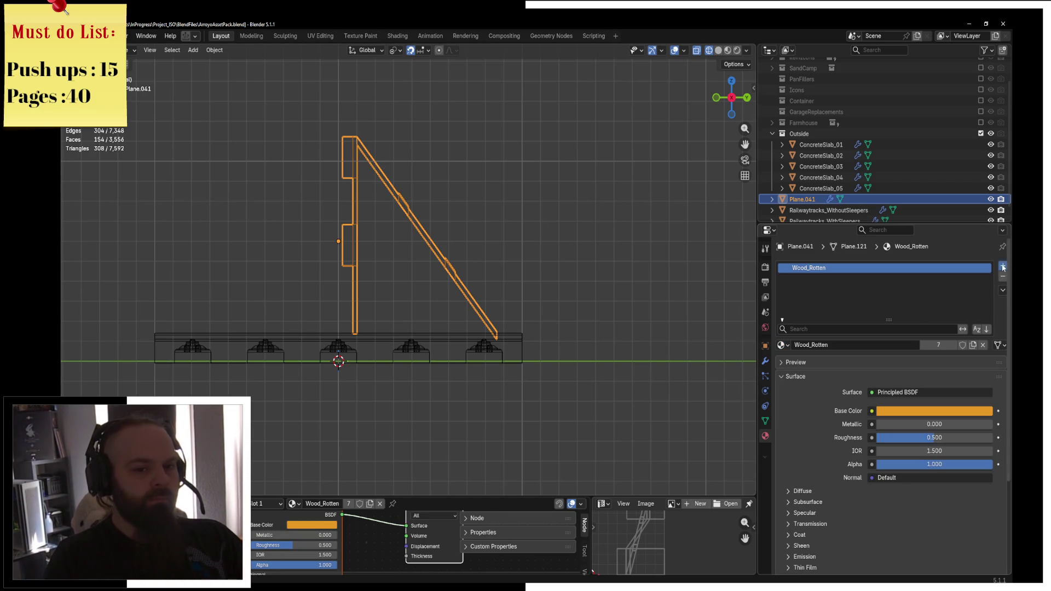
left_click(1003, 265)
left_click(783, 345)
type("meta")
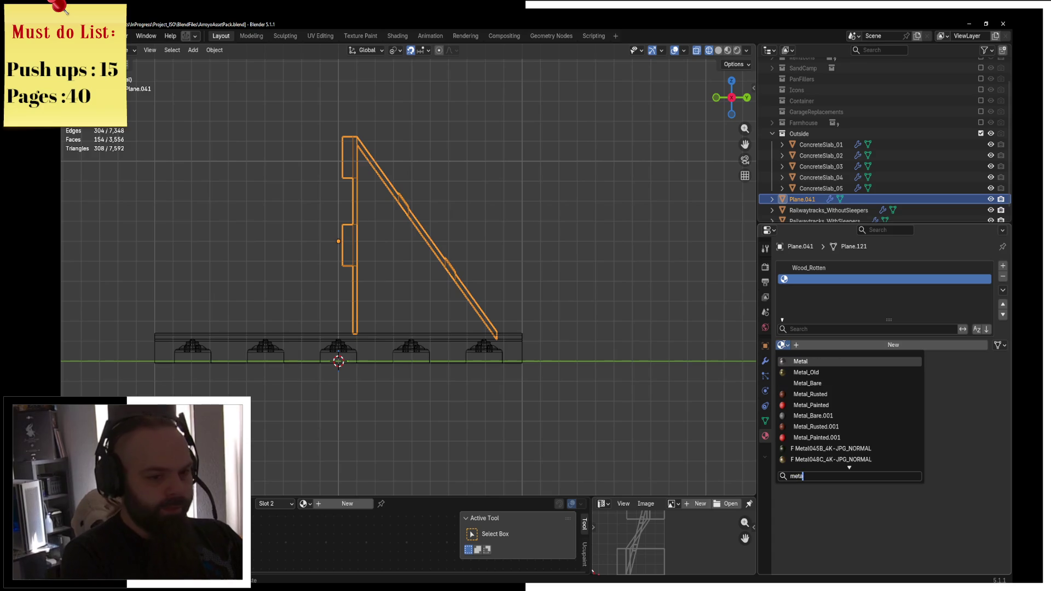
key("Down")
key("Return")
Switch the viewport to solid shading and enter Edit Mode with face selection
scroll(489, 270, "up", 2)
key("z")
left_click(567, 274)
scroll(474, 265, "up", 2)
key("z")
left_click(563, 258)
key("ctrl+Tab")
left_click(585, 256)
key("ctrl+Tab")
left_click(597, 254)
Select the metal frame faces, excluding the planks, and make the Metal_Old slot active with material preview
key("c")
middle_click_drag(511, 129, 495, 407)
key("Escape")
key("alt+z")
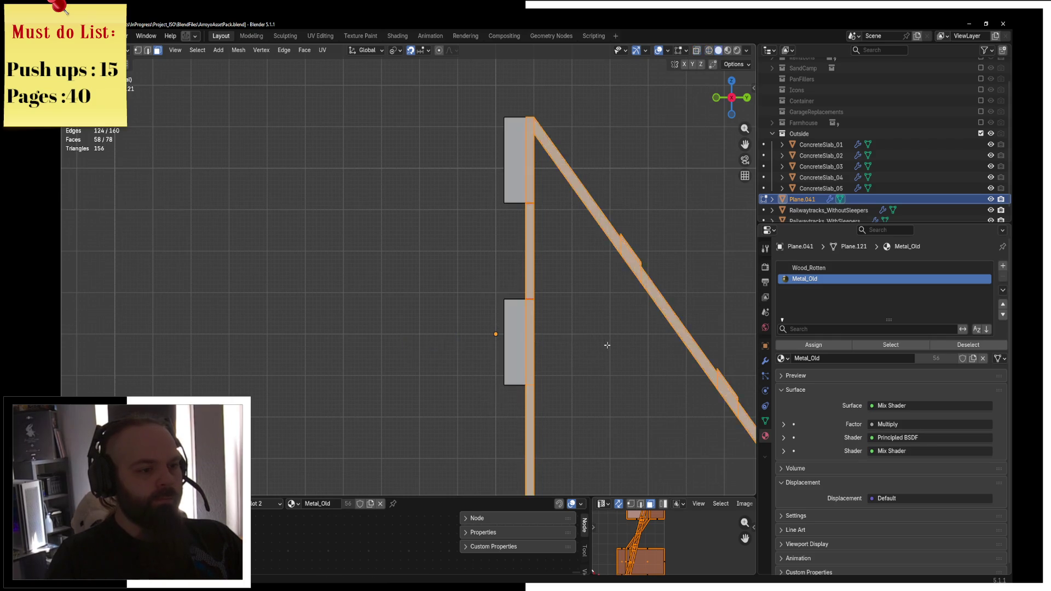
middle_click_drag(602, 347, 462, 350)
left_click(395, 189, "shift")
left_click(485, 180, "shift")
middle_click_drag(484, 181, 307, 213)
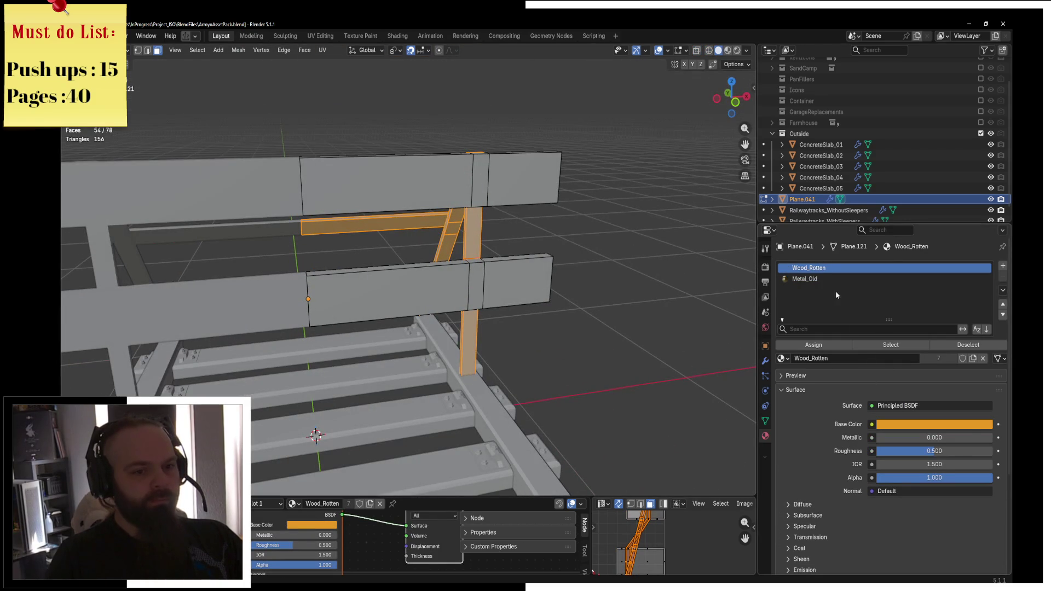
left_click(804, 279)
key("z")
left_click(434, 340)
Select all faces, unwrap the mesh with Smart UV Project, and return to Object Mode
key("a")
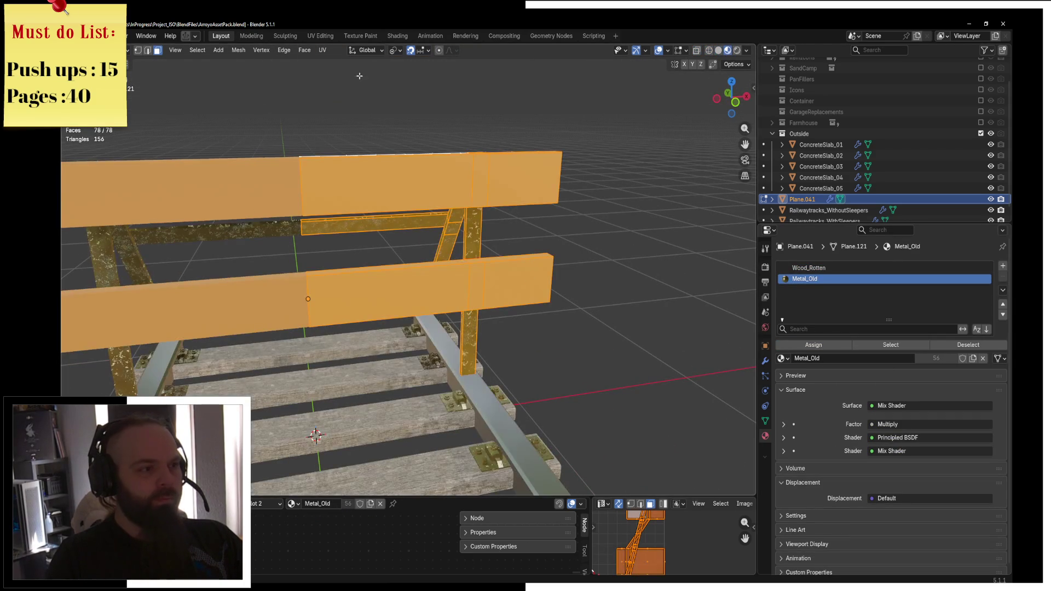
middle_click_drag(472, 236, 409, 210)
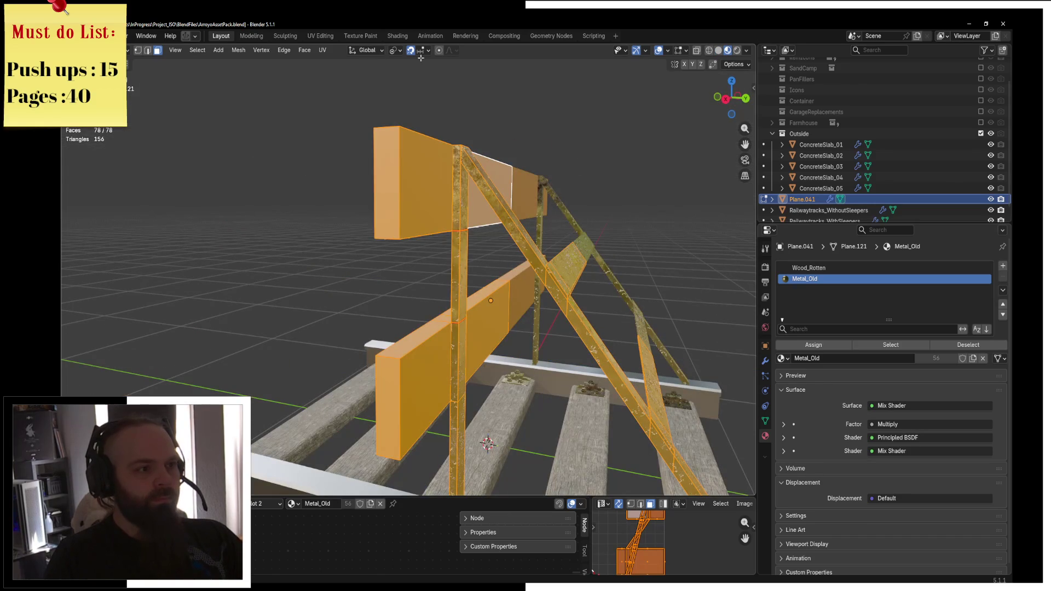
left_click(328, 50)
left_click(332, 62)
left_click(330, 50)
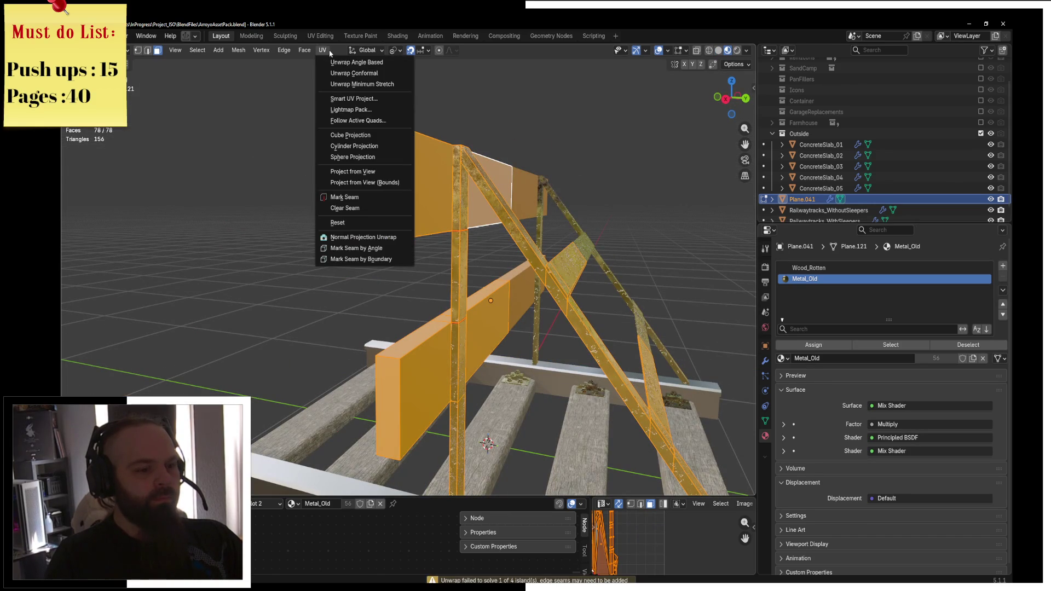
left_click(345, 98)
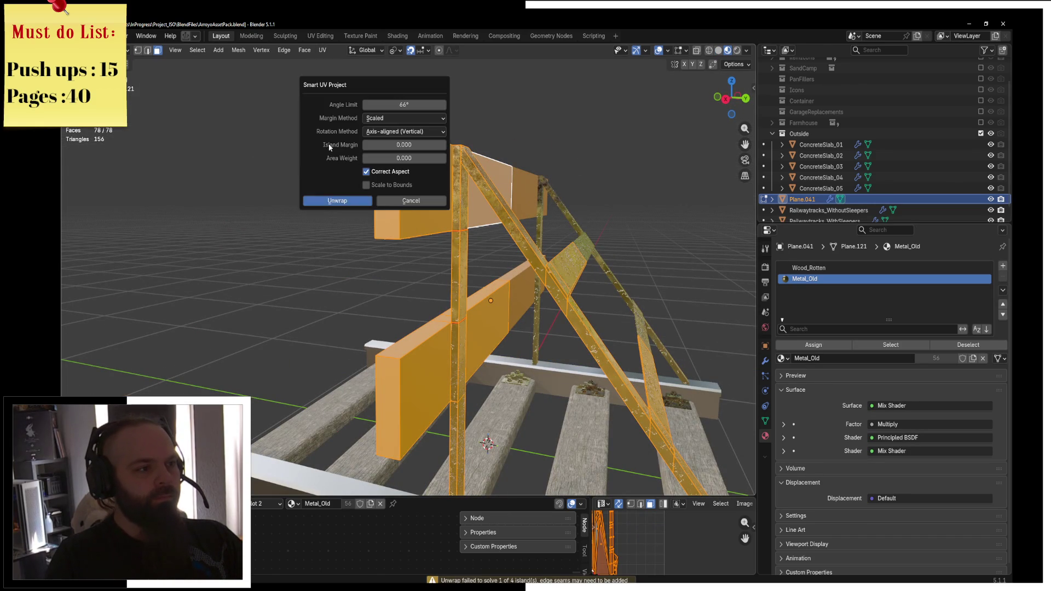
left_click(333, 201)
key("Tab")
mouse_move(602, 213)
middle_mouse_down()
mouse_move(417, 283)
mouse_move(441, 294)
middle_mouse_up()
Export the buffer stop from Quick Favorites as RailwayTracks_Stopper.fbx, then switch to Unreal Engine
key("q")
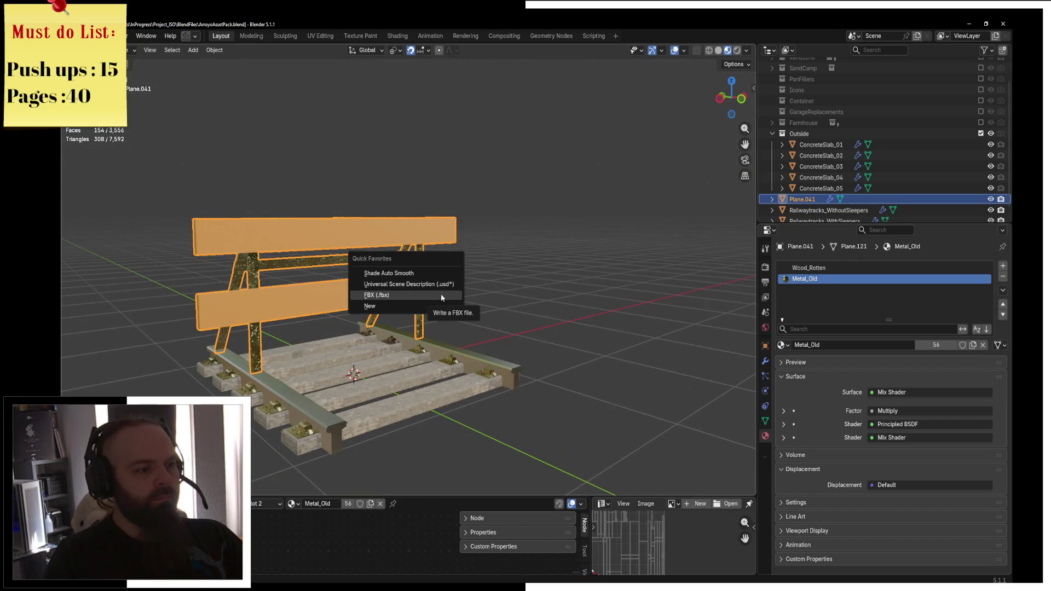
left_click(441, 296)
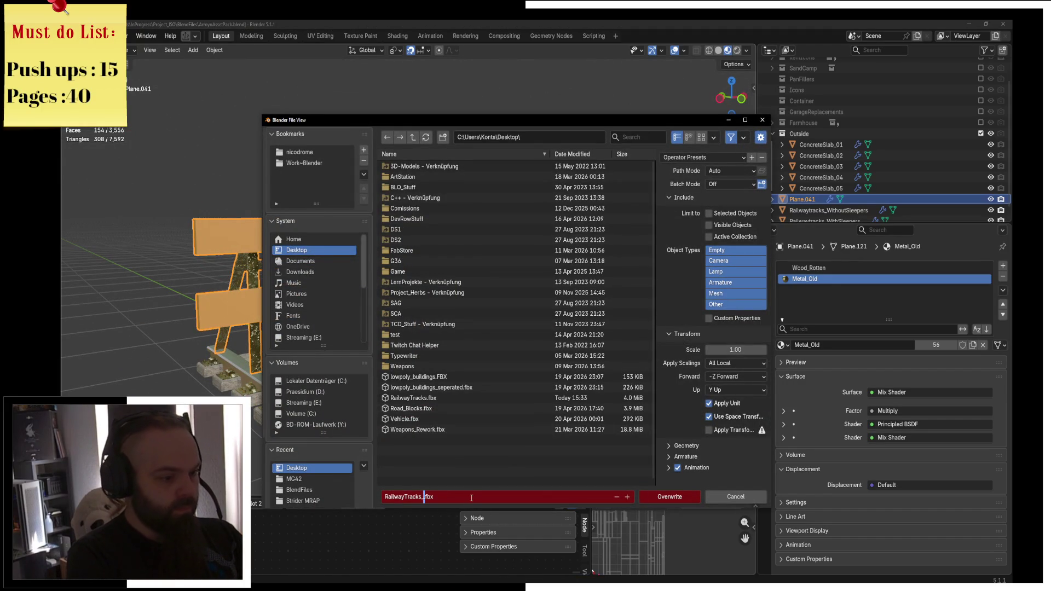
type("_Stopper")
key("Return")
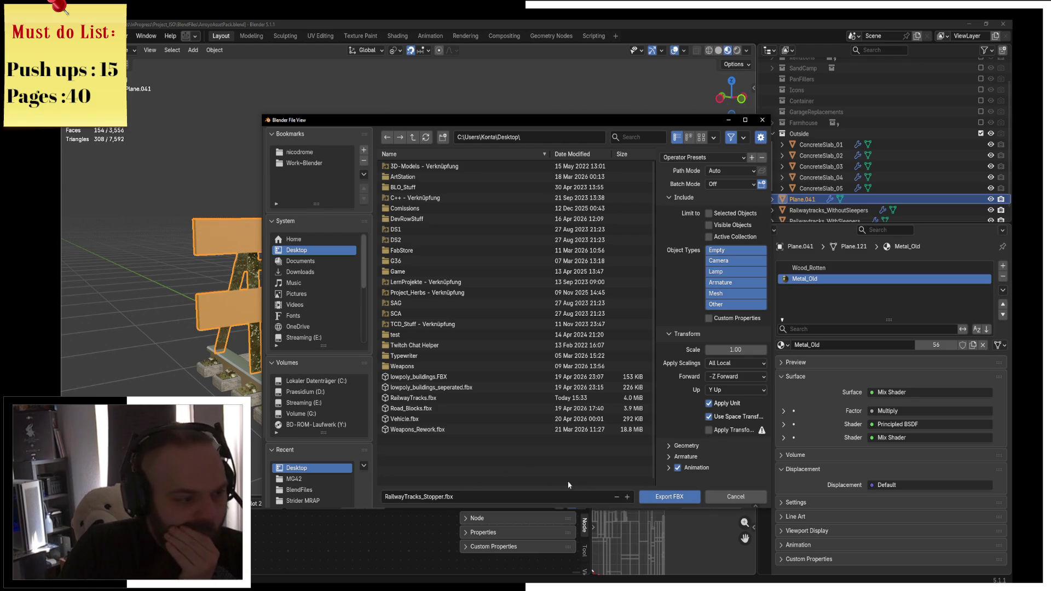
left_click(669, 496)
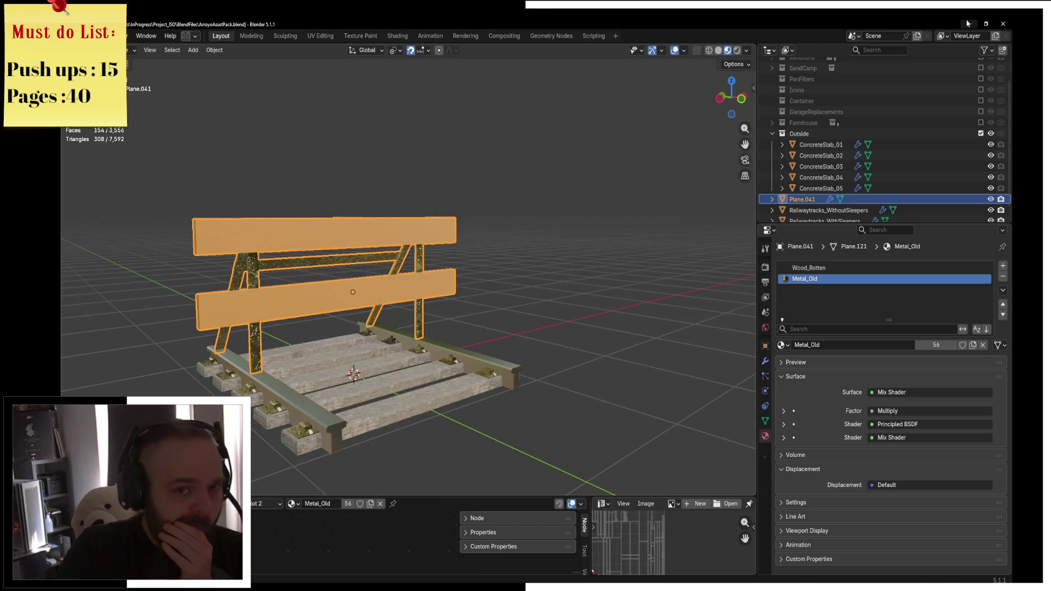
left_click(967, 23)
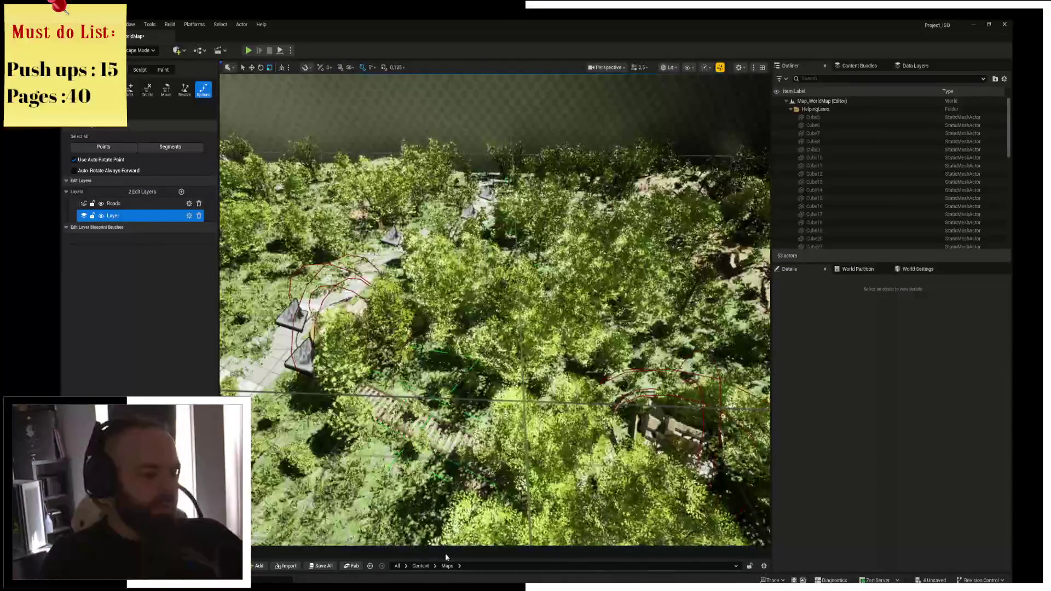
Enlarge the Content Browser, clear the search filter, open Maps > RoadTest, and launch File Explorer
left_click_drag(452, 547, 446, 299)
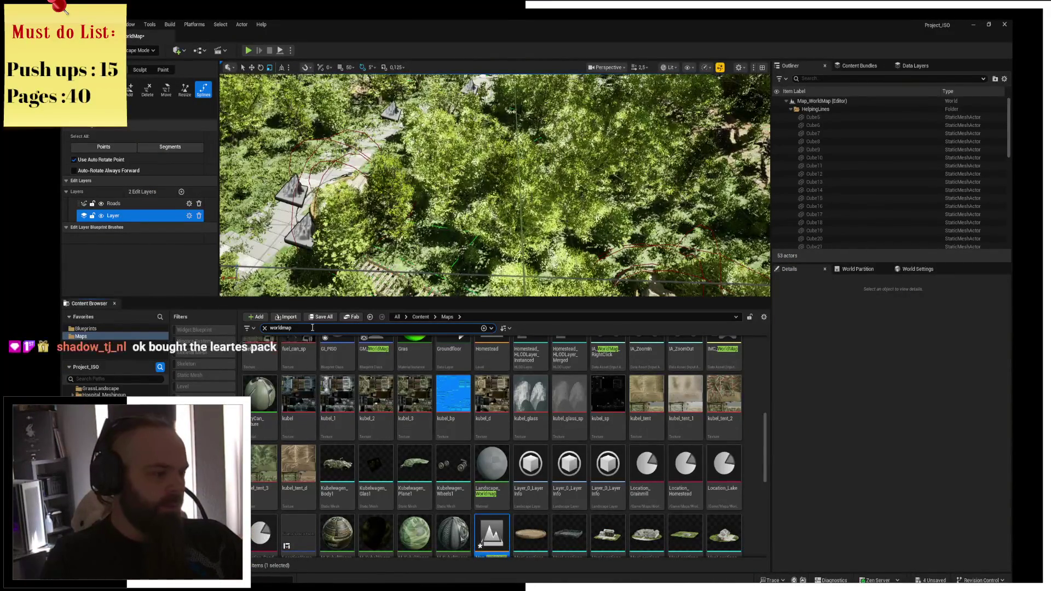
left_click(265, 328)
double_click(379, 384)
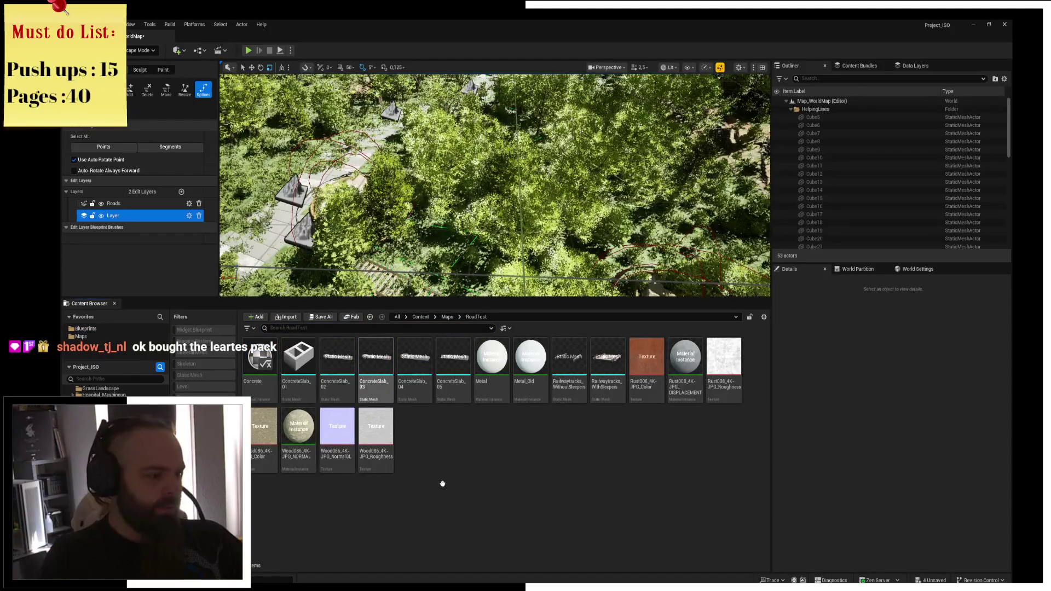
key("super+e")
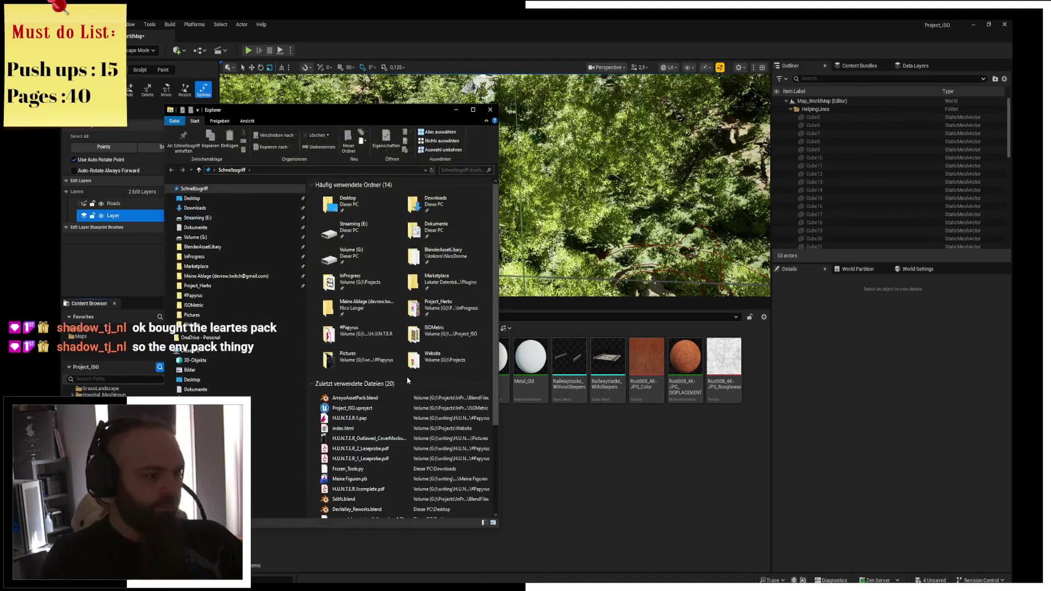
Close the File Explorer window and confirm saving the Unreal map
left_click(236, 208)
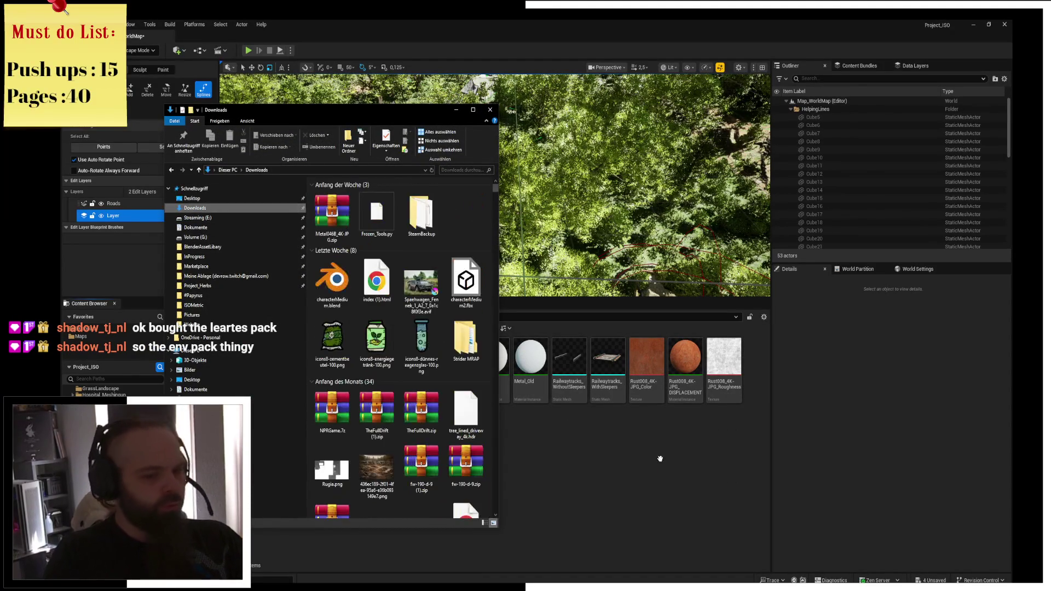
left_click(925, 579)
left_click(597, 399)
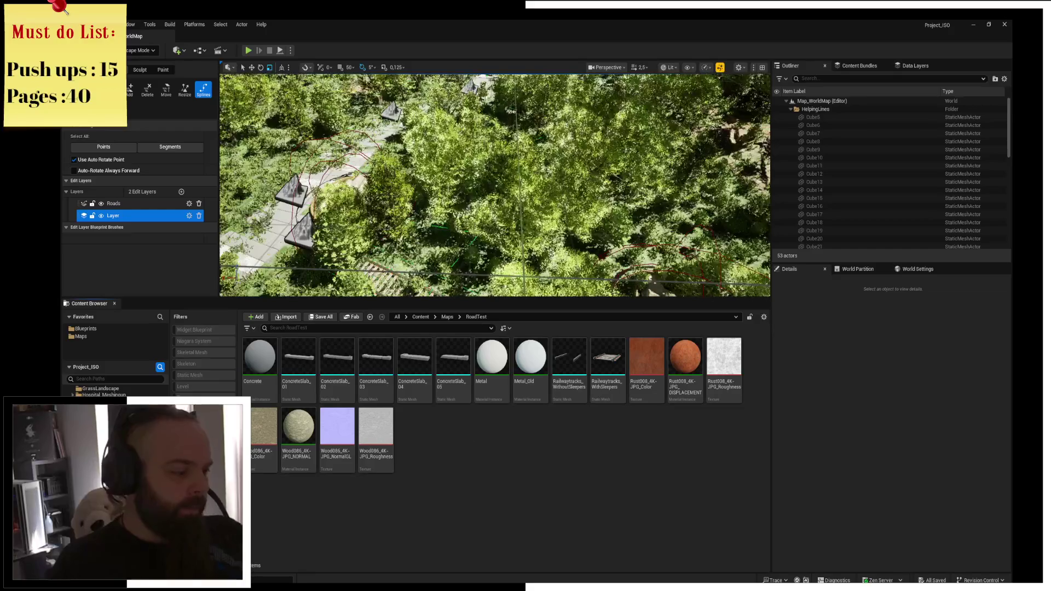
Drag RailwayTracks_Stopper.fbx from the Desktop into the RoadTest folder and start the import
key("super+e")
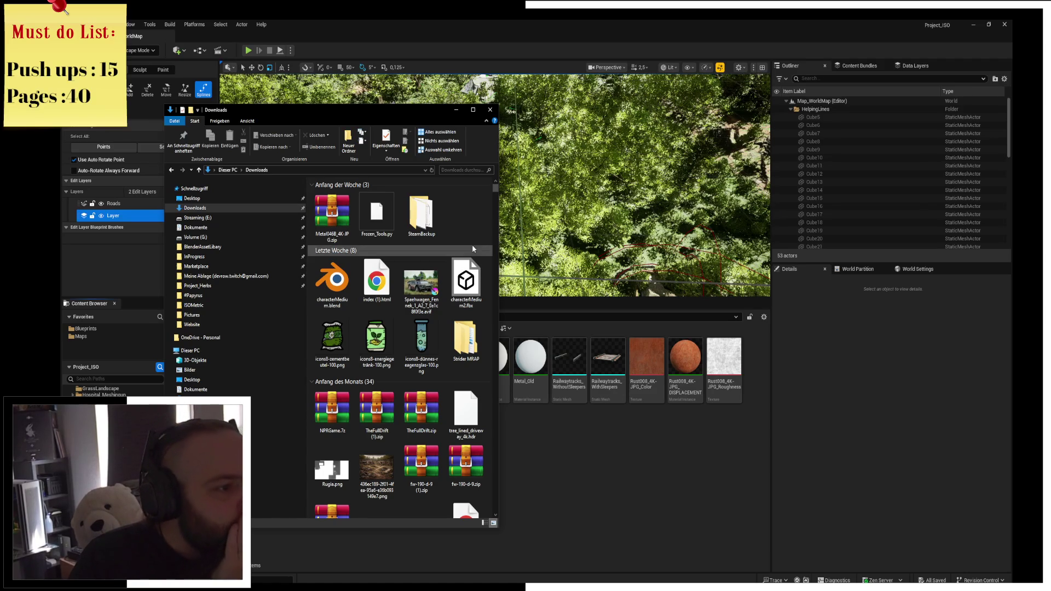
left_click(213, 189)
left_click(214, 202)
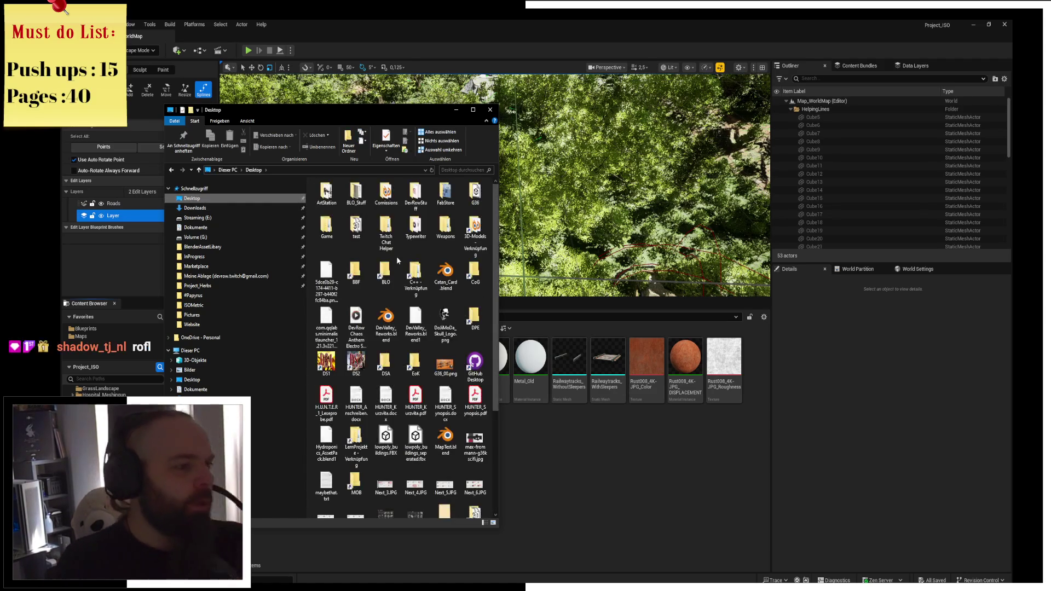
scroll(395, 392, "down", 10)
left_click(355, 408)
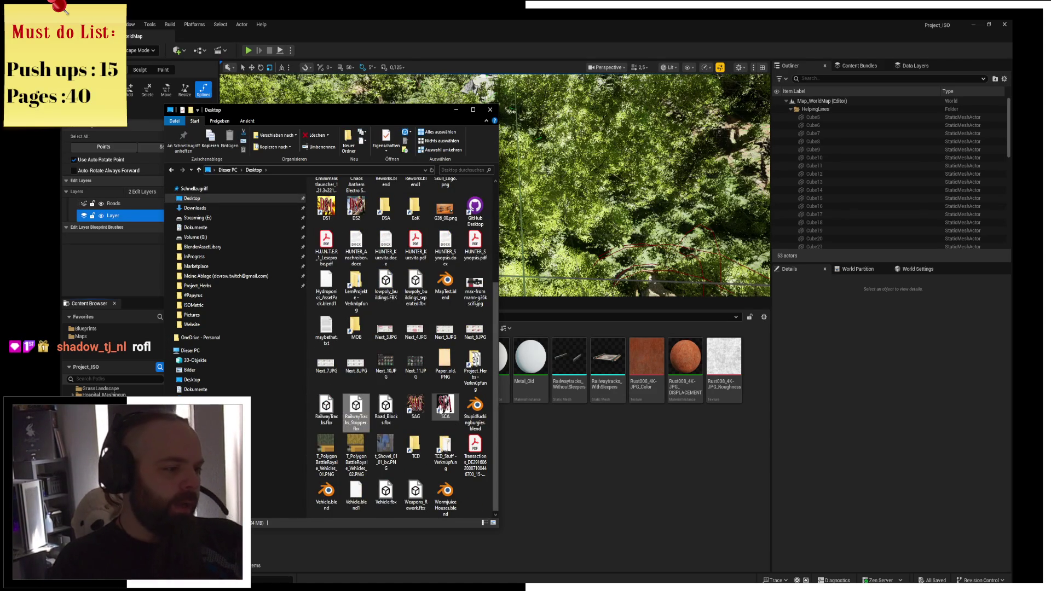
mouse_move(345, 404)
left_mouse_down()
mouse_move(613, 462)
mouse_move(608, 389)
left_mouse_up()
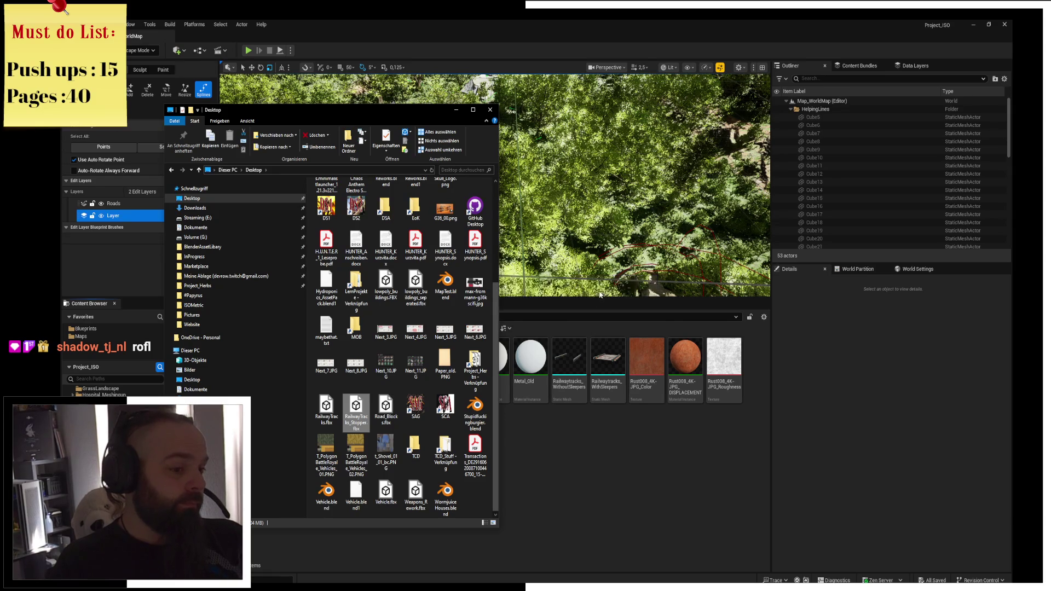
left_click(627, 431)
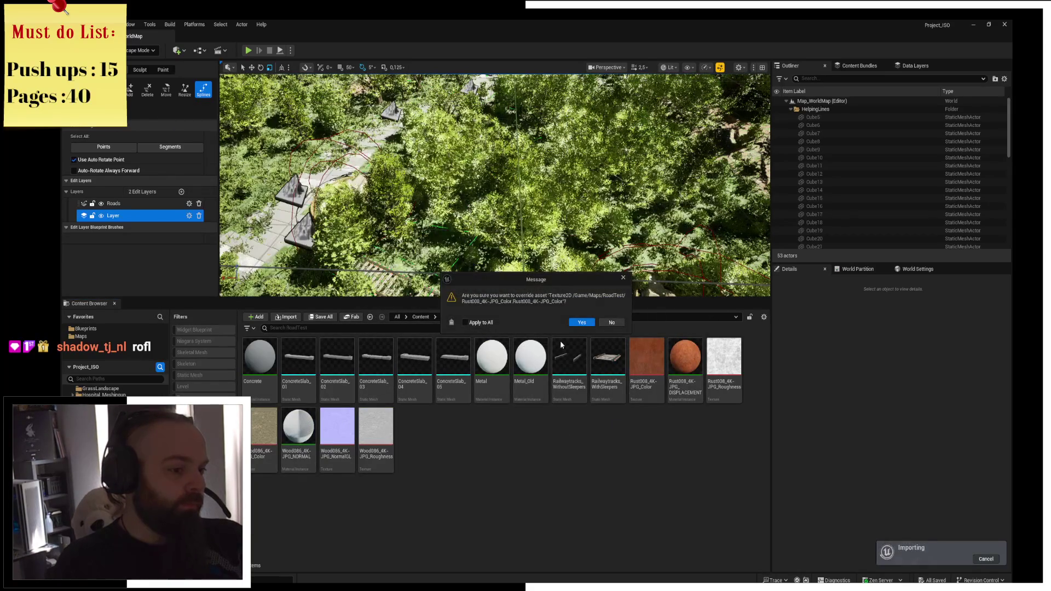
Allow overriding the existing rust texture to finish importing Plane_041, then fly toward the railway tracks
left_click(577, 323)
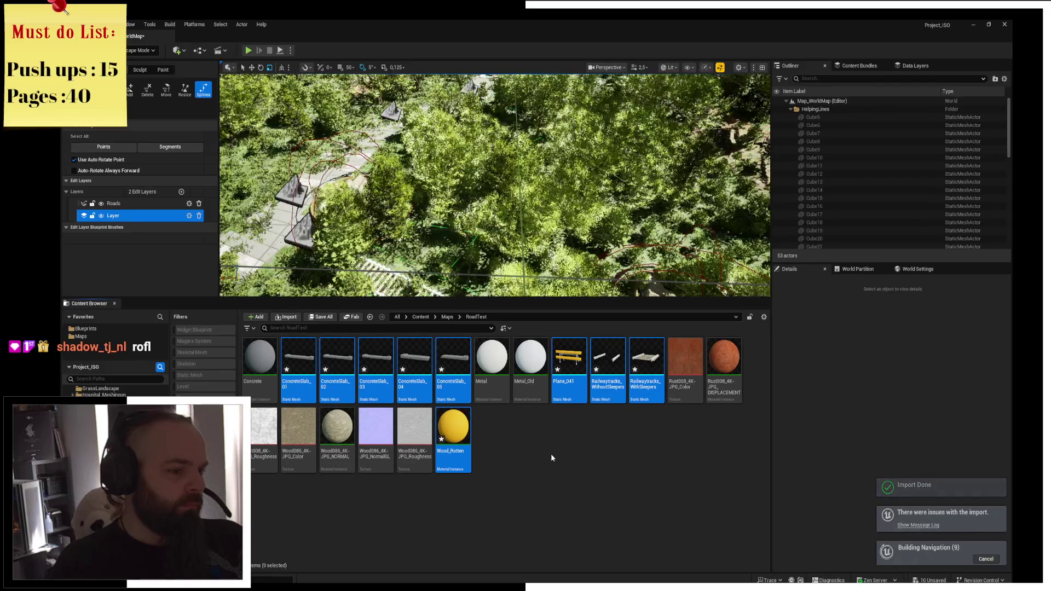
right_click_drag(492, 186, 561, 186)
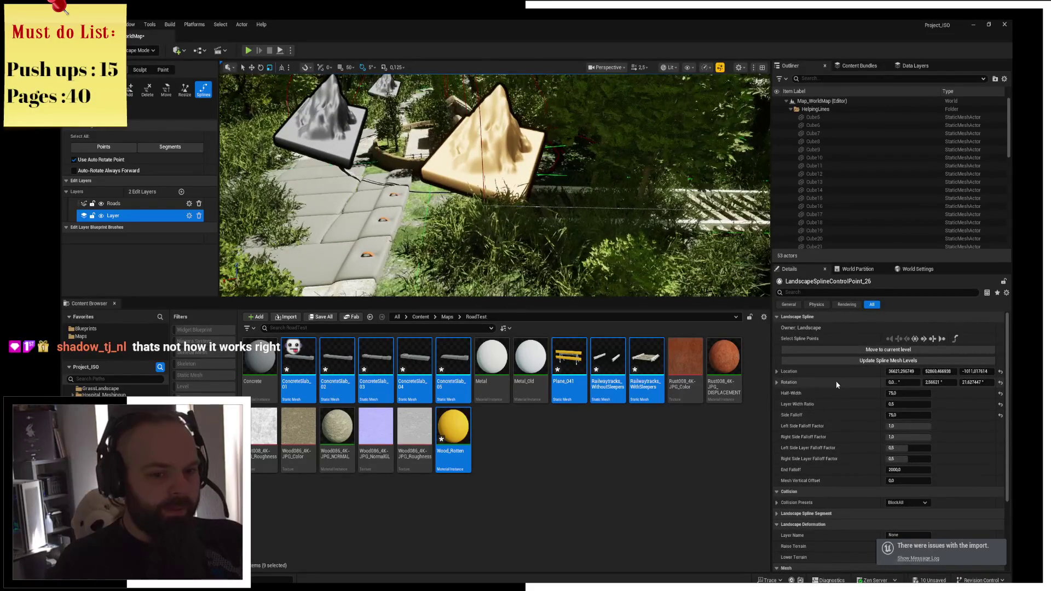
Assign the Plane_041 mesh to the spline point
scroll(858, 456, "down", 3)
scroll(843, 443, "down", 2)
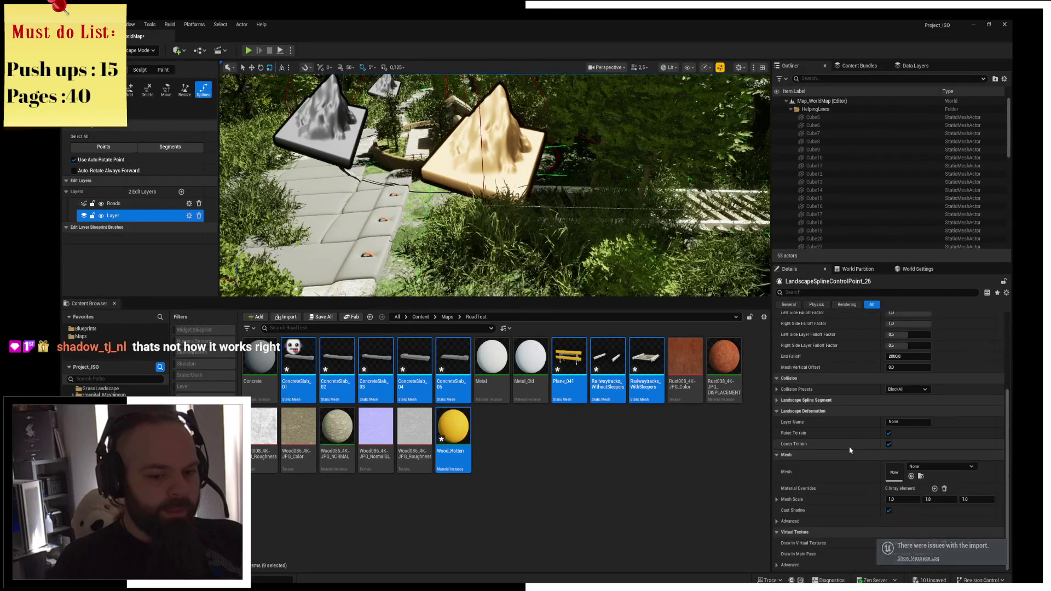
left_click(569, 366)
mouse_move(569, 367)
left_mouse_down()
mouse_move(890, 482)
mouse_move(887, 466)
left_mouse_up()
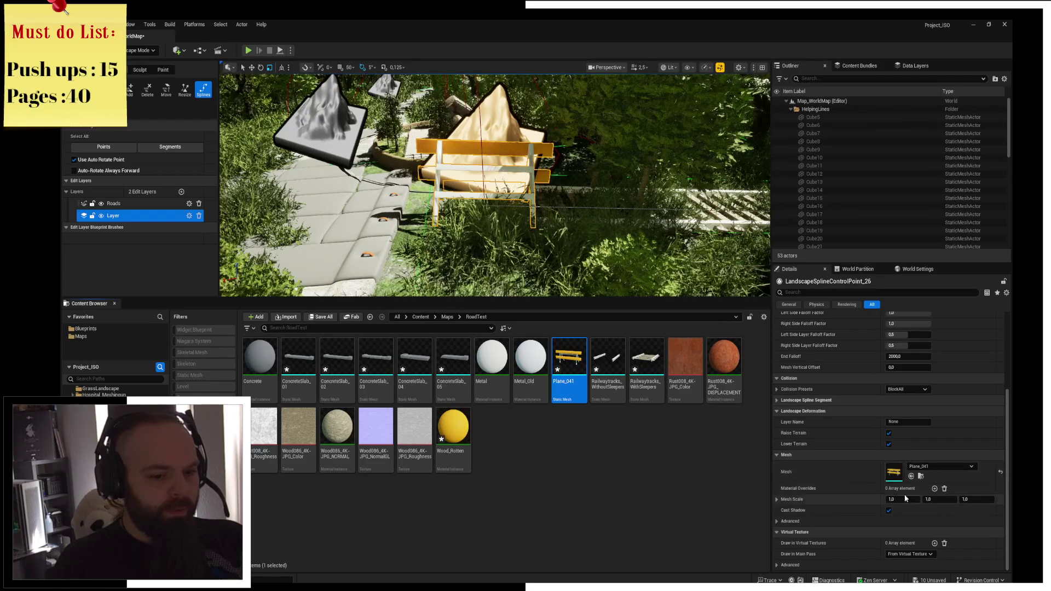
Set the spline mesh scale to 0.5 on X, Y and Z and its yaw to about 17°
left_click(777, 521)
scroll(777, 522, "down", 1)
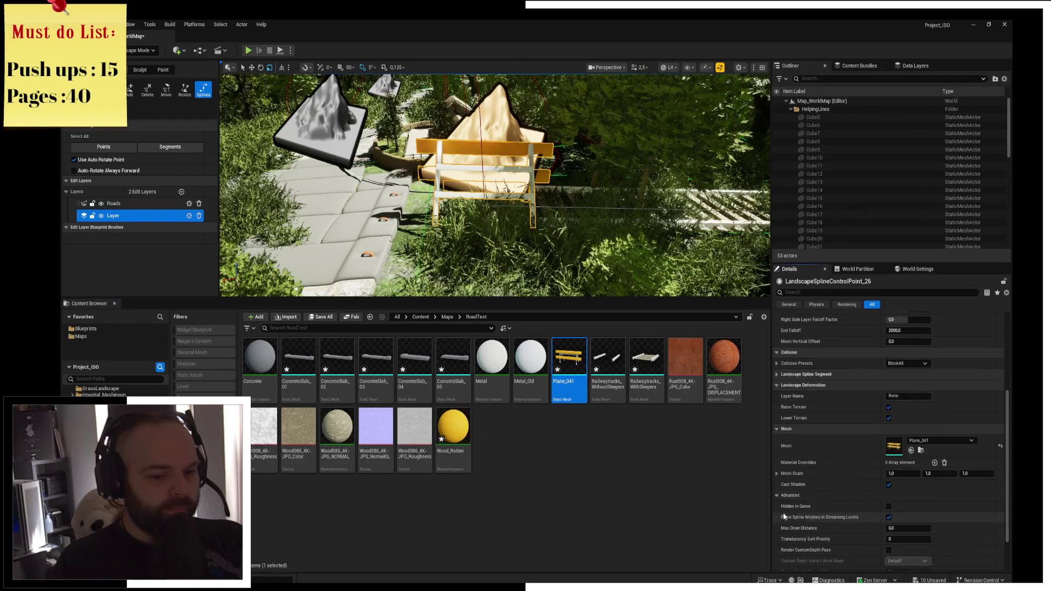
scroll(806, 454, "down", 1)
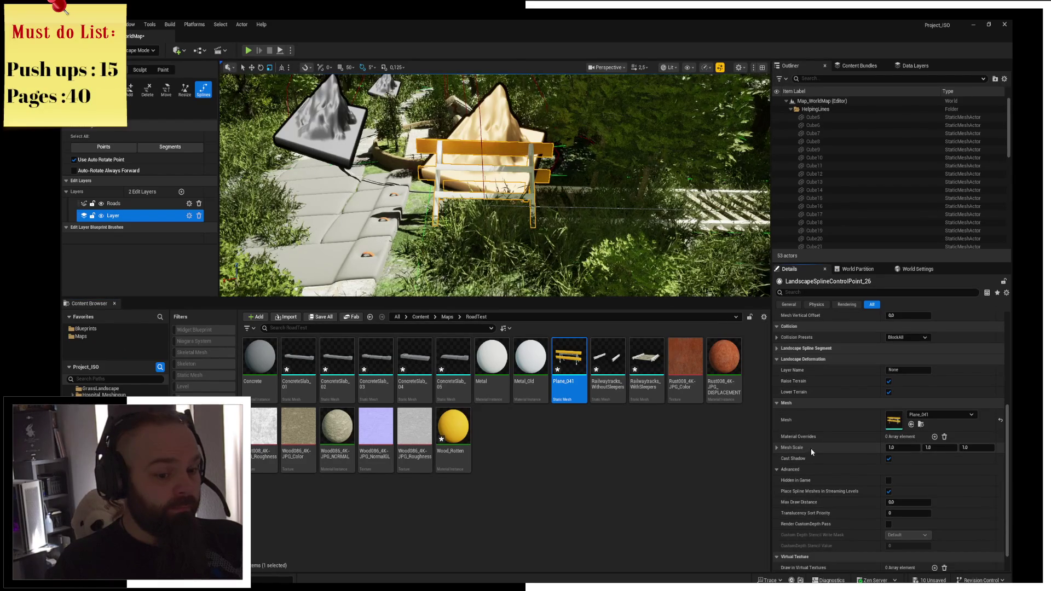
scroll(820, 454, "down", 1)
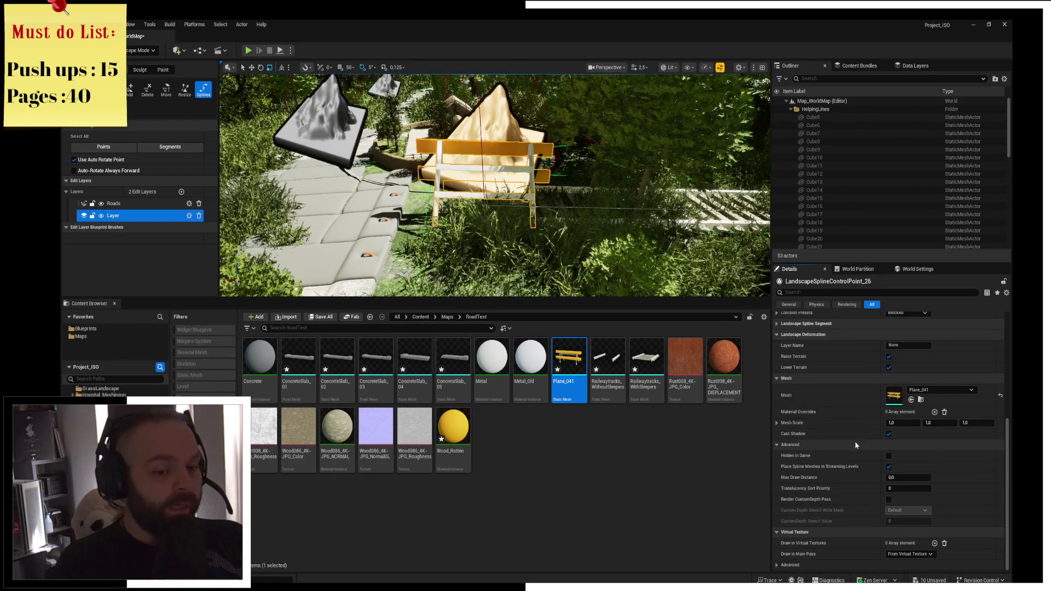
scroll(855, 441, "up", 1)
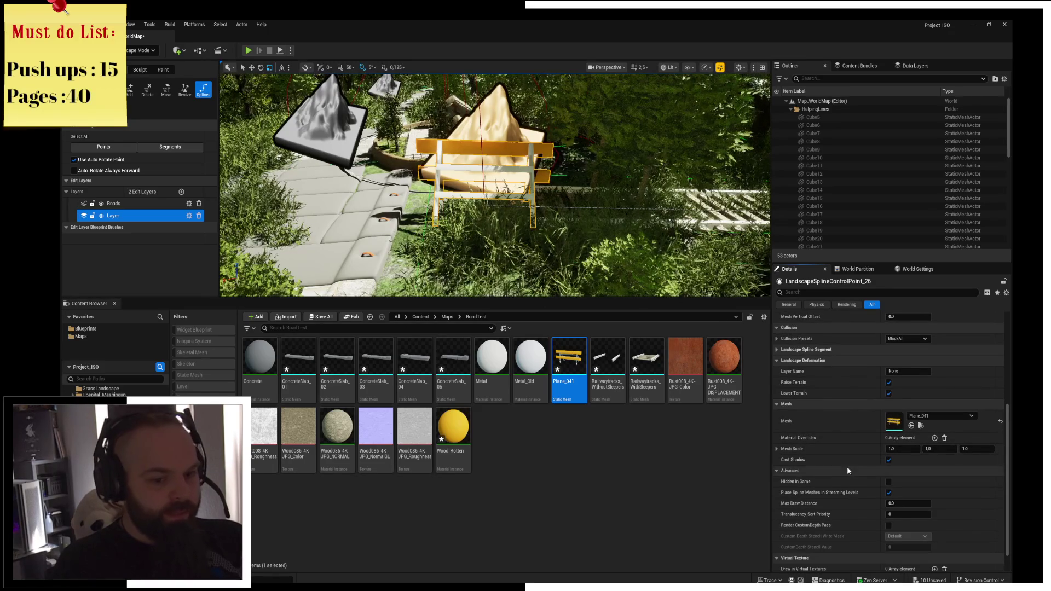
left_click(917, 449)
type("0.5")
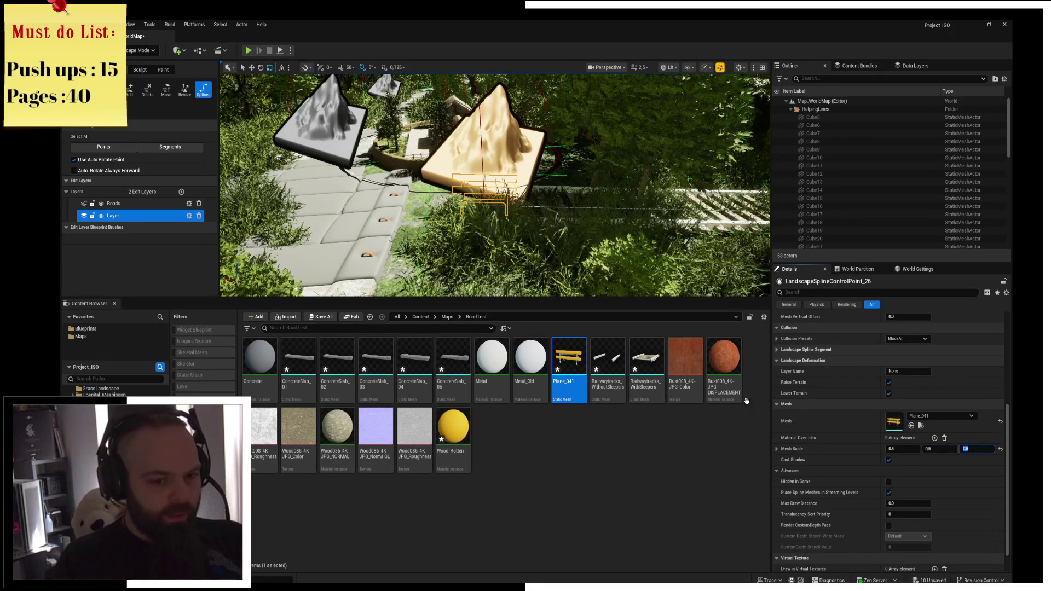
scroll(838, 432, "down", 1)
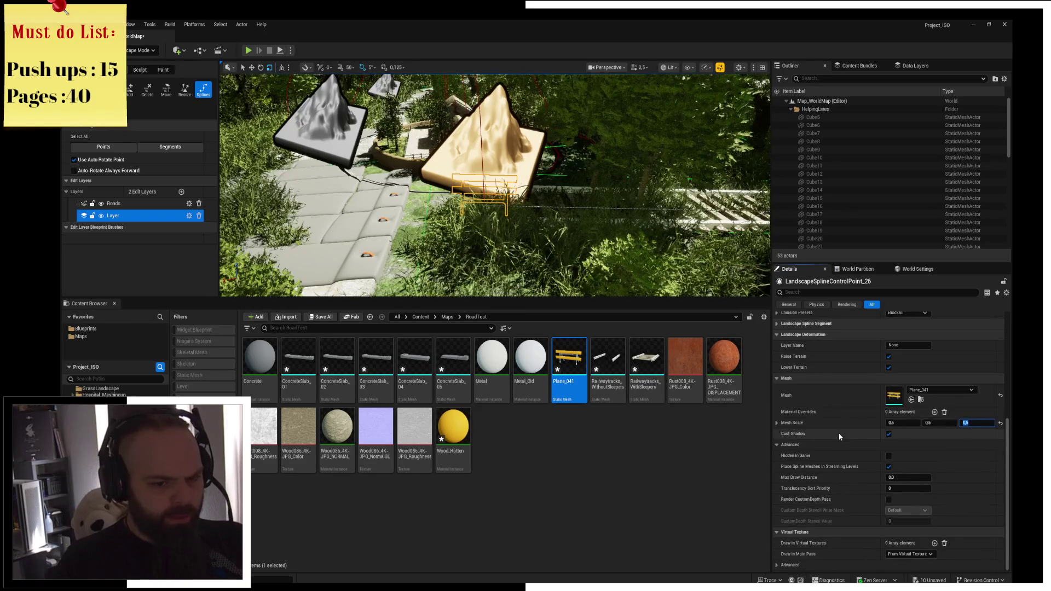
scroll(877, 354, "up", 5)
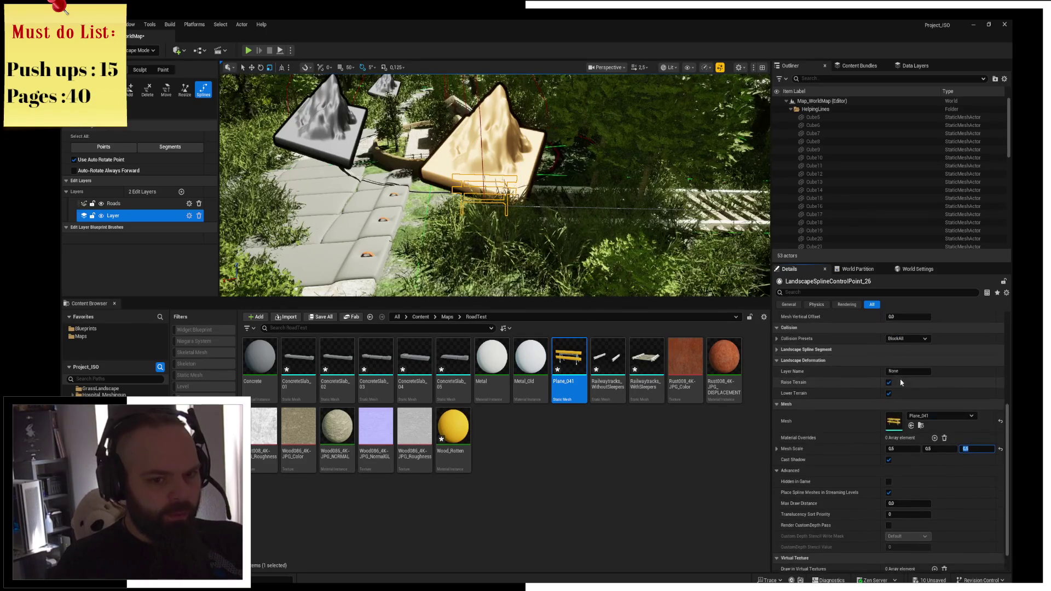
scroll(921, 386, "up", 2)
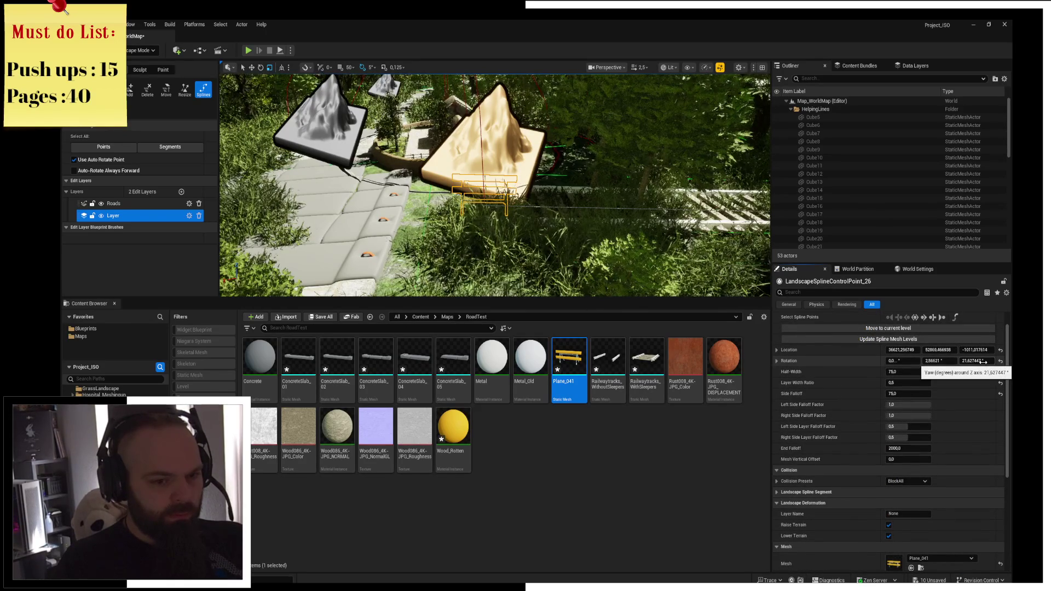
left_click_drag(983, 362, 977, 362)
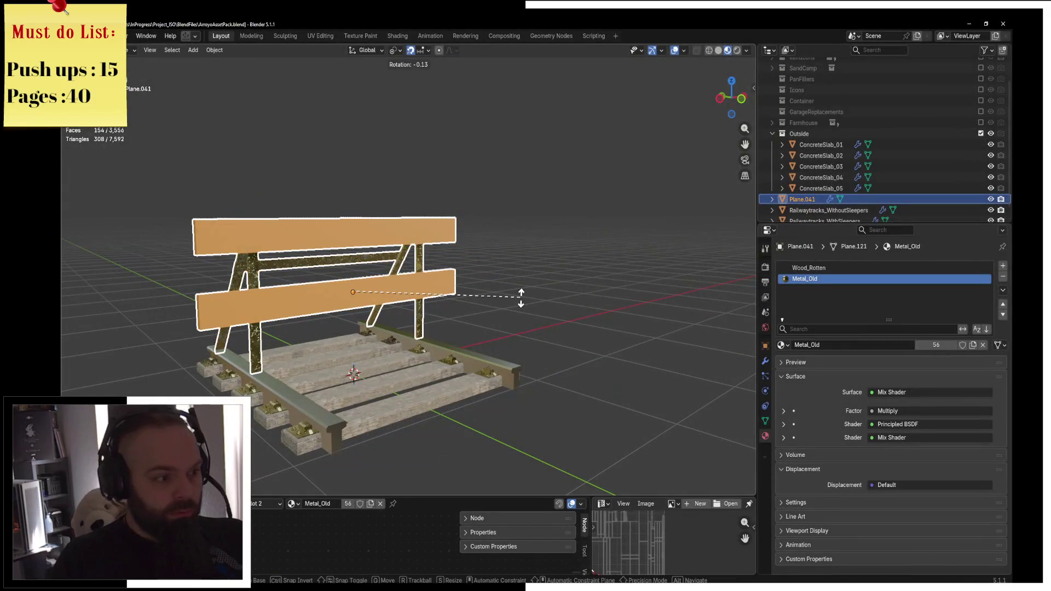
Rotate the stopper 90° around Z and overwrite RailwayTracks_Stopper.fbx, then return to Unreal
type("rz")
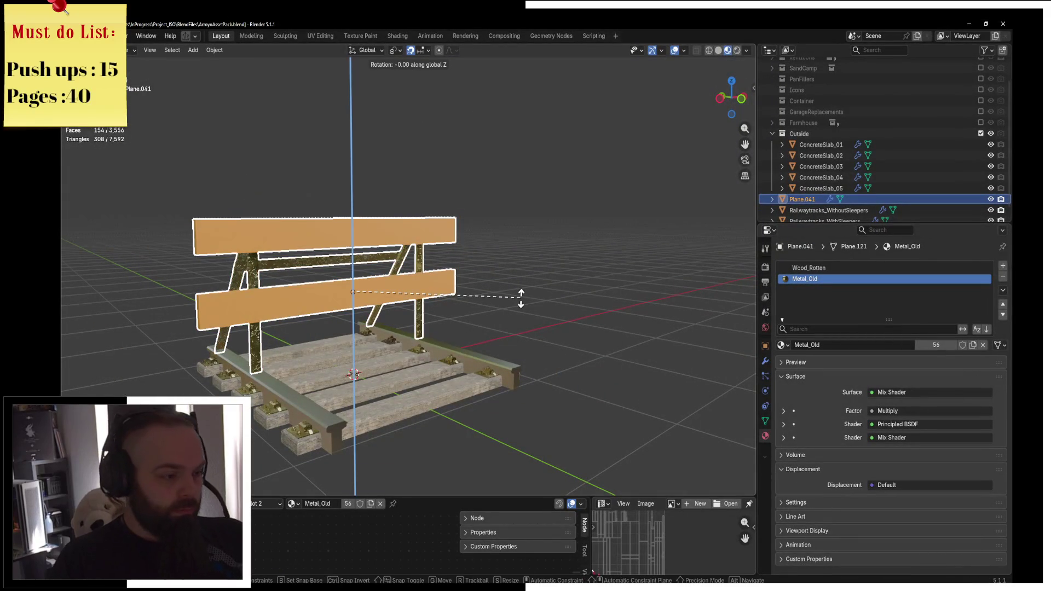
type("90")
key("Return")
key("q")
left_click(521, 300)
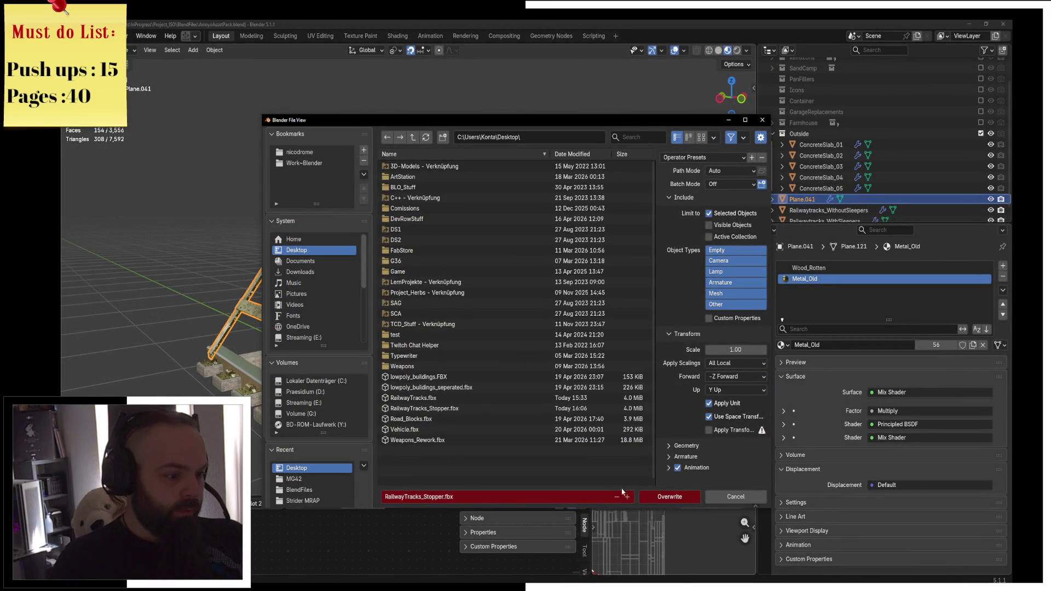
left_click(688, 497)
key("alt+Tab")
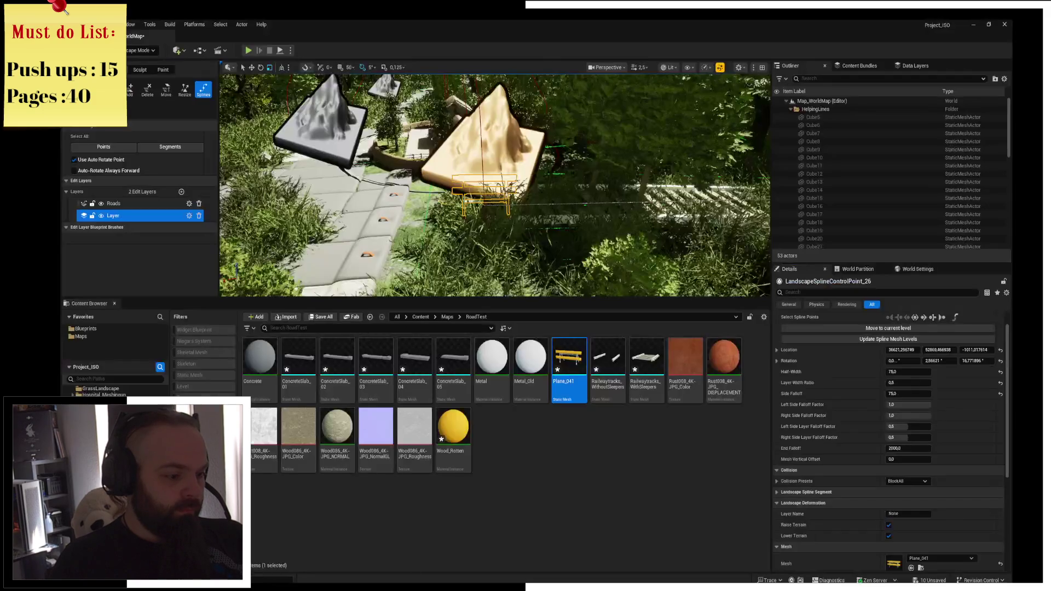
Reimport Plane_041 from the updated FBX and fly the view toward the stopper
left_click(529, 377)
right_click(546, 389)
right_click(554, 378)
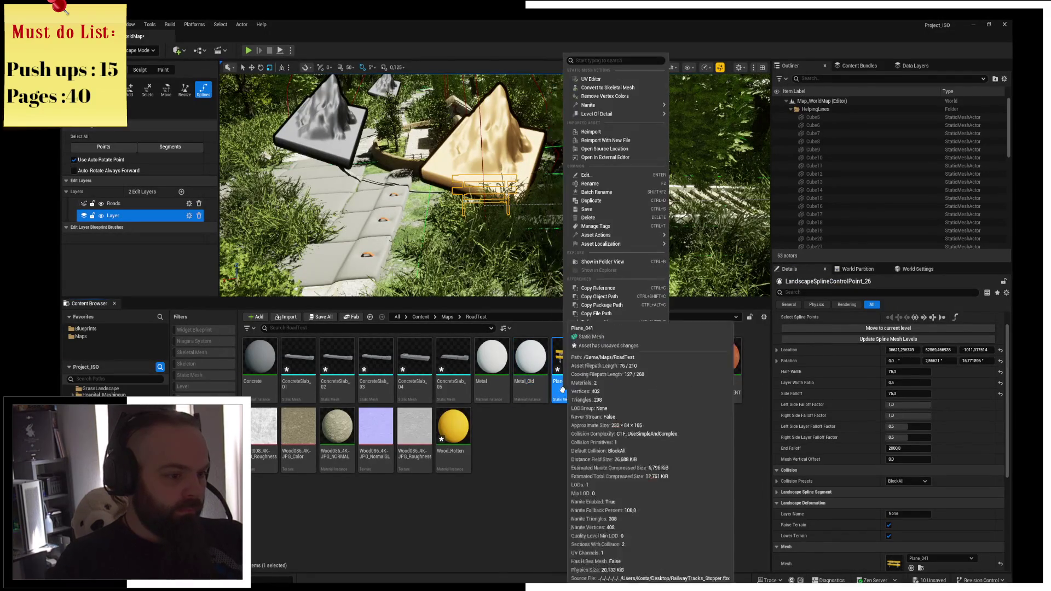
left_click(591, 135)
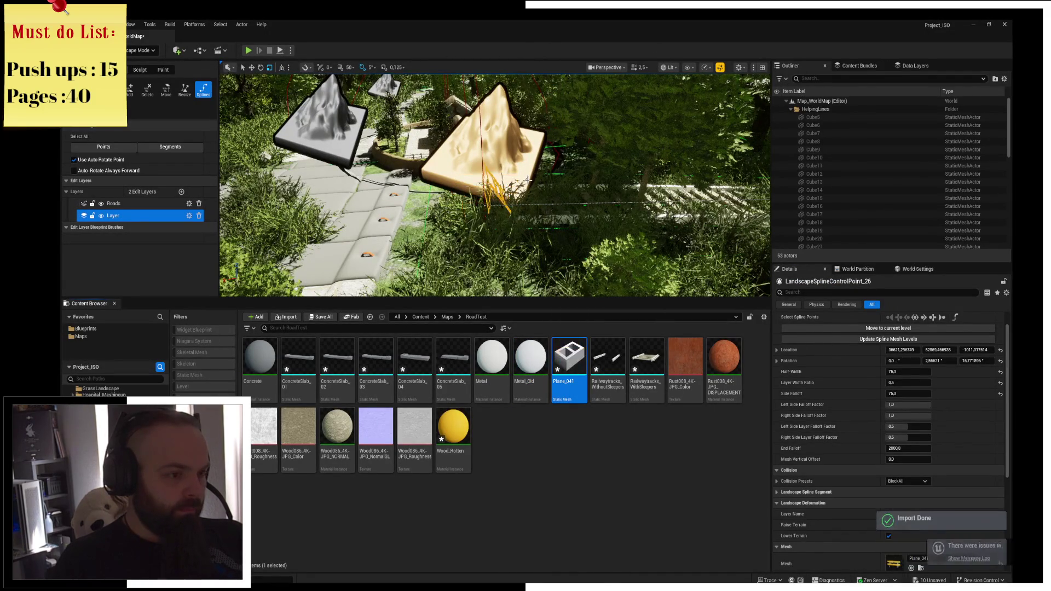
mouse_move(551, 205)
right_mouse_down()
mouse_move(544, 216)
mouse_move(534, 178)
right_mouse_up()
In Blender, rotate the stopper 180° around Z, re-export the FBX, and return to Unreal
key("alt+Tab")
type("rz180")
key("Return")
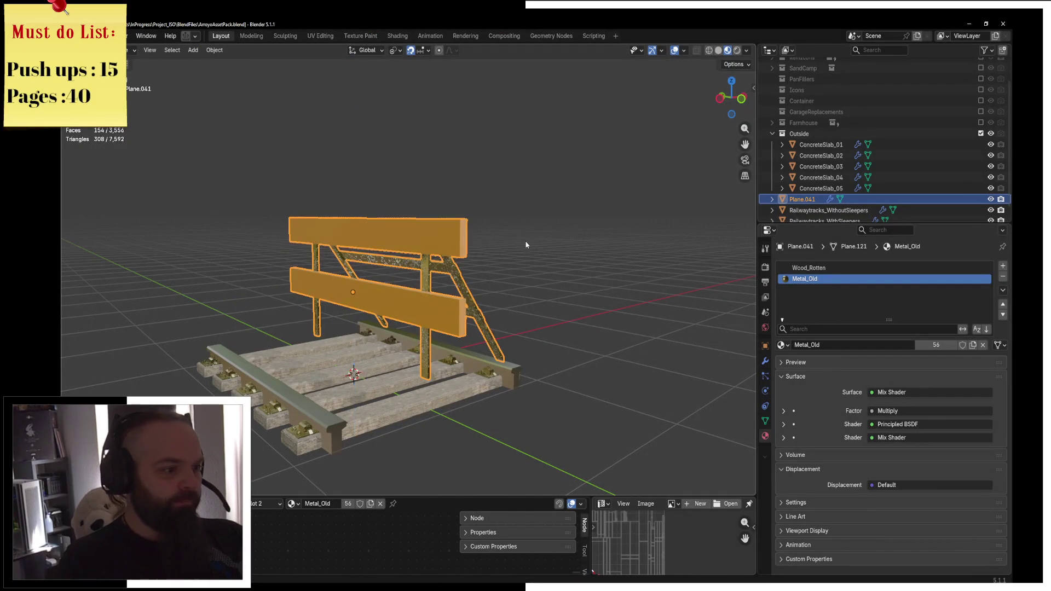
left_click(526, 244)
left_click(673, 497)
key("alt+Tab")
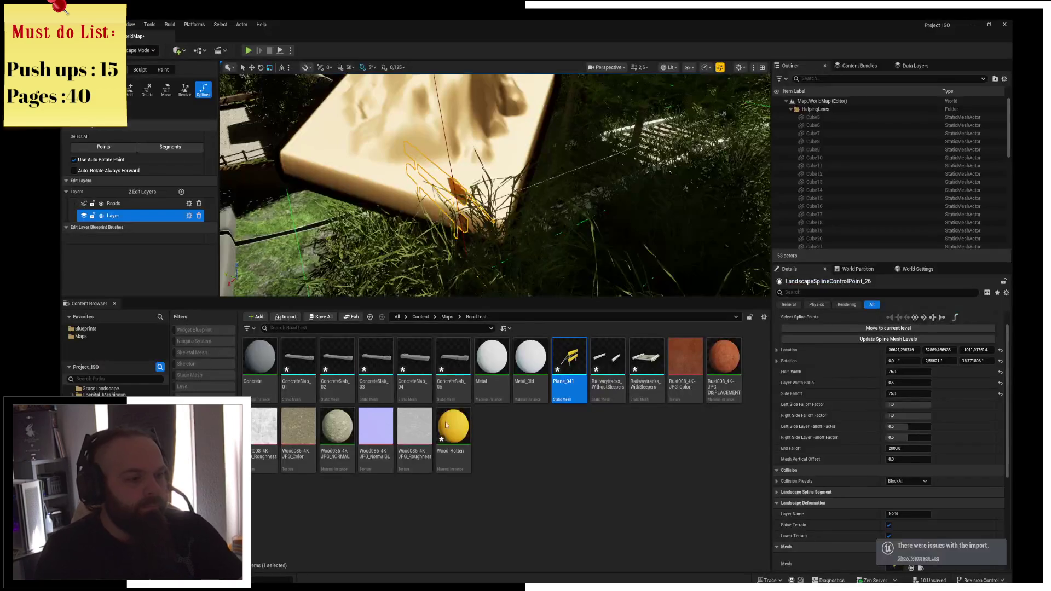
Reimport Plane_041 from the re-exported FBX
right_click(570, 366)
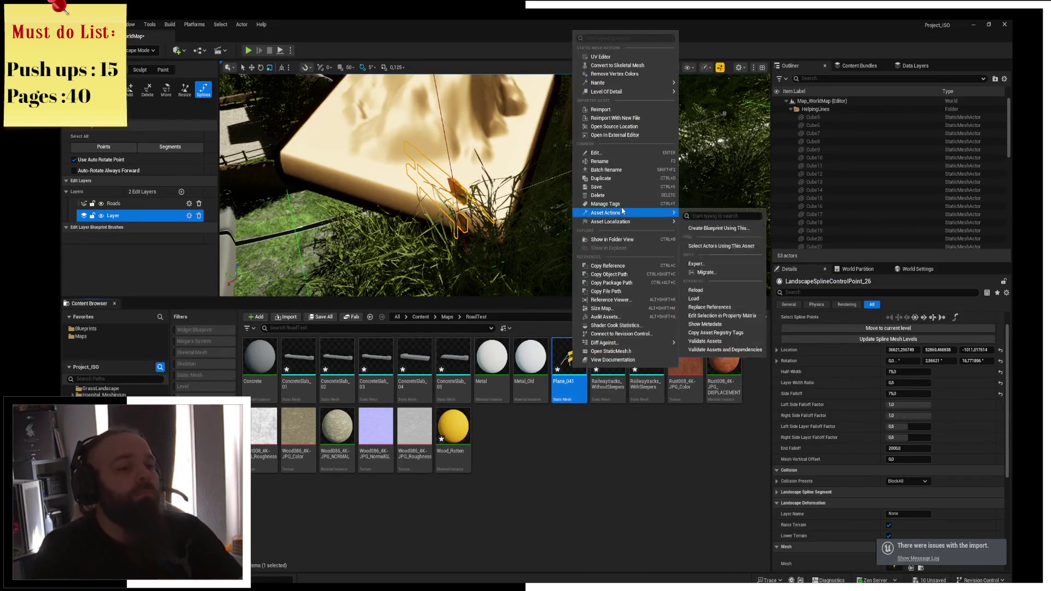
left_click(629, 112)
right_click_drag(546, 188, 546, 188)
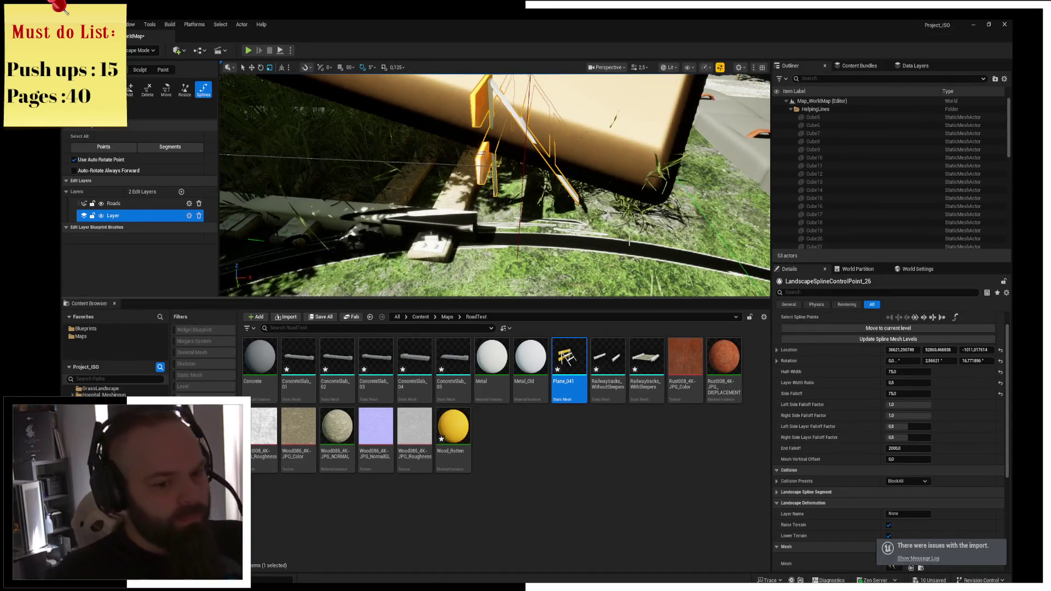
Reset the spline mesh scale to 1.0, then set X, Y and Z to 0.75
scroll(938, 454, "down", 6)
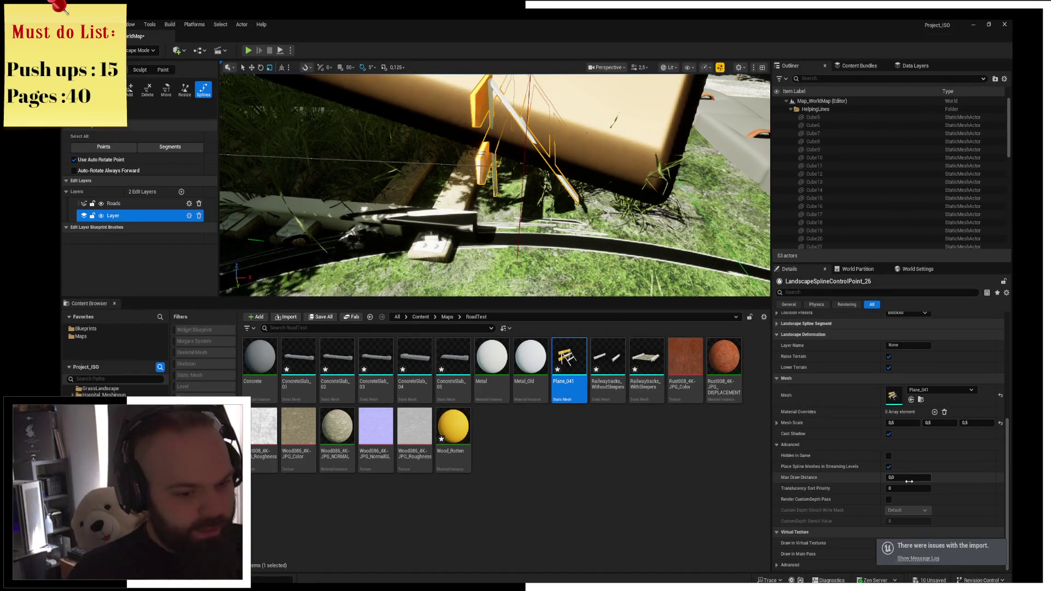
type("1")
key("Tab")
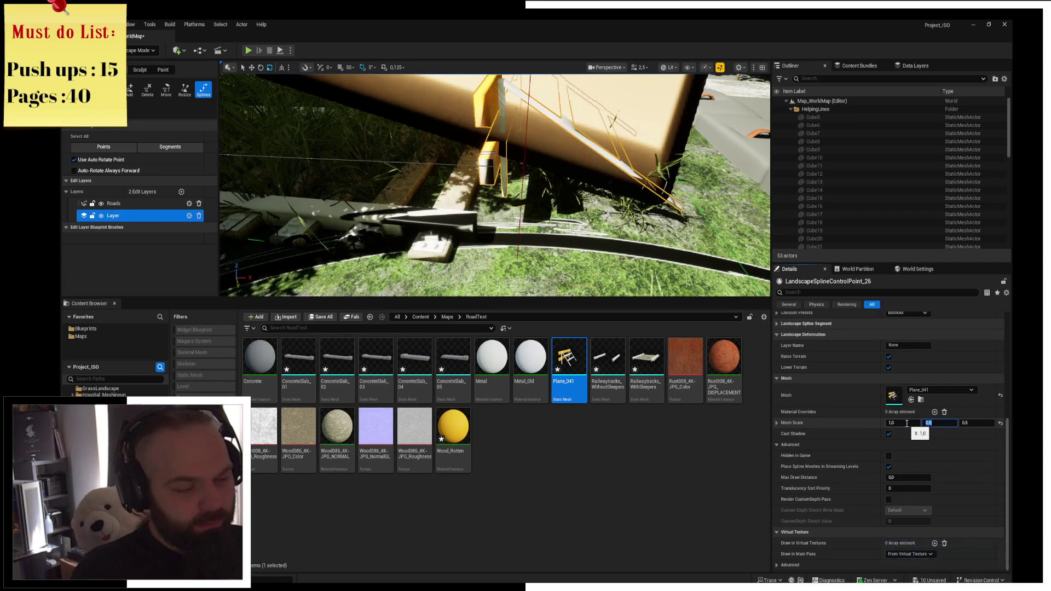
key("Tab")
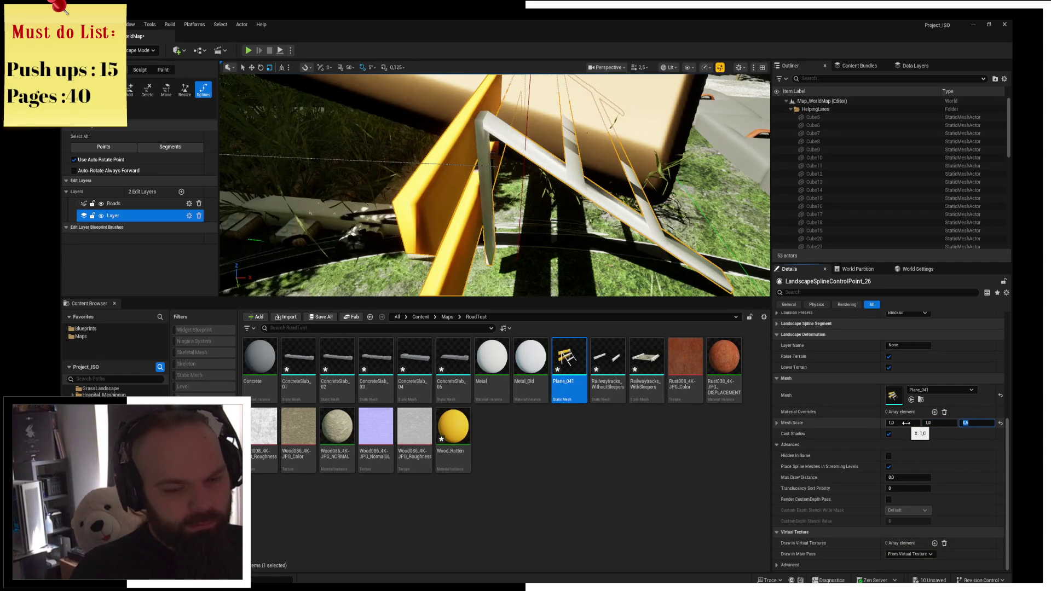
type("1")
key("Return")
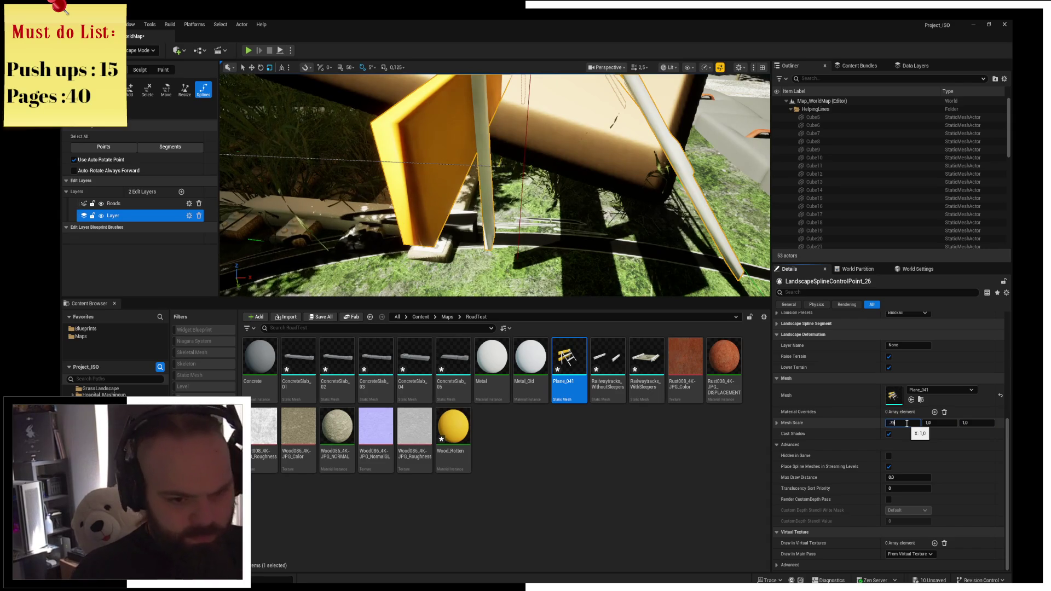
key("Tab")
type(".75")
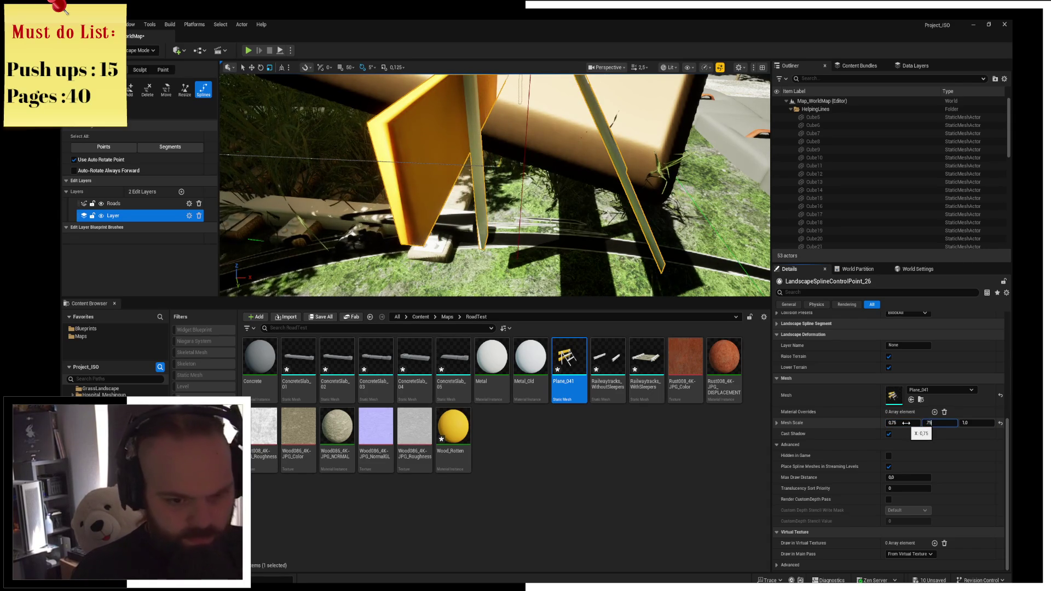
key("Tab")
type(".75")
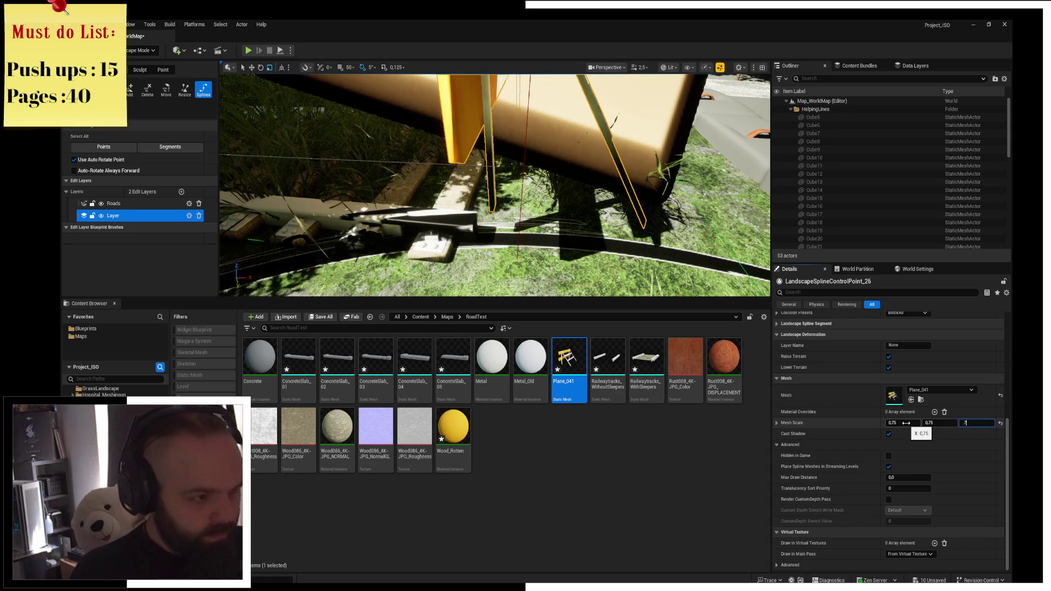
key("Return")
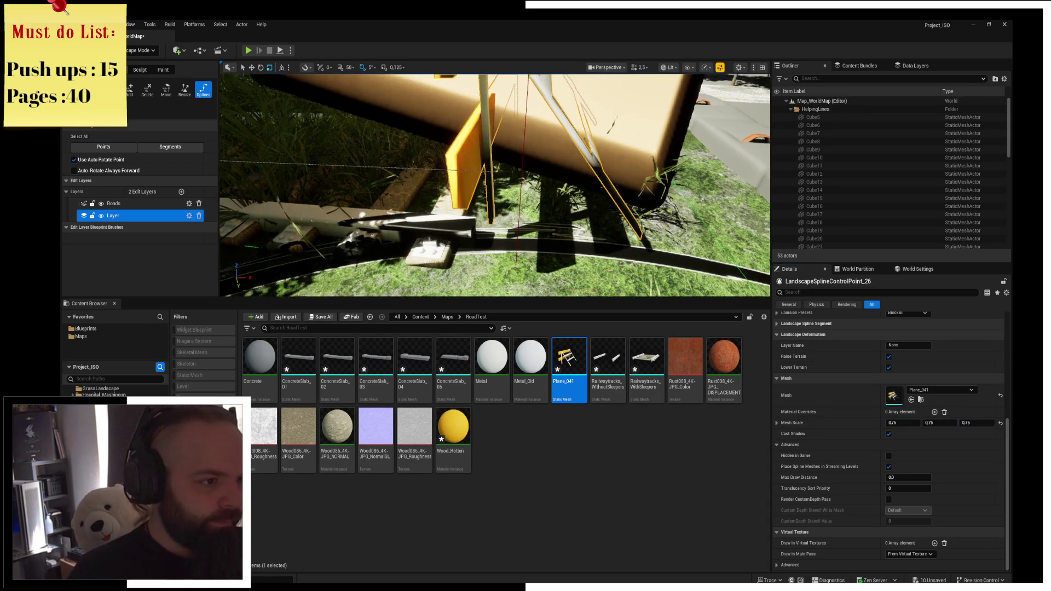
key("f")
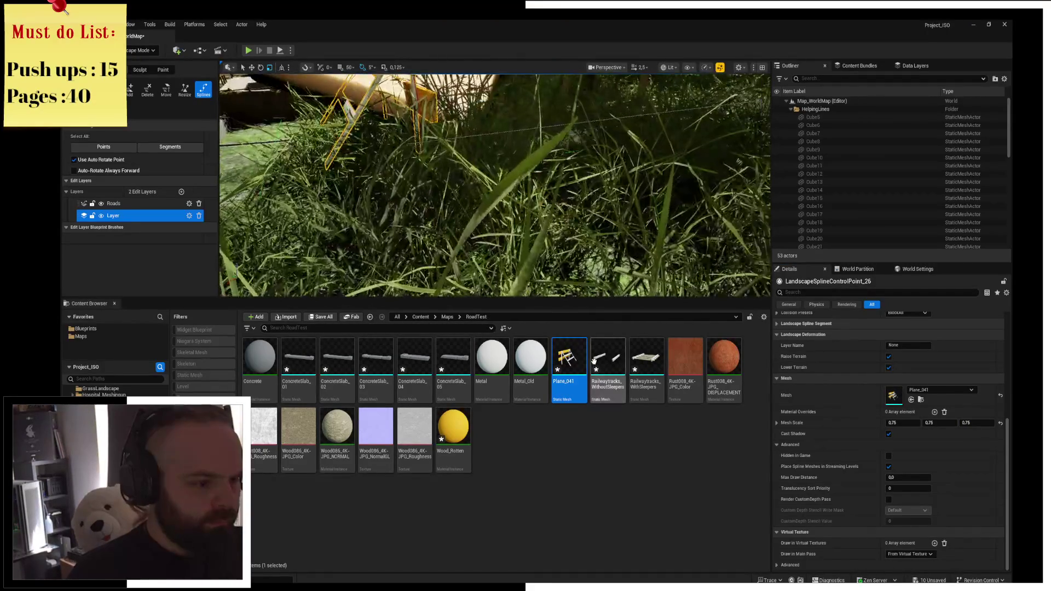
Open Plane_041 in the Static Mesh Editor and orbit its preview
double_click(567, 382)
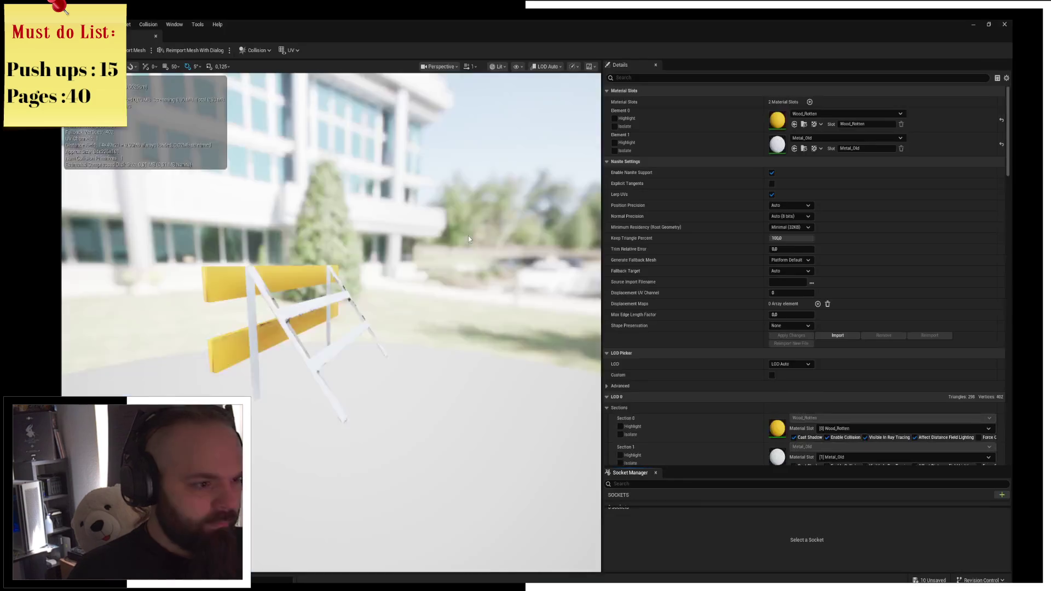
mouse_move(356, 244)
left_mouse_down()
mouse_move(438, 247)
mouse_move(356, 244)
left_mouse_up()
left_click(603, 474)
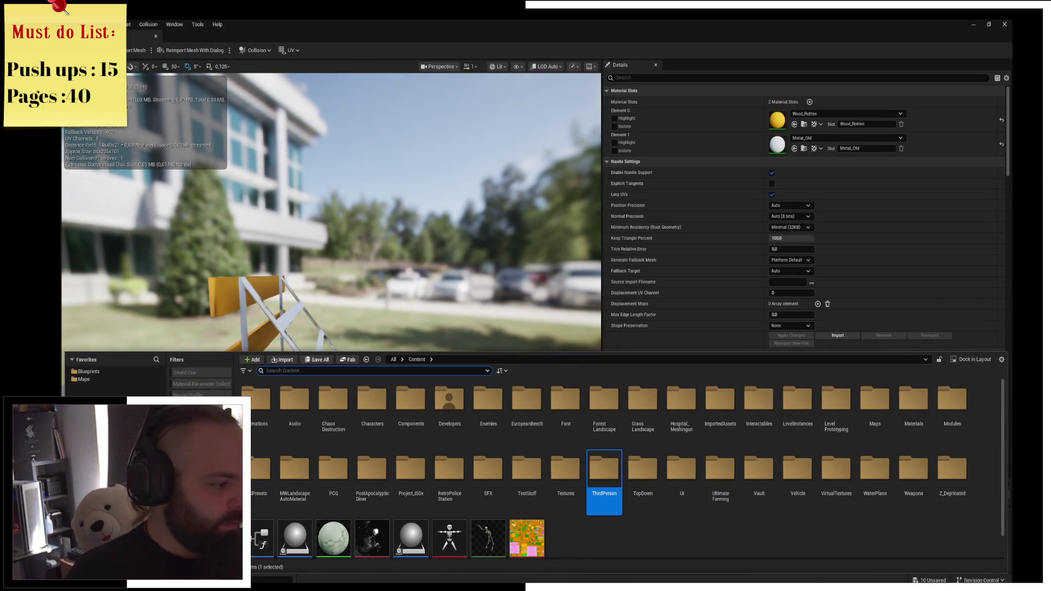
Filter for materials, browse Ceramic and Beta_HighLimbsGeoSG3, then return to the top-level Content folder
left_click(197, 405)
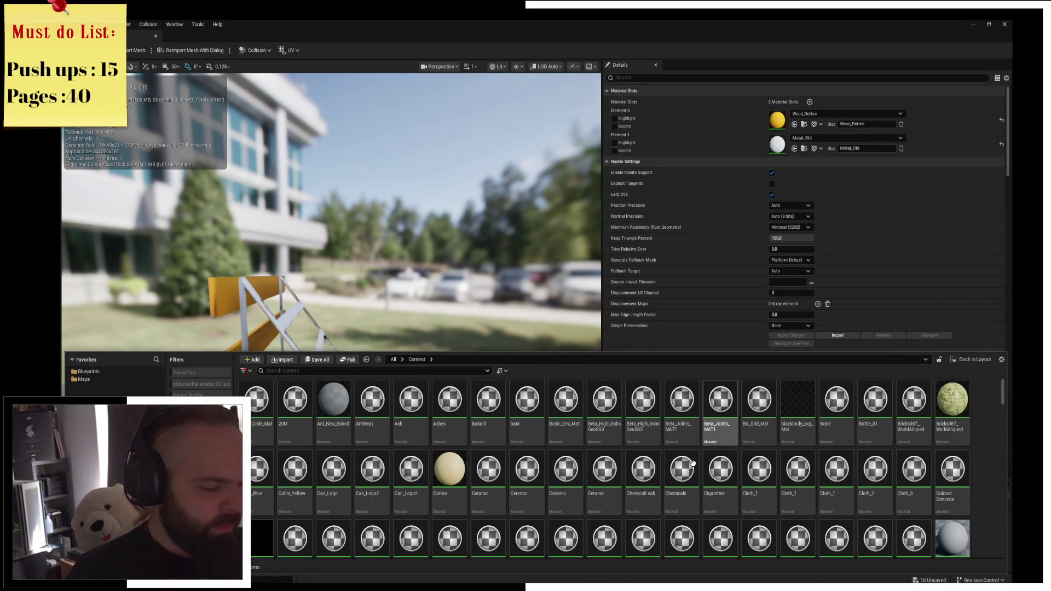
left_click(618, 466)
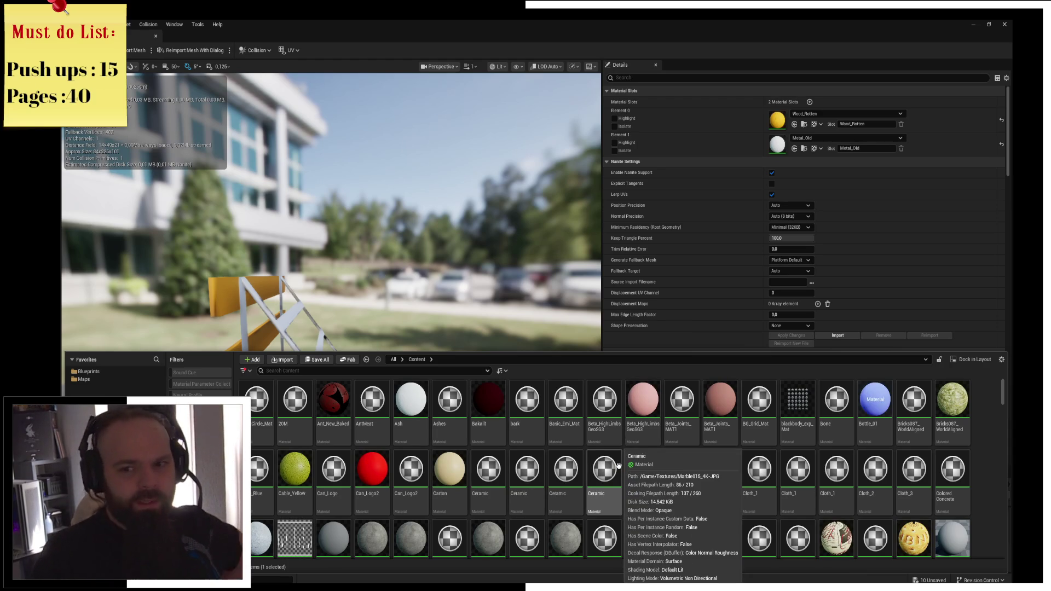
left_click(618, 437)
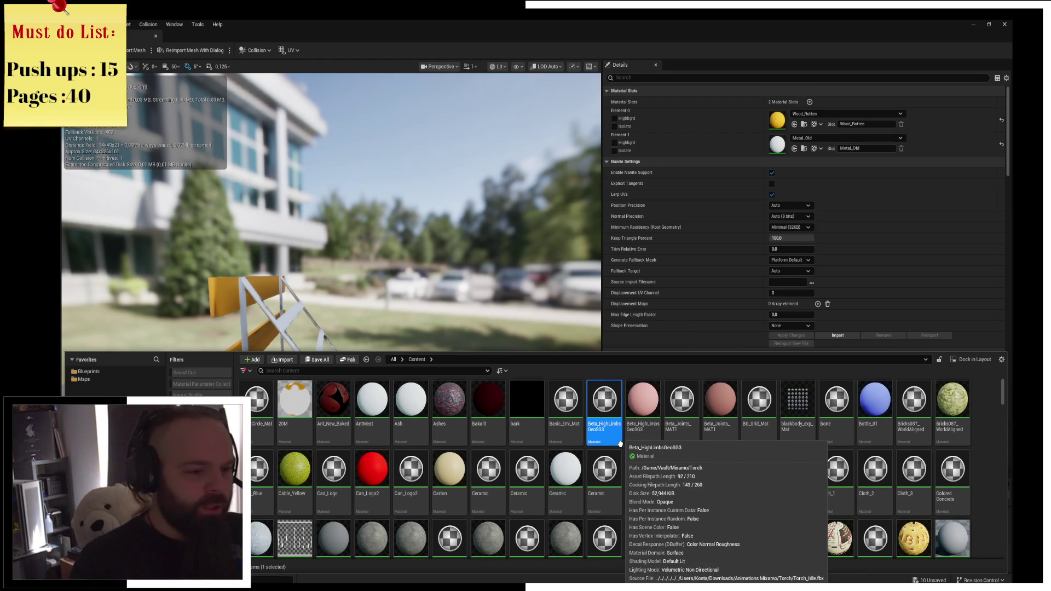
scroll(706, 432, "down", 1)
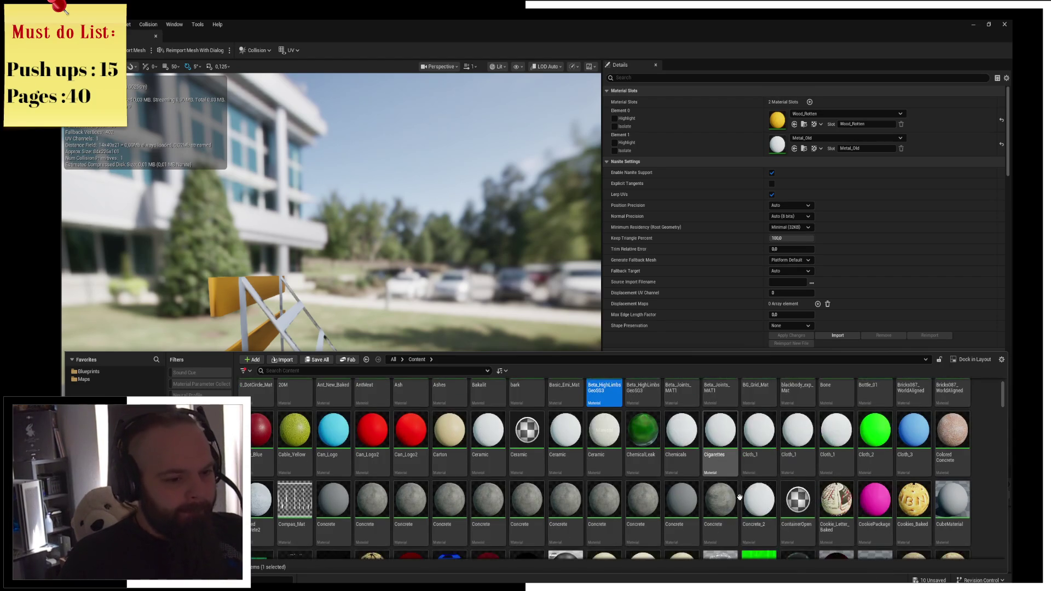
scroll(251, 398, "down", 1)
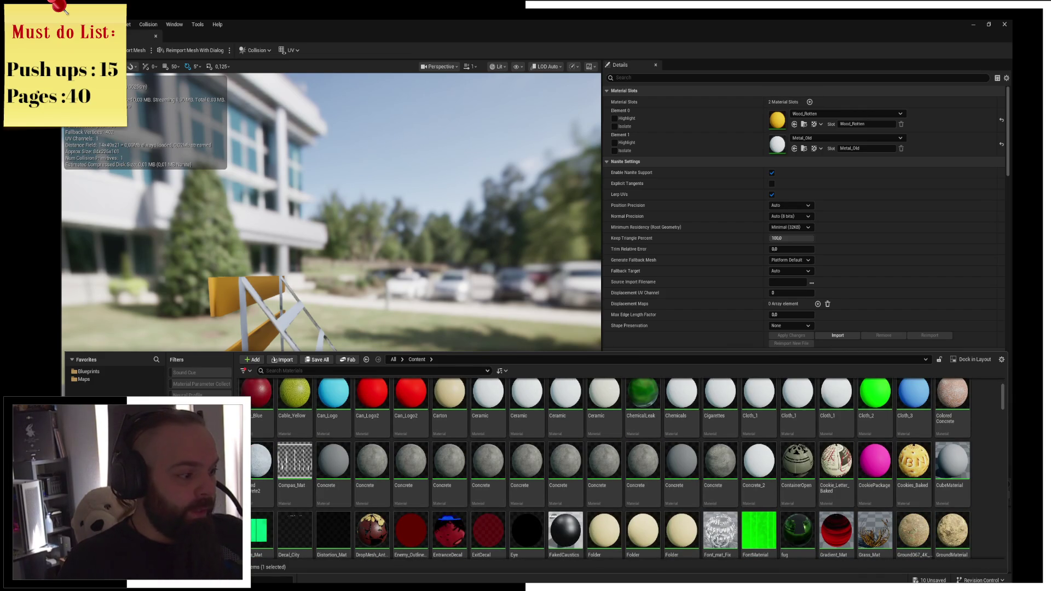
double_click(441, 478)
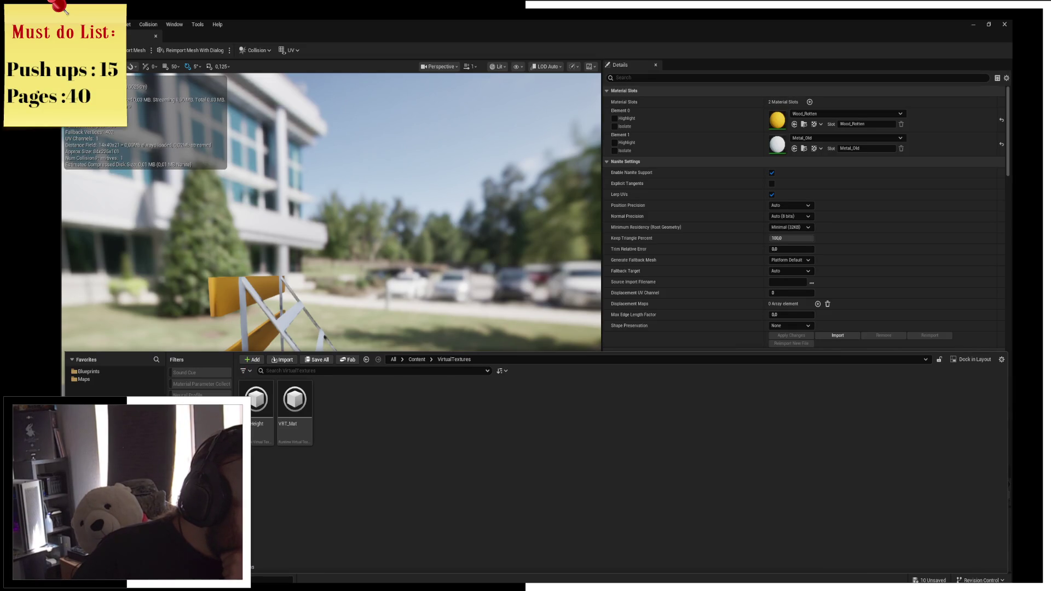
left_click(417, 359)
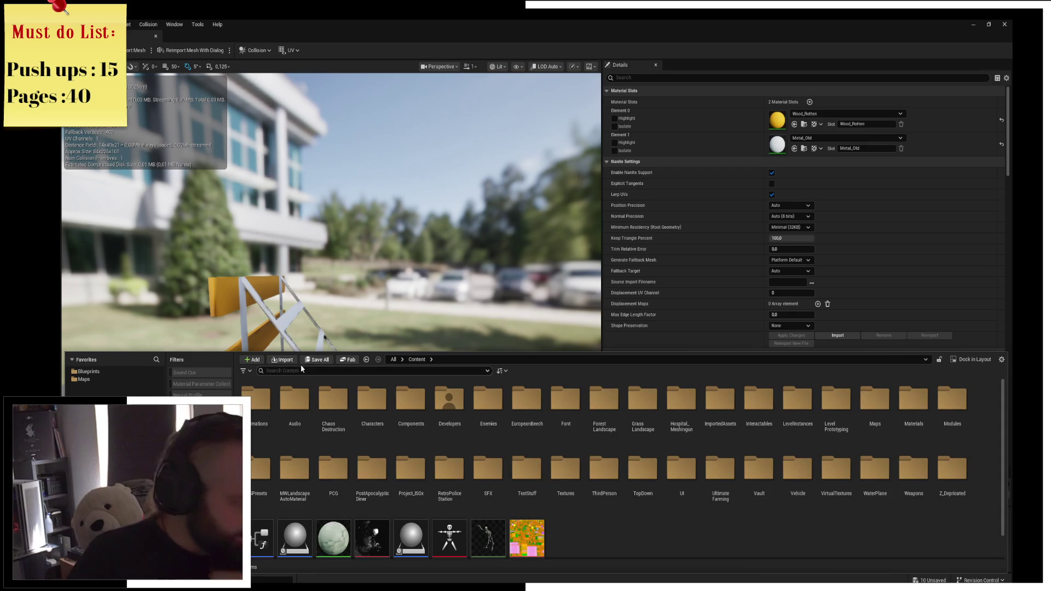
Search the Content Browser for 'metal', filter to Materials, and browse to the Textures folder
left_click(295, 411)
left_click(302, 371)
type("metal")
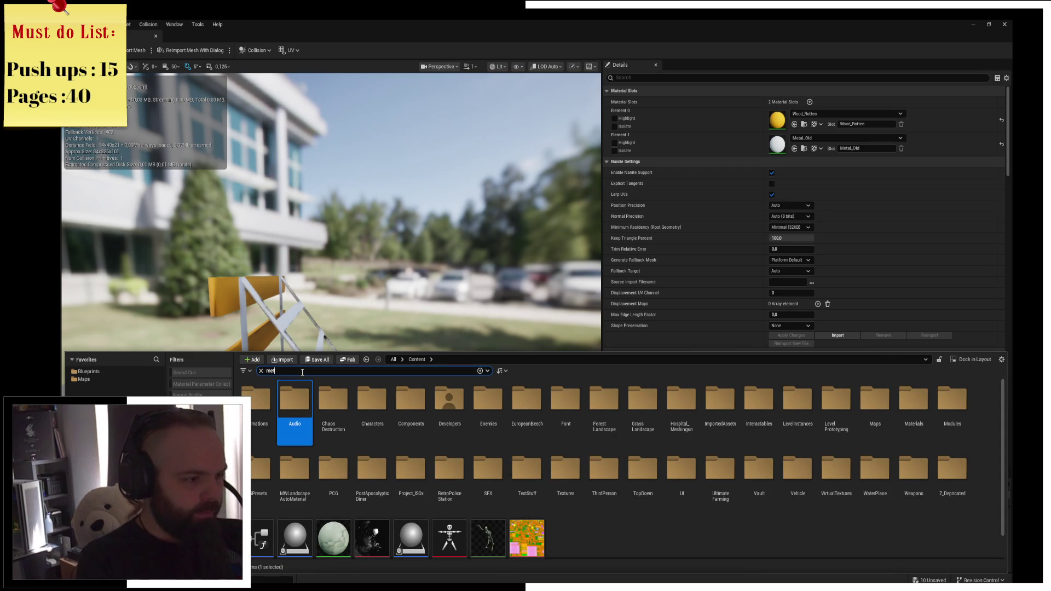
left_click(186, 406)
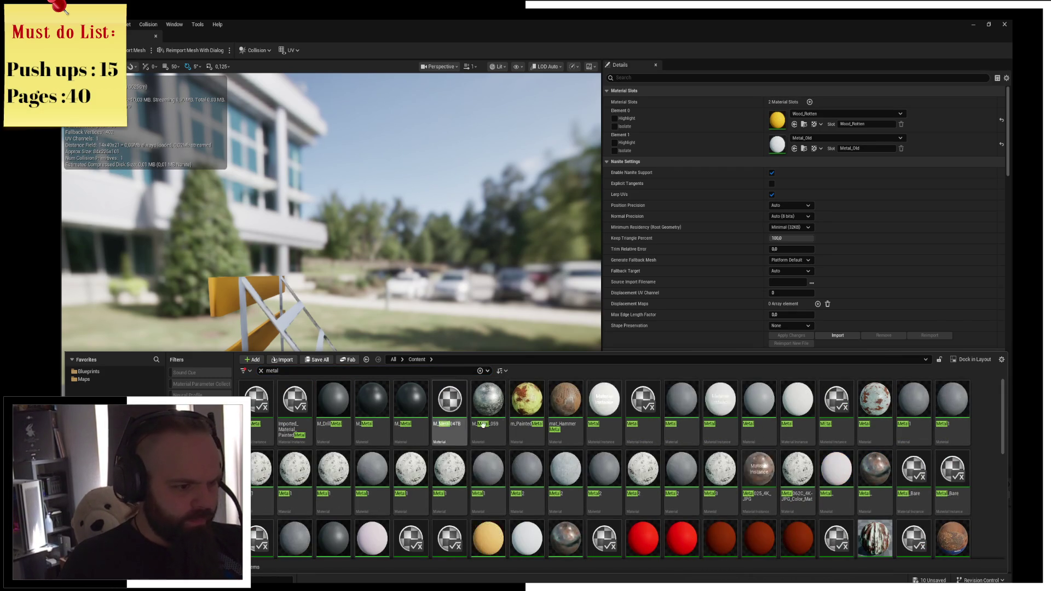
mouse_move(491, 406)
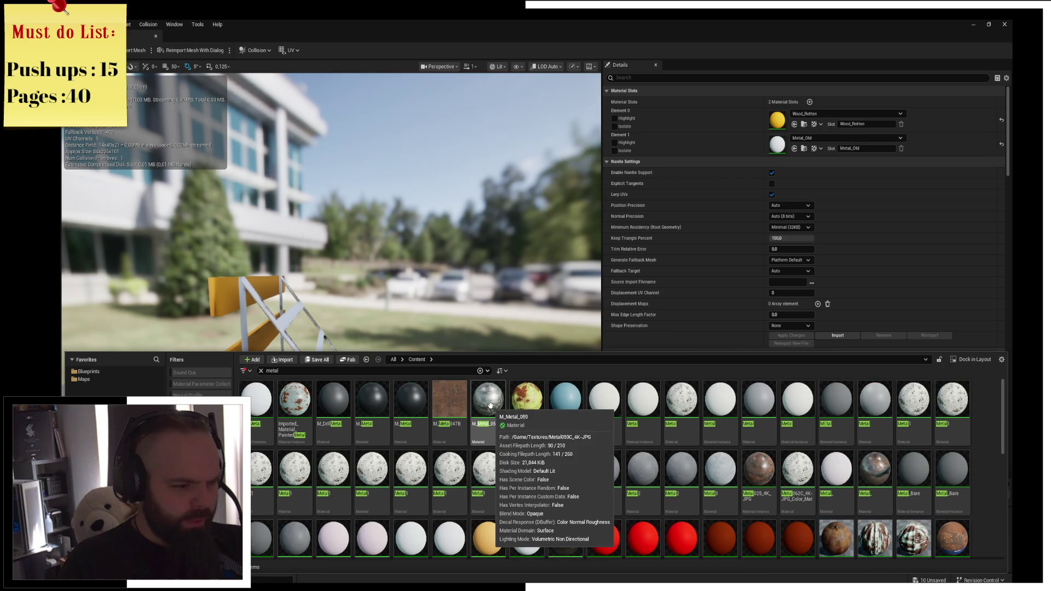
right_click(490, 406)
left_click(551, 279)
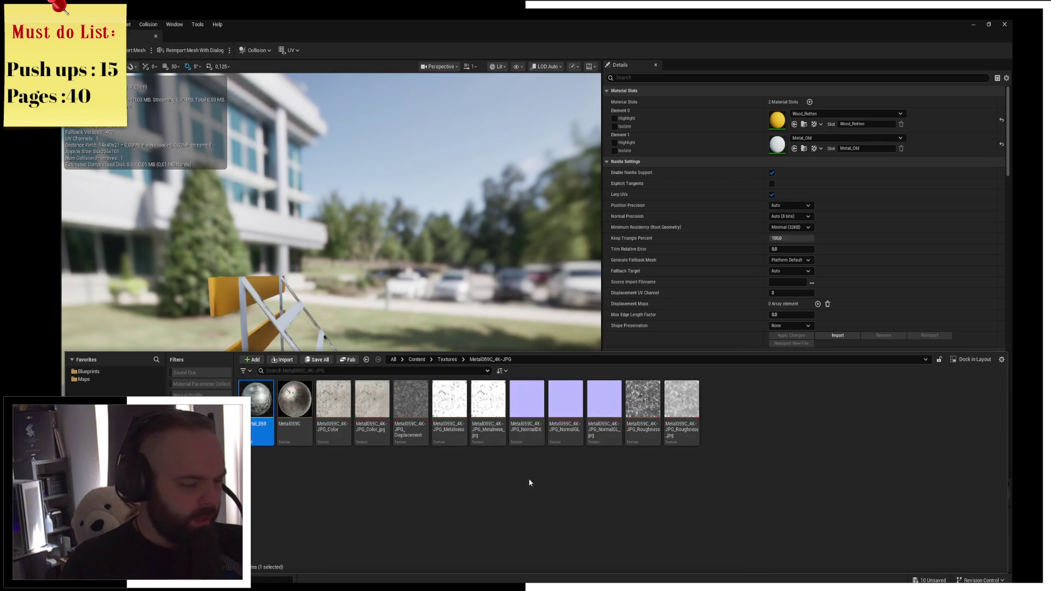
left_click(447, 359)
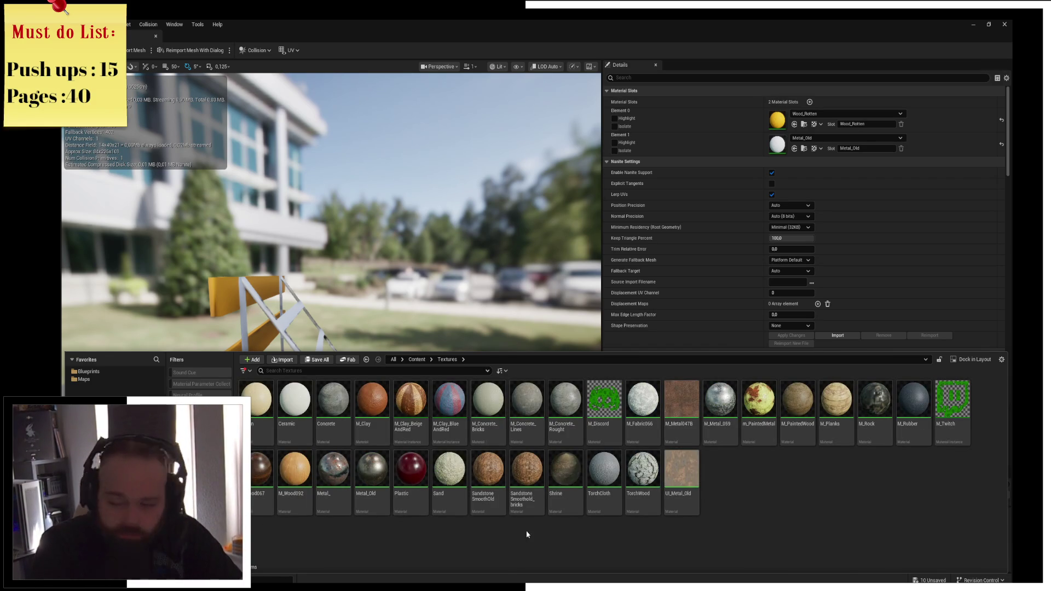
Assign the weathered Metal_ material to Element 1 and inspect the rusty frame up close
mouse_move(519, 514)
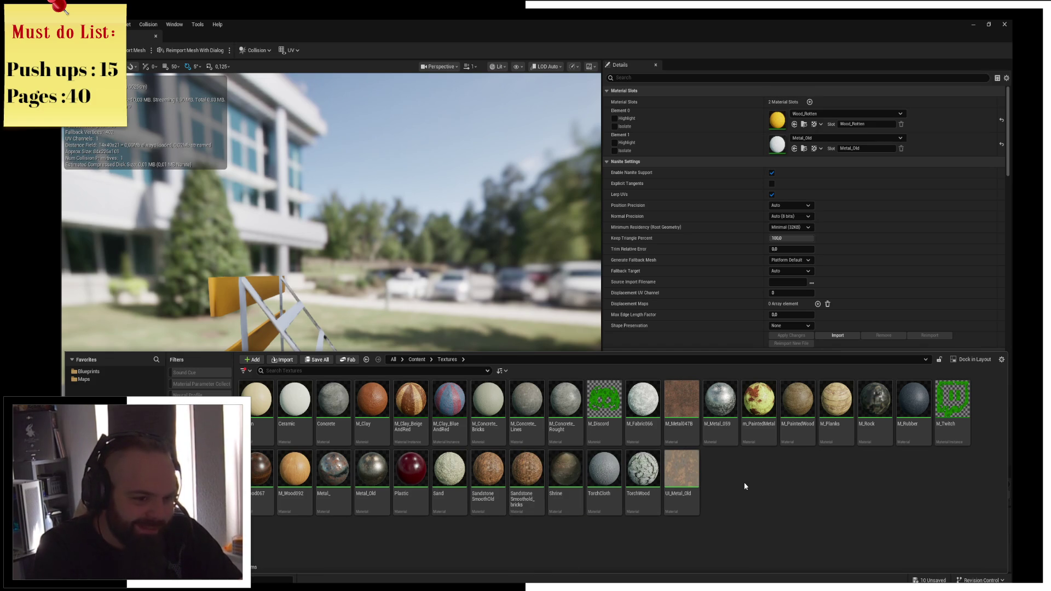
mouse_move(631, 495)
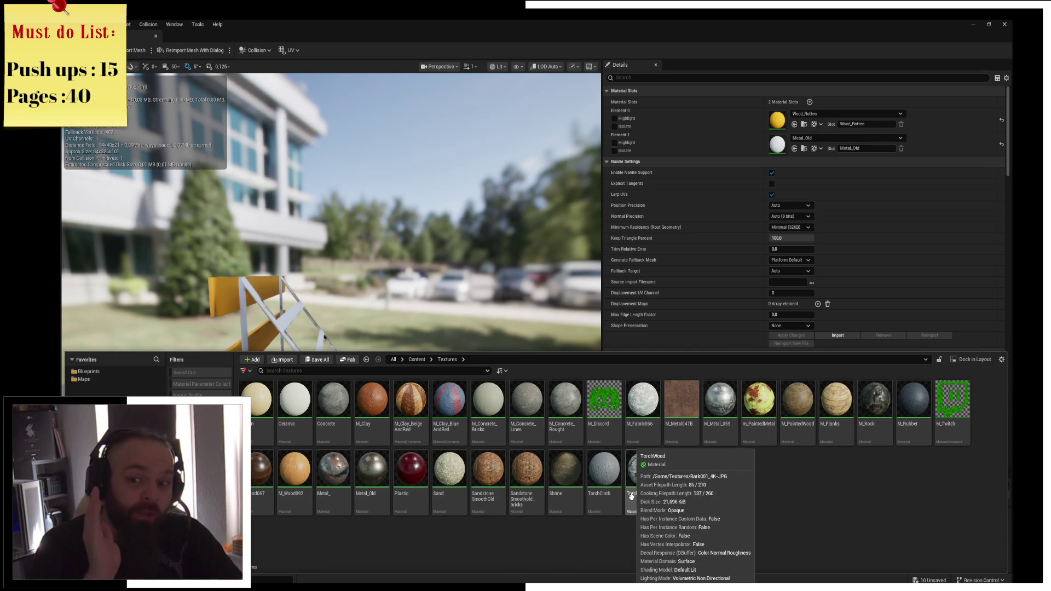
mouse_move(340, 480)
left_mouse_down()
mouse_move(465, 428)
mouse_move(788, 158)
mouse_move(777, 145)
left_mouse_up()
mouse_move(361, 220)
left_mouse_down()
mouse_move(345, 164)
mouse_move(344, 181)
mouse_move(328, 189)
left_mouse_up()
key("ctrl+space")
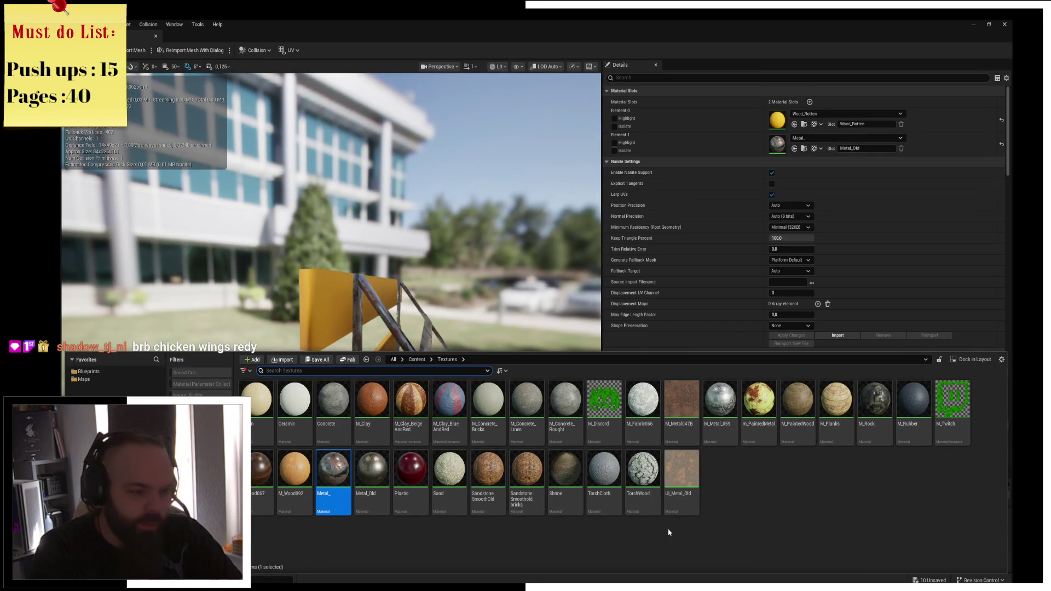
left_click(871, 497)
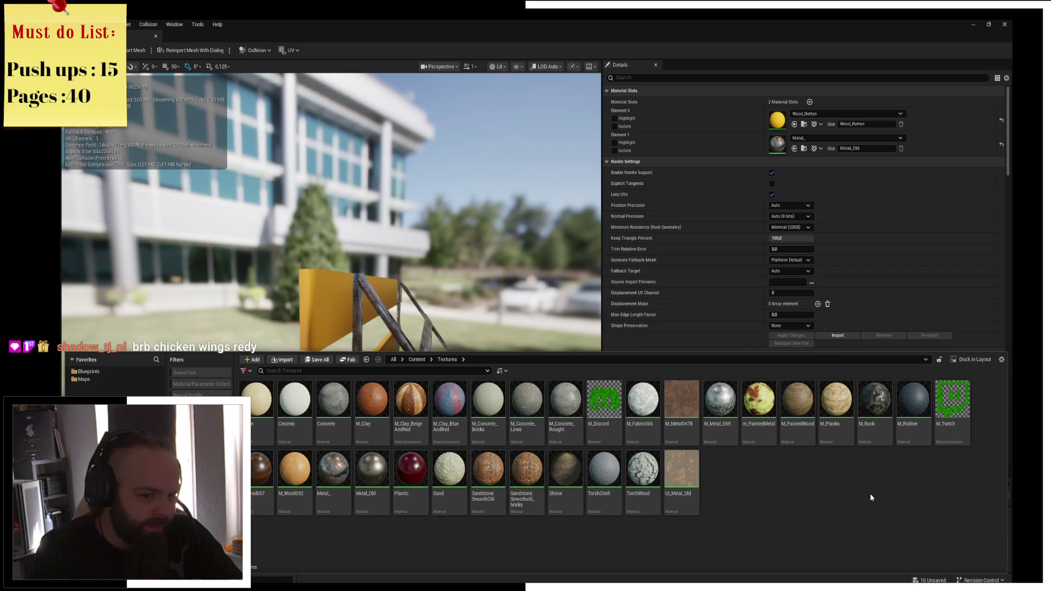
mouse_move(811, 430)
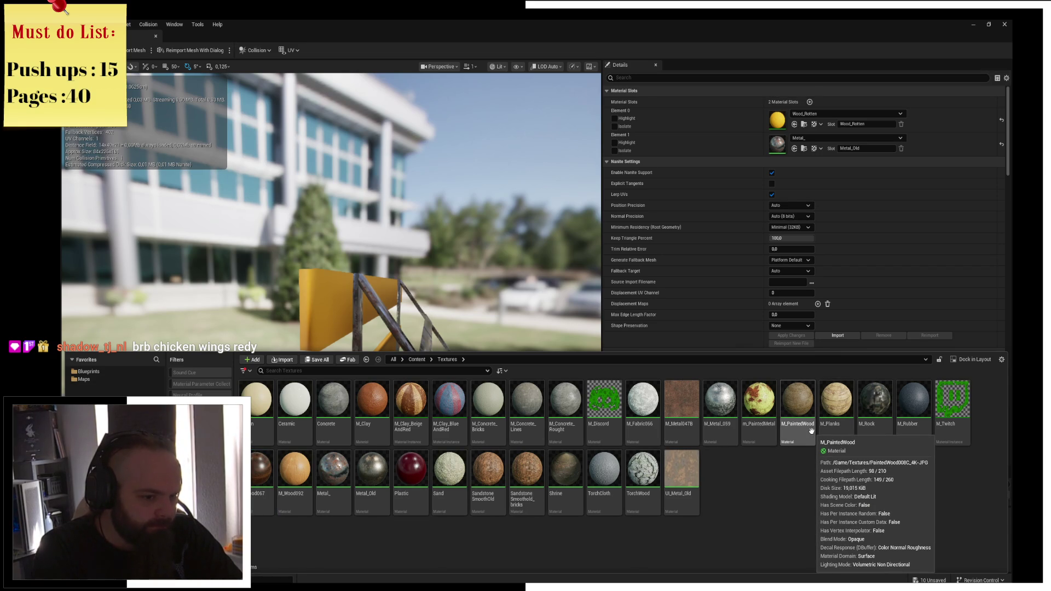
Put M_Metal_059 on Element 1 and M_PaintedWood on Element 0, then view the buffer stop head-on
left_click_drag(811, 431, 777, 144)
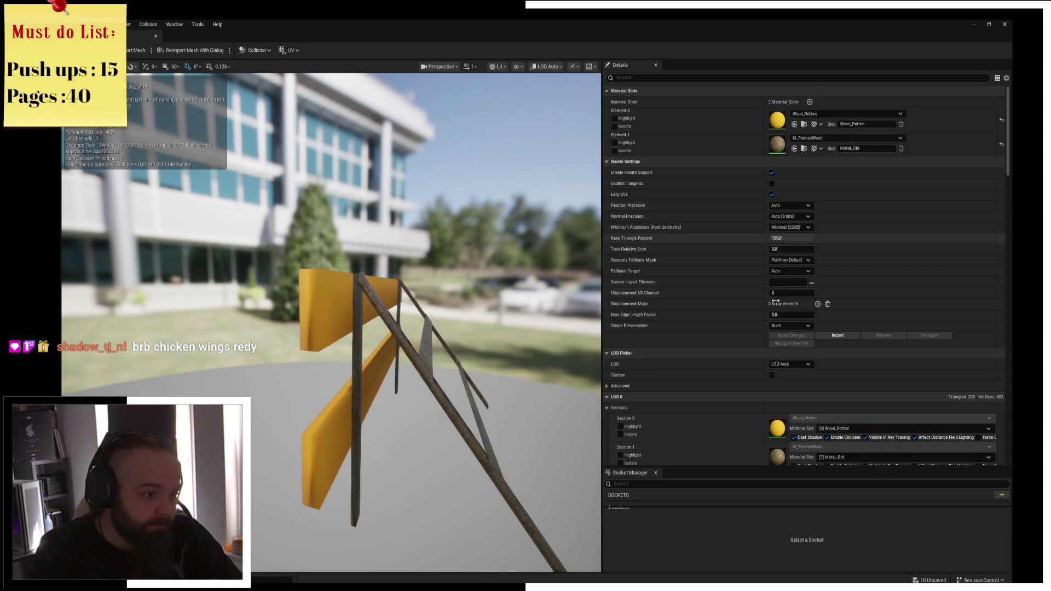
left_click_drag(720, 405, 777, 144)
key("ctrl+space")
left_click_drag(810, 430, 777, 120)
mouse_move(423, 281)
left_mouse_down()
mouse_move(355, 276)
mouse_move(422, 281)
left_mouse_up()
key("ctrl+space")
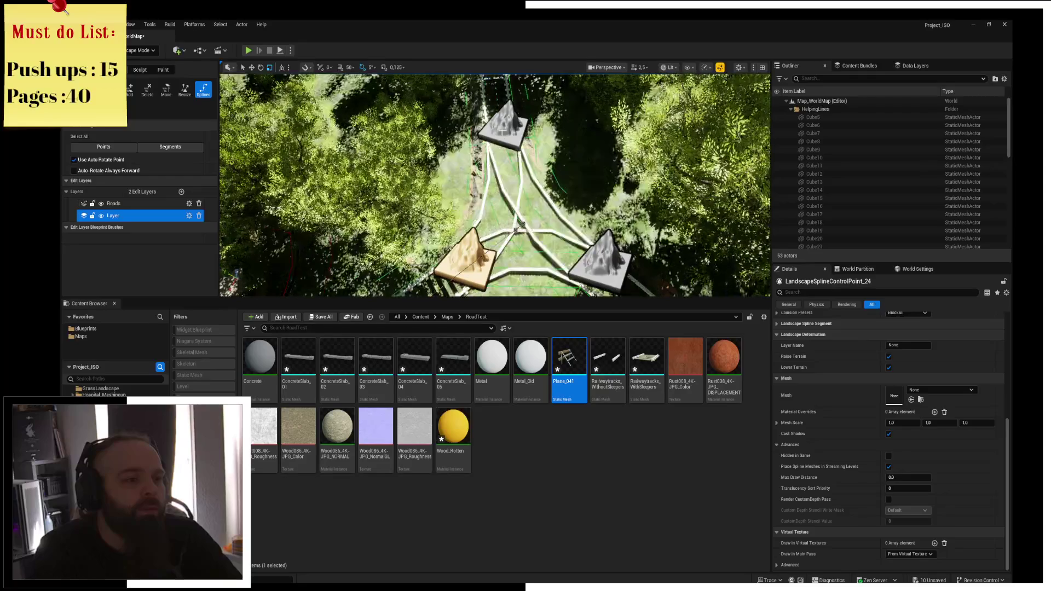
right_click_drag(546, 179, 546, 148)
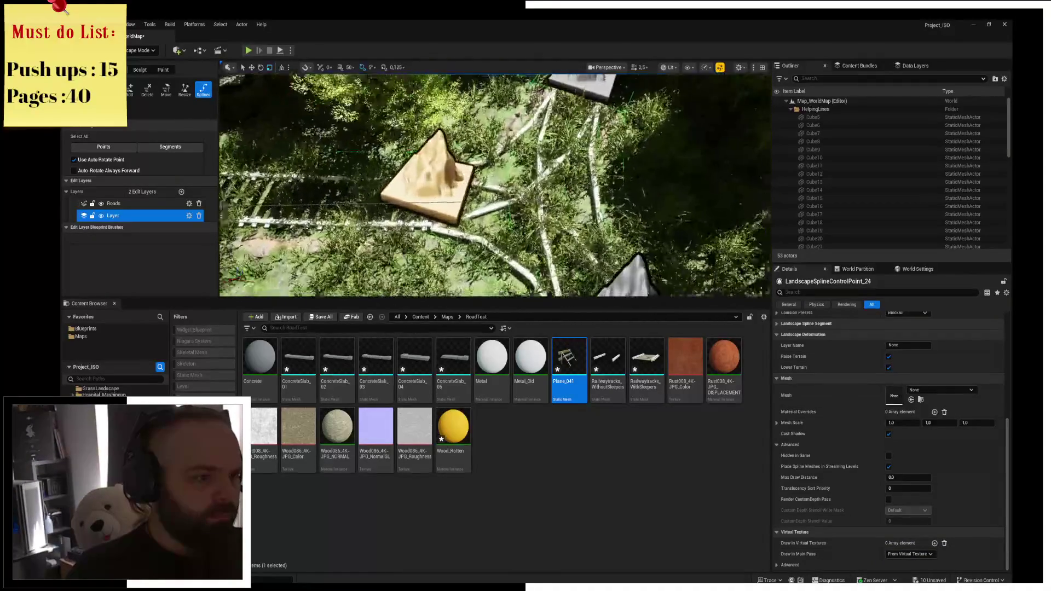
scroll(471, 230, "down", 5)
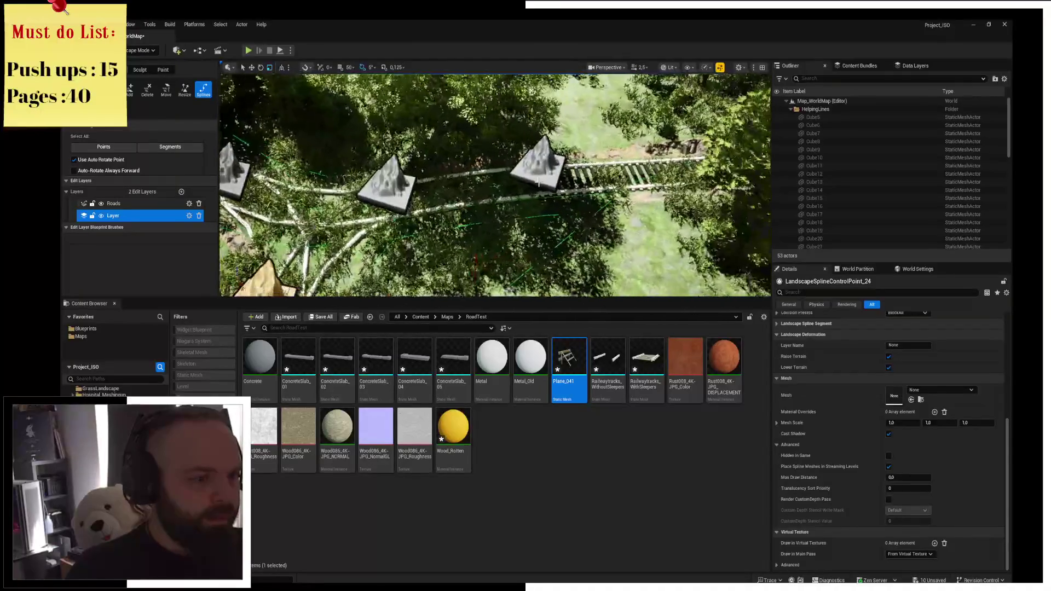
scroll(848, 382, "up", 5)
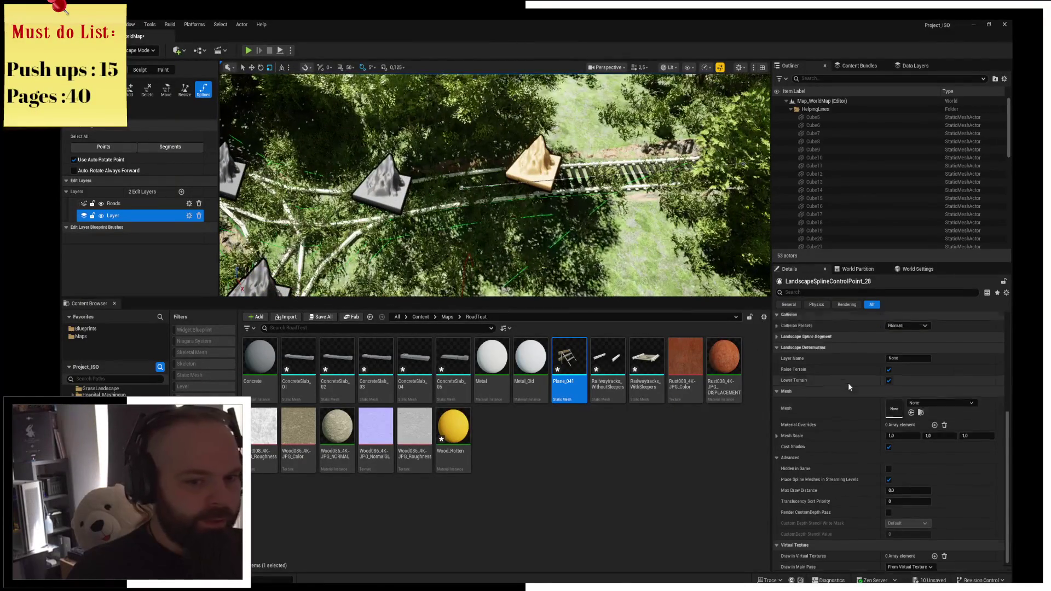
left_click_drag(1004, 418, 1005, 350)
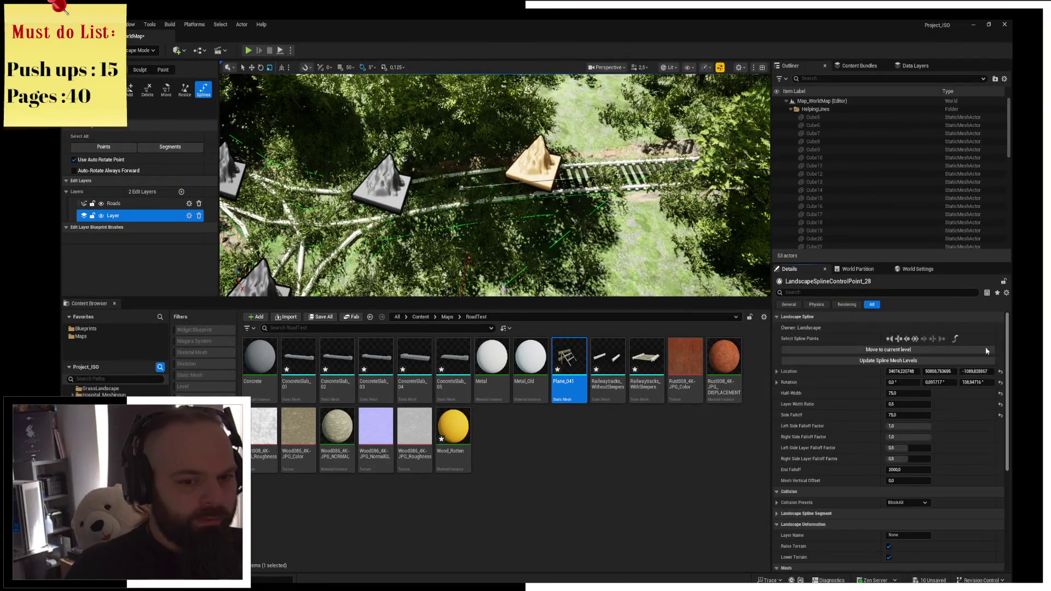
left_click_drag(902, 371, 929, 371)
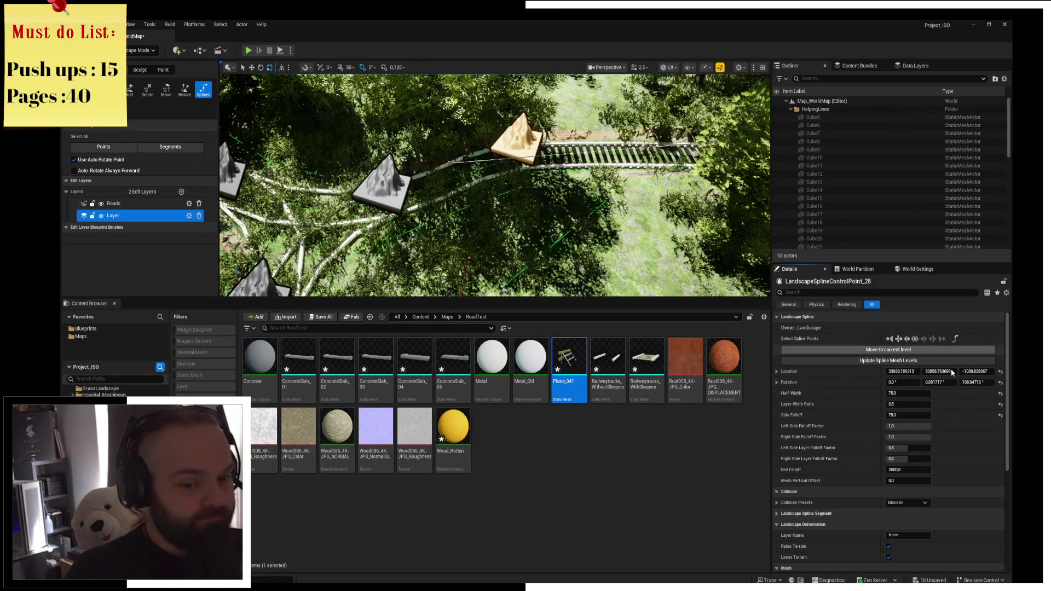
key("ctrl+z")
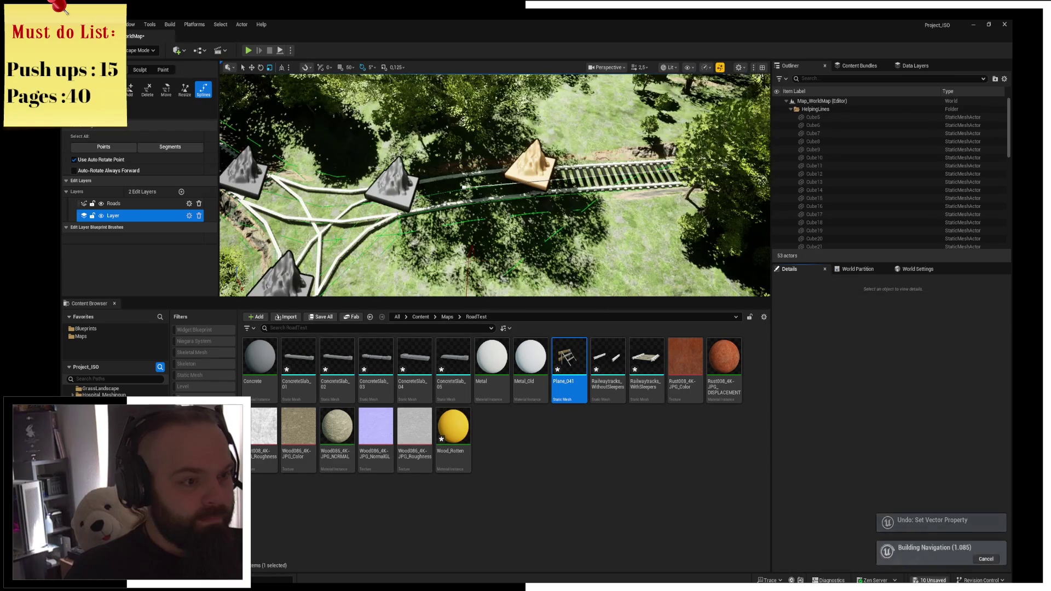
Save the selected changed assets and shift the rail spline control point slightly down-left
key("ctrl+shift+s")
left_click(594, 398)
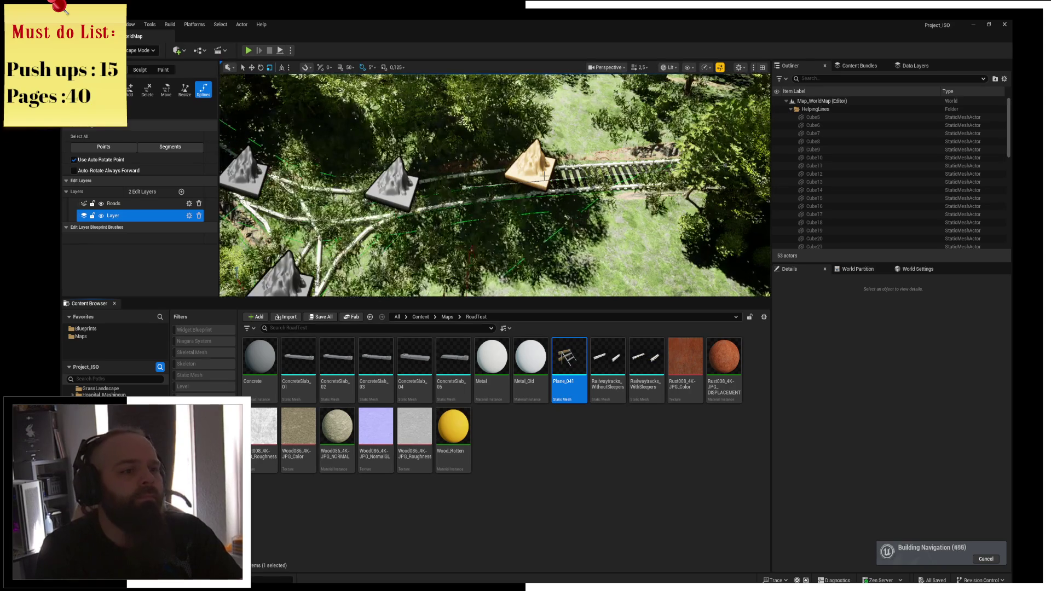
left_click(552, 185)
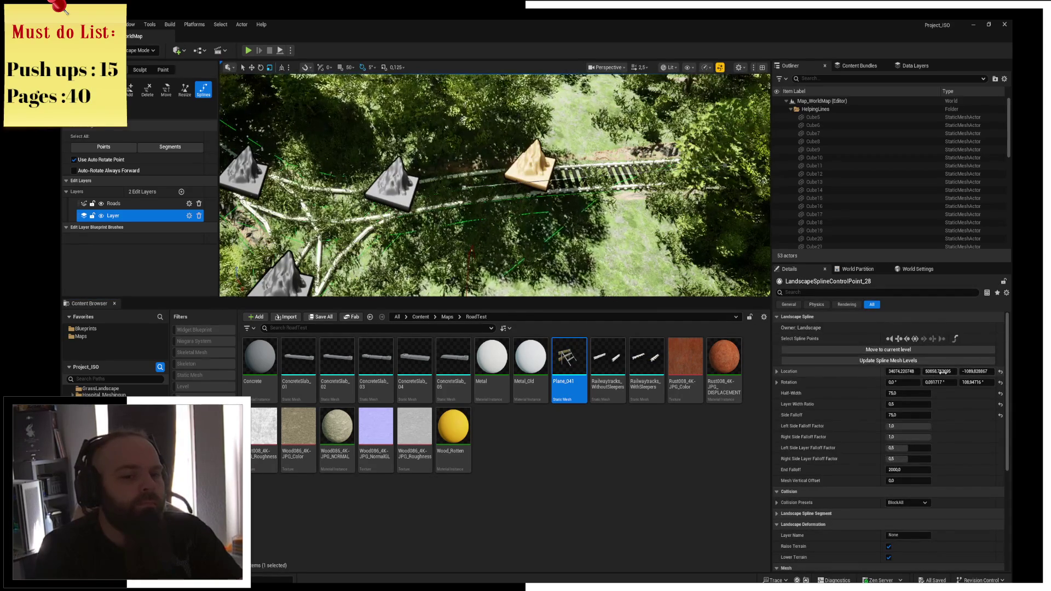
mouse_move(939, 371)
left_mouse_down()
mouse_move(979, 371)
mouse_move(939, 371)
left_mouse_up()
Frame the moved spline point in a low view, save the world map, and minimize Unreal
scroll(682, 256, "down", 5)
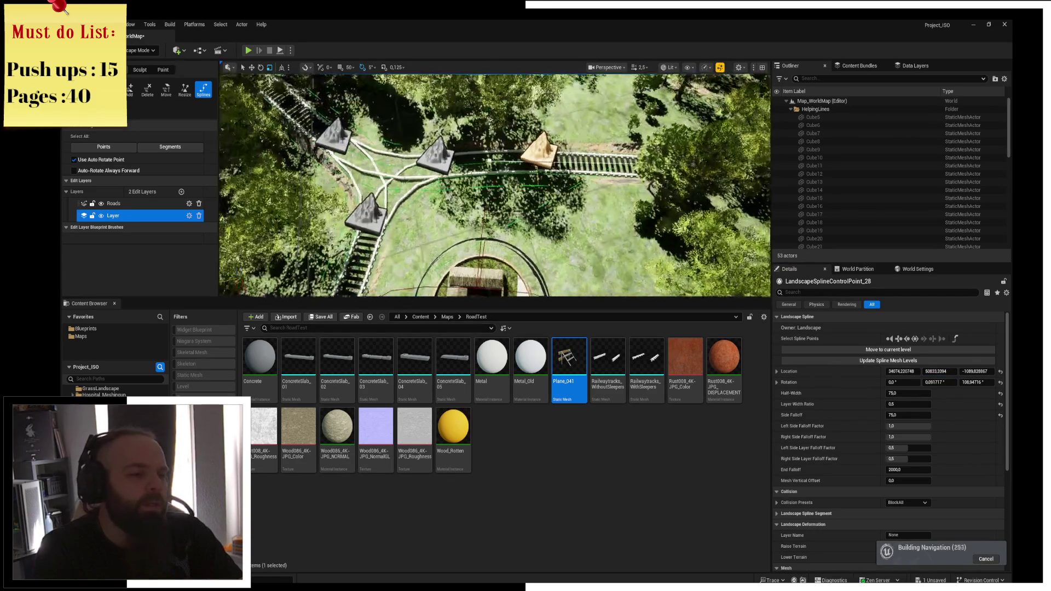
key("f")
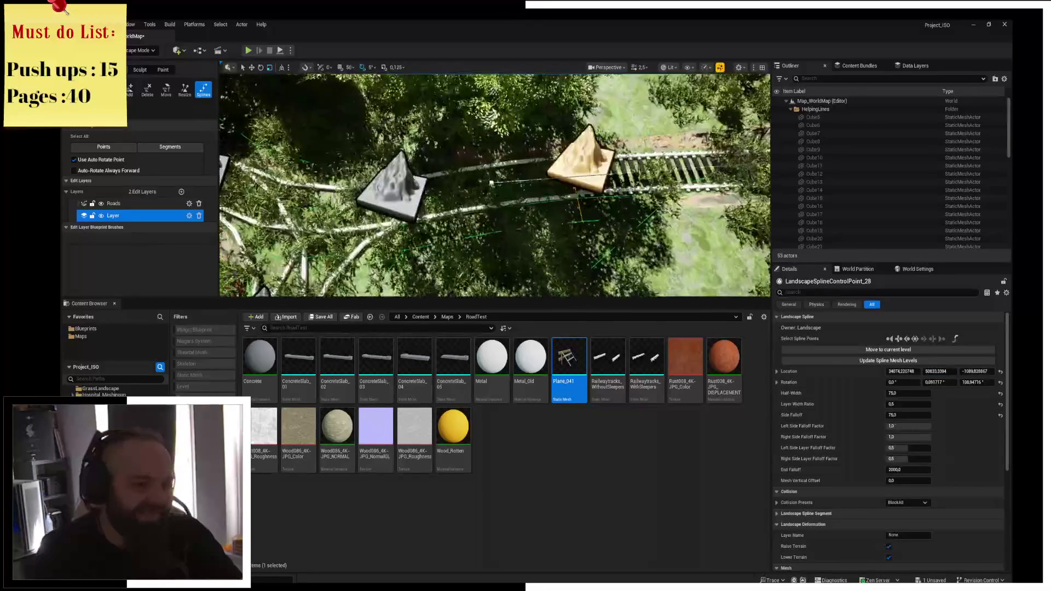
scroll(576, 215, "down", 5)
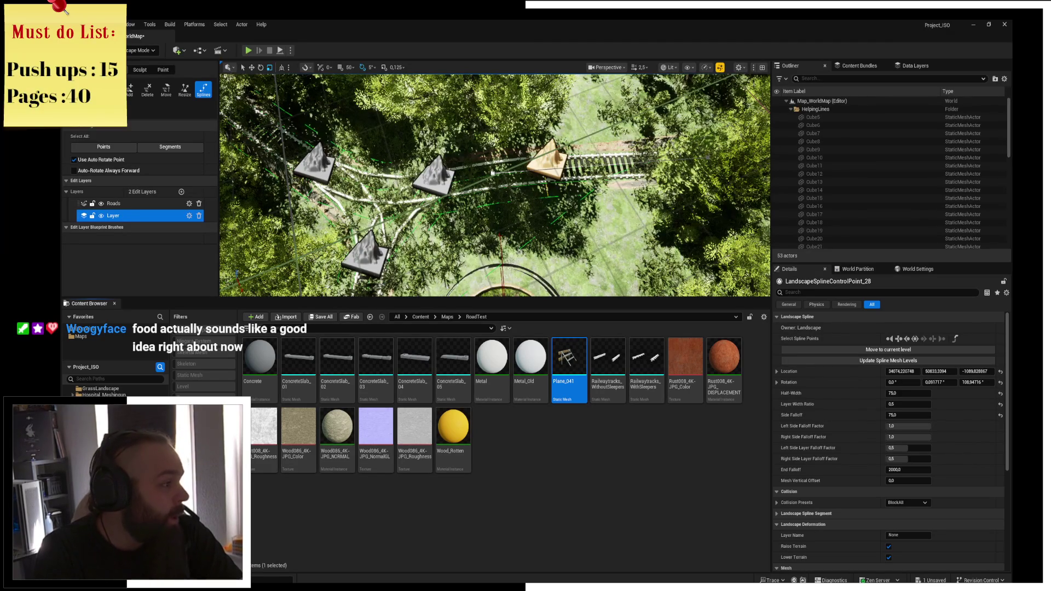
key("f")
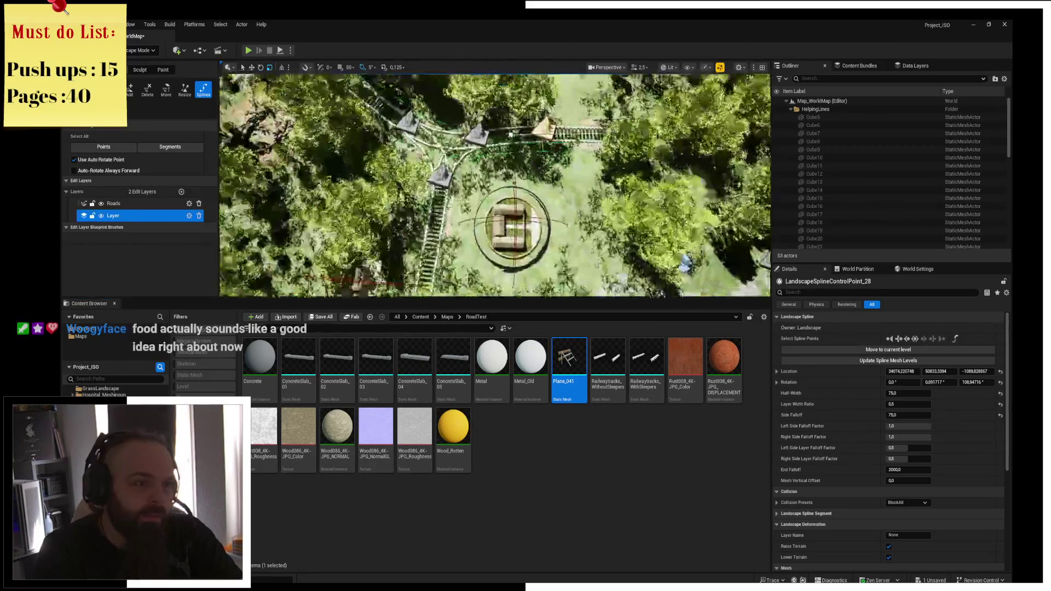
mouse_move(495, 185)
right_mouse_down()
mouse_move(494, 159)
mouse_move(495, 181)
mouse_move(454, 189)
right_mouse_up()
key("ctrl+s")
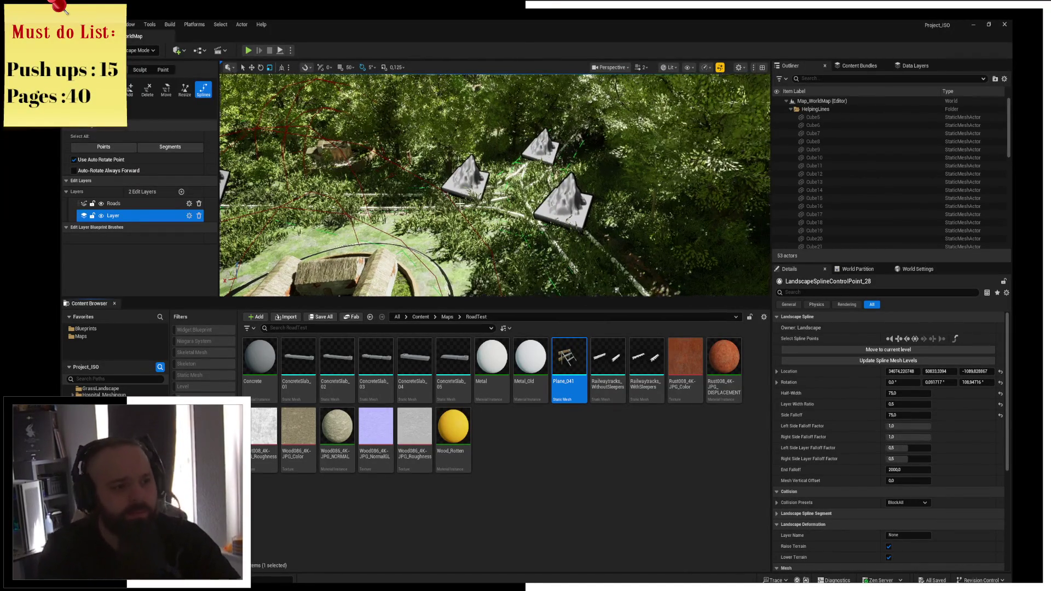
left_click(973, 24)
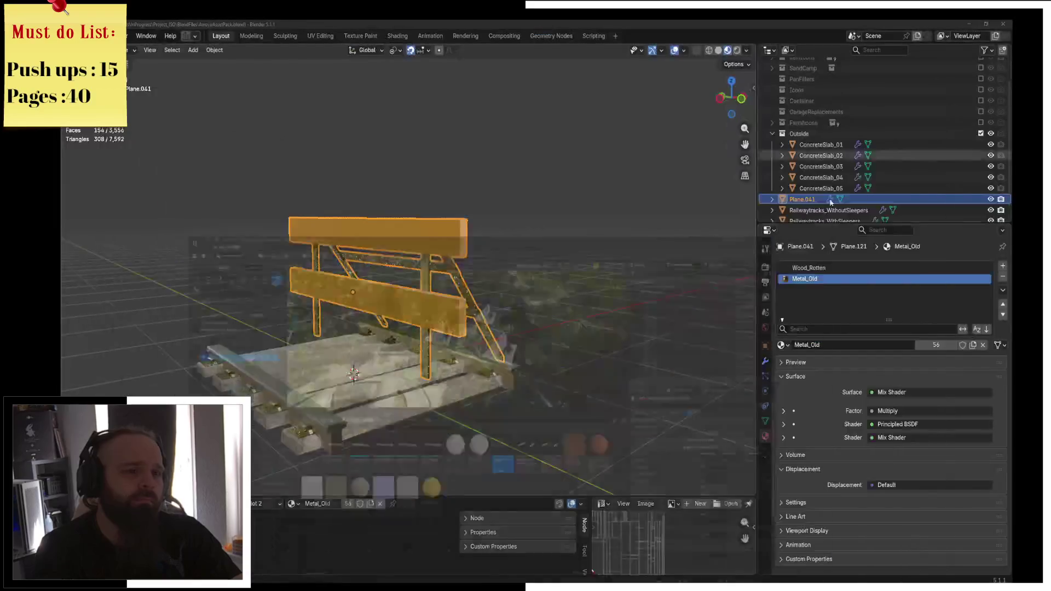
mouse_move(536, 383)
middle_mouse_down()
mouse_move(560, 412)
mouse_move(576, 410)
mouse_move(523, 335)
mouse_move(474, 329)
middle_mouse_up()
scroll(474, 329, "down", 4)
middle_click_drag(491, 280, 420, 288)
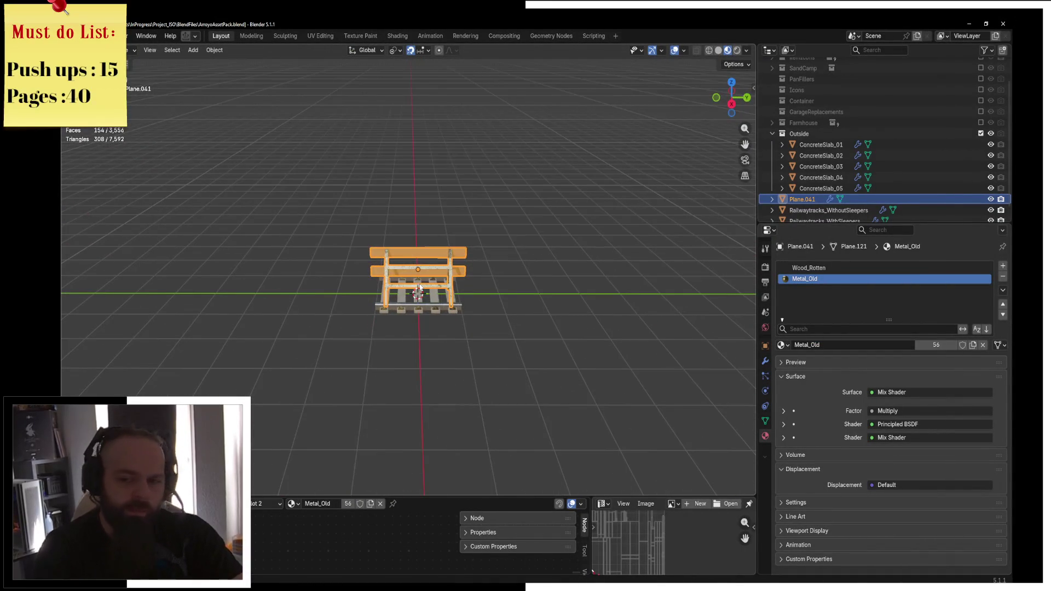
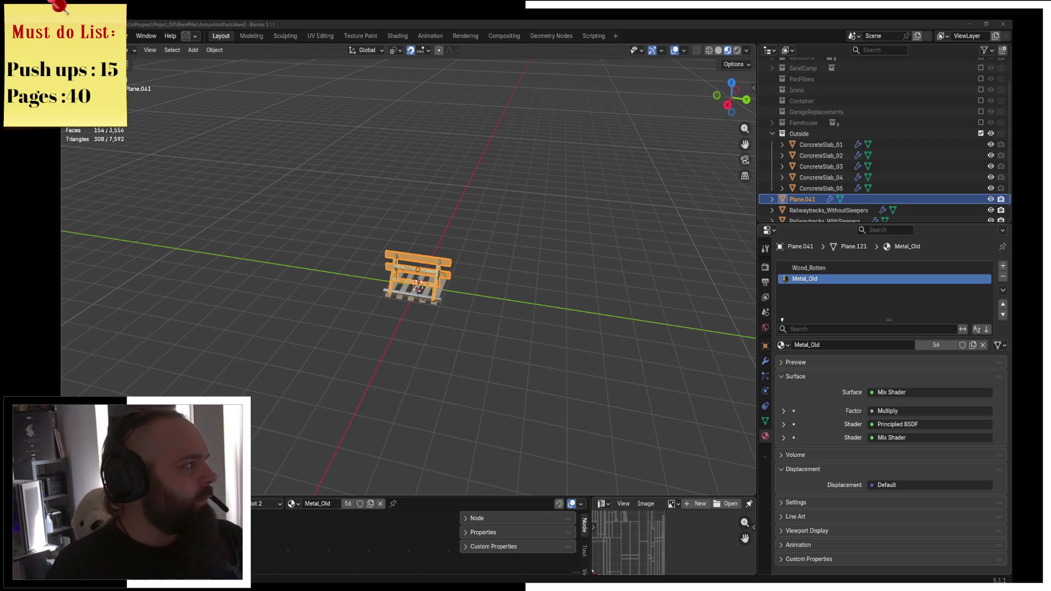
Check the 1970 DDR train references, then add a 2 m cube at the origin from top view
key("alt+Tab")
key("alt+Tab")
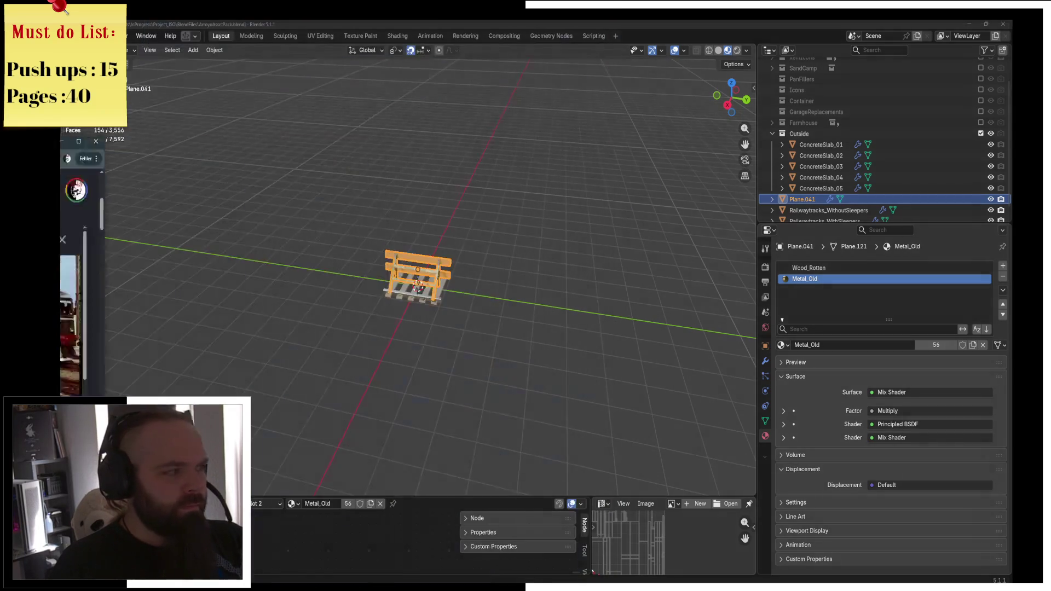
key("KP_7")
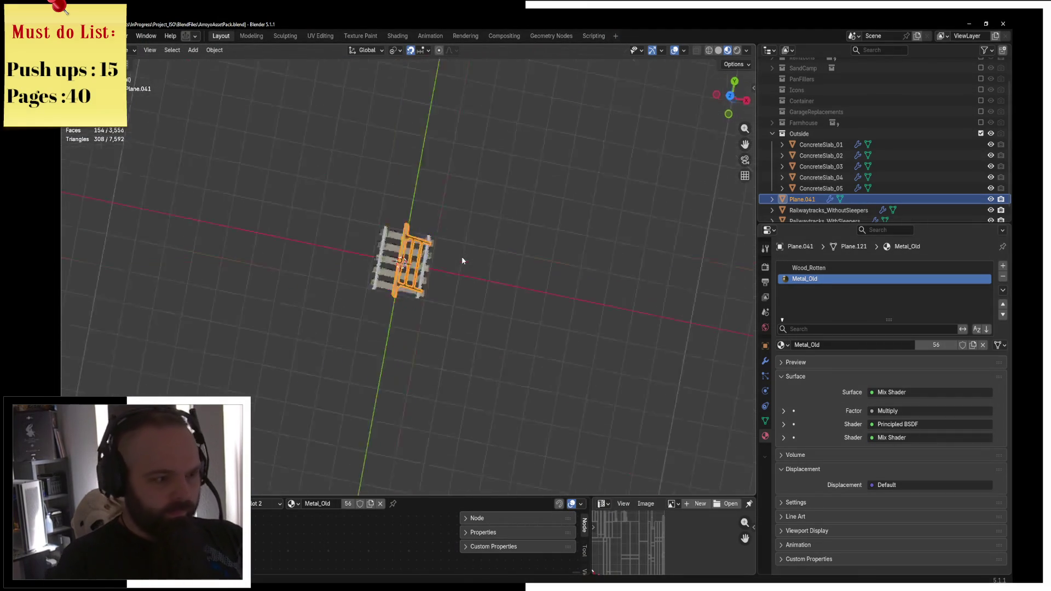
left_click(461, 258)
key("shift+a")
mouse_move(462, 259)
left_click(519, 272)
middle_click_drag(520, 269, 545, 311)
scroll(544, 311, "up", 2)
key("ctrl+Tab")
In Edit Mode, raise the cube 1.3 m along Z from the front view
left_click(570, 308)
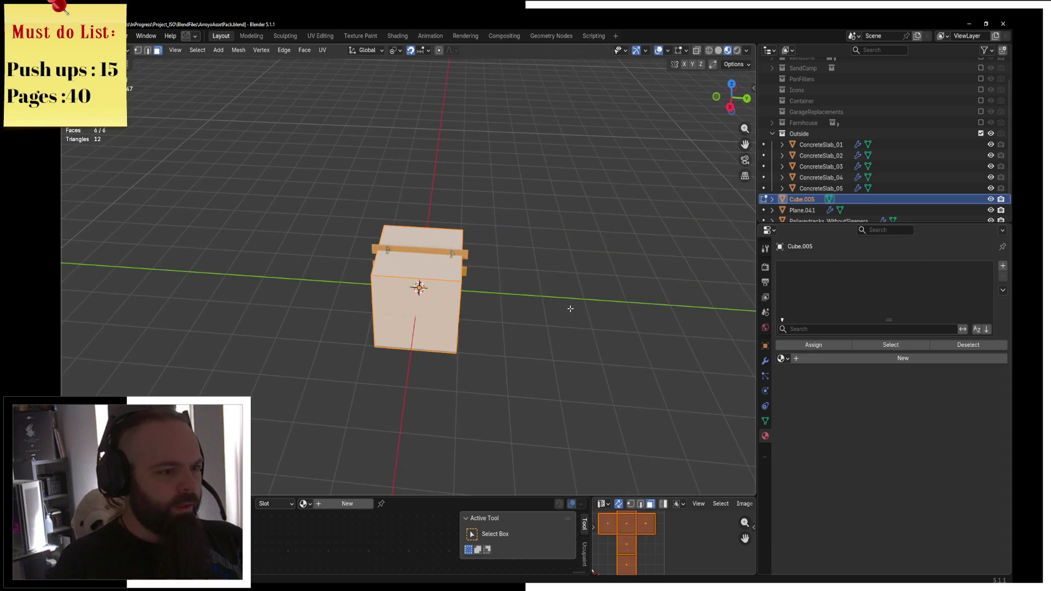
key("KP_1")
key("g")
key("z")
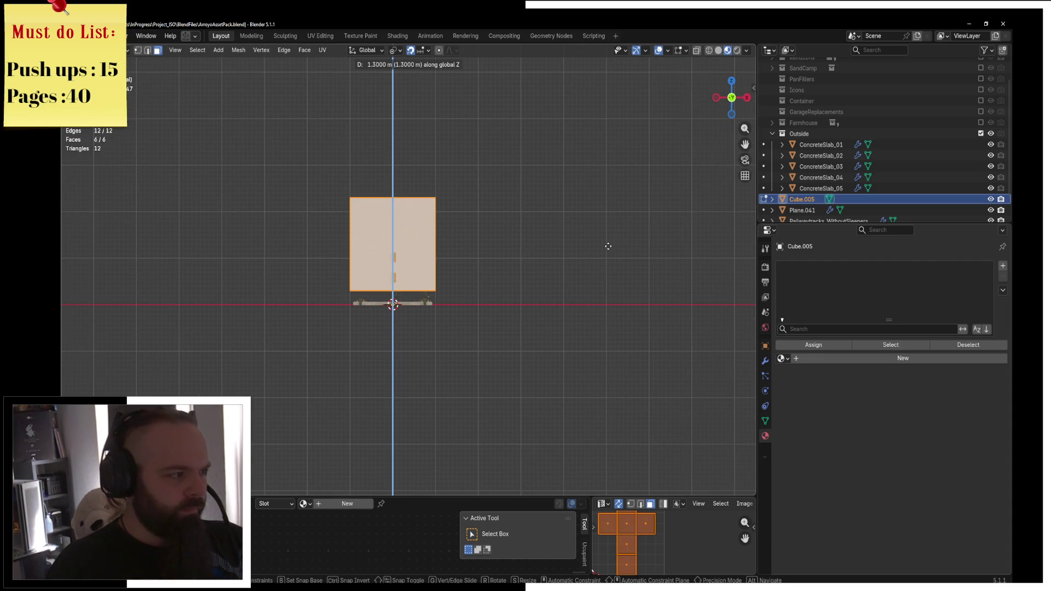
left_click(596, 257)
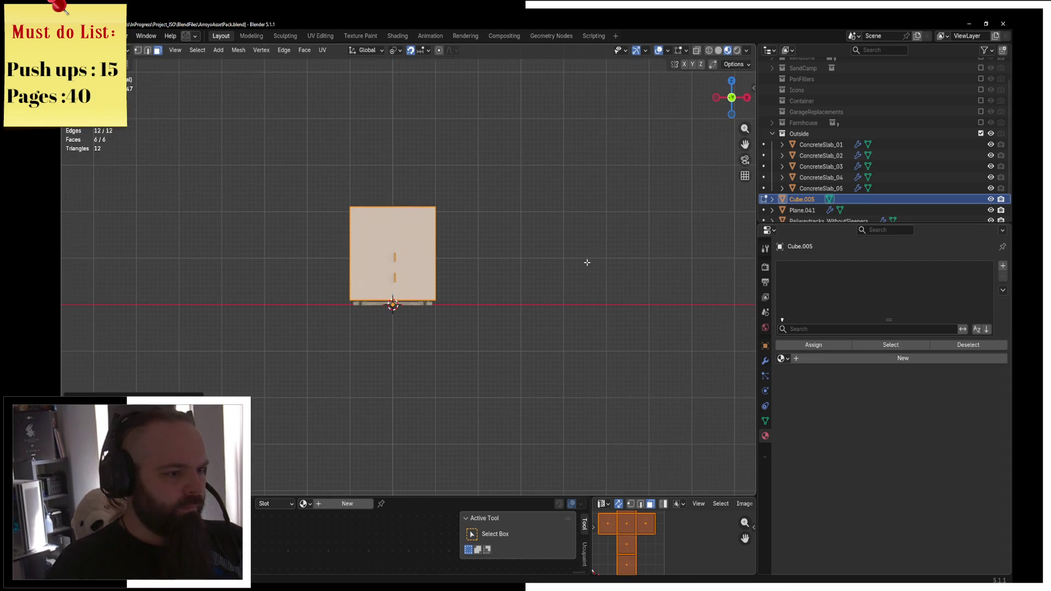
Stretch the cube's end face 6 m along Y
middle_click_drag(586, 263, 505, 258)
key("g")
key("y")
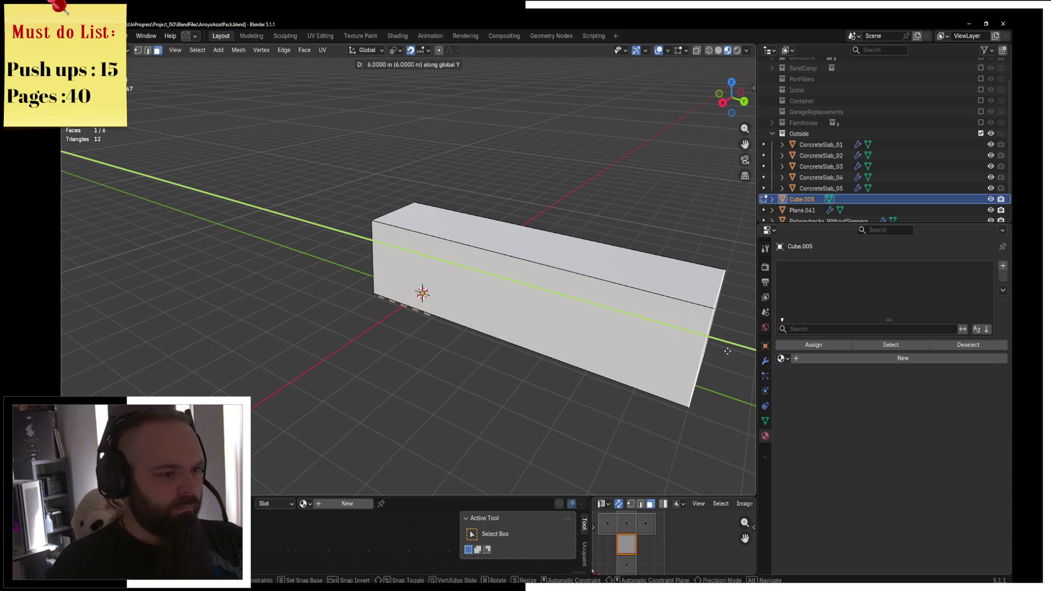
left_click(709, 352)
Raise the box's top face 0.3 m along Z
middle_click_drag(710, 352, 438, 285)
left_click(507, 198)
key("g")
key("z")
key("KP_1")
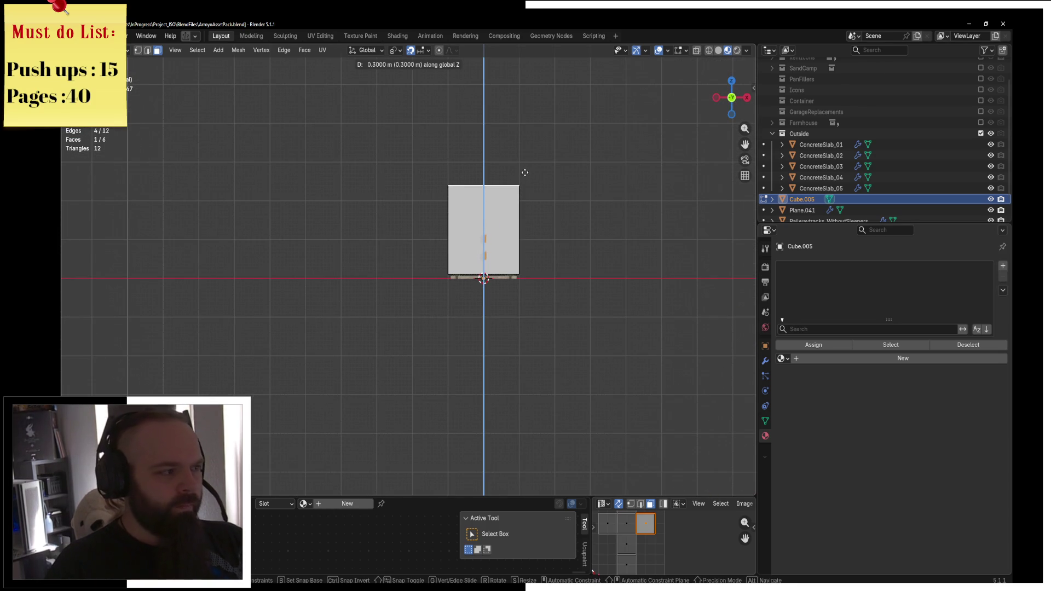
left_click(525, 171)
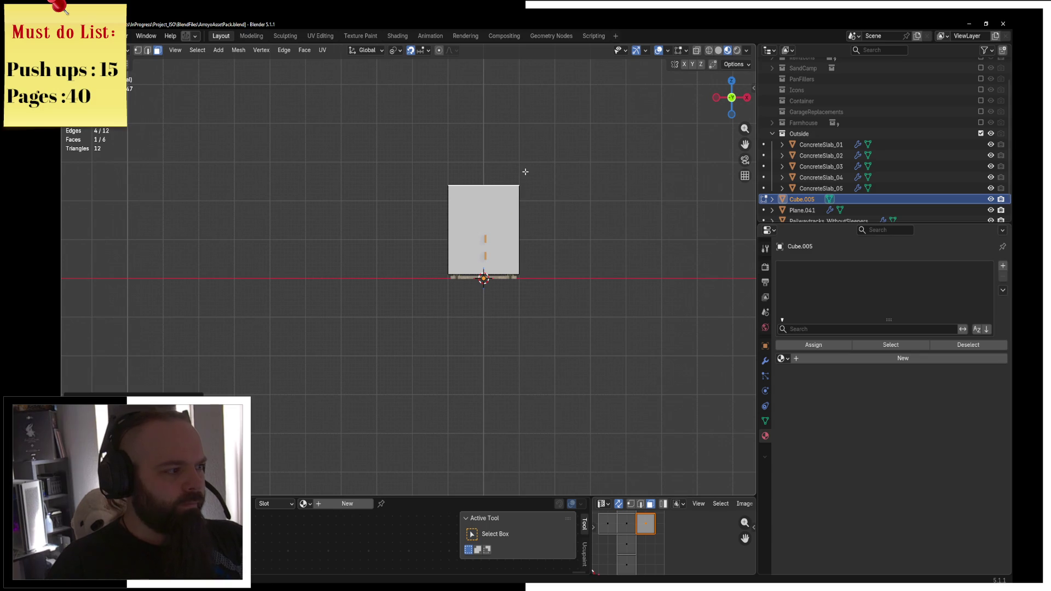
Cancel a stray vertical move and begin an edge loop cut from the side view
mouse_move(525, 172)
middle_mouse_down()
mouse_move(474, 187)
mouse_move(544, 195)
mouse_move(454, 214)
mouse_move(555, 262)
mouse_move(383, 245)
middle_mouse_up()
key("g")
key("z")
right_click(554, 262)
key("KP_3")
key("ctrl+r")
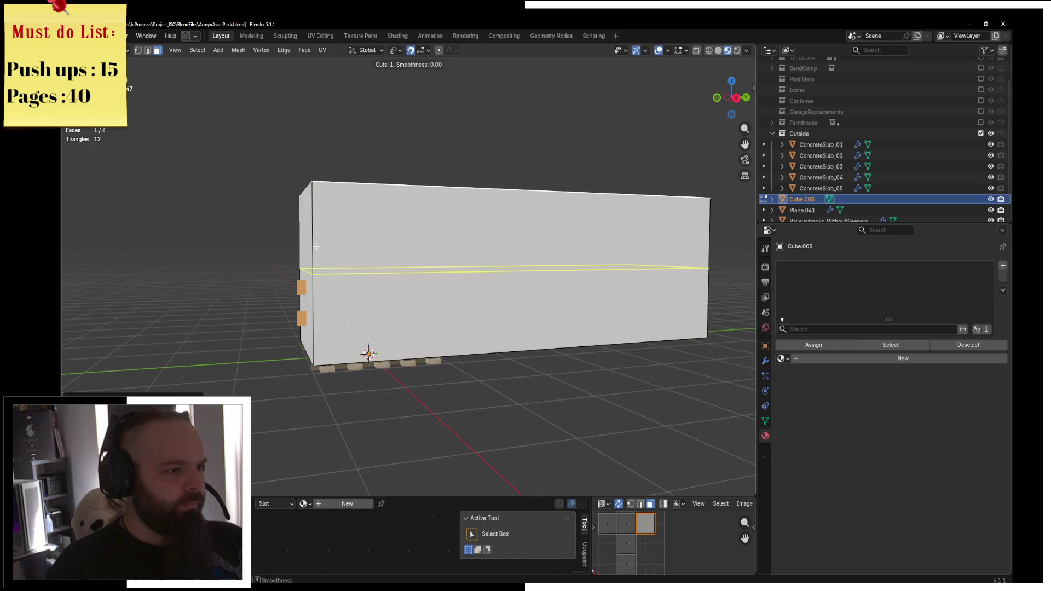
Cut an edge loop near the top and bevel it into a roof band
left_click(318, 243)
left_click(323, 197)
key("ctrl+b")
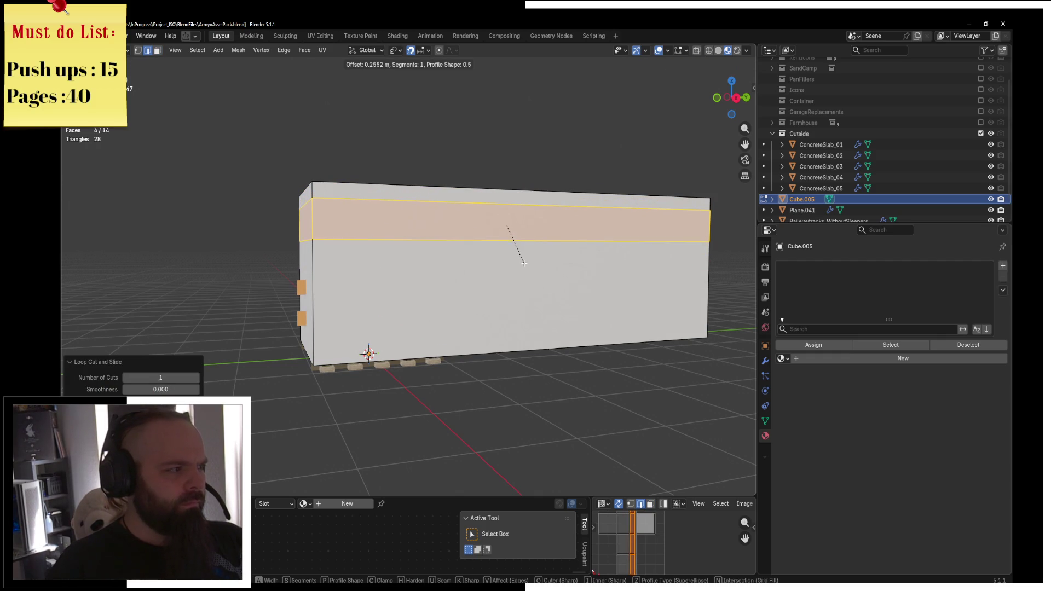
left_click(528, 257)
Round the box's outer edges with a two-segment 0.164 m bevel
middle_click_drag(528, 258, 465, 363)
key("alt+a")
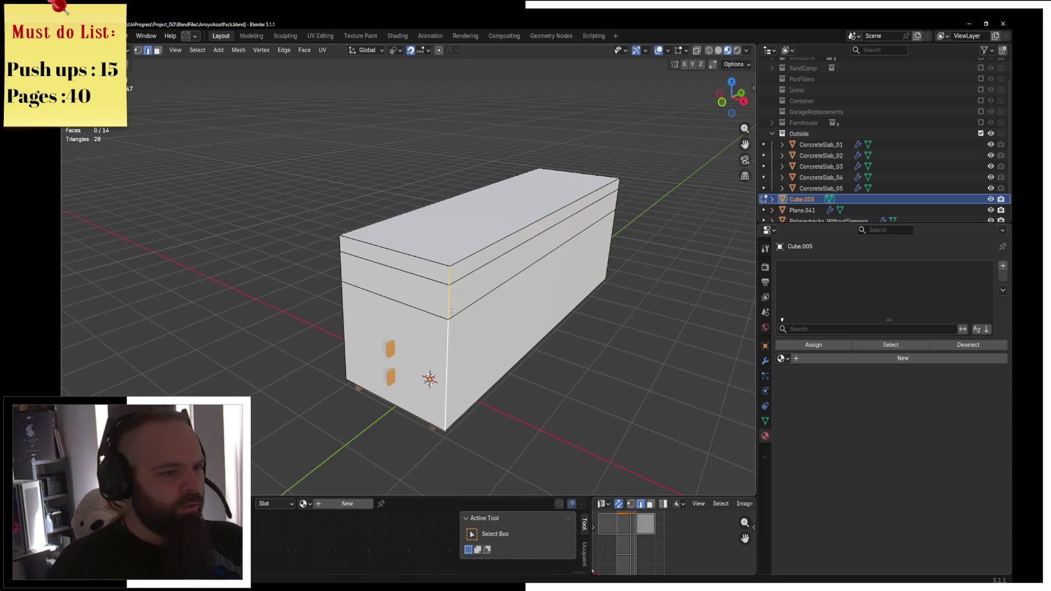
left_click(386, 249, "alt")
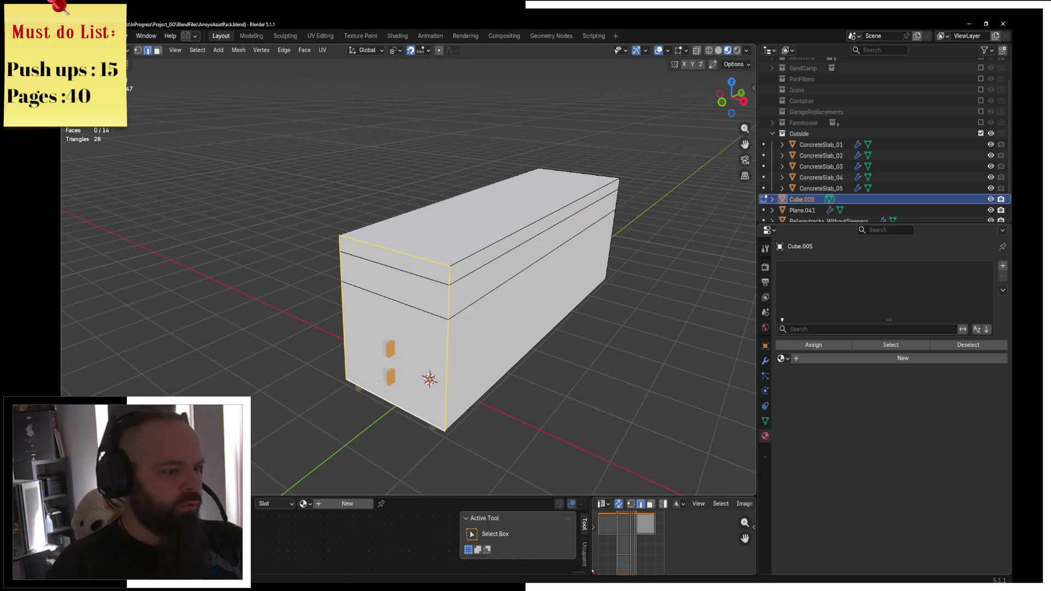
mouse_move(387, 249)
middle_mouse_down()
mouse_move(510, 238)
mouse_move(495, 235)
middle_mouse_up()
left_click(333, 243, "alt")
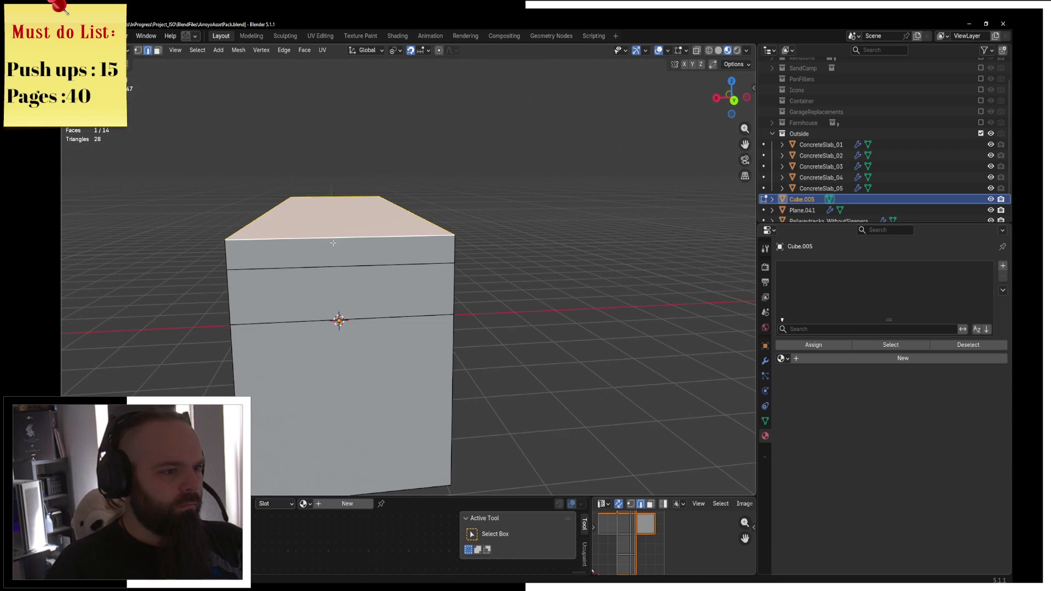
left_click(462, 277, "shift")
left_click(222, 352, "shift")
middle_click_drag(220, 326, 385, 321)
left_click(385, 320, "shift")
mouse_move(518, 303)
middle_mouse_down()
mouse_move(361, 290)
mouse_move(571, 282)
mouse_move(497, 277)
mouse_move(563, 265)
middle_mouse_up()
left_click(487, 276, "shift")
key("ctrl+b")
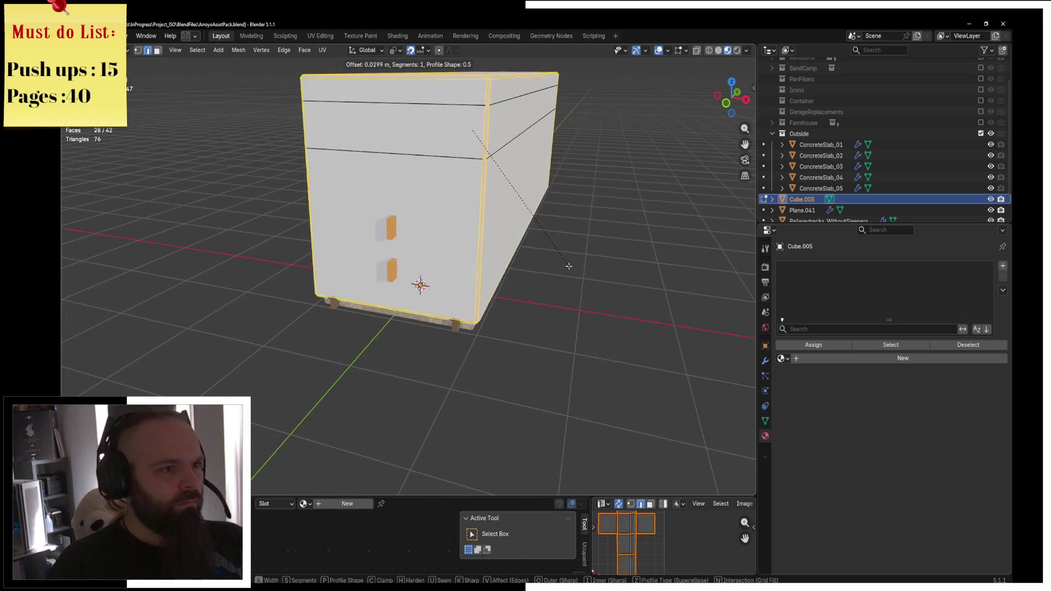
scroll(572, 268, "up", 1)
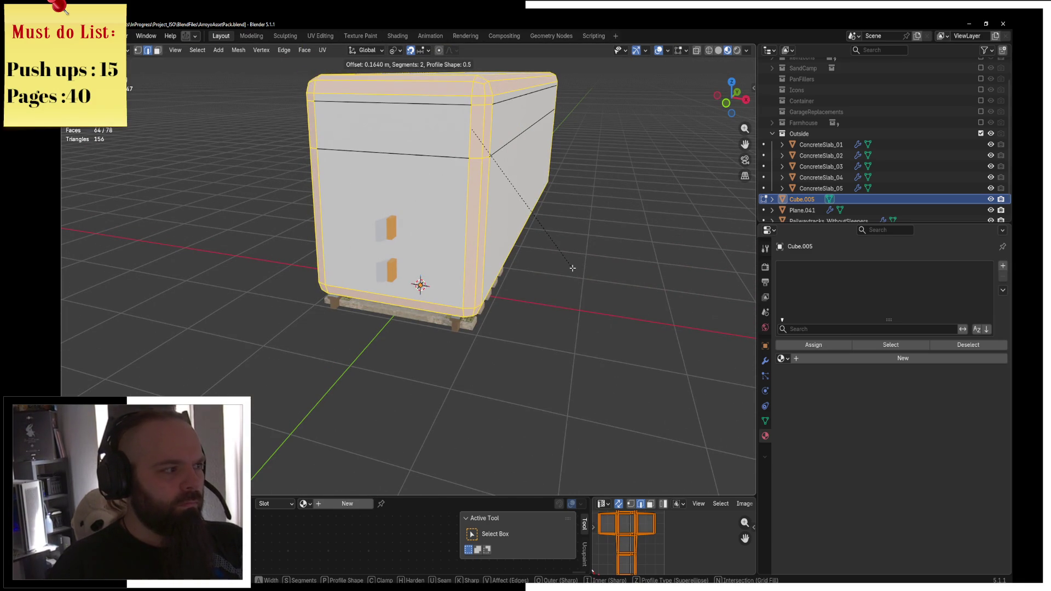
left_click(572, 268)
Add a vertical loop cut on the front end and select its centre edges
middle_click_drag(572, 268, 482, 230)
key("ctrl+r")
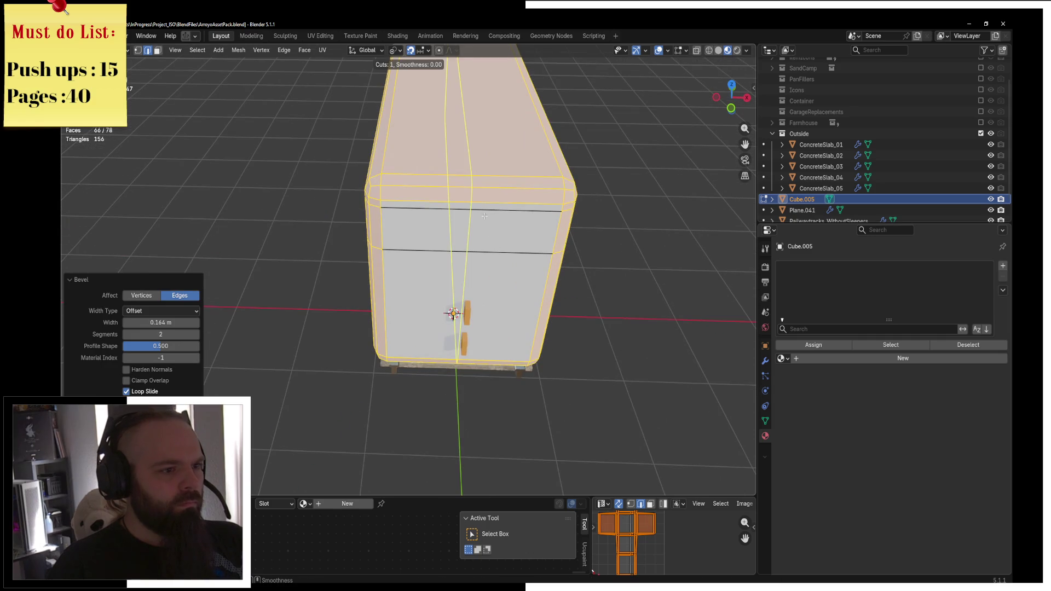
left_click(483, 216)
left_click(484, 216)
left_click(460, 215, "shift")
left_click(452, 201, "shift")
left_click(444, 183, "shift")
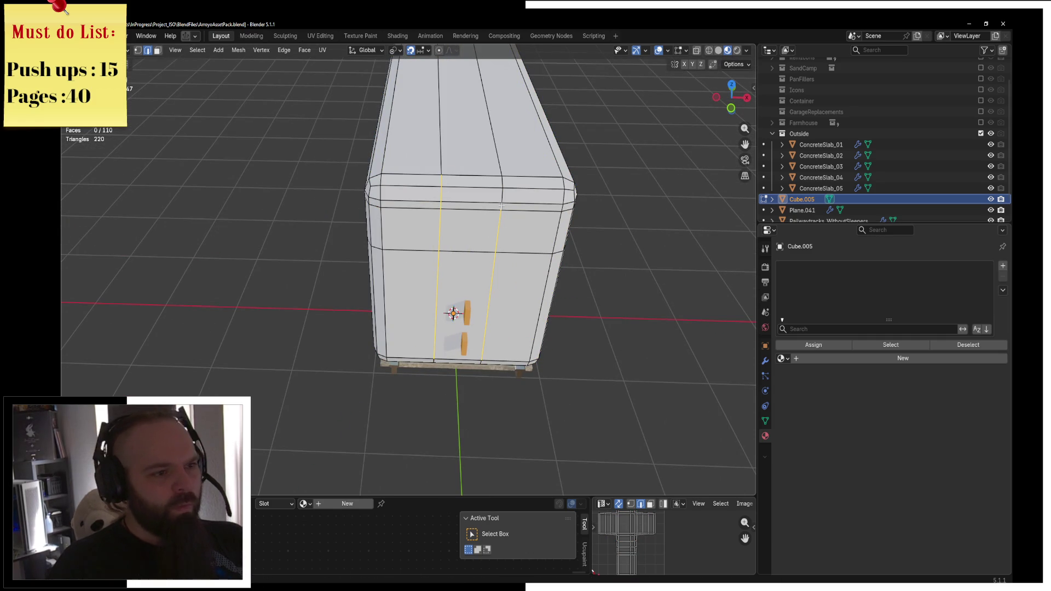
Push the front's centre edges out 0.2 m along Y and return to Object Mode
key("g")
key("y")
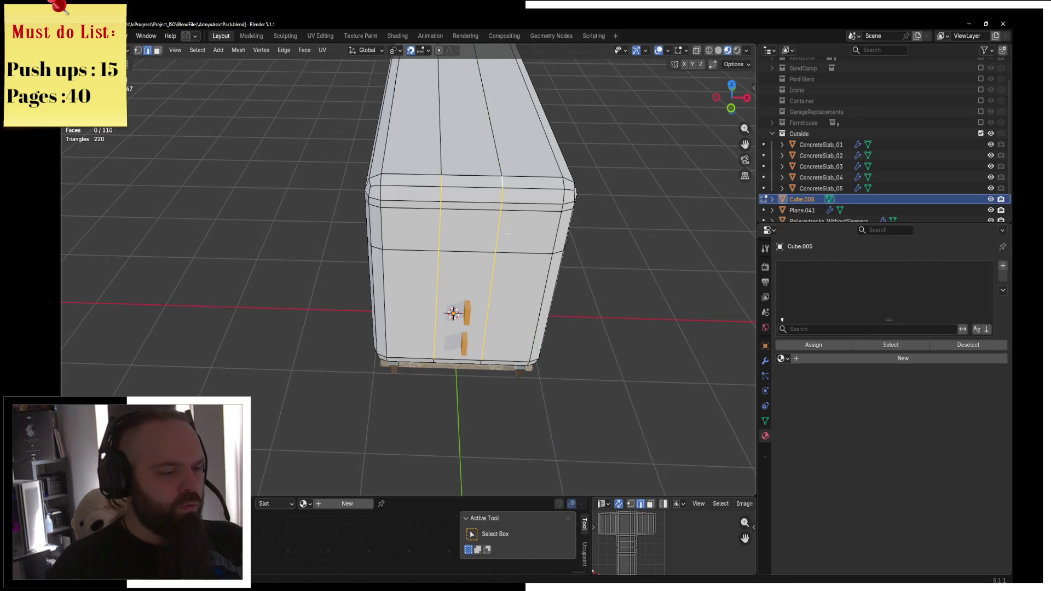
key("KP_7")
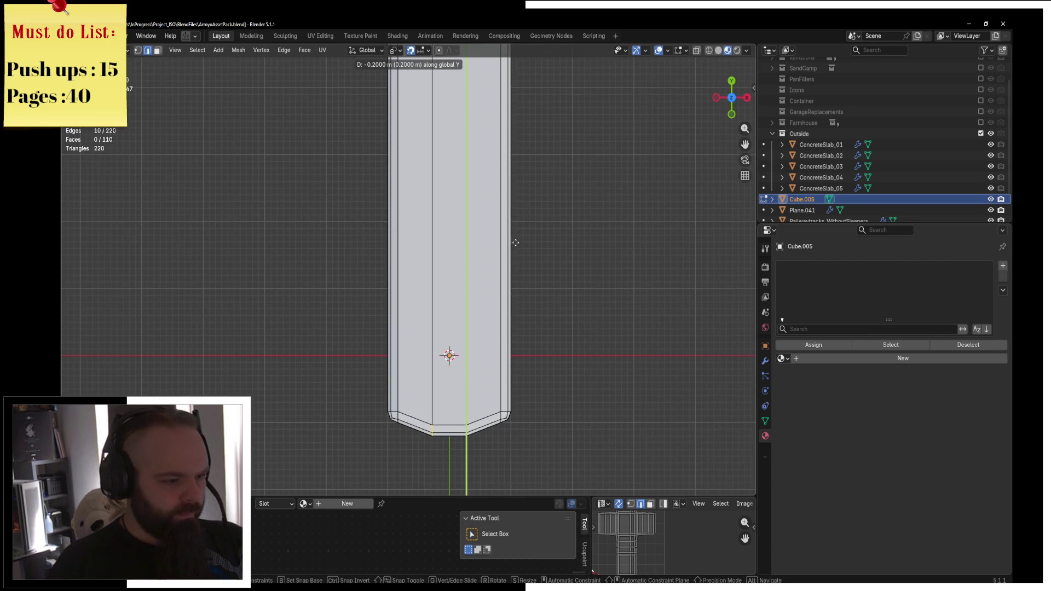
left_click(510, 240)
mouse_move(516, 241)
middle_mouse_down()
mouse_move(550, 229)
mouse_move(444, 225)
middle_mouse_up()
key("ctrl+Tab")
left_click(504, 220)
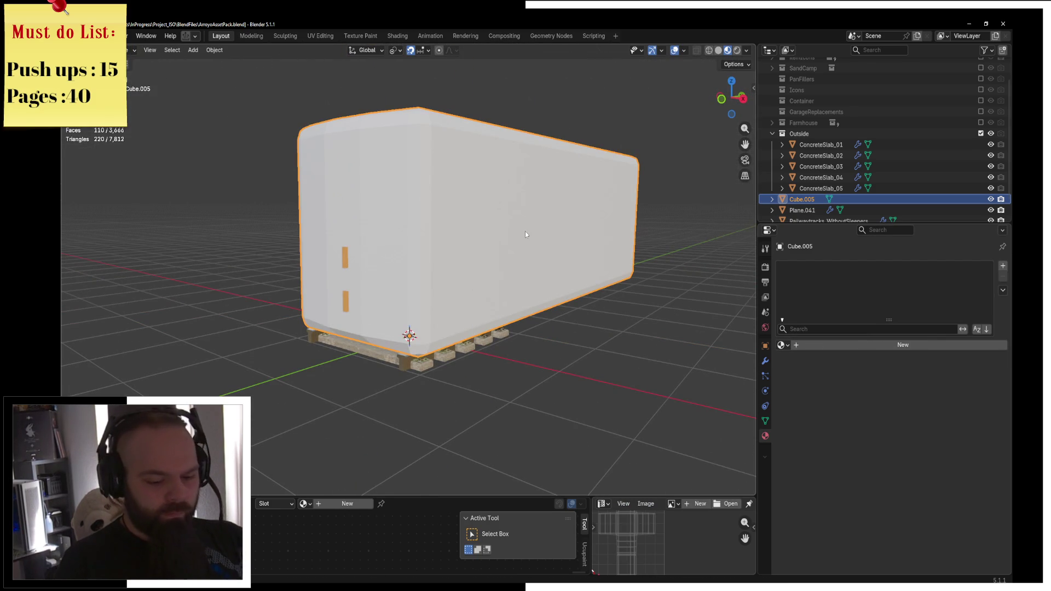
Isolate the train body in Local View and add a modifier through F3 search
key("KP_Divide")
mouse_move(525, 234)
middle_mouse_down()
mouse_move(443, 209)
mouse_move(577, 214)
mouse_move(459, 279)
mouse_move(439, 249)
middle_mouse_up()
key("F3")
key("Down")
key("Return")
Raise the roof's centre top edge 0.1 m along Z
key("ctrl+Tab")
left_click(482, 254)
left_click(376, 176)
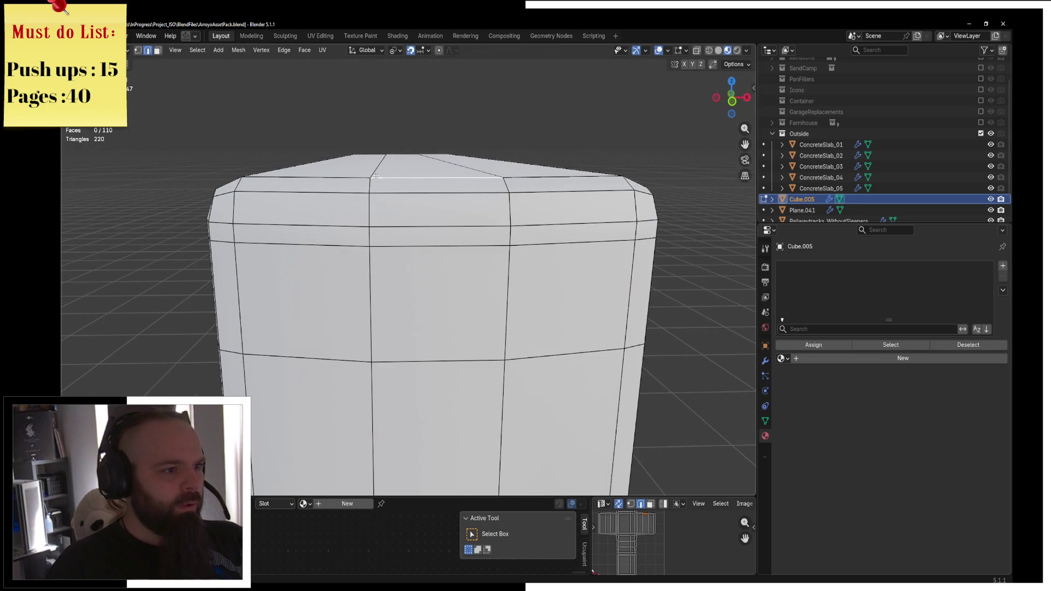
middle_click_drag(381, 159, 429, 184)
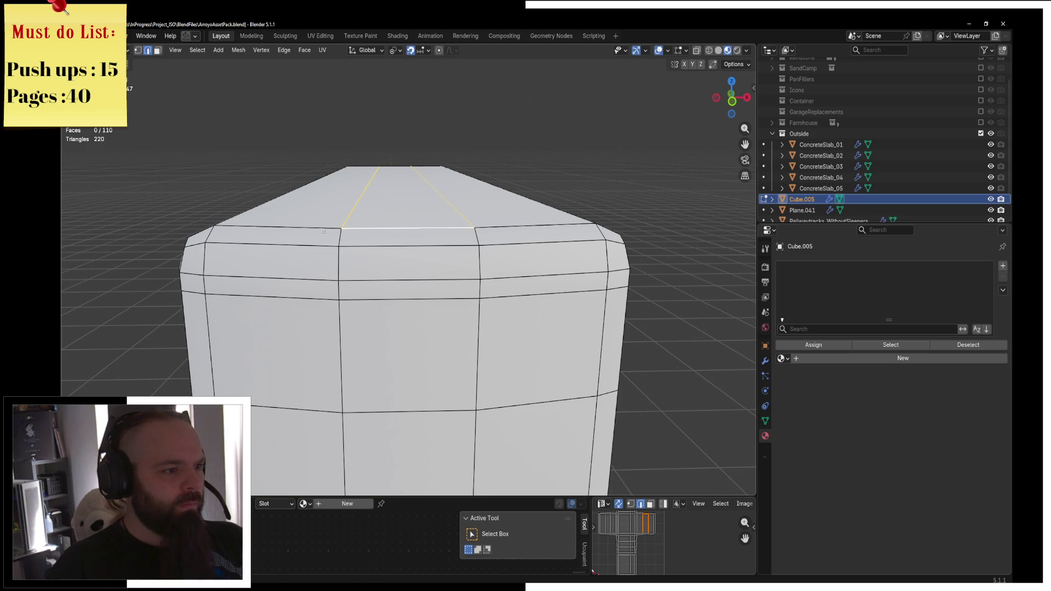
key("KP_1")
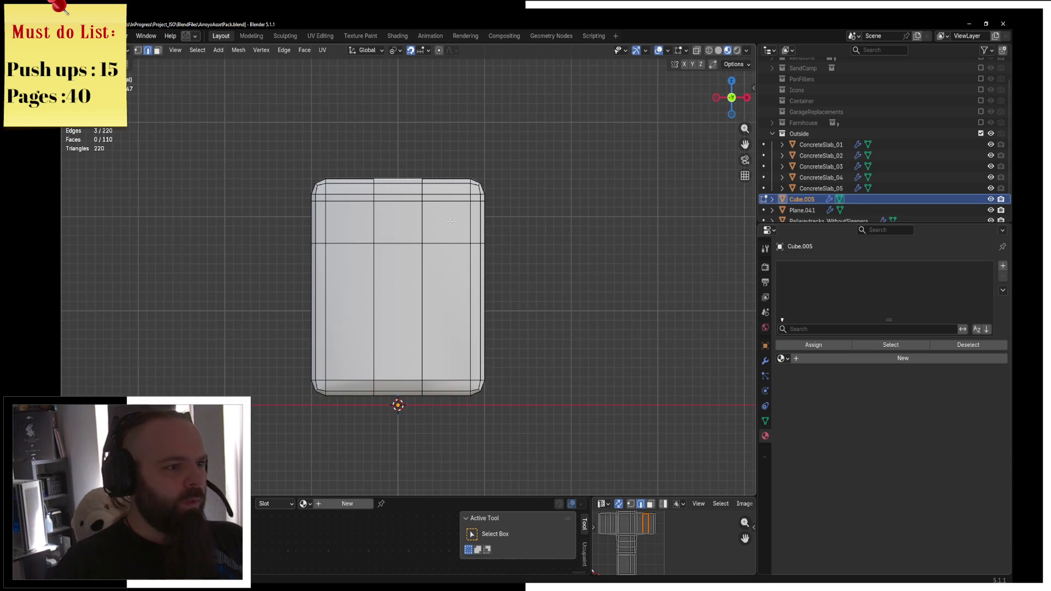
key("g")
key("z")
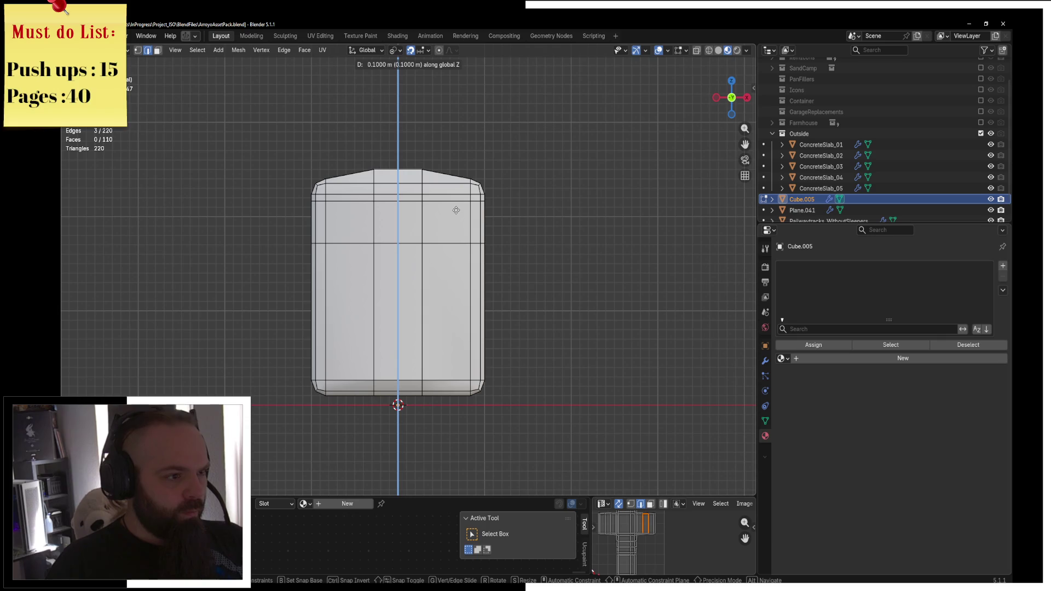
left_click(458, 208)
key("ctrl+Tab")
left_click(545, 196)
Back in Edit Mode, add two vertical loop cuts across the body
mouse_move(545, 196)
middle_mouse_down()
mouse_move(427, 255)
mouse_move(411, 249)
middle_mouse_up()
key("ctrl+Tab")
key("ctrl+Tab")
left_click(482, 247)
mouse_move(482, 246)
middle_mouse_down()
mouse_move(307, 244)
mouse_move(374, 243)
middle_mouse_up()
key("ctrl+r")
left_click(374, 244)
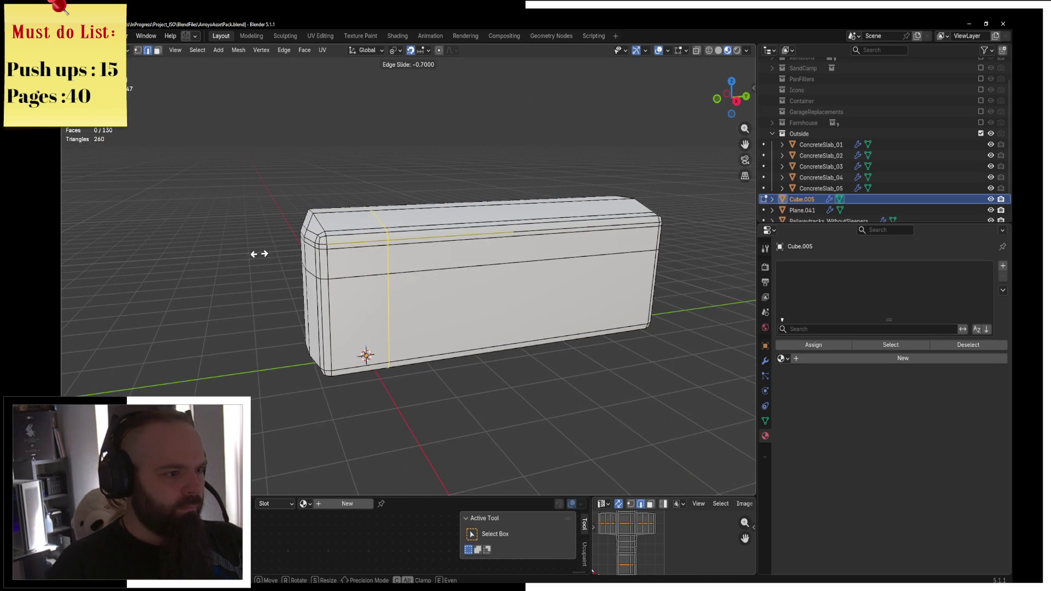
left_click(230, 261)
key("ctrl+r")
left_click(259, 256)
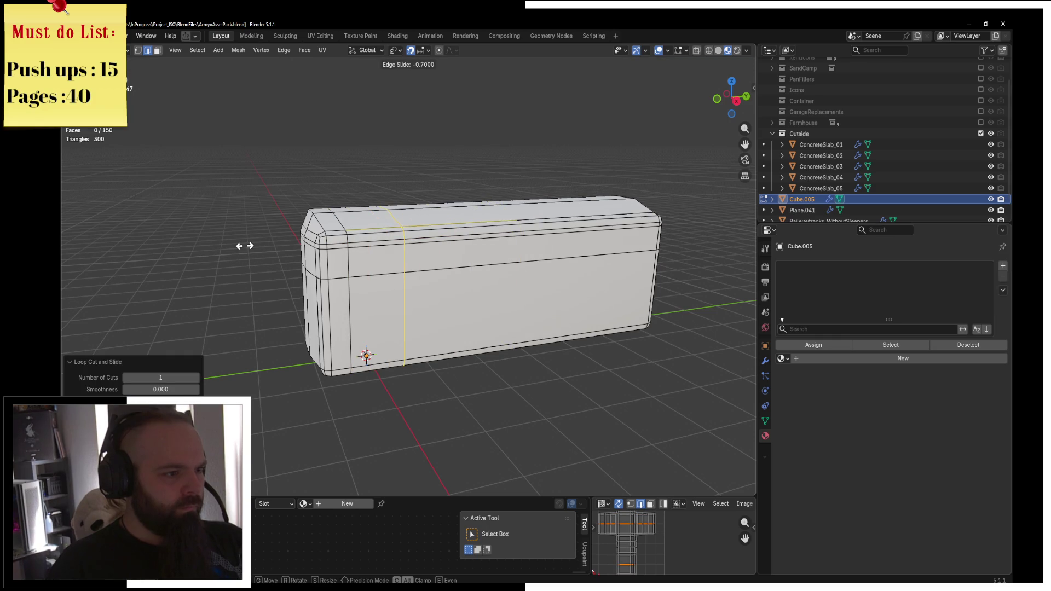
left_click(236, 248)
Cut further edge loops through the body's ends and lower sides
middle_click_drag(236, 248, 418, 274)
double_click(418, 274)
key("ctrl+r")
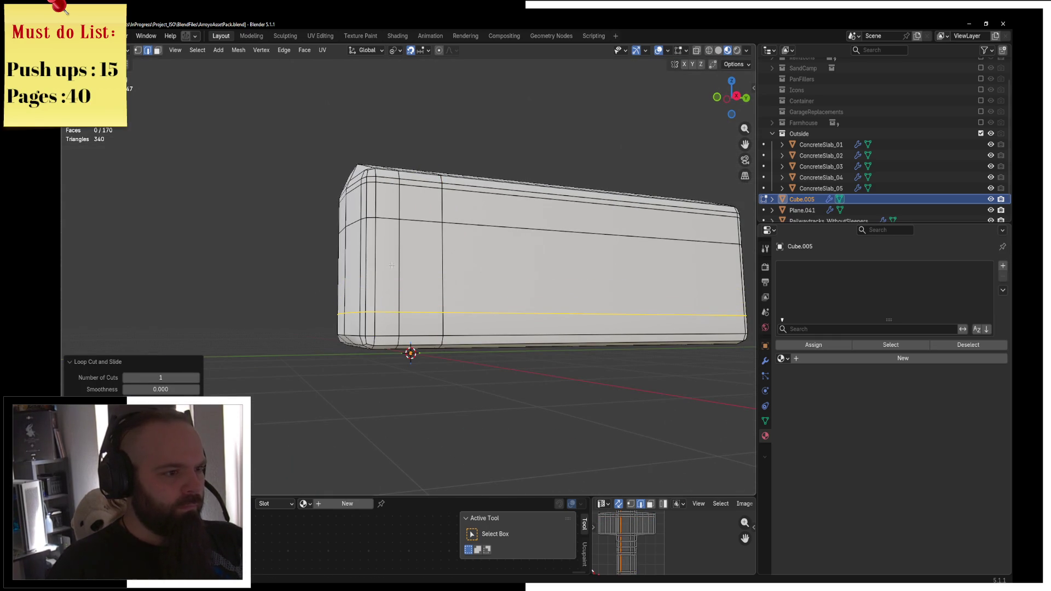
left_click(158, 50)
left_click(419, 266)
left_click(419, 202, "shift")
mouse_move(420, 203)
middle_mouse_down()
mouse_move(552, 244)
mouse_move(482, 236)
middle_mouse_up()
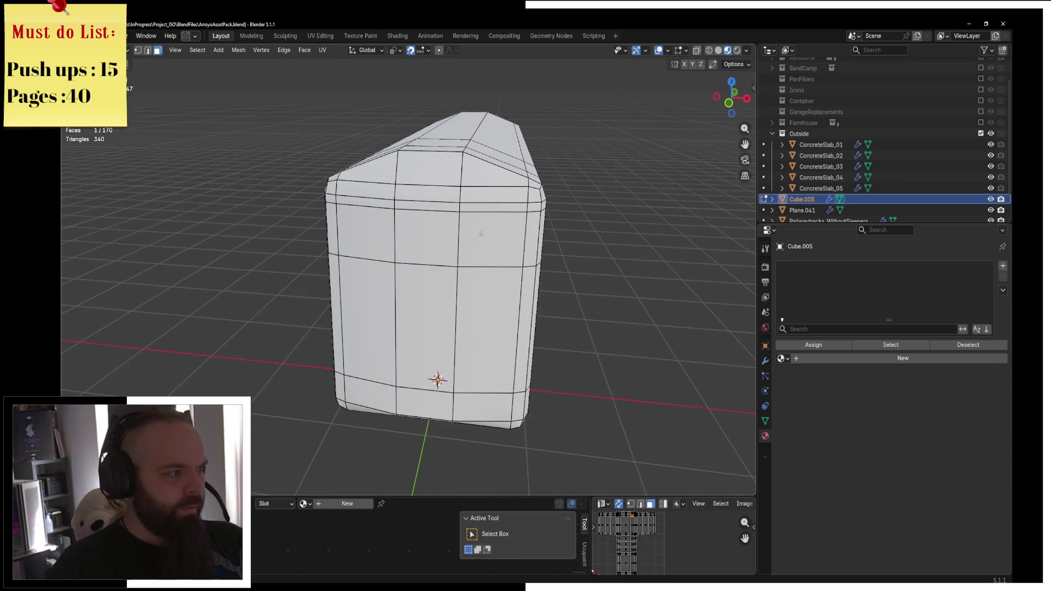
key("ctrl+r")
double_click(434, 223)
left_click(157, 50)
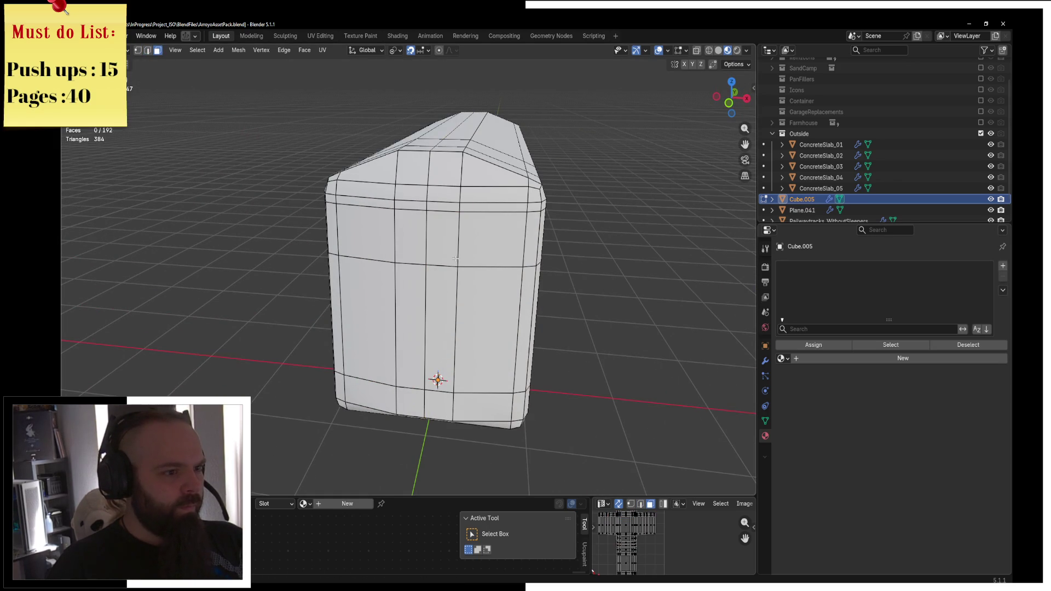
Select the four front window faces and extrude them as individual faces
left_click(496, 240, "shift")
left_click(364, 232, "shift")
left_click(402, 229, "shift")
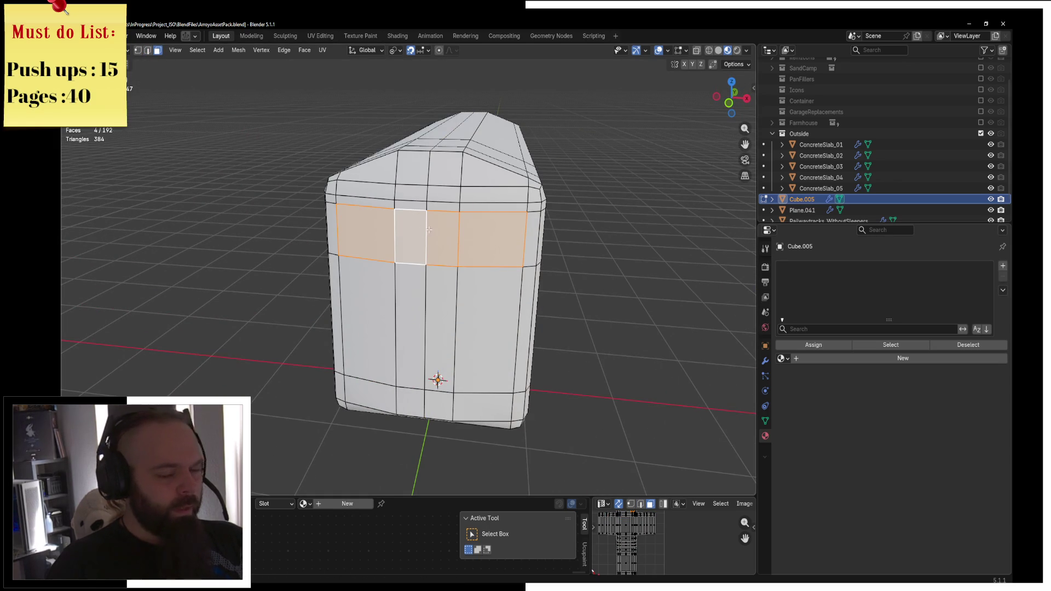
middle_click_drag(593, 208, 515, 197)
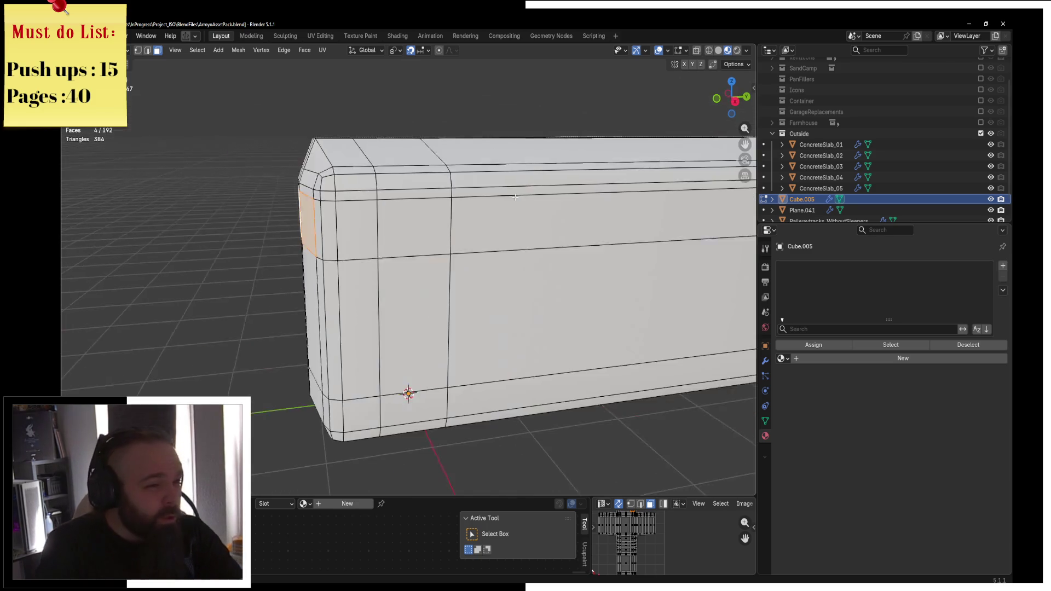
left_click(413, 227, "shift")
middle_click_drag(413, 227, 347, 61)
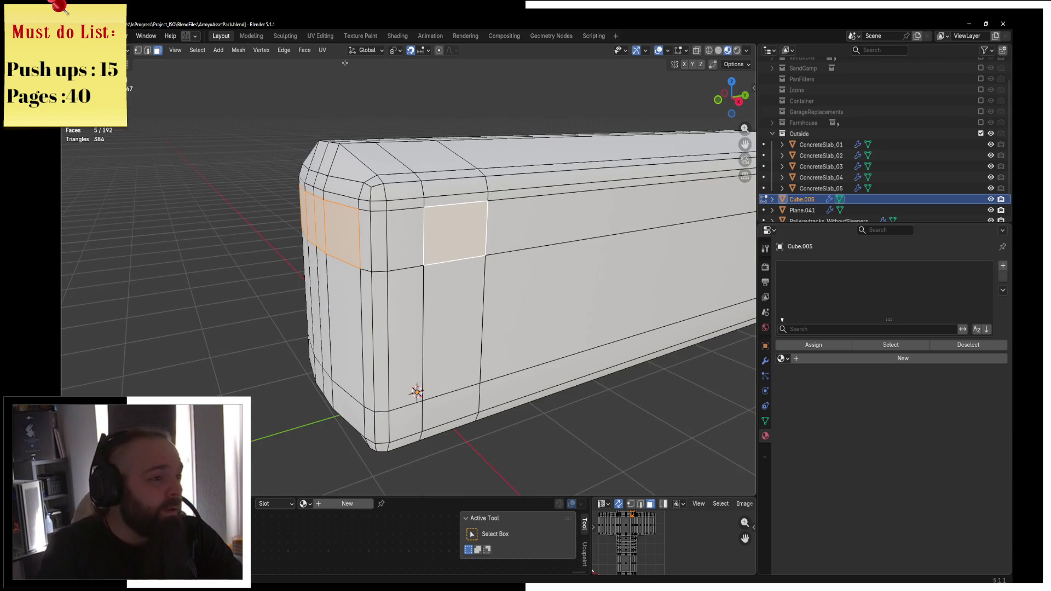
key("alt+e")
left_click(462, 236)
Set the pivot to Individual Origins and shrink the window faces slightly
key("s")
key("Escape")
left_click(400, 50)
left_click(432, 121)
key("s")
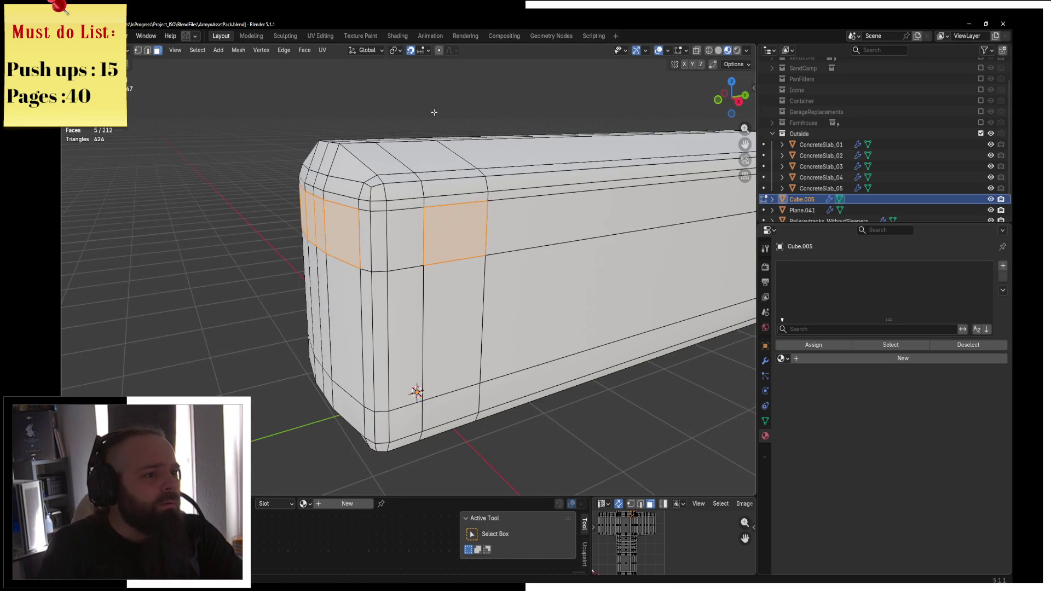
key("Escape")
left_click(393, 51)
left_click(416, 110)
key("s")
left_click(466, 174)
Merge the corner vertices between the first pair of windows at their centre
middle_click_drag(466, 174, 438, 219)
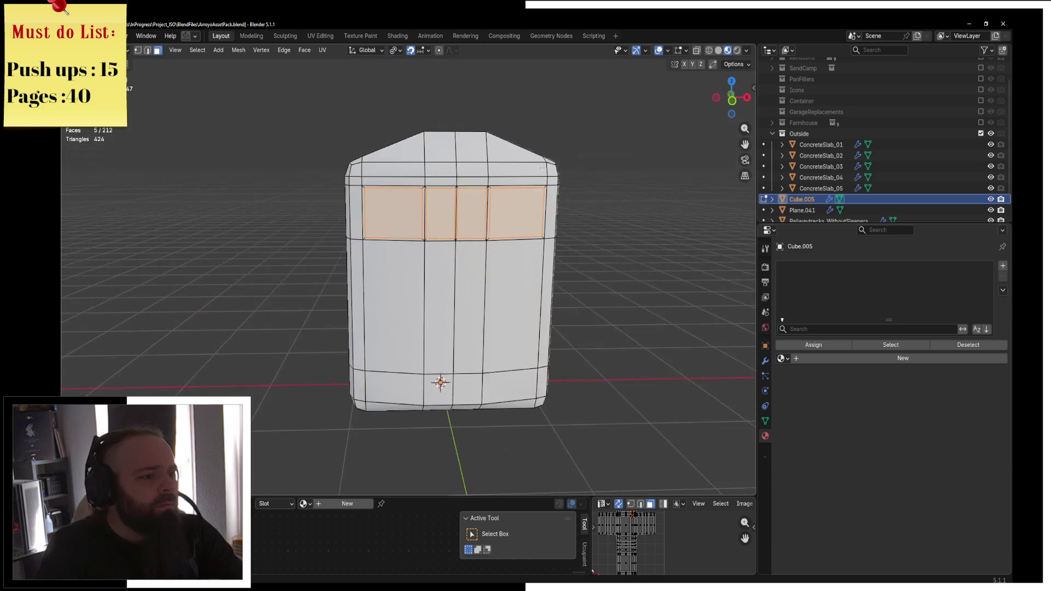
key("KP_Decimal")
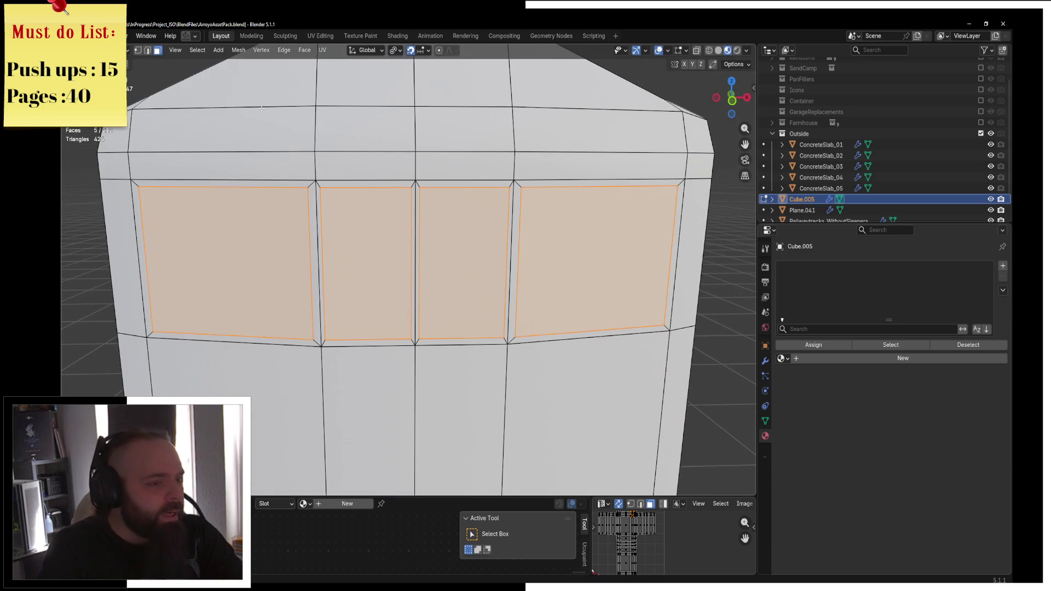
left_click(138, 50)
left_click(412, 189)
left_click(505, 192)
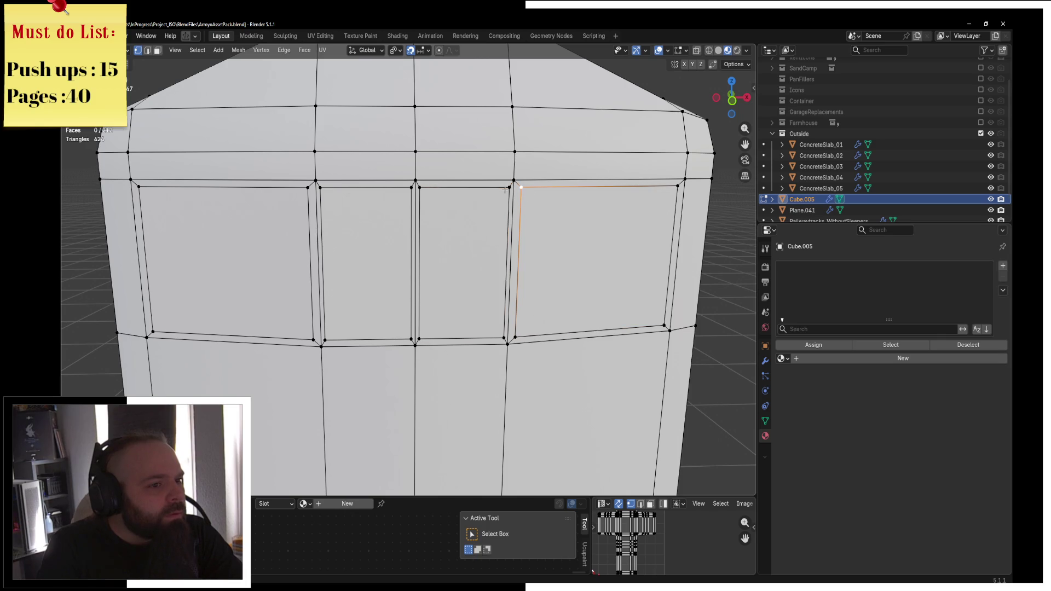
key("m")
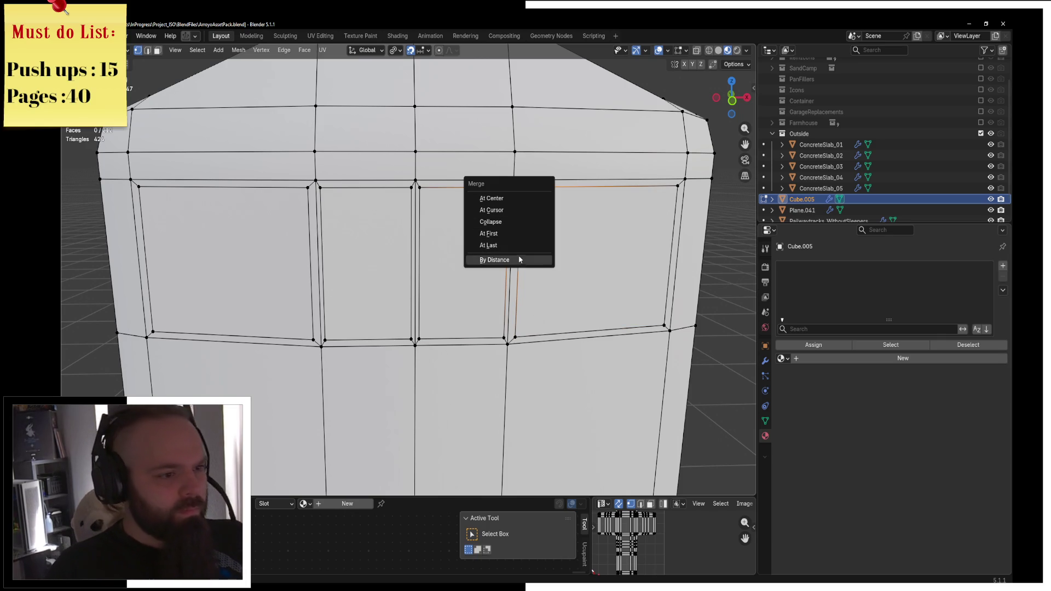
left_click(517, 258)
key("m")
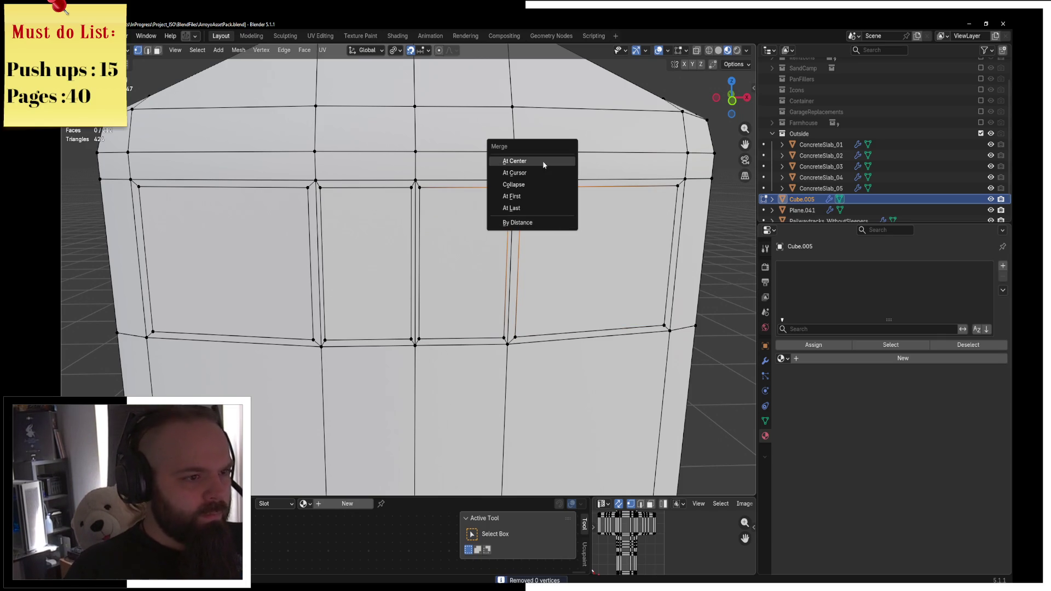
left_click(544, 162)
key("m")
left_click(529, 332)
Merge the next divider's top and bottom vertices at centre, then select a divider face
middle_click_drag(530, 332, 585, 330, "shift")
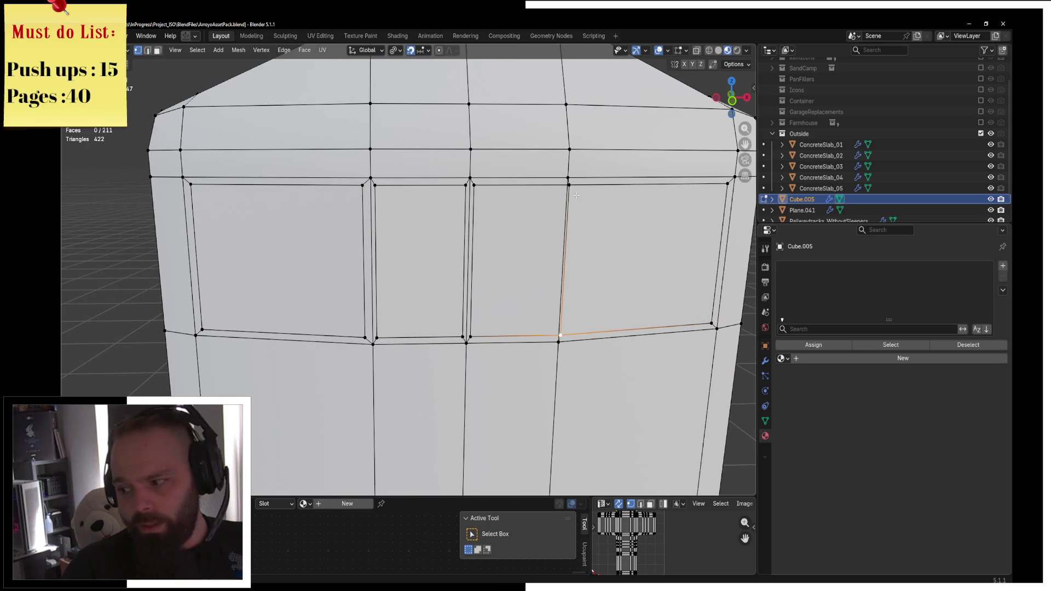
middle_click_drag(576, 195, 637, 194, "shift")
left_click(436, 186)
key("m")
left_click(445, 199)
left_click(432, 315)
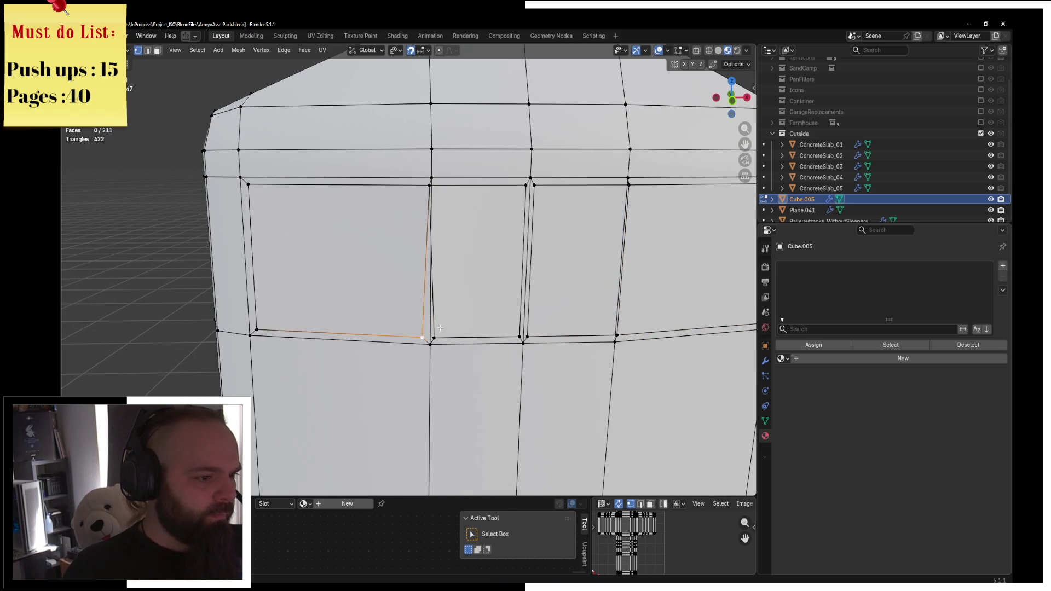
key("m")
left_click(455, 327)
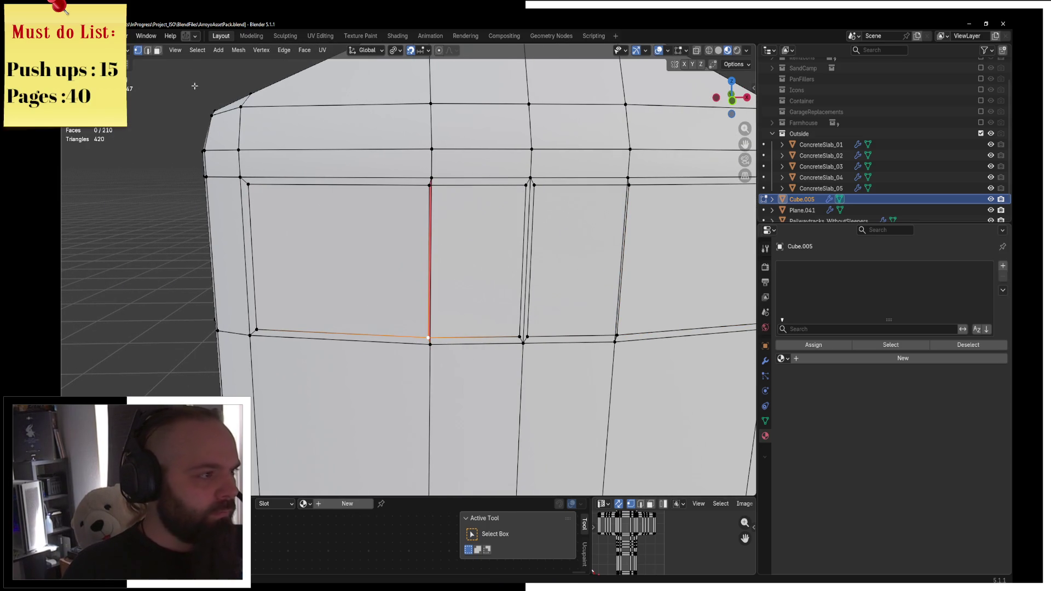
left_click(158, 53)
left_click(340, 257)
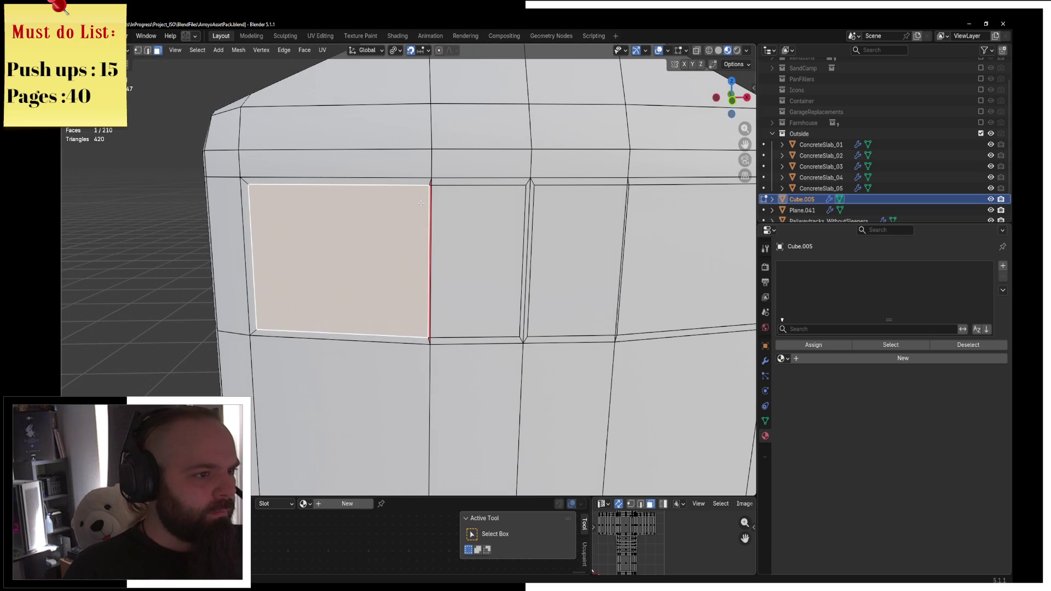
middle_click_drag(567, 241, 481, 241, "shift")
Delete the two thin divider faces between the front windows
left_click(503, 219, "shift")
key("x")
left_click(506, 171)
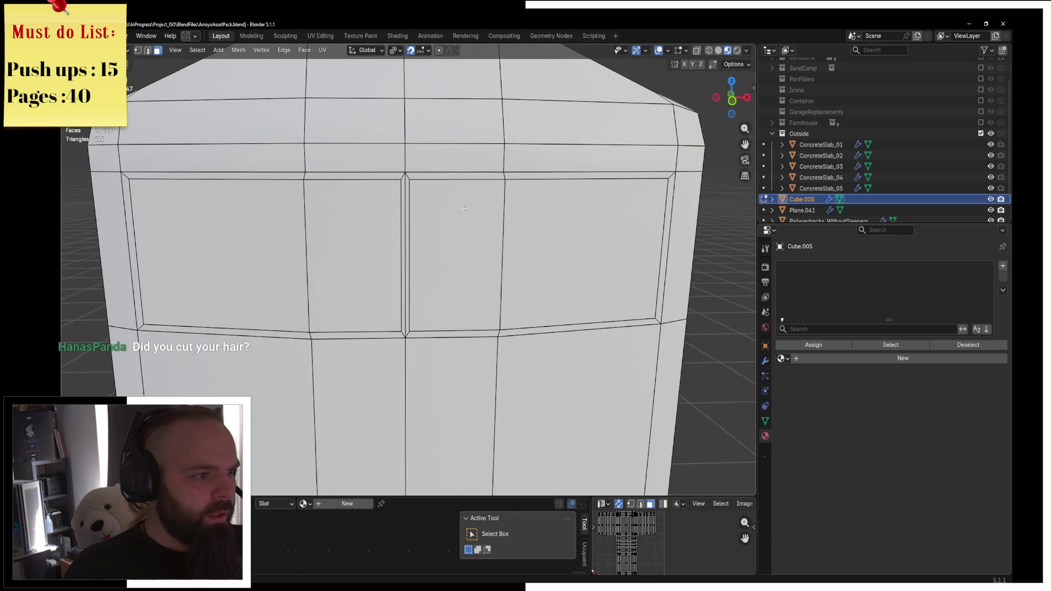
scroll(479, 208, "down", 4)
scroll(456, 233, "up", 3)
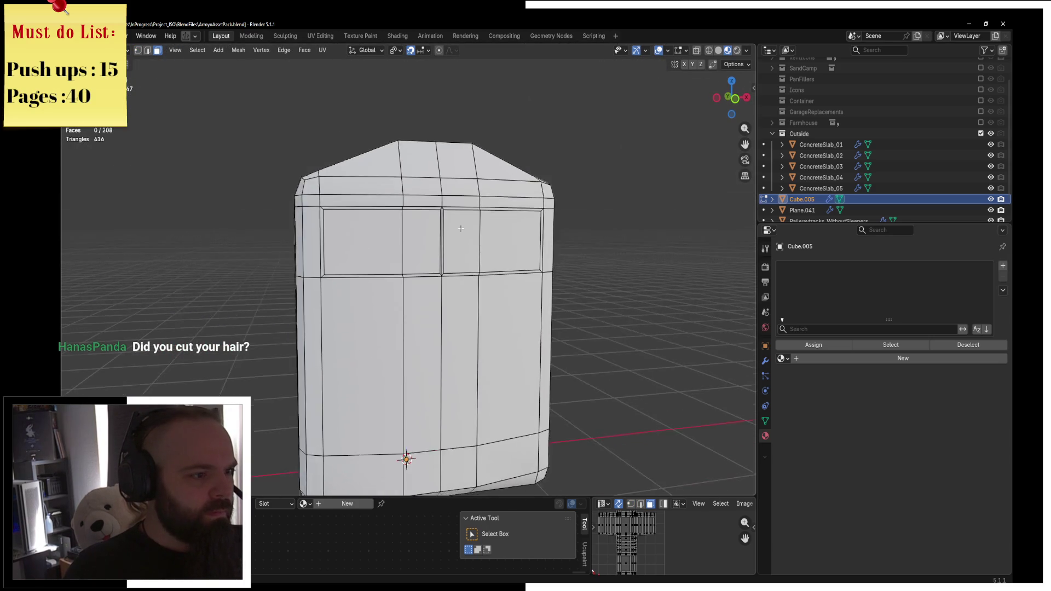
Lower the thin faces along the windows' bottom edge by 0.1 m in front view
left_click(328, 281)
left_click(429, 280, "shift")
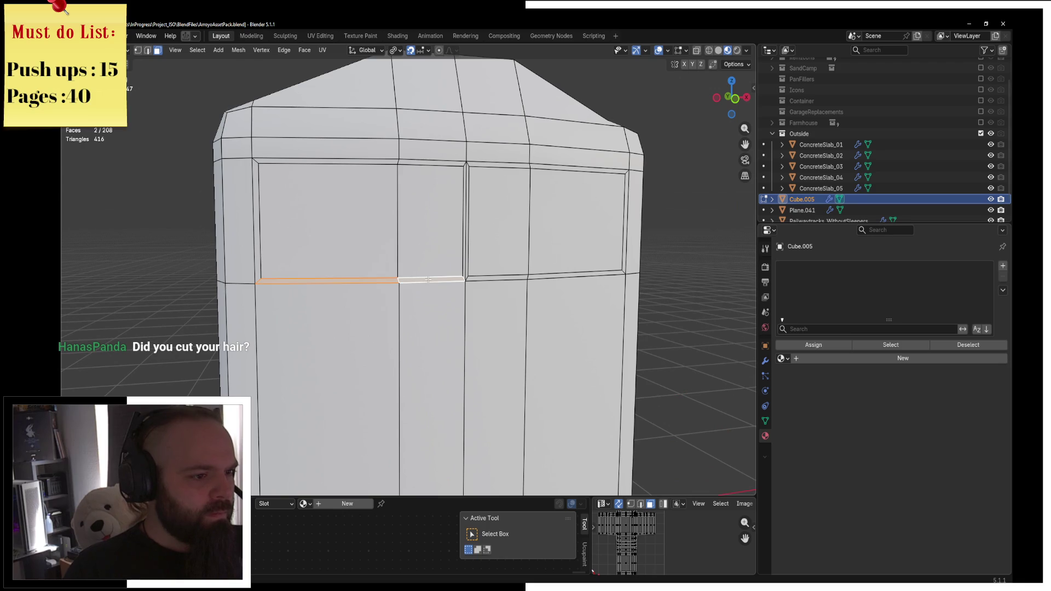
left_click(523, 277, "shift")
left_click(547, 276, "shift")
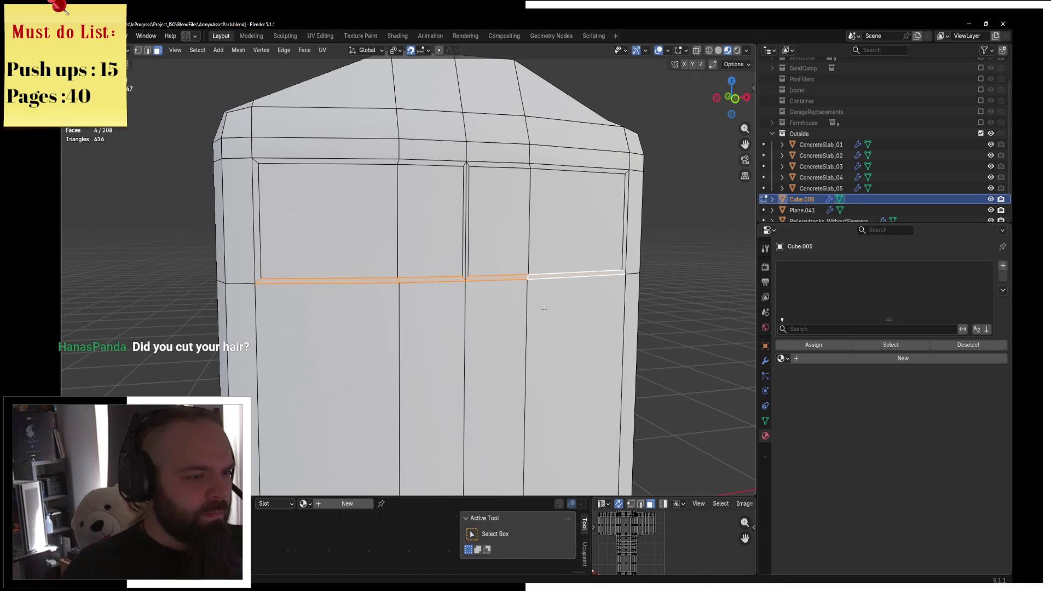
key("KP_1")
key("g")
key("z")
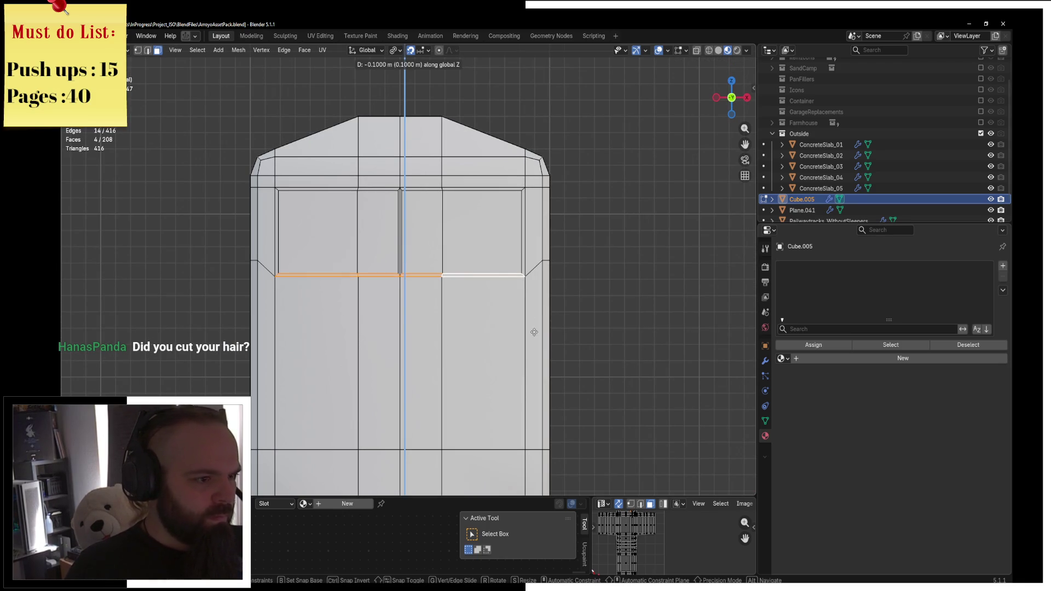
left_click(542, 339)
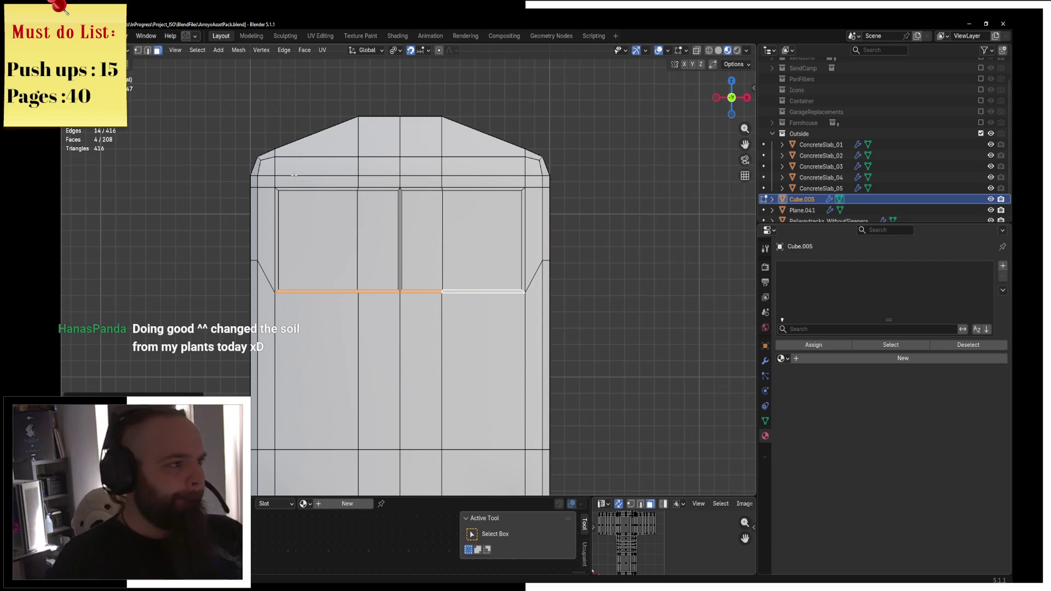
left_click(148, 49)
Flatten the slanted side edges to zero height along Z
left_click(267, 283)
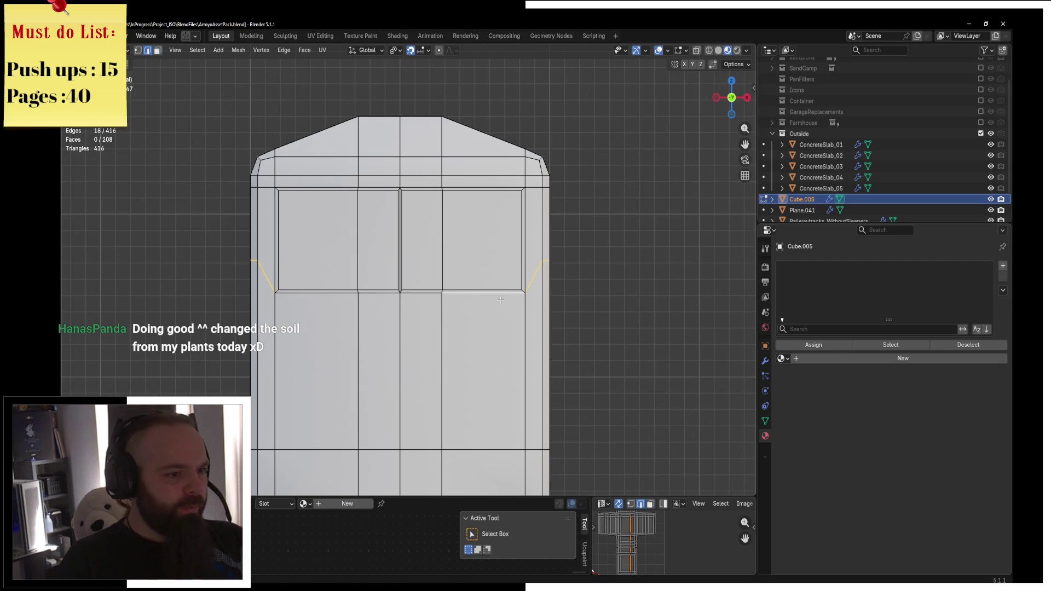
left_click(394, 49)
left_click(434, 124)
key("s")
key("z")
key("0")
key("Return")
Move the window's lower edge and the left side edge vertically so they line up
mouse_move(509, 259)
middle_mouse_down()
mouse_move(542, 304)
mouse_move(515, 288)
mouse_move(416, 273)
middle_mouse_up()
left_click(416, 273)
key("g")
key("z")
left_click(368, 268)
left_click(296, 284, "shift")
key("g")
key("z")
left_click(344, 286)
Inspect the levelled front end in Object Mode from several angles, then resume mesh editing
scroll(420, 259, "down", 3)
mouse_move(420, 258)
middle_mouse_down()
mouse_move(468, 287)
mouse_move(506, 290)
mouse_move(509, 313)
mouse_move(510, 304)
middle_mouse_up()
key("ctrl+Tab")
left_click(428, 278)
key("ctrl+Tab")
left_click(509, 280)
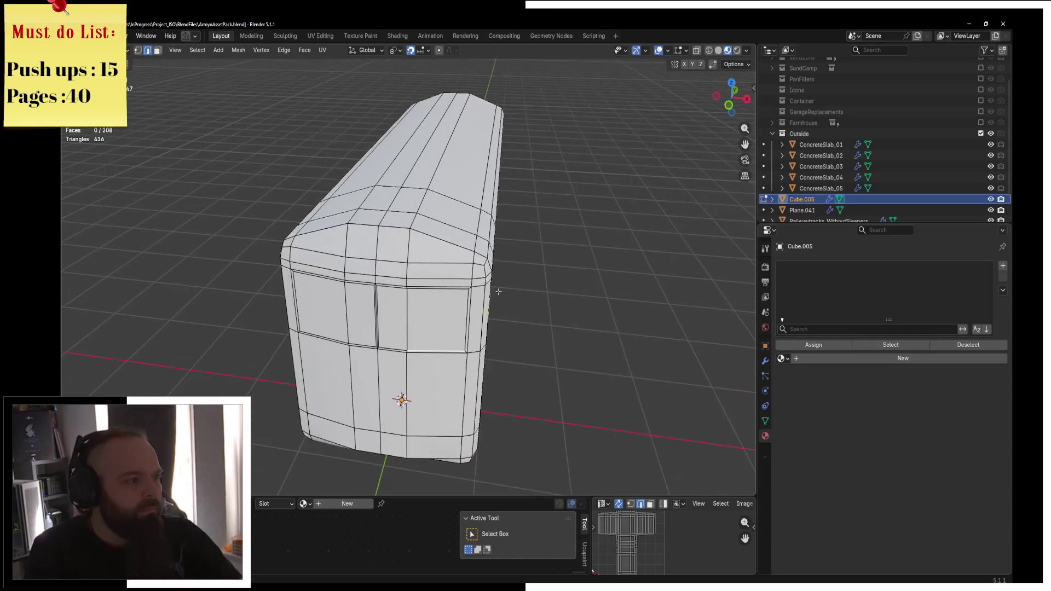
mouse_move(432, 253)
middle_mouse_down()
mouse_move(468, 259)
mouse_move(403, 234)
mouse_move(452, 202)
mouse_move(536, 258)
mouse_move(414, 250)
mouse_move(458, 271)
mouse_move(517, 245)
middle_mouse_up()
key("ctrl+Tab")
left_click(409, 259)
key("ctrl+Tab")
left_click(453, 202)
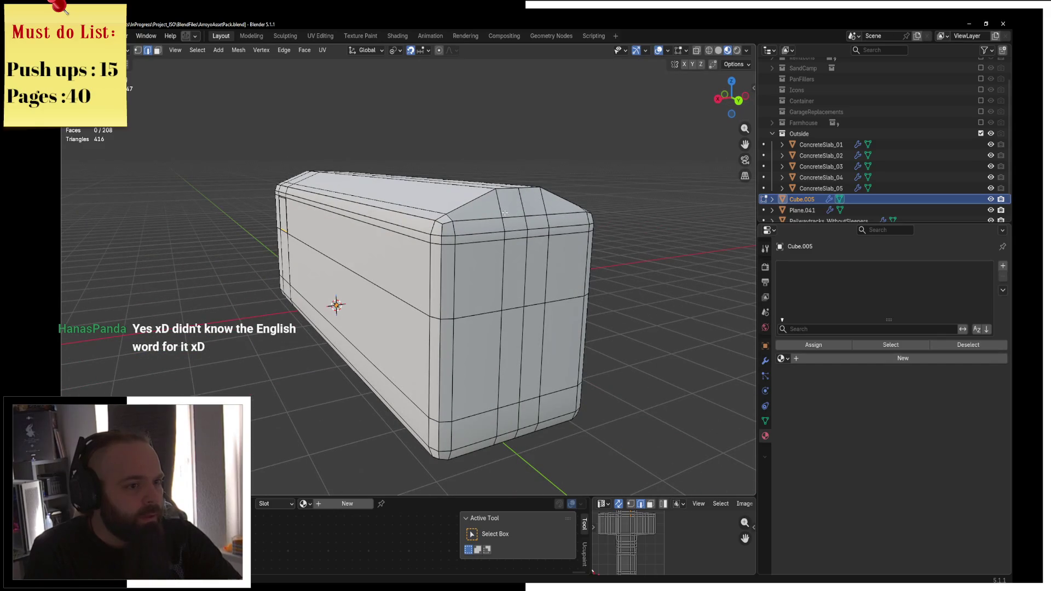
Select two edge loops near the front end, deselecting the far-end loops in wireframe
left_click(509, 255, "alt")
scroll(488, 266, "down", 3)
left_click(489, 266, "alt+shift")
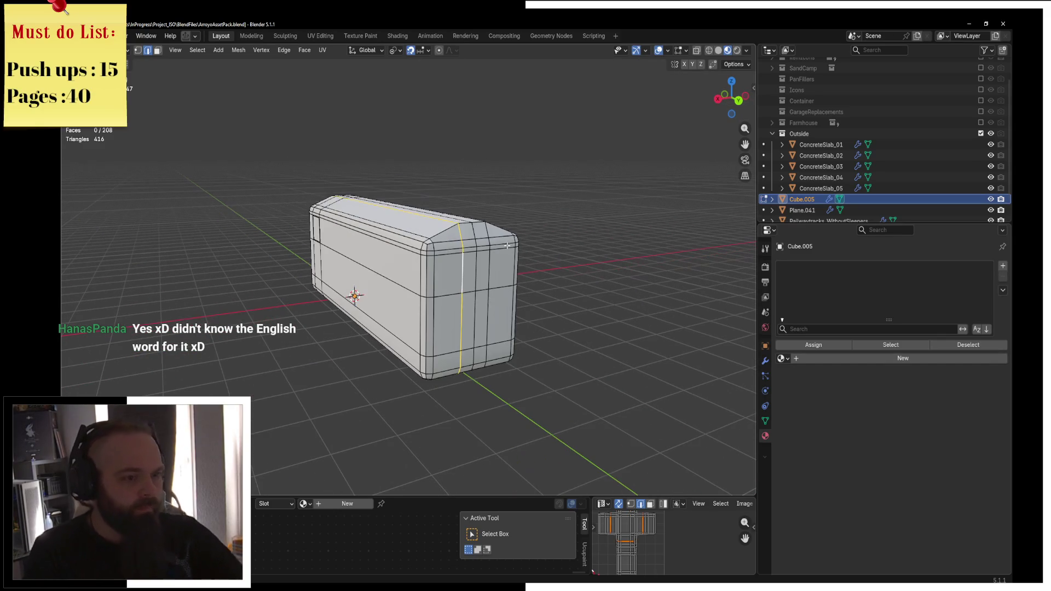
key("z")
left_click(406, 265)
mouse_move(406, 265)
middle_mouse_down()
mouse_move(350, 208)
mouse_move(336, 281)
middle_mouse_up()
key("c")
key("Escape")
key("z")
left_click(543, 305)
Move the two edge loops 0.1 m along the car's length in top view
scroll(543, 306, "up", 3)
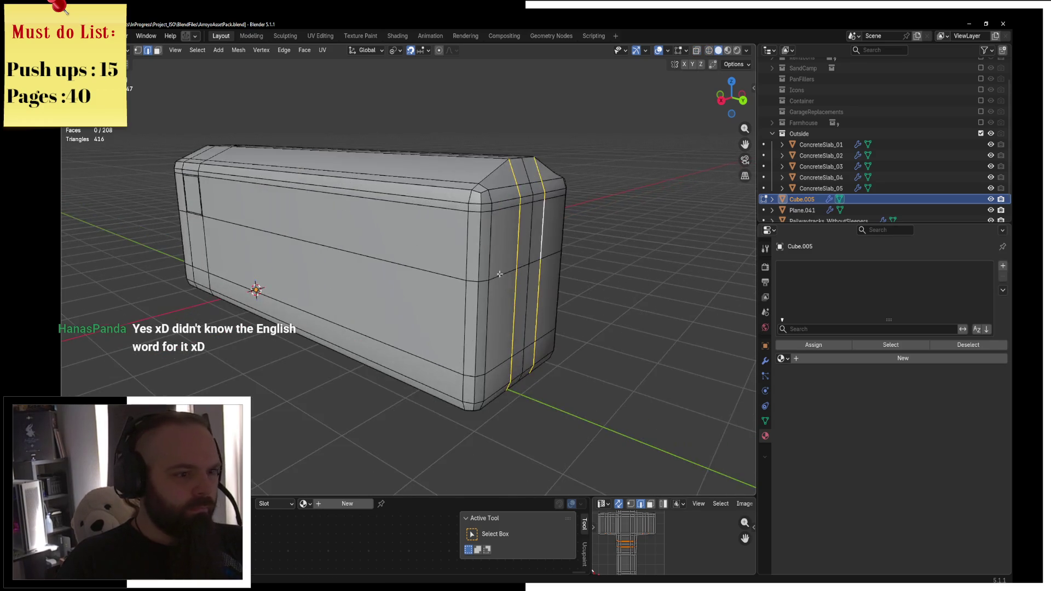
middle_click_drag(543, 305, 377, 248)
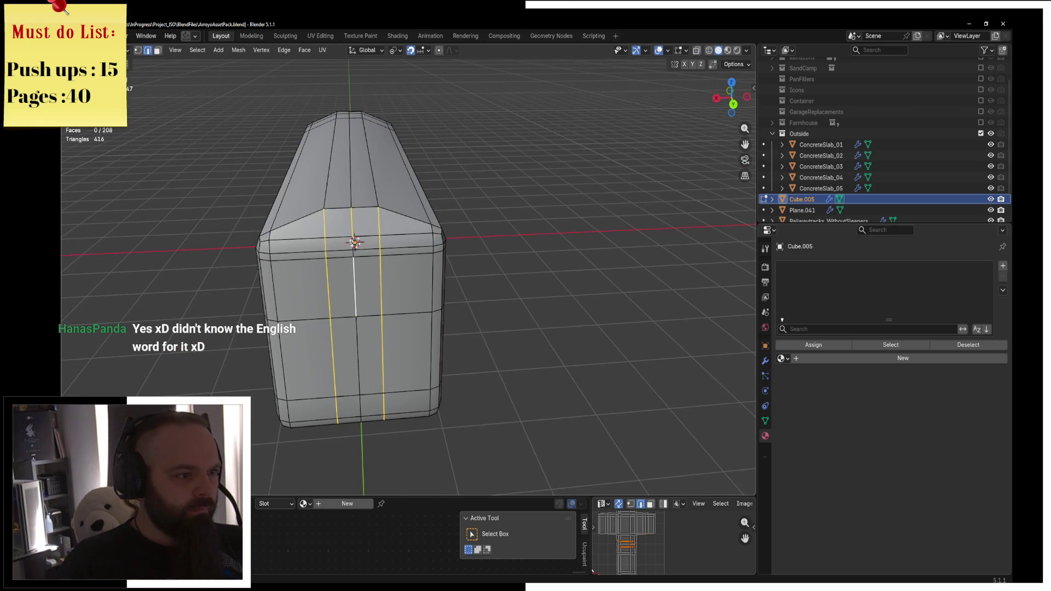
mouse_move(394, 328)
middle_mouse_down()
mouse_move(402, 270)
mouse_move(411, 279)
middle_mouse_up()
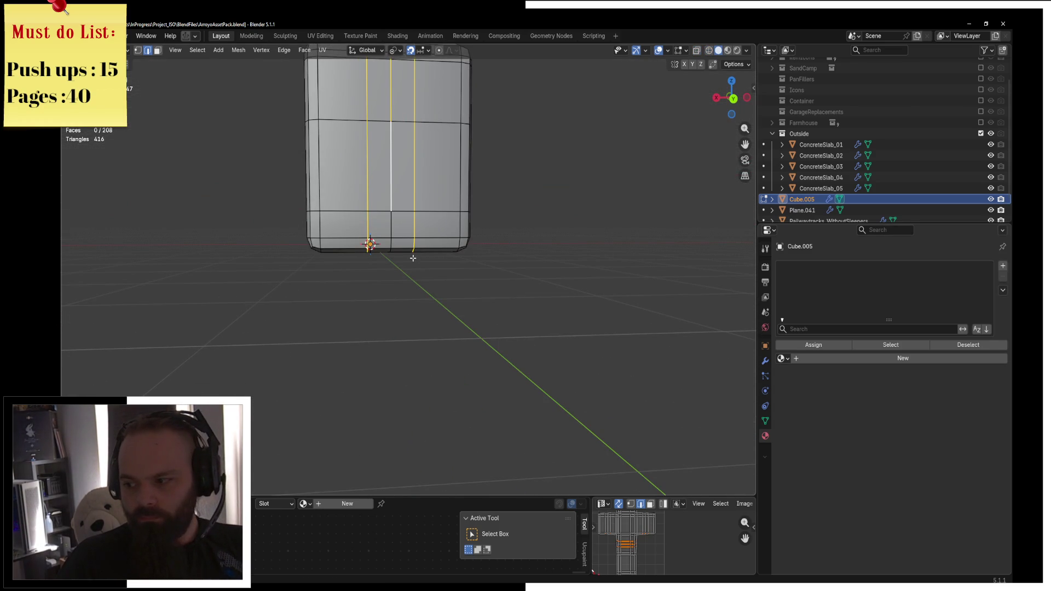
scroll(412, 257, "up", 3)
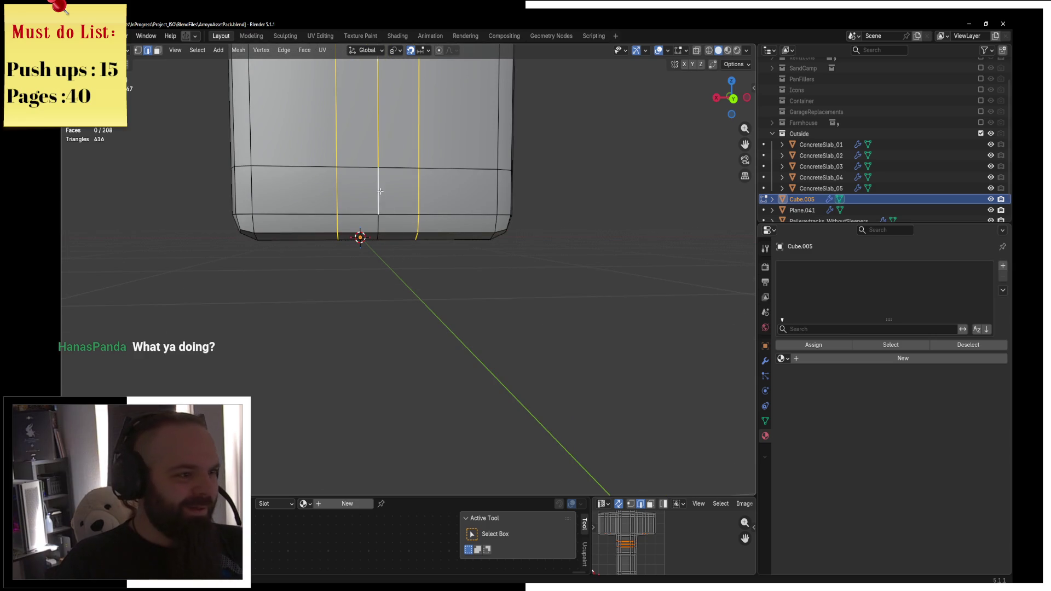
mouse_move(378, 237)
middle_mouse_down()
mouse_move(525, 305)
mouse_move(500, 310)
middle_mouse_up()
key("KP_7")
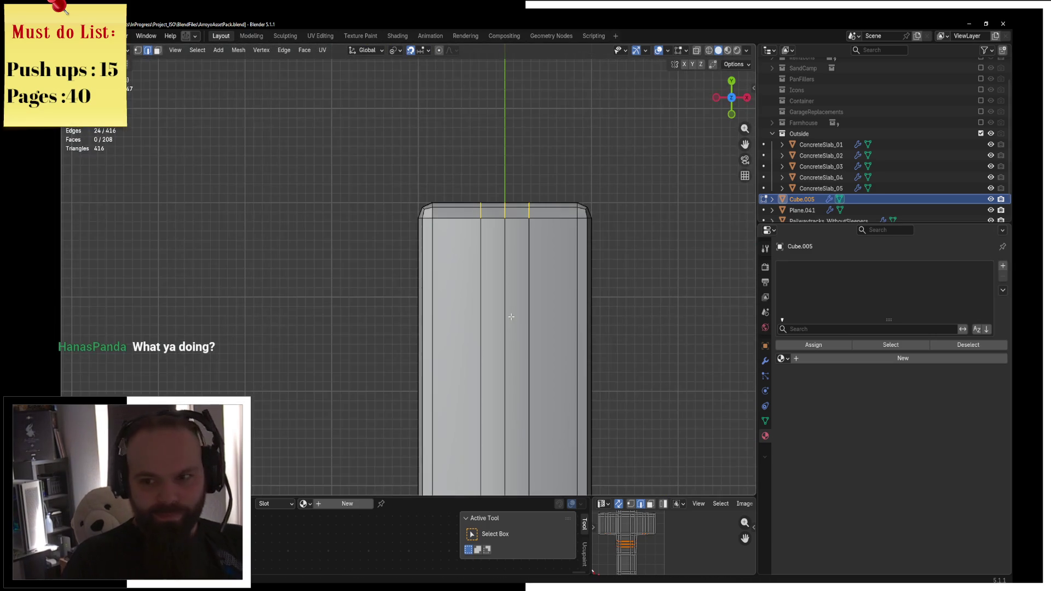
scroll(500, 312, "up", 1)
key("g")
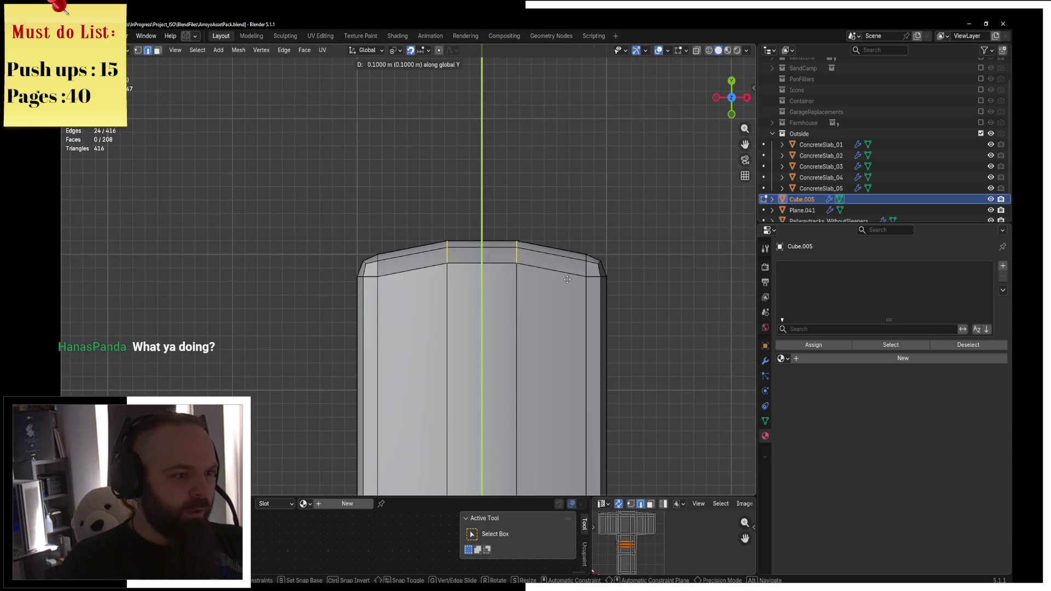
left_click(567, 279)
Return to Object Mode and switch over to Unreal Engine
key("ctrl+Tab")
left_click(501, 288)
middle_click_drag(571, 346, 453, 502)
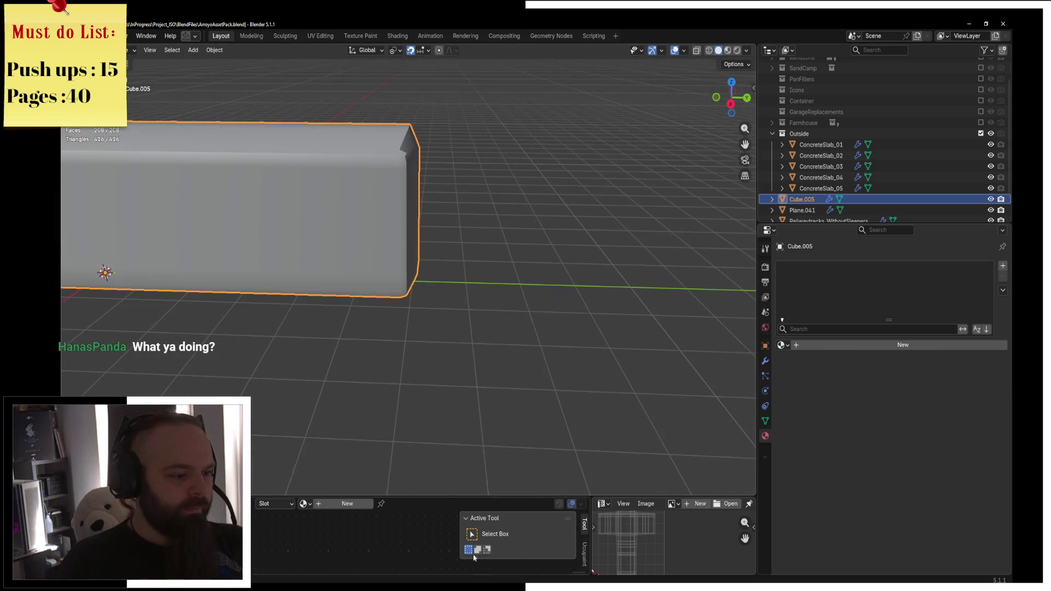
key("alt+Tab")
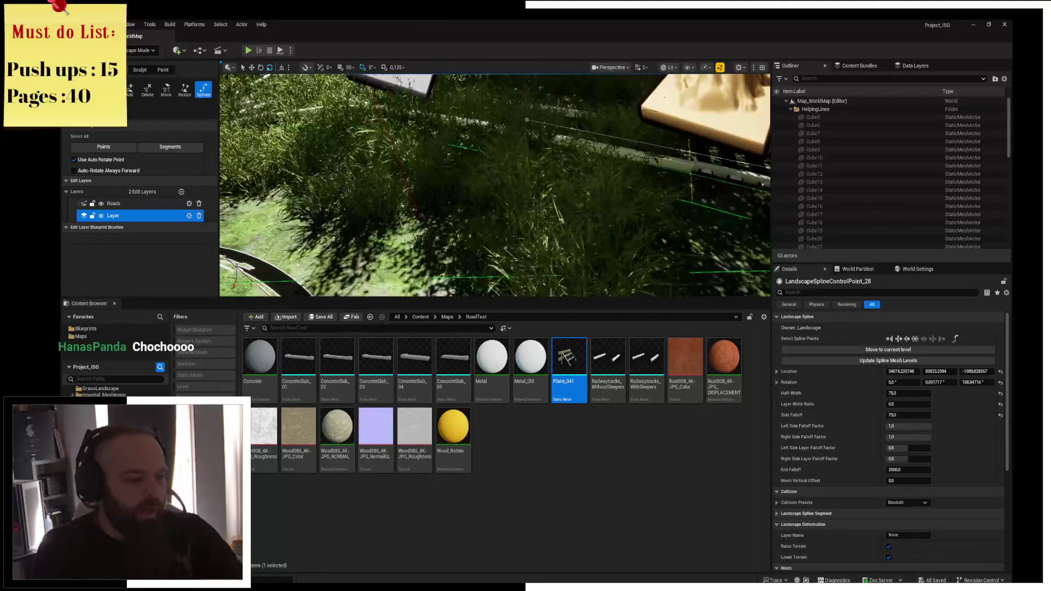
Switch back to Blender and reopen the Cube.005 train body in Edit Mode
key("alt+Tab")
mouse_move(361, 205)
middle_mouse_down()
mouse_move(376, 223)
mouse_move(445, 228)
mouse_move(499, 260)
mouse_move(407, 267)
middle_mouse_up()
key("Tab")
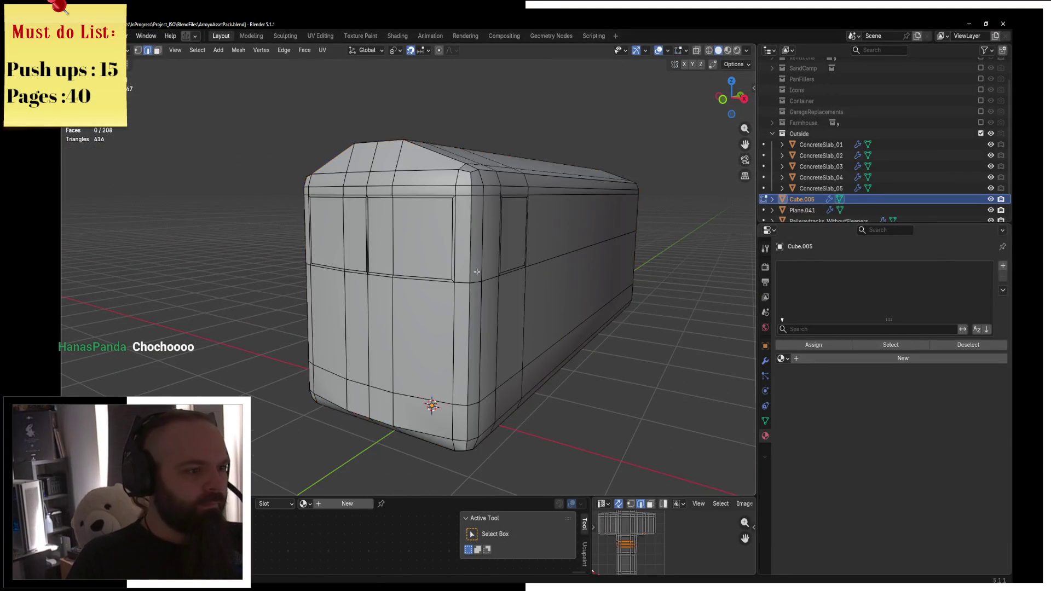
Separate the four front window faces into their own object, Cube.007
scroll(442, 245, "up", 2)
left_click(370, 219)
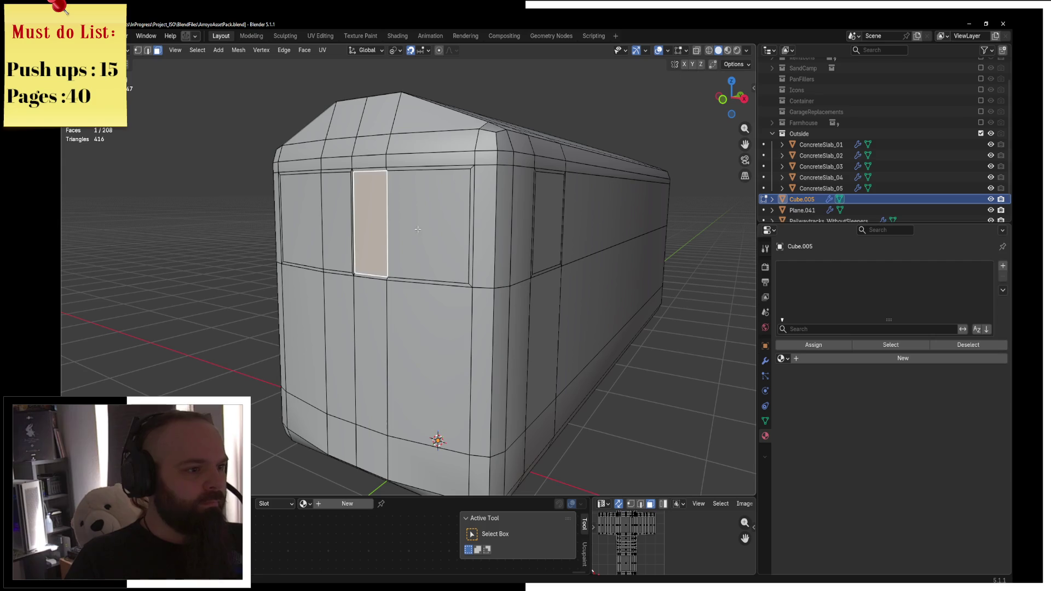
left_click(427, 224, "shift")
left_click(337, 219, "shift")
left_click(300, 219, "shift")
mouse_move(300, 219)
middle_mouse_down()
mouse_move(500, 255)
mouse_move(383, 285)
middle_mouse_up()
key("p")
left_click(383, 284)
key("ctrl+Tab")
left_click(326, 288)
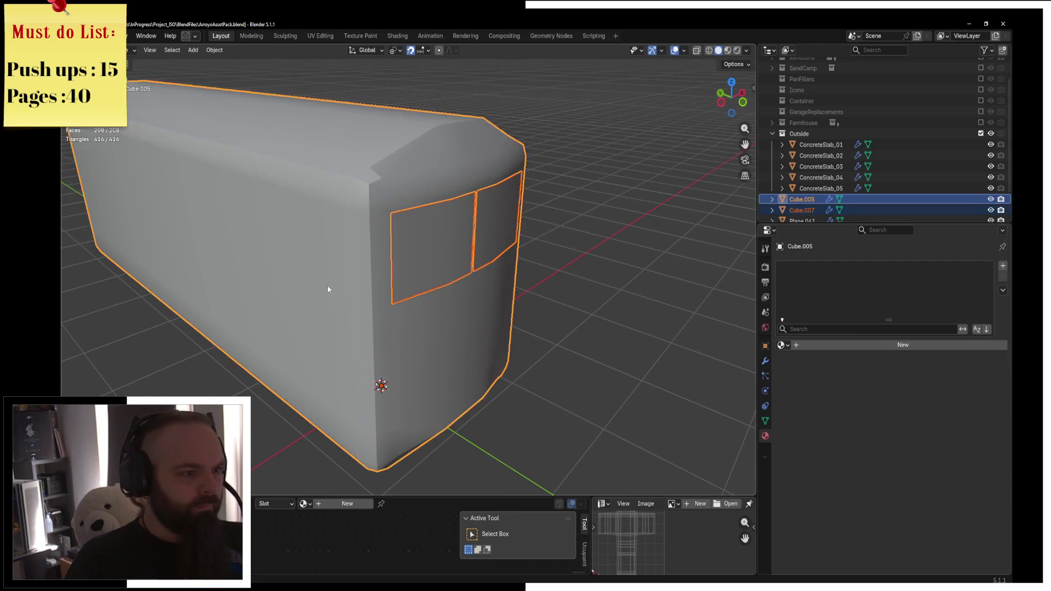
Re-enter Edit Mode on the body and pick a face on its lower front corner
key("Tab")
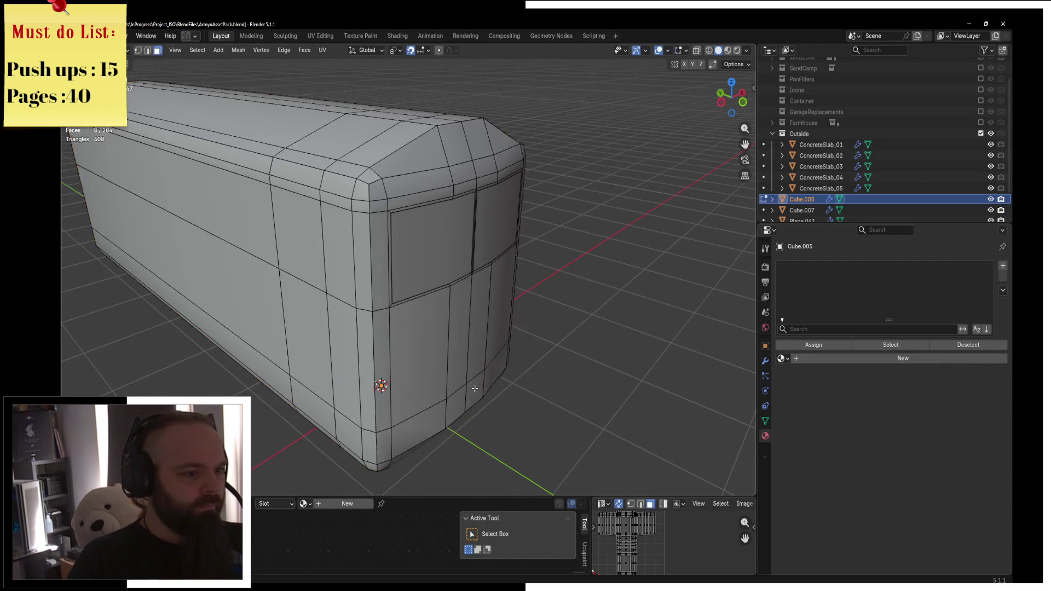
middle_click_drag(443, 366, 475, 271, "shift")
left_click(475, 270)
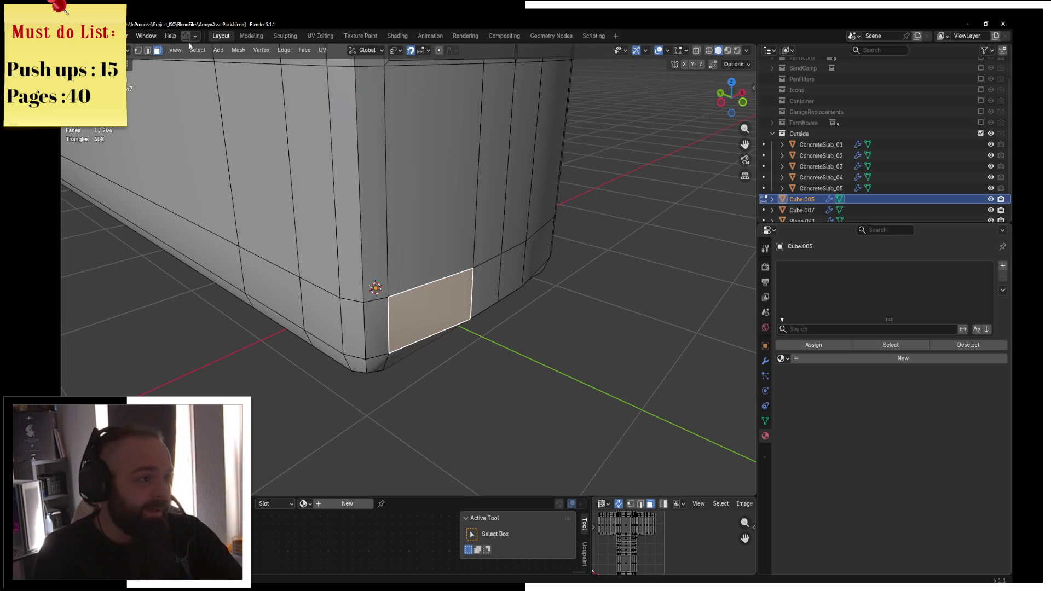
left_click(148, 50)
Raise the lower horizontal edge loop by 0.1 m along Z
key("alt+a")
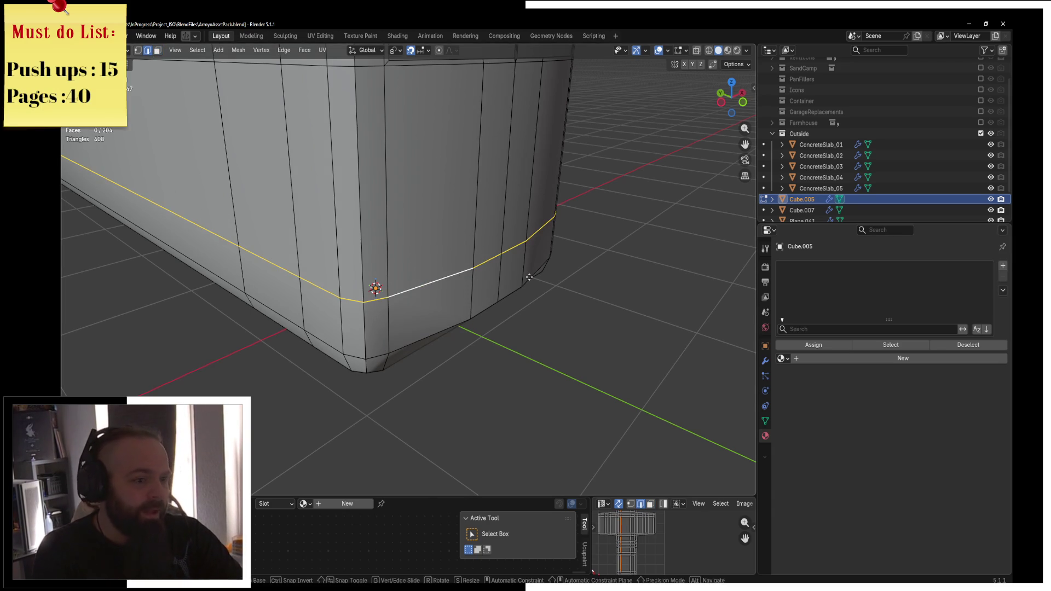
key("KP_1")
key("g")
key("z")
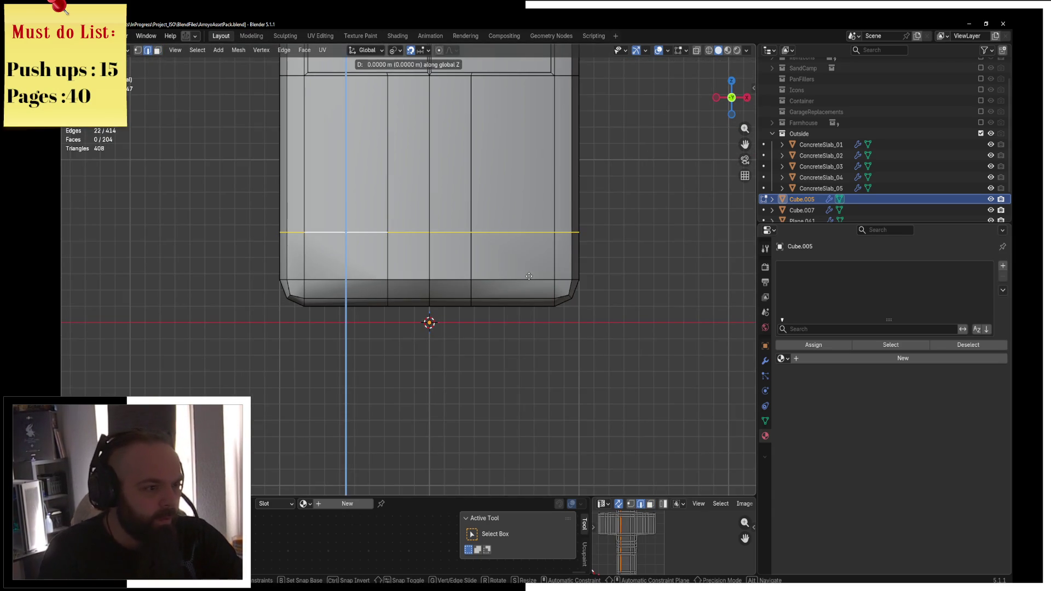
left_click(518, 257)
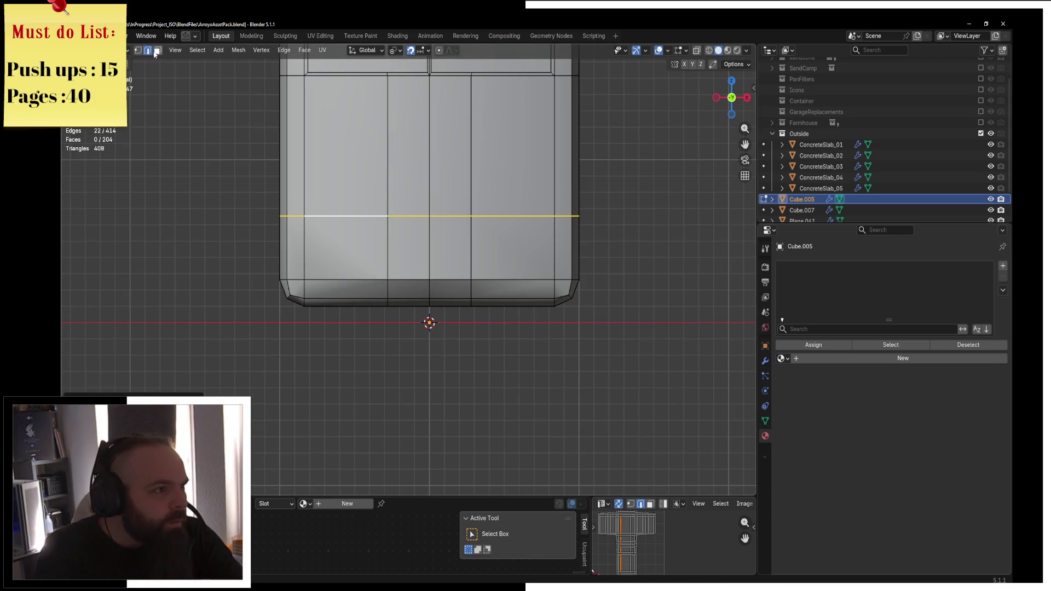
Extrude the large lower front face and small side face individually, in place
left_click_drag(351, 259, 553, 273)
middle_click_drag(553, 273, 410, 288)
scroll(514, 273, "up", 2)
left_click(410, 288)
left_click(547, 250, "shift")
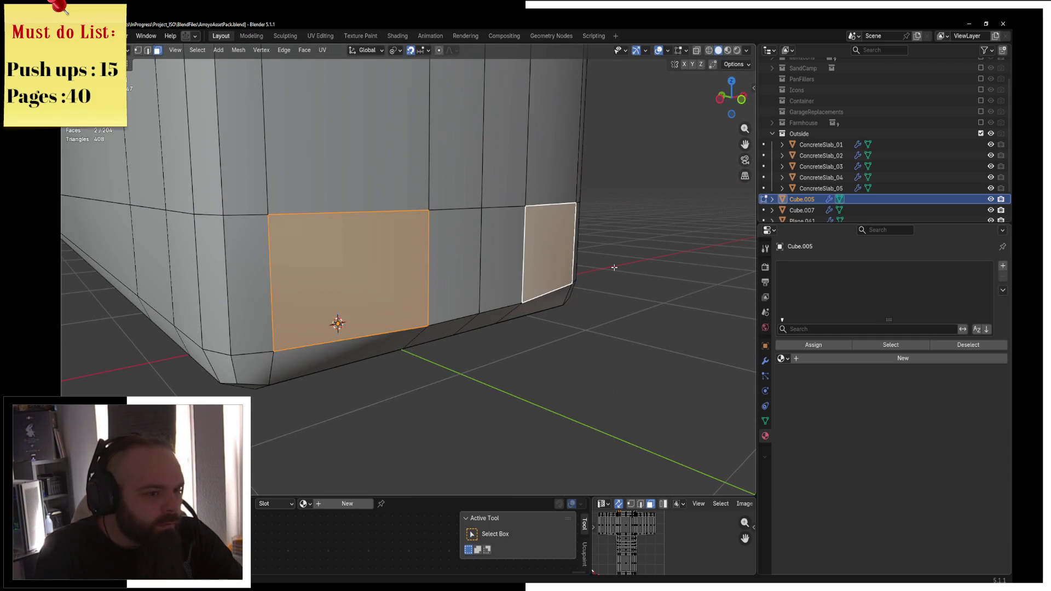
key("alt+e")
left_click(611, 269)
right_click(604, 270)
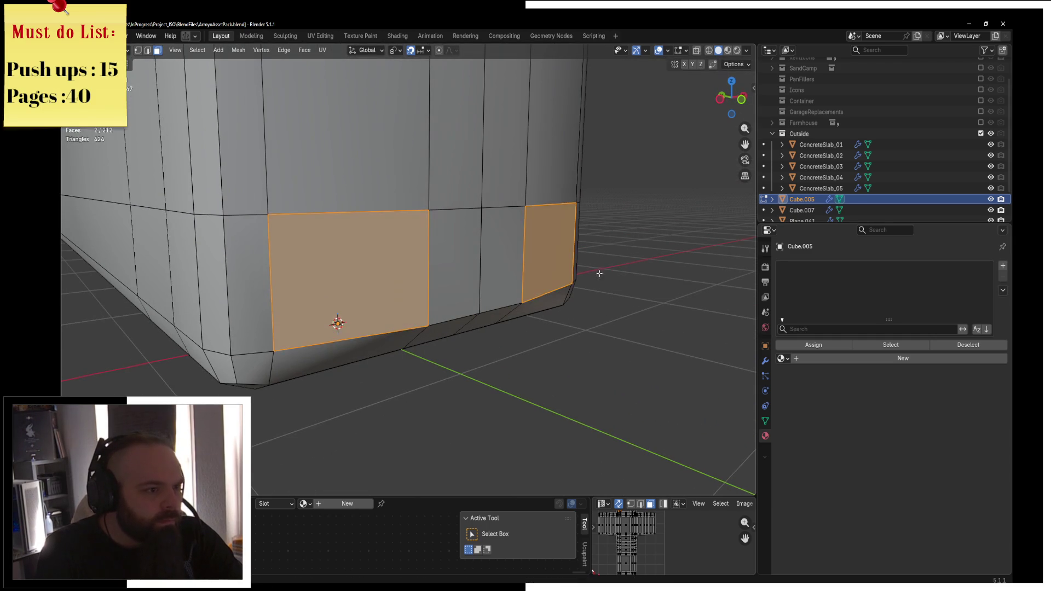
Shrink the two faces about their own centres and extrude them again
left_click(398, 52)
left_click(435, 103)
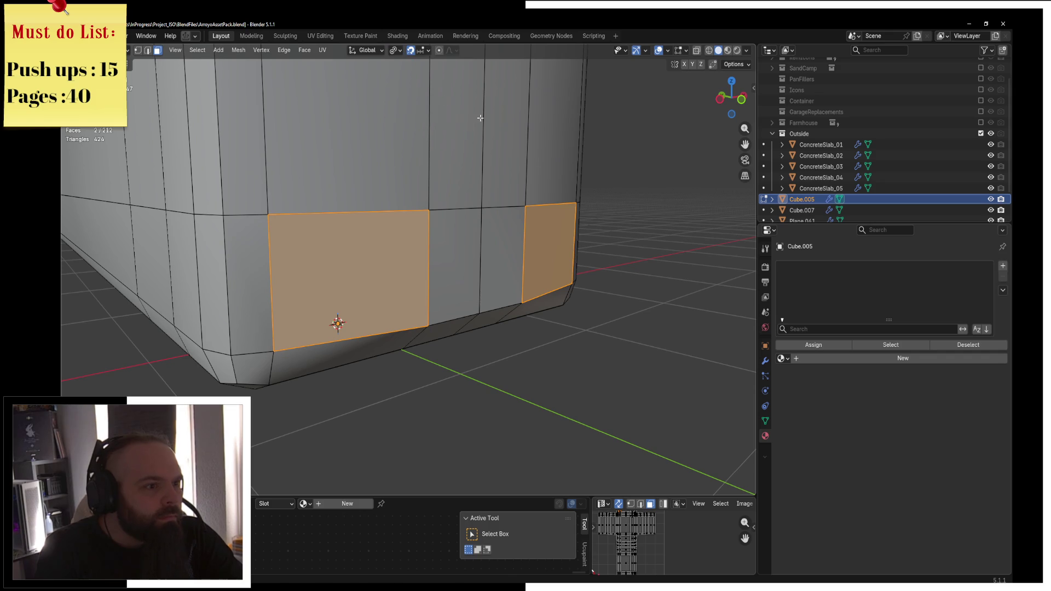
key("s")
left_click(482, 206)
key("e")
mouse_move(482, 207)
middle_mouse_down("alt")
mouse_move(600, 274)
mouse_move(471, 251)
mouse_move(491, 257)
middle_mouse_up("alt")
Push the two inset faces outward along Y from the body's lower corner
right_click(491, 258)
key("KP_1")
key("grave")
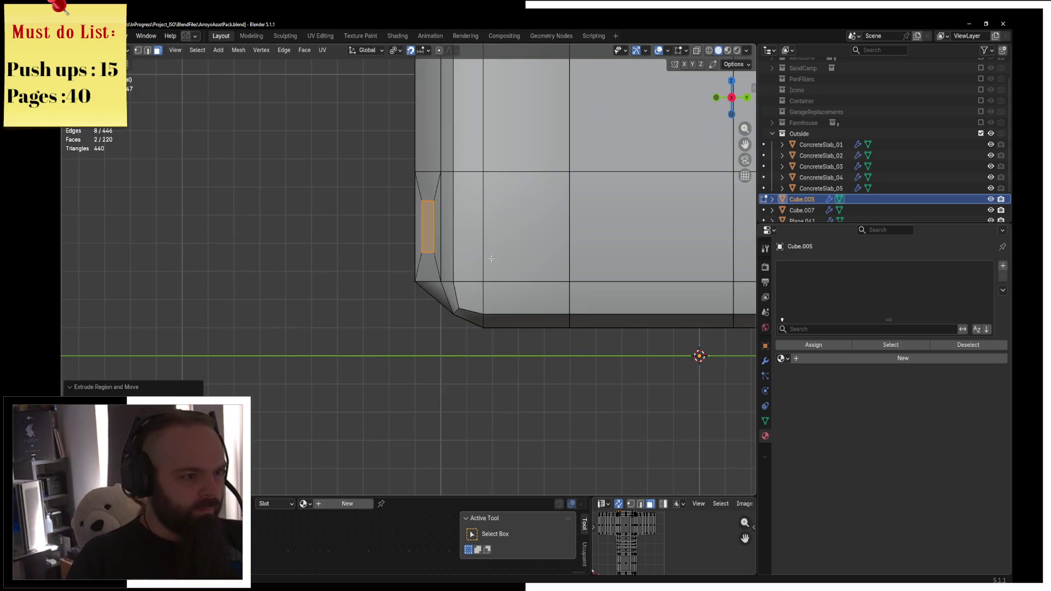
left_click(137, 52)
key("g")
key("y")
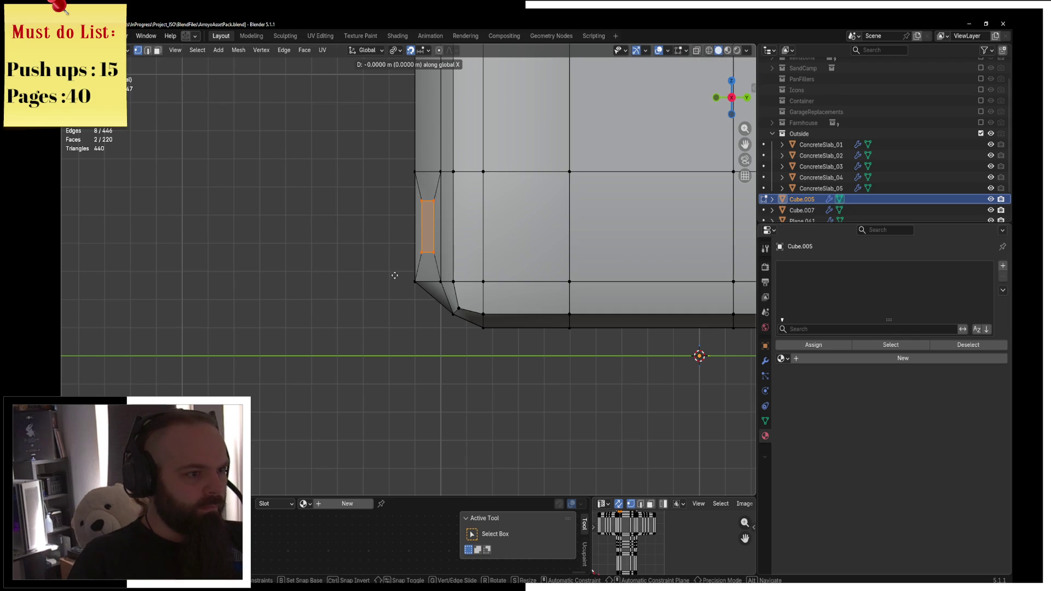
left_click(416, 278)
key("g")
key("y")
left_click(417, 278)
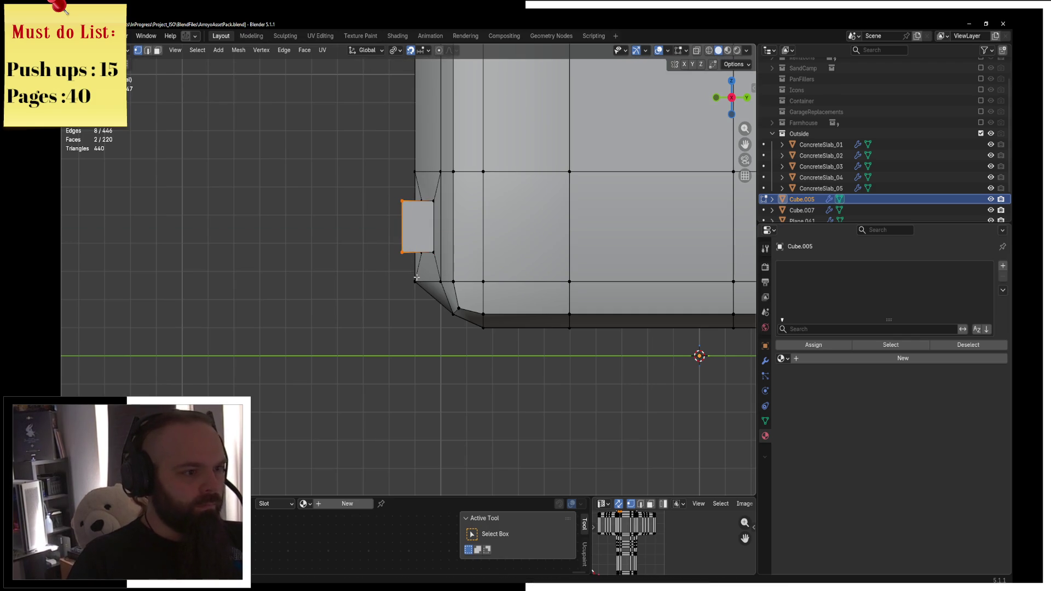
Extrude the faces again and scale them up into wider plates
key("e")
right_click(401, 238)
middle_click_drag(400, 238, 465, 239)
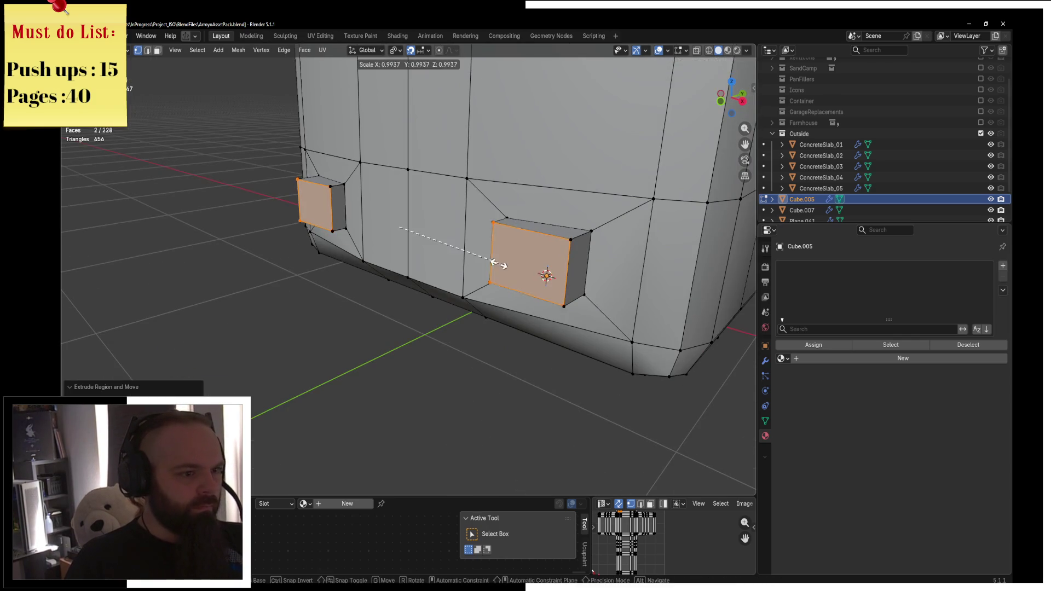
key("s")
left_click(546, 277)
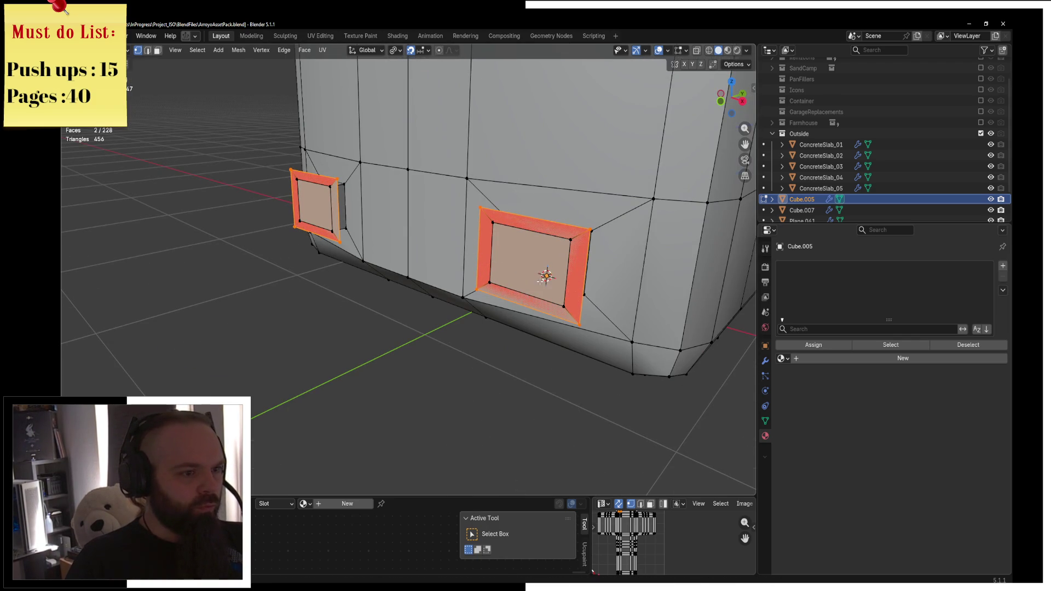
key("e")
left_click(544, 277)
Check the plates in the side view and cancel a move along X
key("KP_1")
key("KP_3")
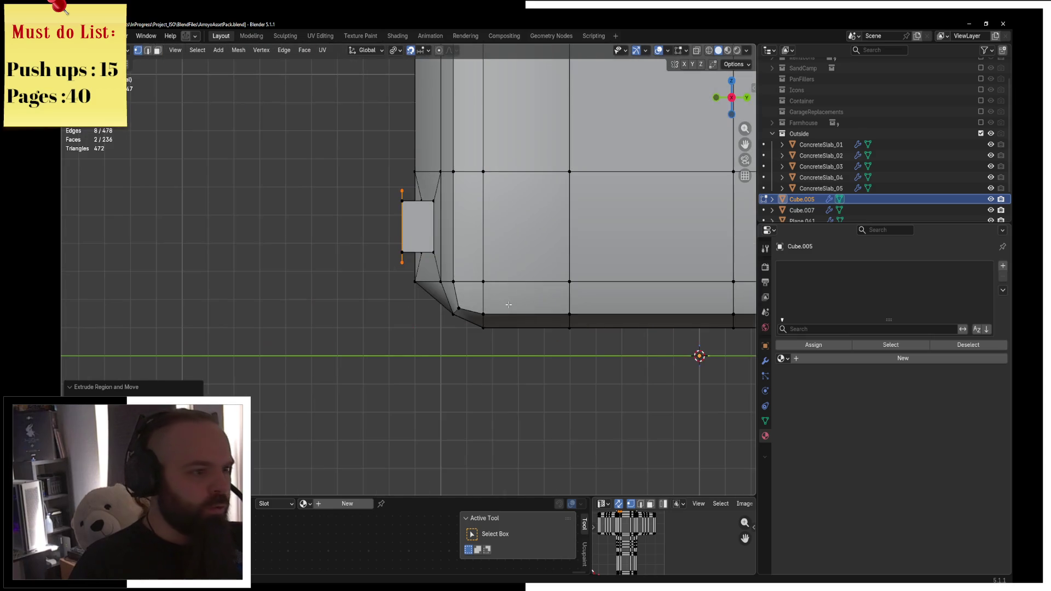
scroll(447, 217, "up", 4)
key("g")
key("x")
key("Escape")
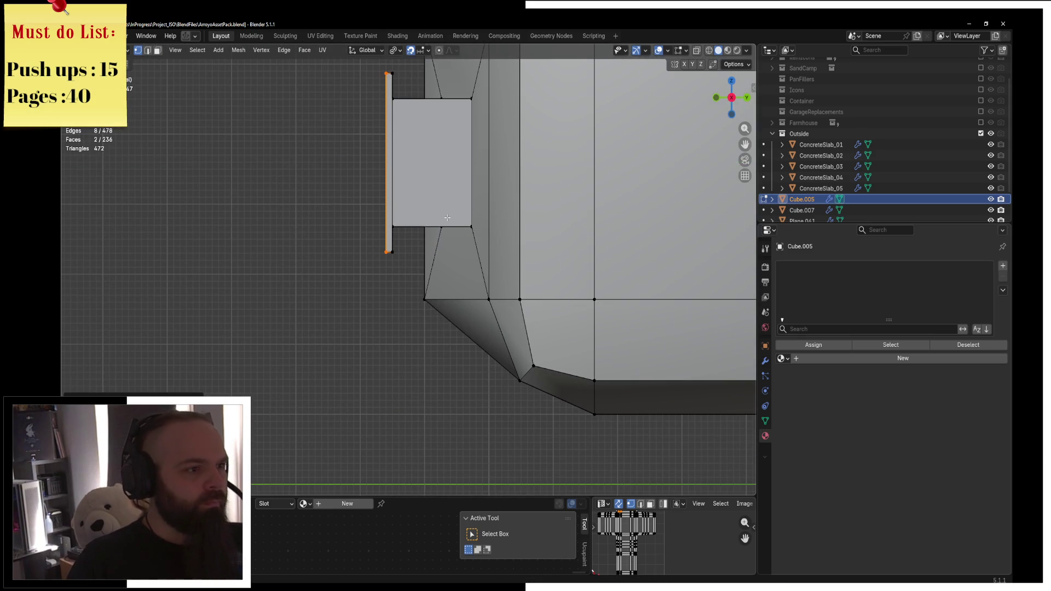
scroll(447, 217, "down", 3)
middle_click_drag(447, 218, 666, 352)
Switch the body to Object Mode and view it in solid shading
key("ctrl+Tab")
left_click(557, 226)
mouse_move(557, 225)
middle_mouse_down()
mouse_move(526, 268)
mouse_move(558, 274)
mouse_move(405, 295)
mouse_move(466, 251)
middle_mouse_up()
key("ctrl+Tab")
left_click(479, 238)
key("z")
left_click(503, 262)
scroll(466, 250, "up", 3)
scroll(452, 261, "up", 2)
Undo the plate extrusion, shrink the two faces and extrude them again
key("Tab")
key("ctrl+z")
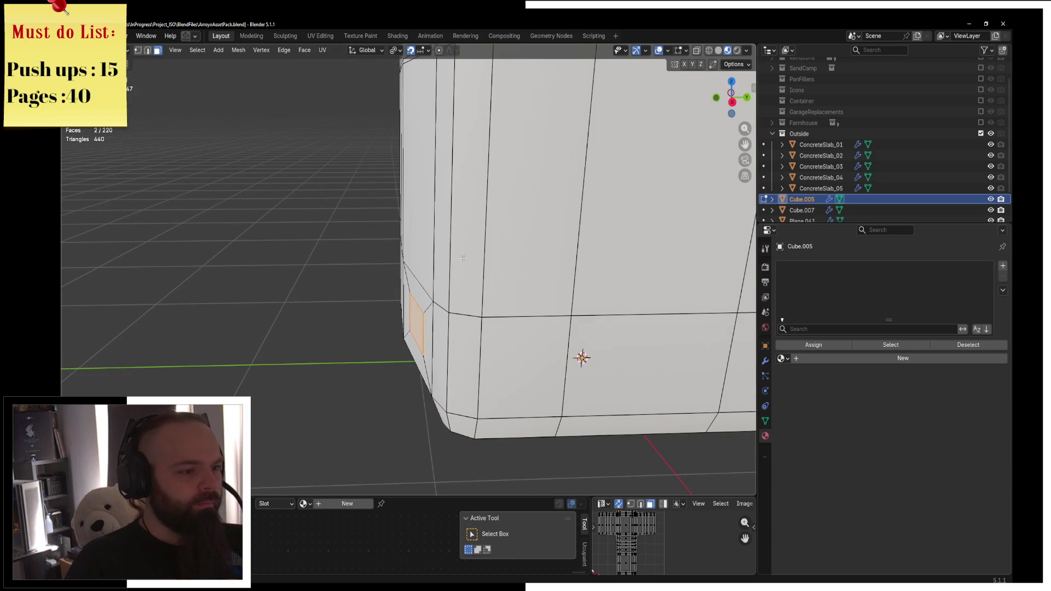
middle_click_drag(456, 260, 547, 274)
key("s")
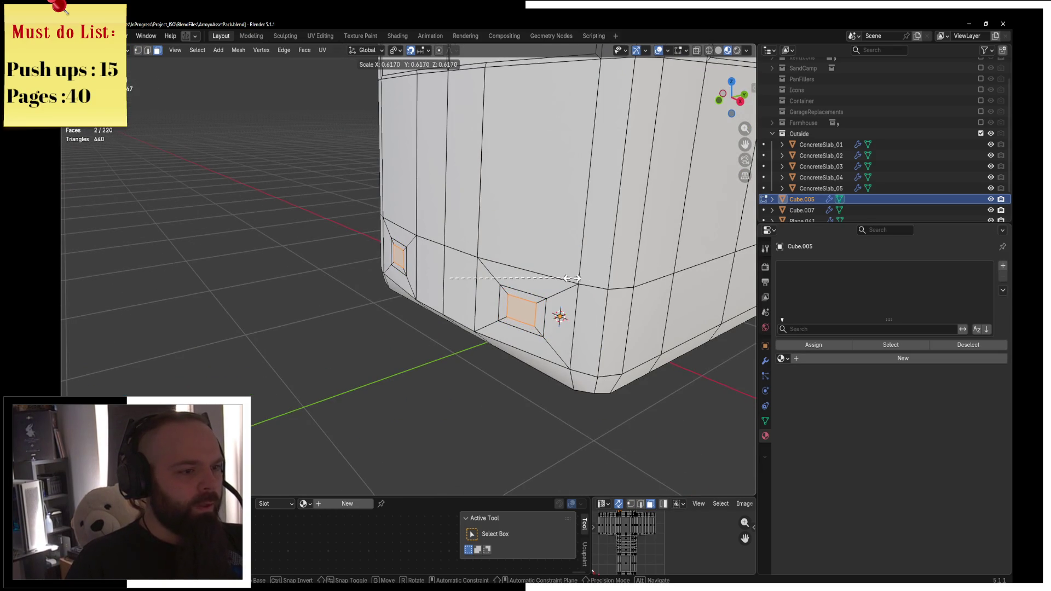
left_click(561, 280)
key("e")
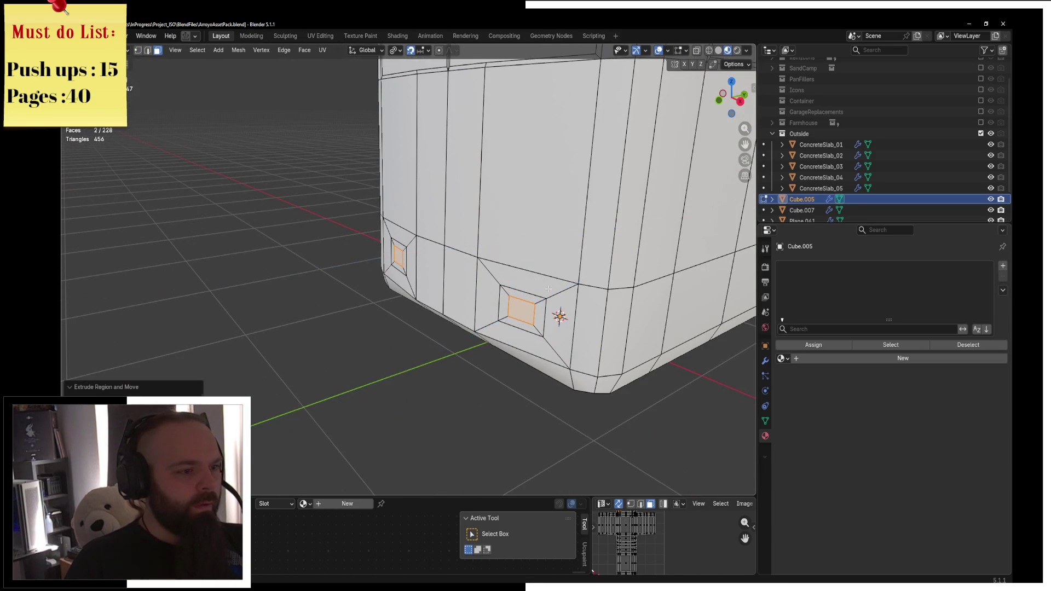
right_click(456, 315)
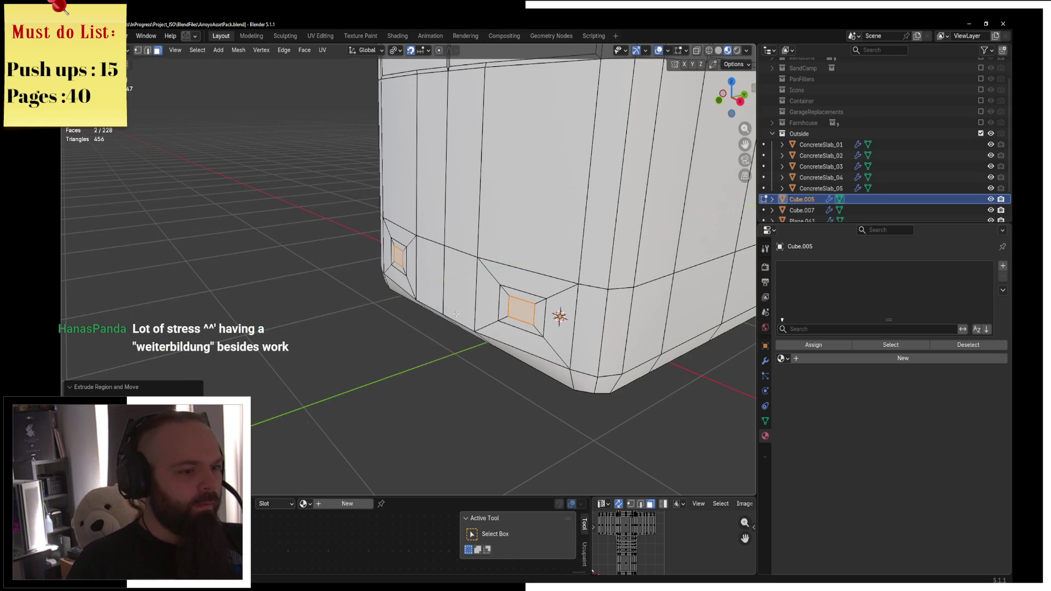
Pull the extruded faces out along X into short stems
key("KP_1")
key("KP_3")
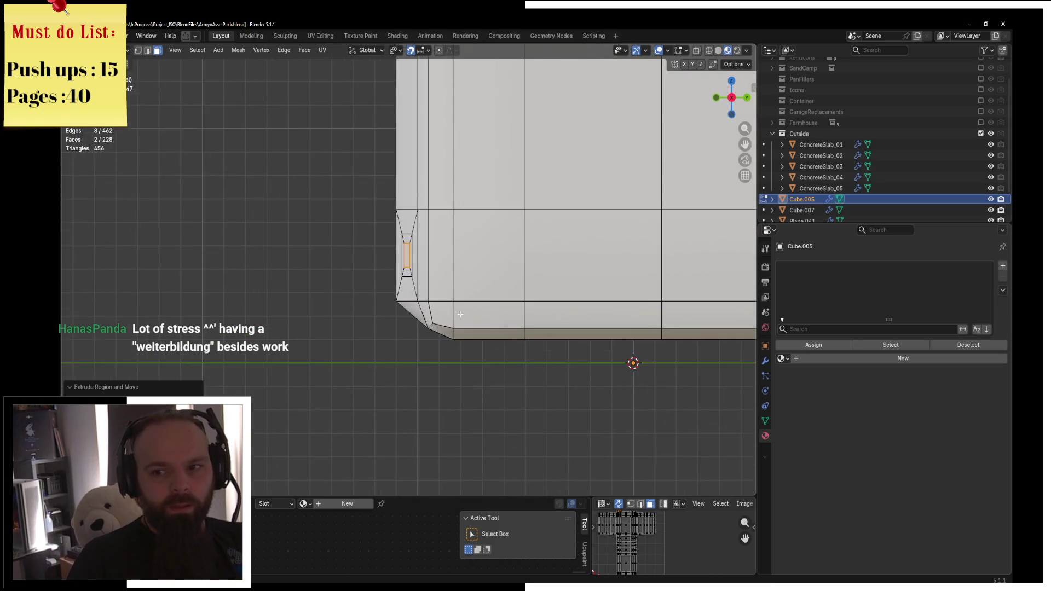
scroll(491, 264, "up", 2)
scroll(491, 264, "up", 1)
key("g")
key("y")
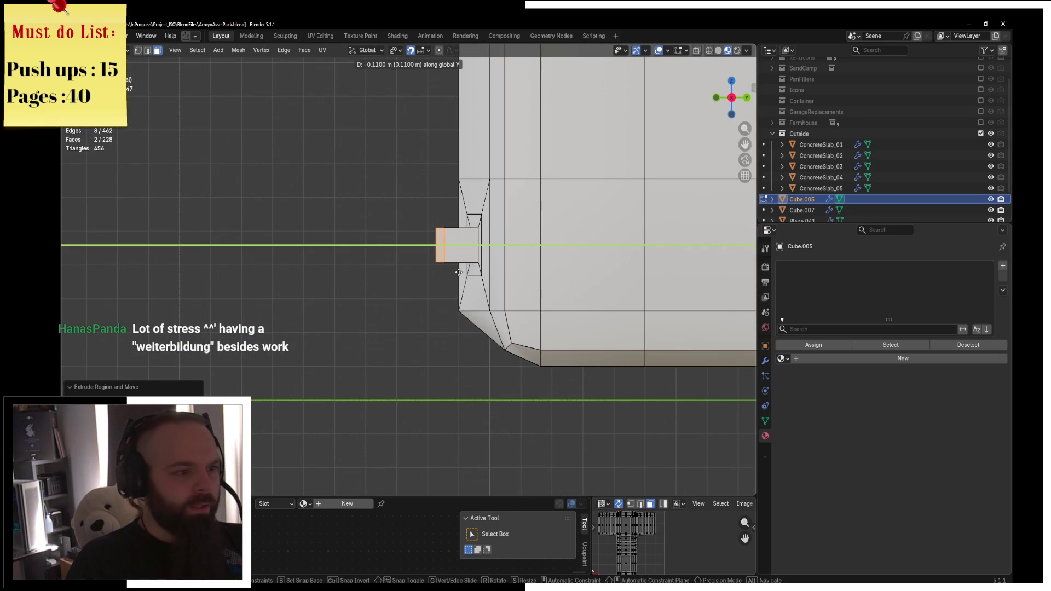
key("x")
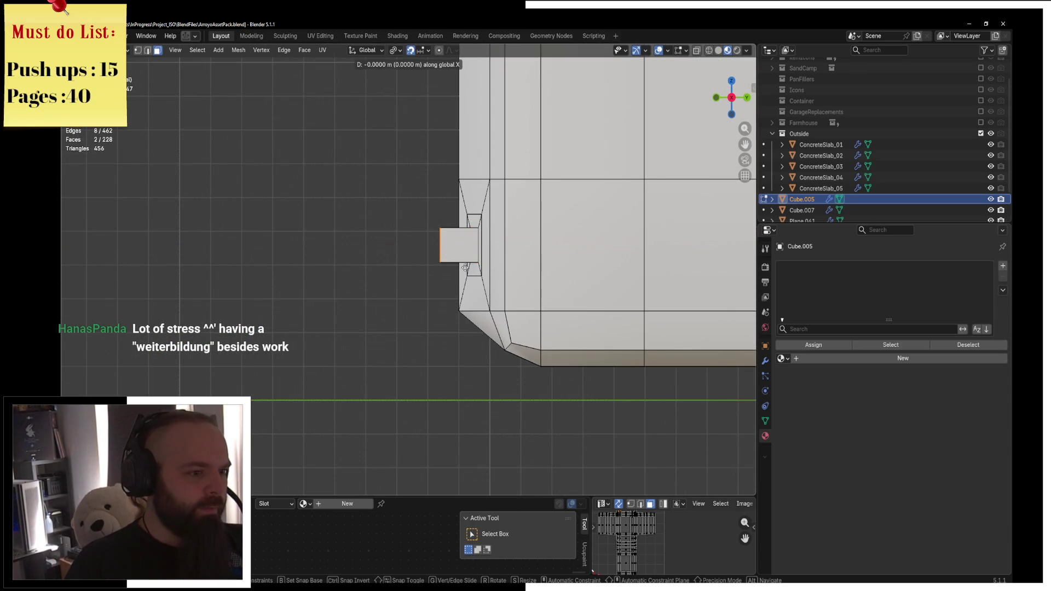
left_click(468, 267)
Enlarge the stem ends into wider plates and shift them along Y
middle_click_drag(468, 268, 553, 348)
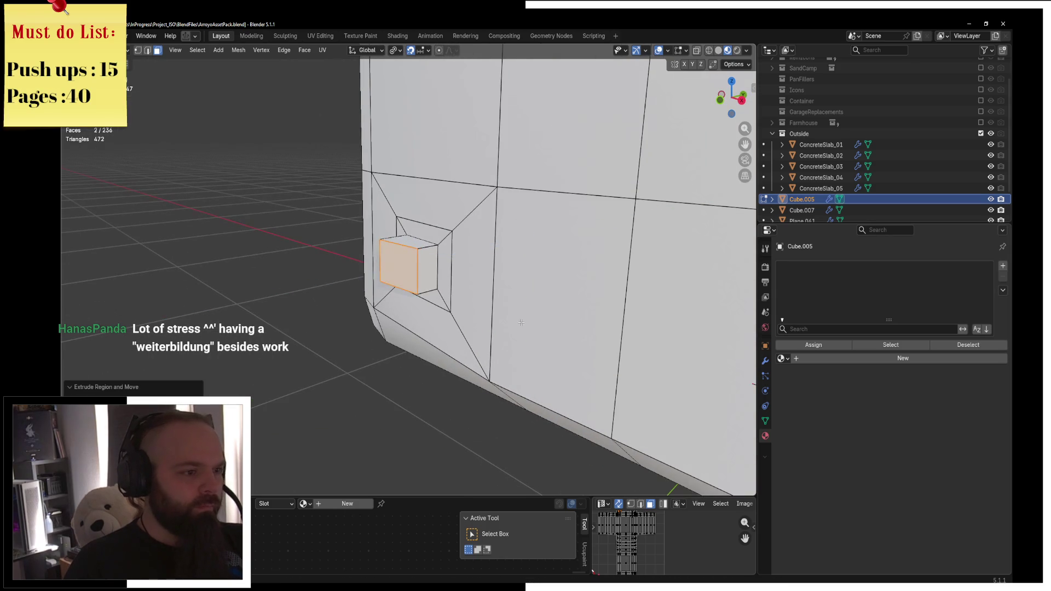
key("s")
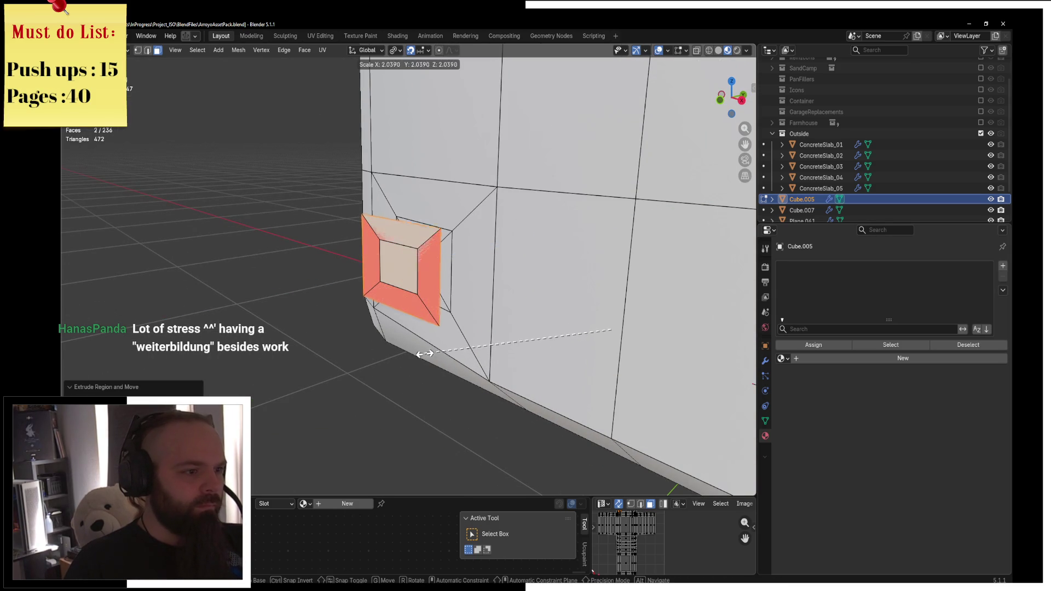
key("Escape")
key("KP_1")
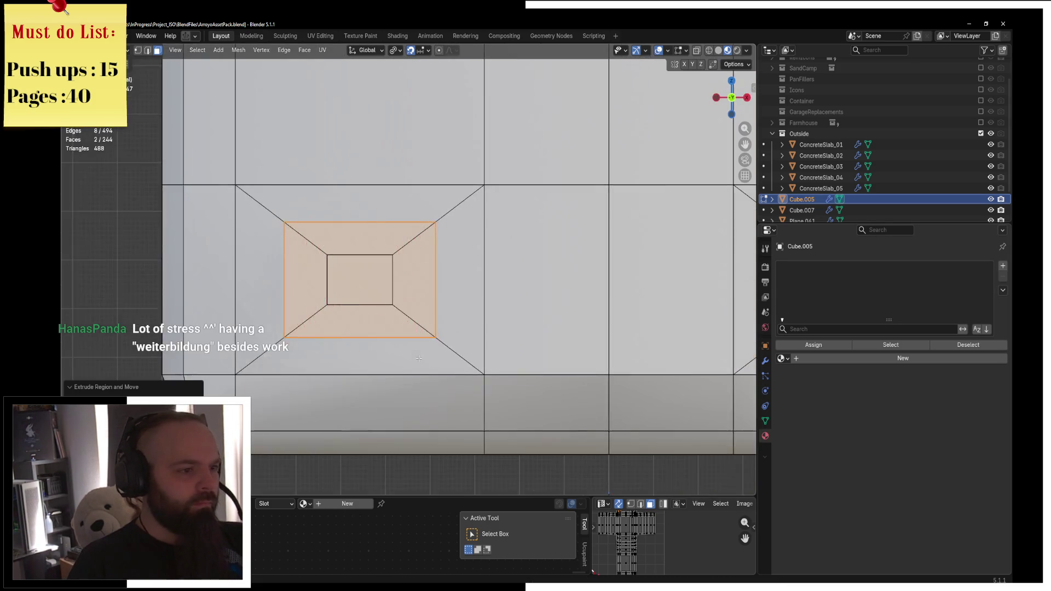
key("KP_3")
key("g")
key("y")
left_click(410, 359)
mouse_move(410, 359)
middle_mouse_down()
mouse_move(622, 294)
mouse_move(393, 260)
mouse_move(392, 279)
middle_mouse_up()
Return the train body Cube.005 to Object Mode
key("Tab")
key("ctrl+Tab")
left_click(469, 281)
mouse_move(469, 281)
middle_mouse_down()
mouse_move(563, 305)
mouse_move(444, 255)
middle_mouse_up()
key("ctrl+Tab")
left_click(556, 304)
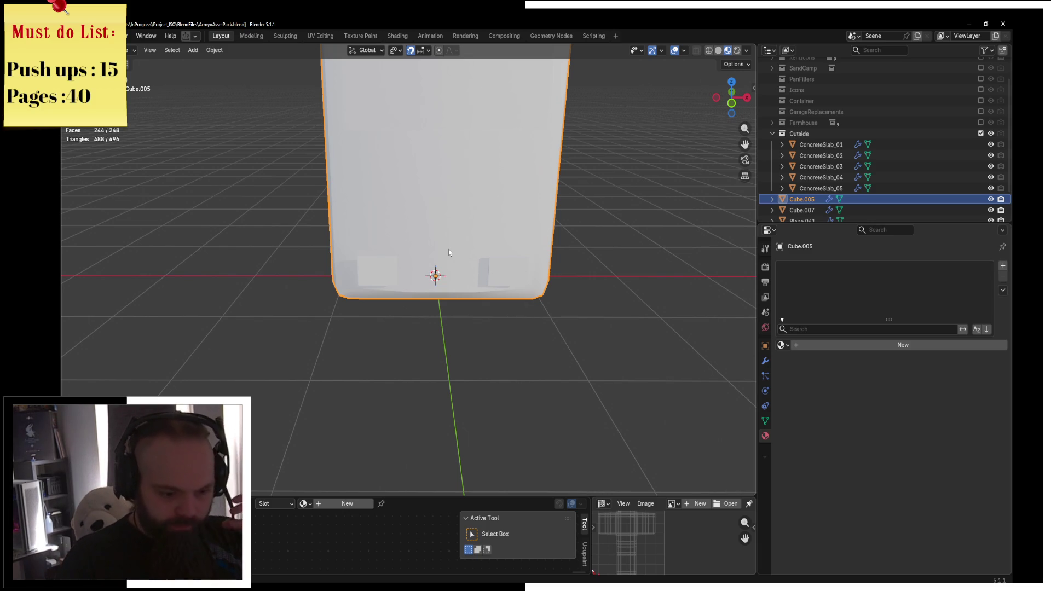
Add a Bevel modifier to Cube.005 with 0.1 m amount, 1 segment, 30° angle limit
mouse_move(448, 251)
middle_mouse_down()
mouse_move(565, 235)
mouse_move(464, 258)
middle_mouse_up()
key("ctrl+Tab")
left_click(587, 229)
scroll(461, 257, "up", 3)
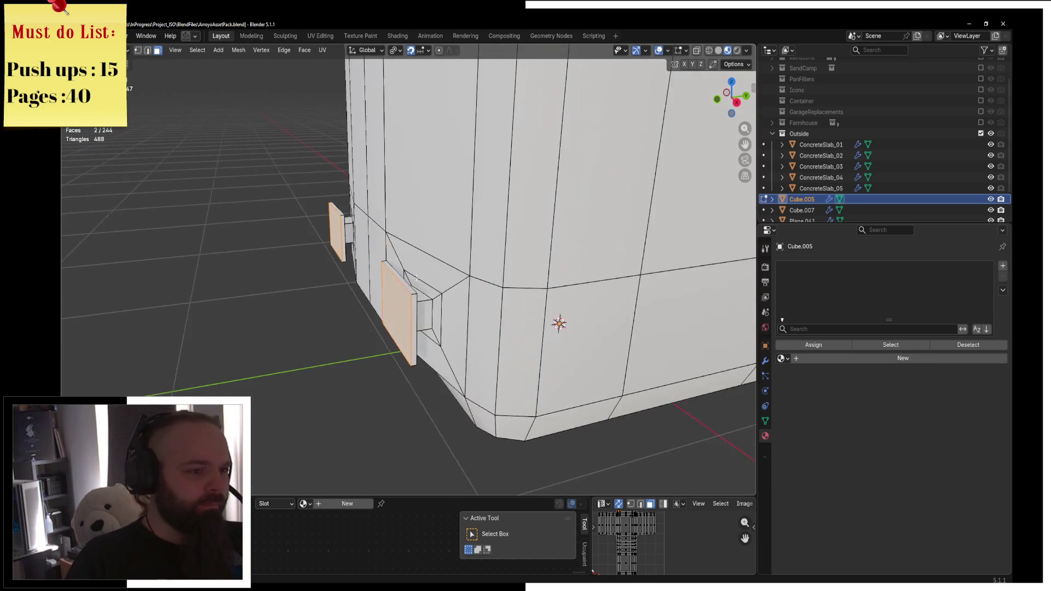
key("ctrl+Tab")
left_click(380, 257)
left_click(765, 363)
left_click(804, 268)
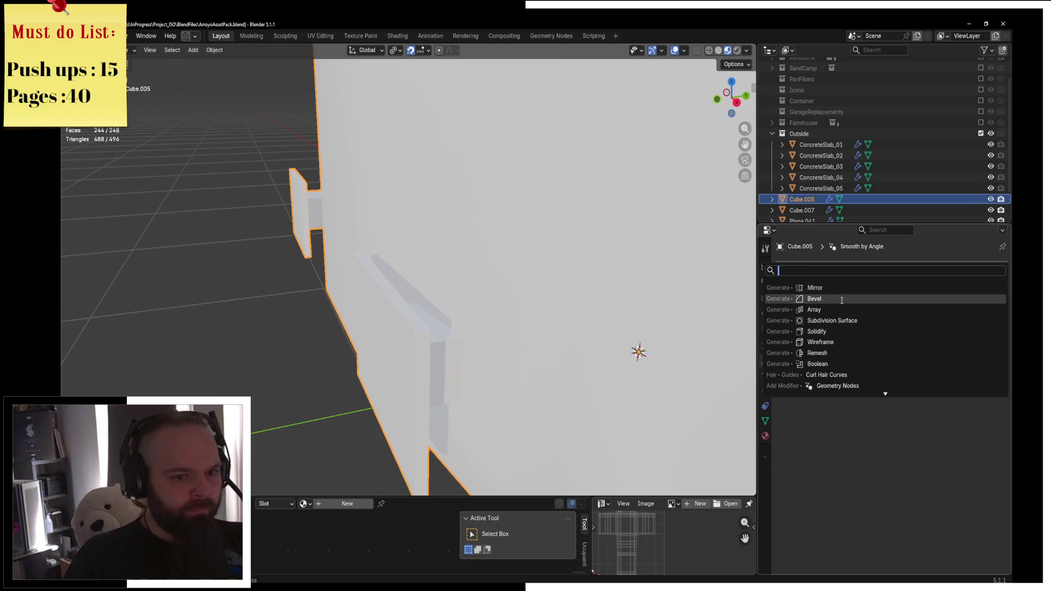
left_click(816, 299)
middle_click_drag(547, 263, 480, 278)
scroll(481, 278, "down", 3)
scroll(517, 265, "down", 4)
mouse_move(469, 238)
middle_mouse_down()
mouse_move(507, 240)
mouse_move(489, 243)
middle_mouse_up()
Select the window panel object and show its material settings
key("Tab")
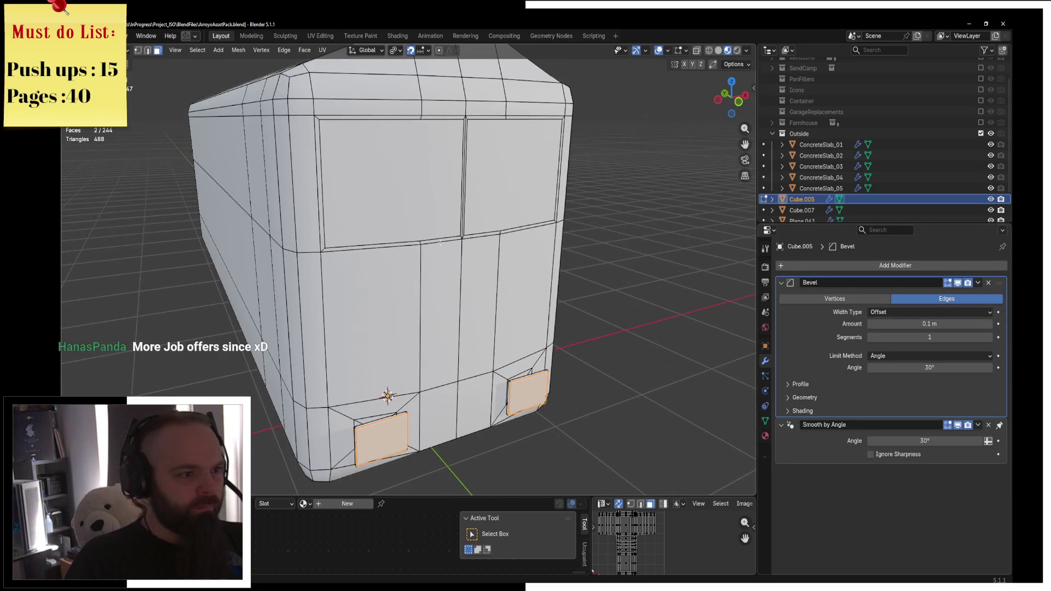
key("Tab")
left_click(421, 187)
left_click(765, 436)
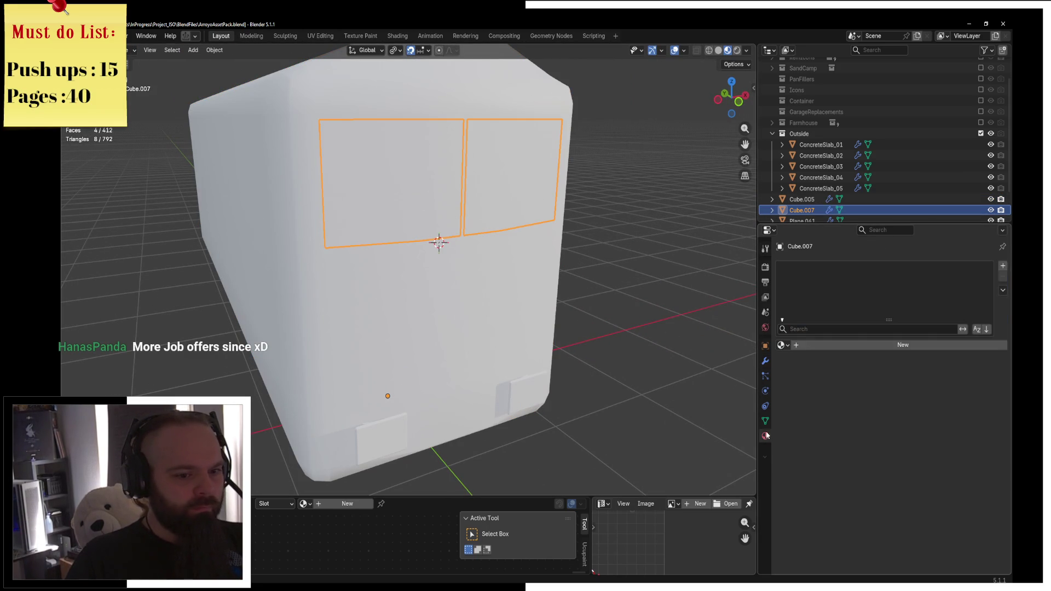
Give the window panels a new blue TrainGlass material (#353DE7 base colour)
left_click(804, 345)
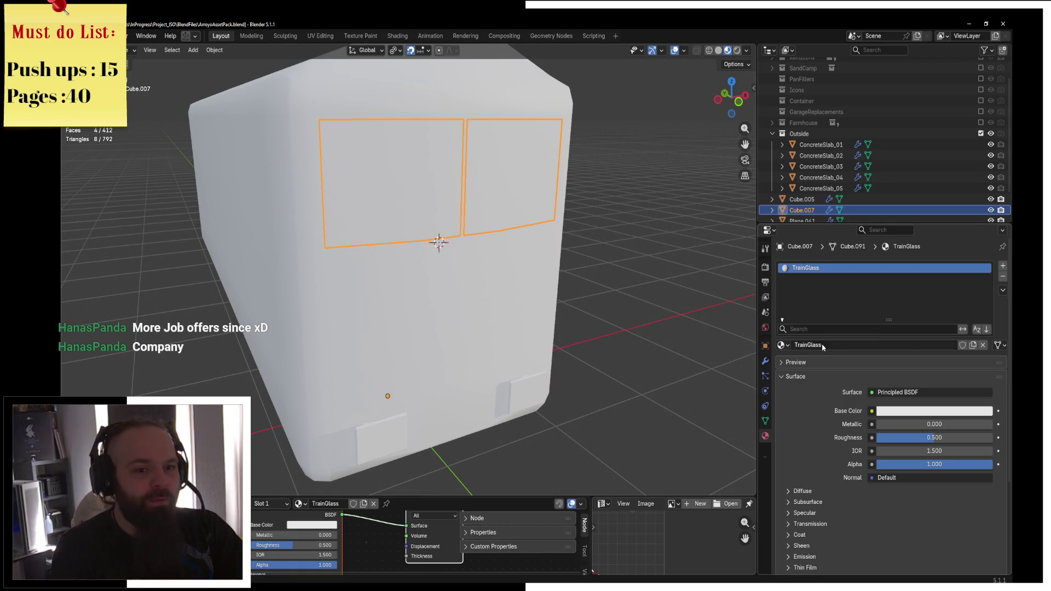
left_click(918, 412)
left_click(963, 251)
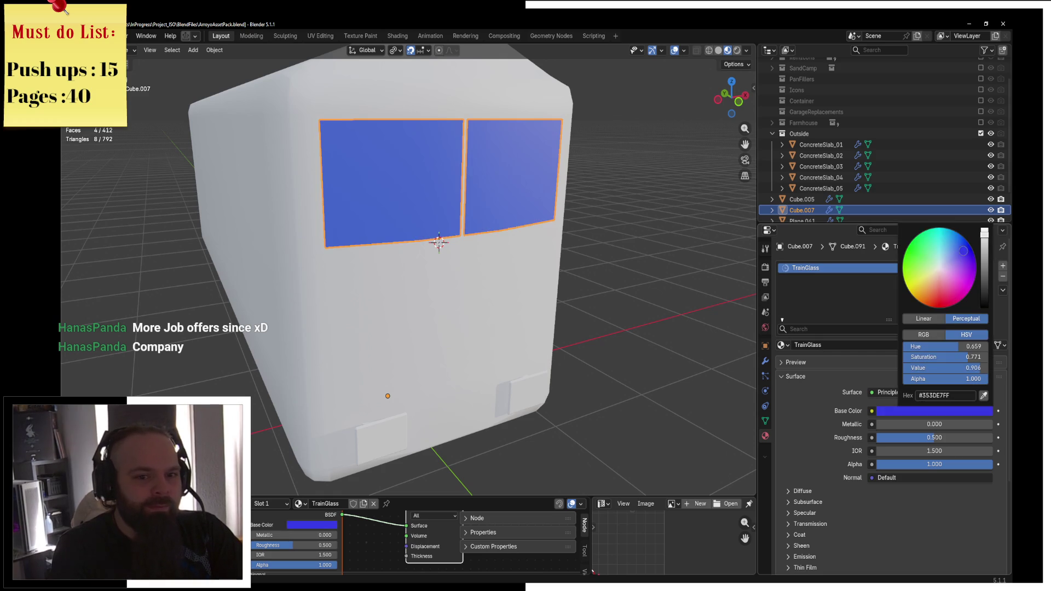
Orbit to the front of the car and select the body Cube.005
middle_click_drag(434, 251, 574, 185)
left_click(564, 341)
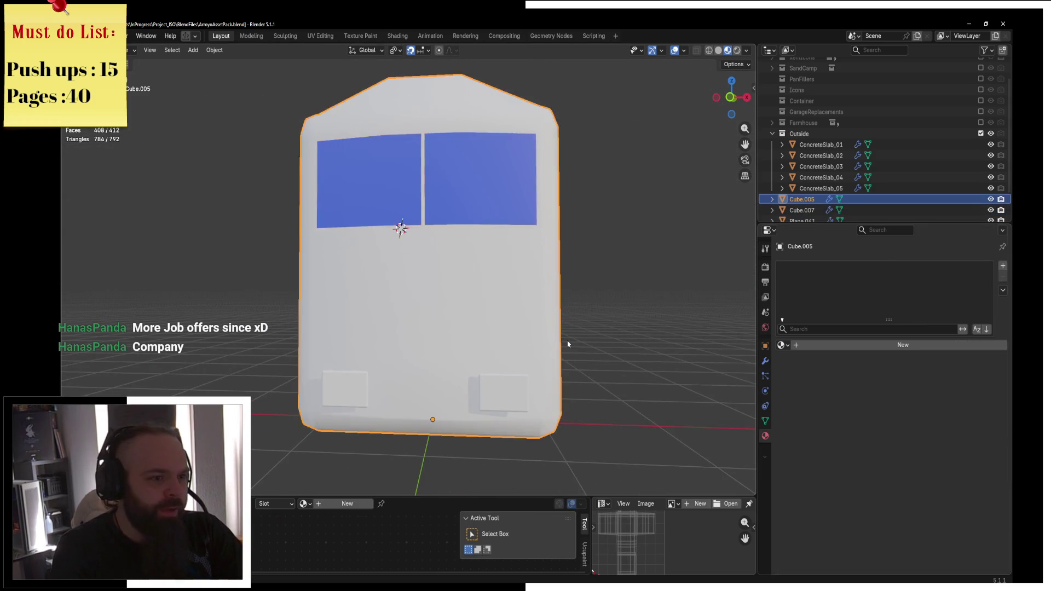
scroll(563, 341, "up", 5)
middle_click_drag(563, 340, 472, 349)
key("ctrl+Tab")
Delete the left half of Cube.005's faces in front wireframe view
left_click(551, 344)
middle_click_drag(551, 344, 452, 220)
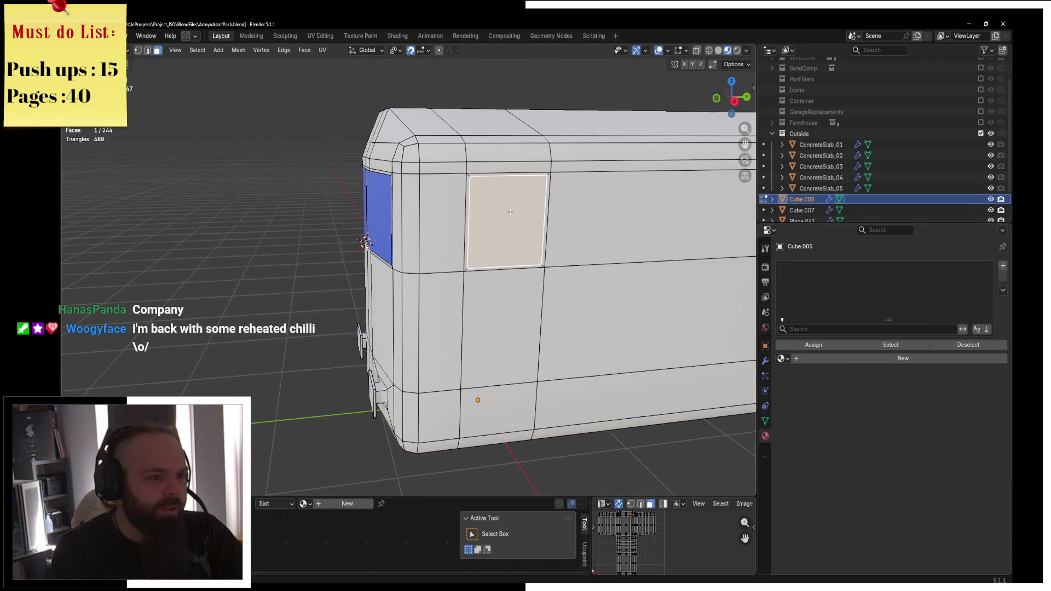
left_click(780, 359)
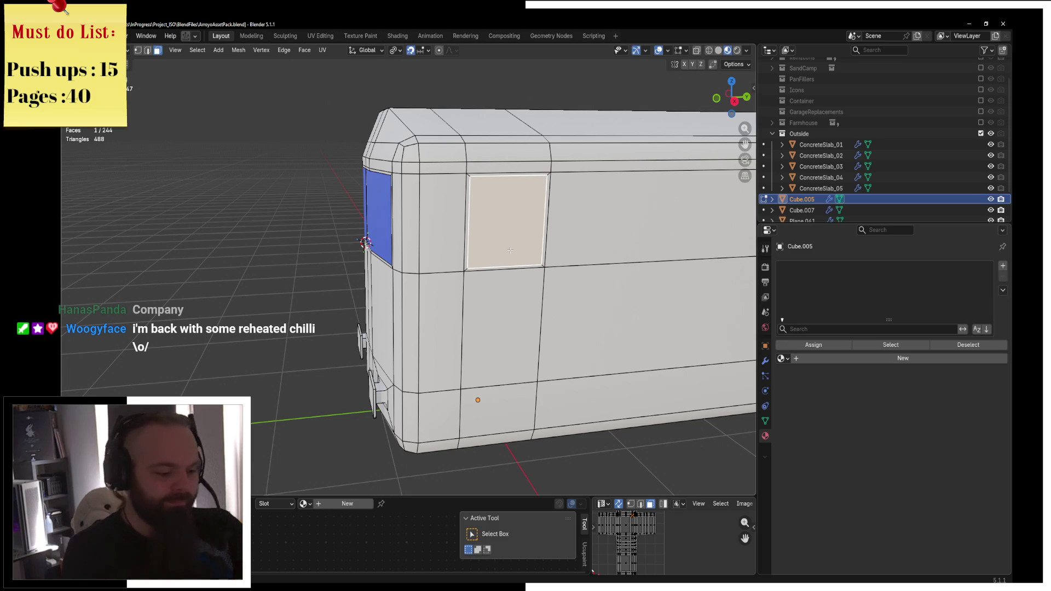
middle_click_drag(249, 171, 467, 166)
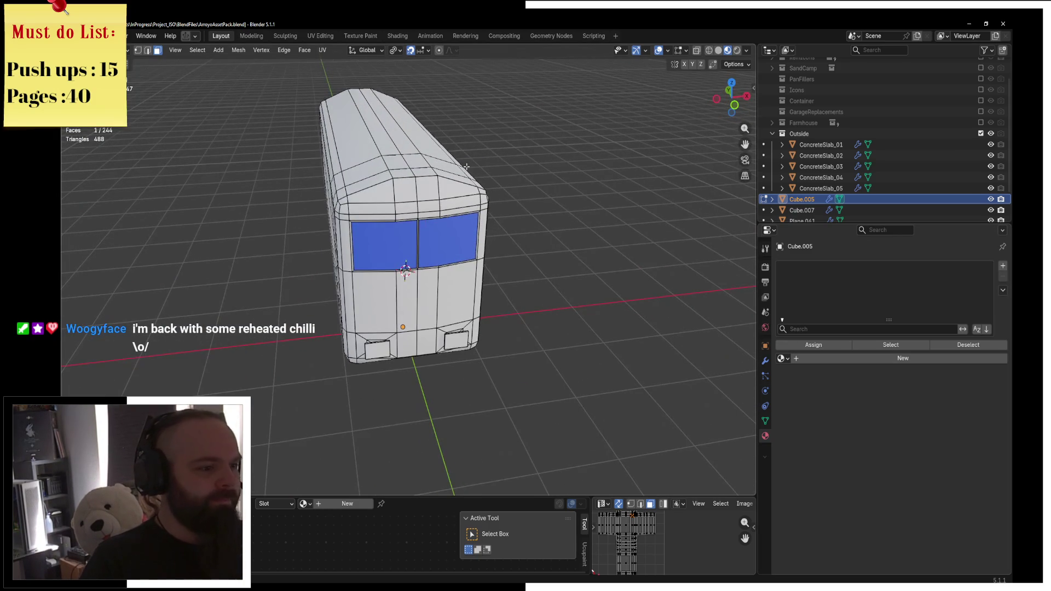
key("KP_1")
key("z")
left_click(358, 181)
mouse_move(257, 102)
left_mouse_down()
mouse_move(341, 459)
mouse_move(414, 459)
left_mouse_up()
scroll(415, 410, "up", 8)
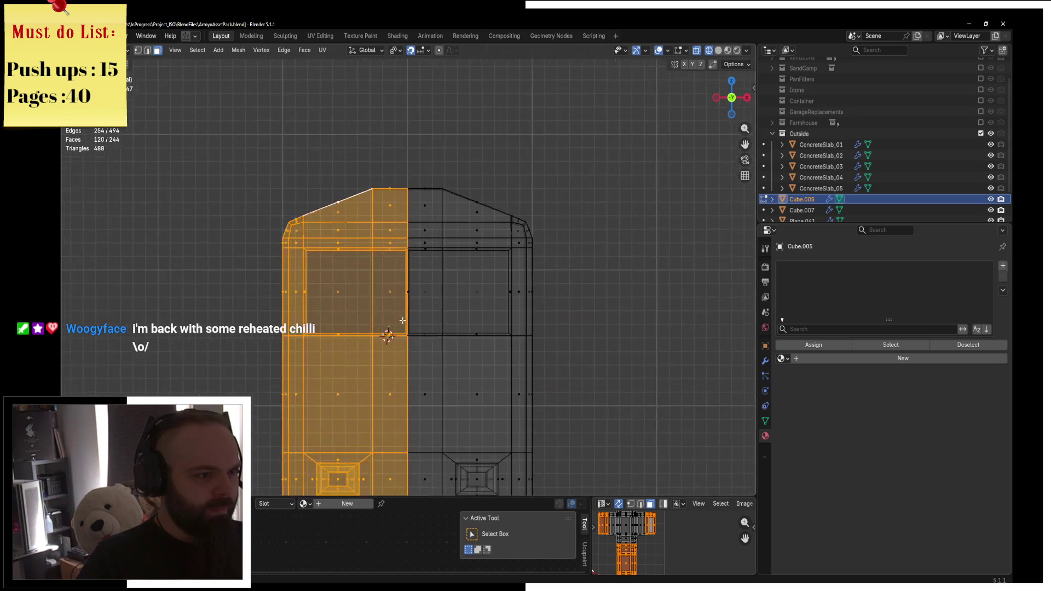
key("x")
left_click(485, 292)
scroll(525, 263, "down", 3)
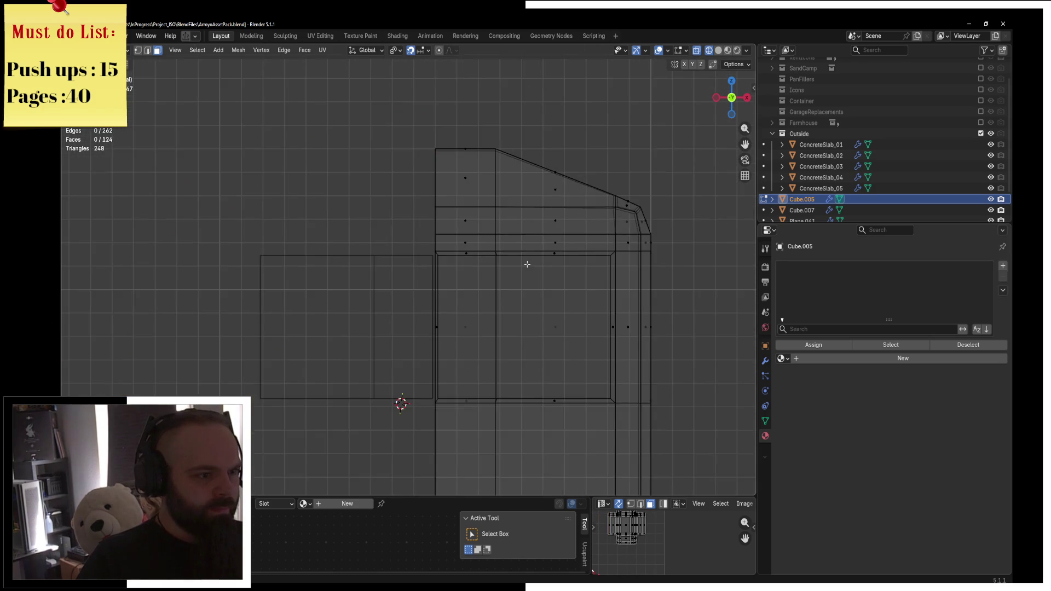
Add an X-axis Mirror modifier in Object Mode and return to solid shading
key("ctrl+Tab")
left_click(461, 270)
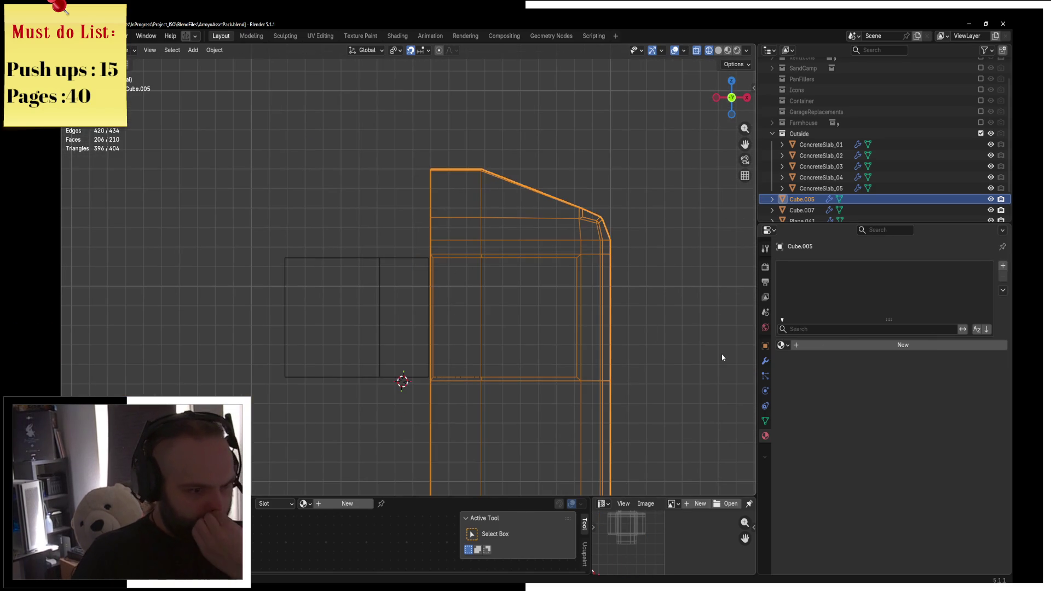
scroll(466, 294, "down", 4)
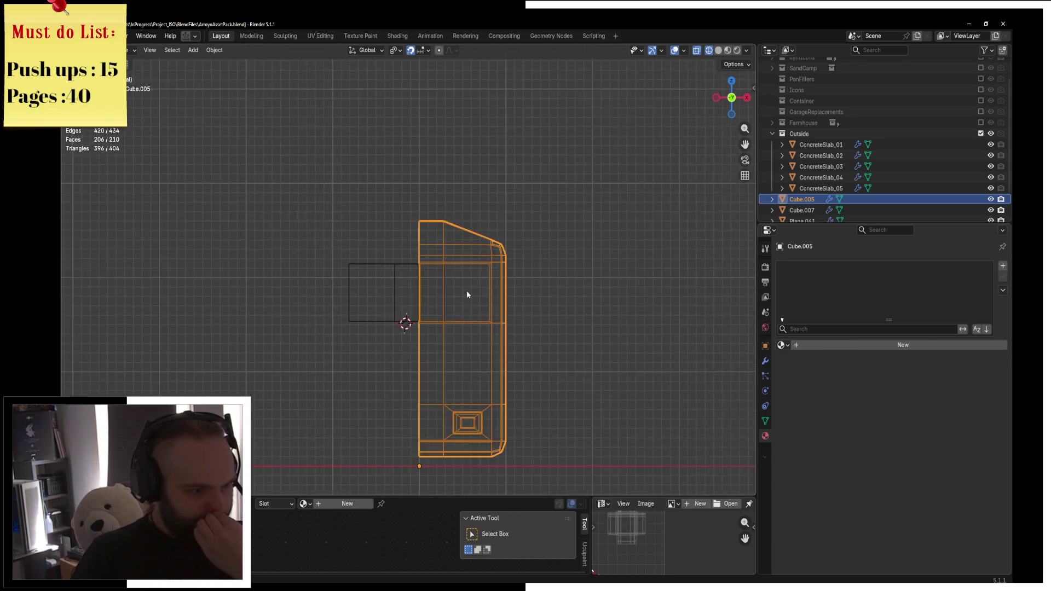
left_click(765, 360)
left_click(809, 295)
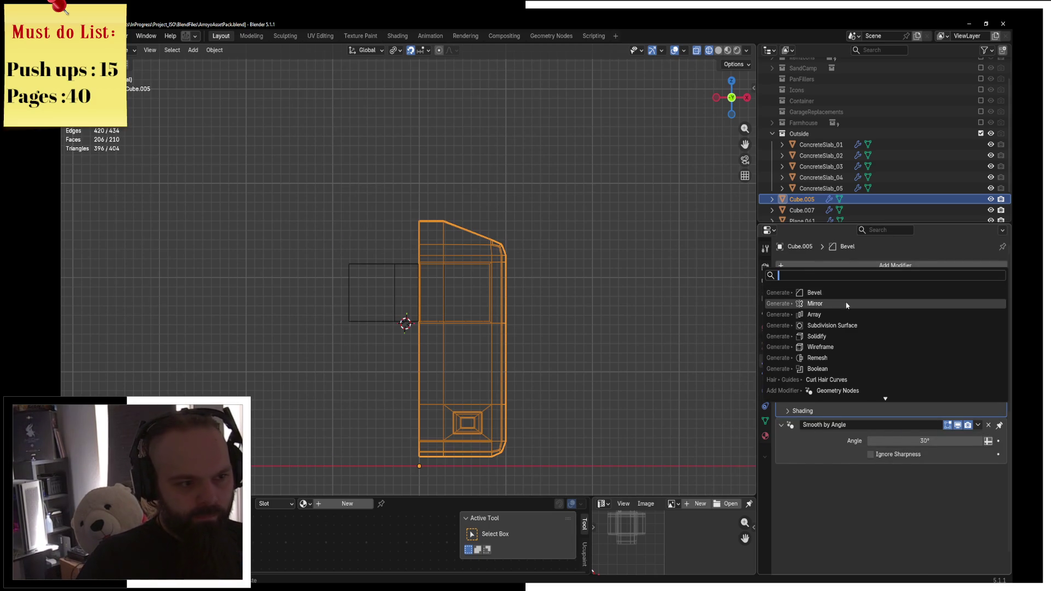
left_click(846, 303)
scroll(499, 274, "down", 2)
key("z")
left_click(586, 291)
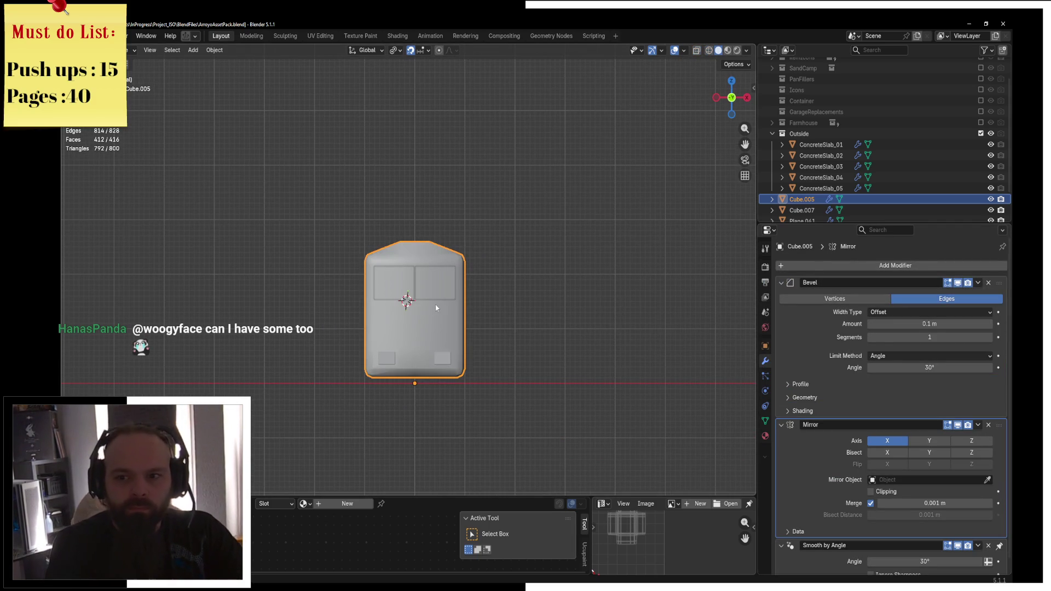
middle_click_drag(395, 293, 492, 301)
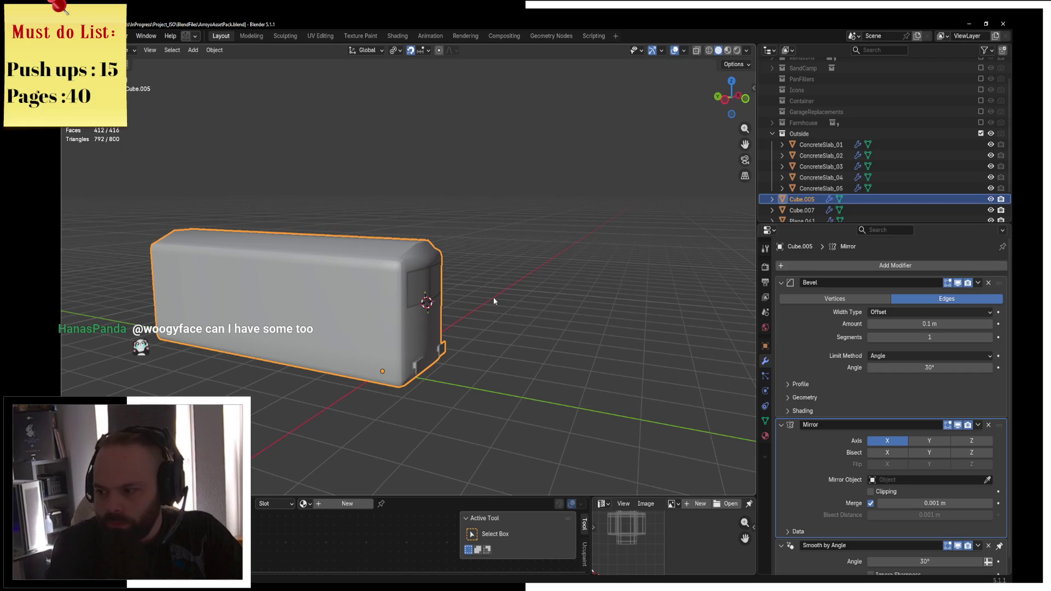
Separate two tall side faces near the front corner into their own object
middle_click_drag(363, 282, 532, 267)
key("ctrl+Tab")
left_click(478, 309)
scroll(471, 303, "up", 6)
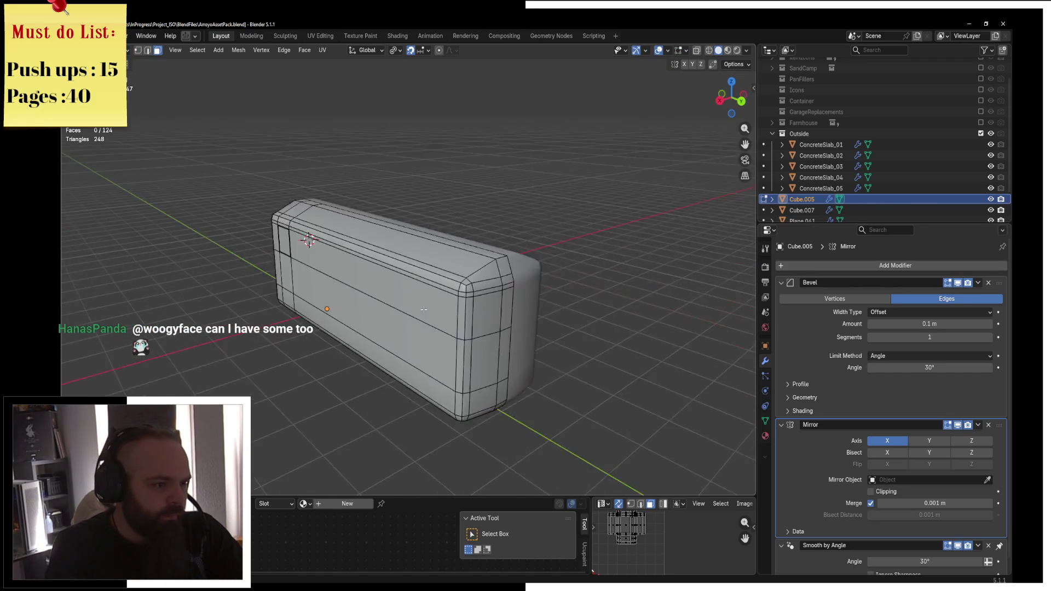
mouse_move(471, 302)
middle_mouse_down()
mouse_move(325, 290)
mouse_move(356, 271)
middle_mouse_up()
left_click(362, 266)
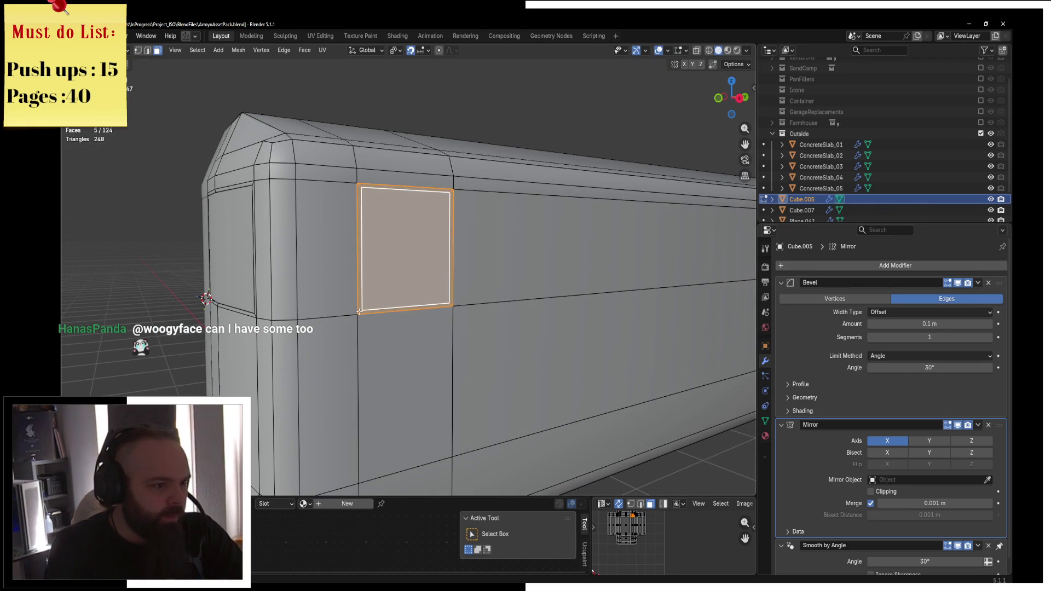
left_click(405, 394, "shift")
middle_click_drag(405, 394, 463, 298)
scroll(464, 298, "up", 3)
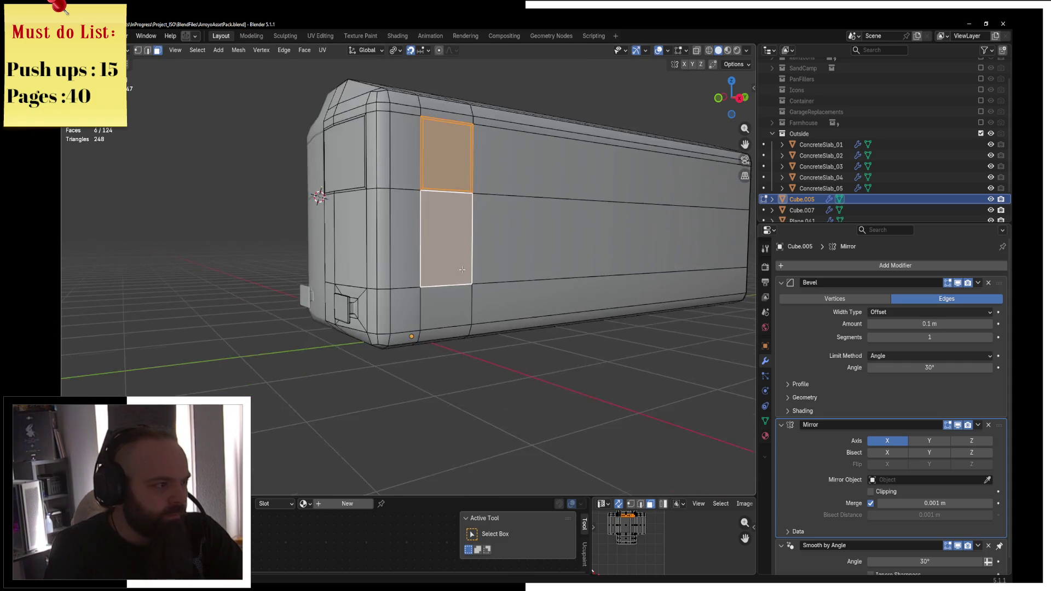
key("p")
left_click(474, 276)
key("Tab")
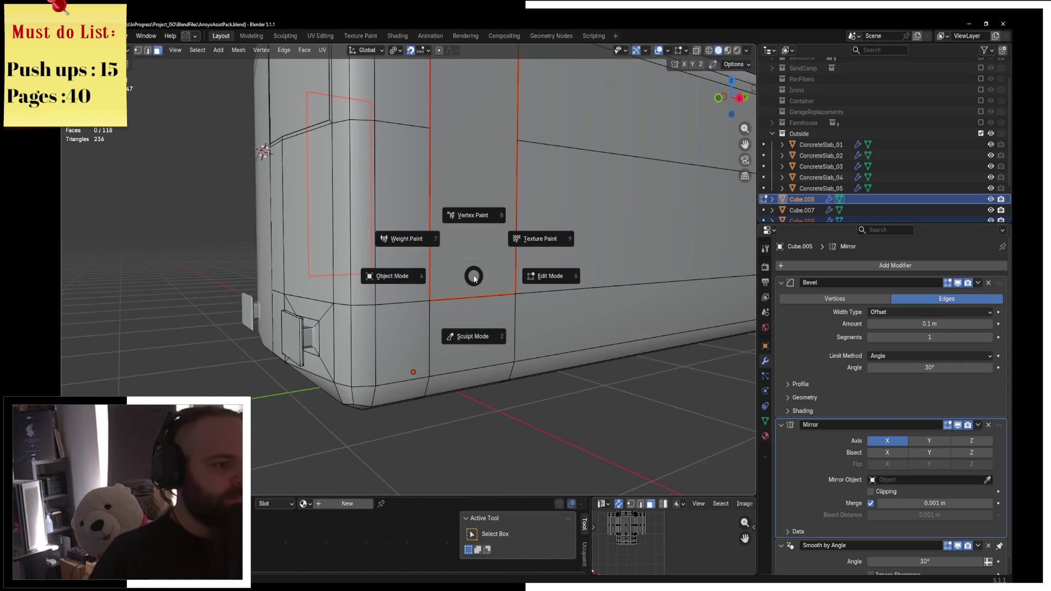
left_click(454, 281)
Add a horizontal loop cut across the body's lower side wall
key("Tab")
left_click(514, 318)
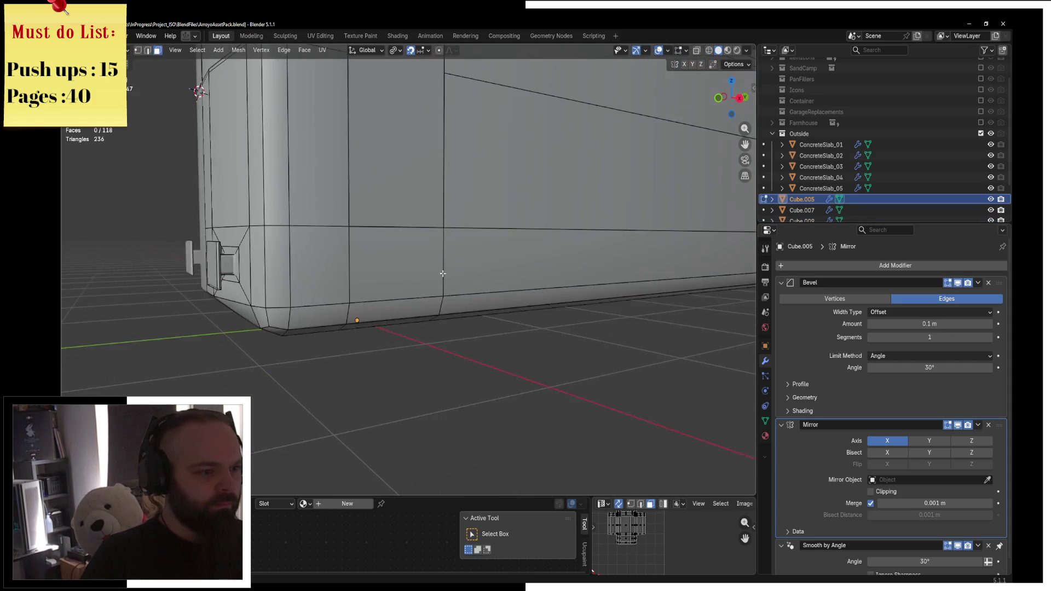
scroll(458, 275, "up", 3)
left_click(373, 255)
key("ctrl+r")
left_click(461, 246)
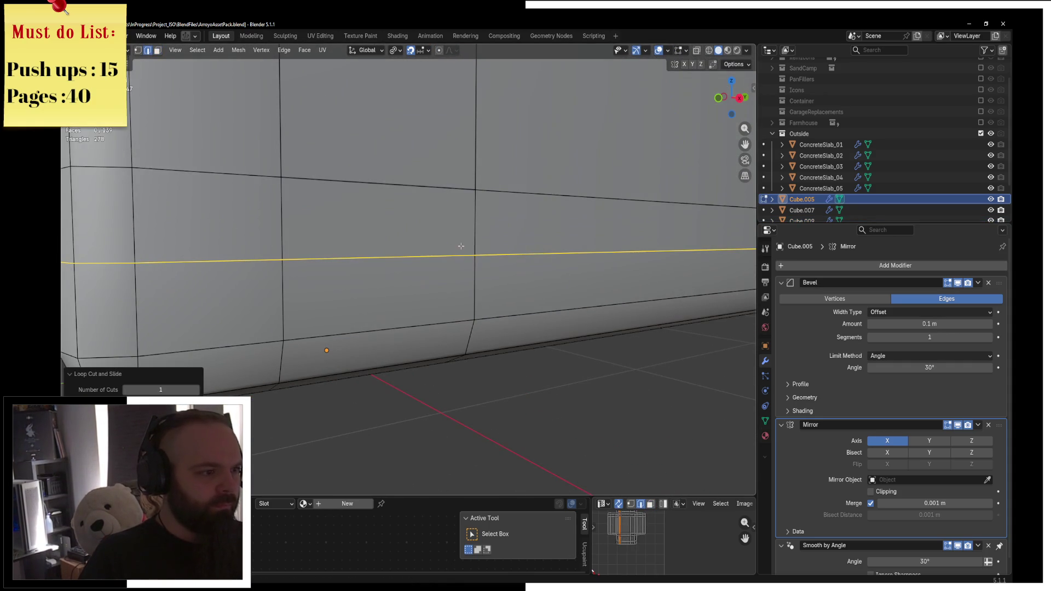
Inset the two lower-wall faces individually, after undoing a stray extrusion
left_click(157, 50)
left_click(394, 225)
left_click(372, 283, "shift")
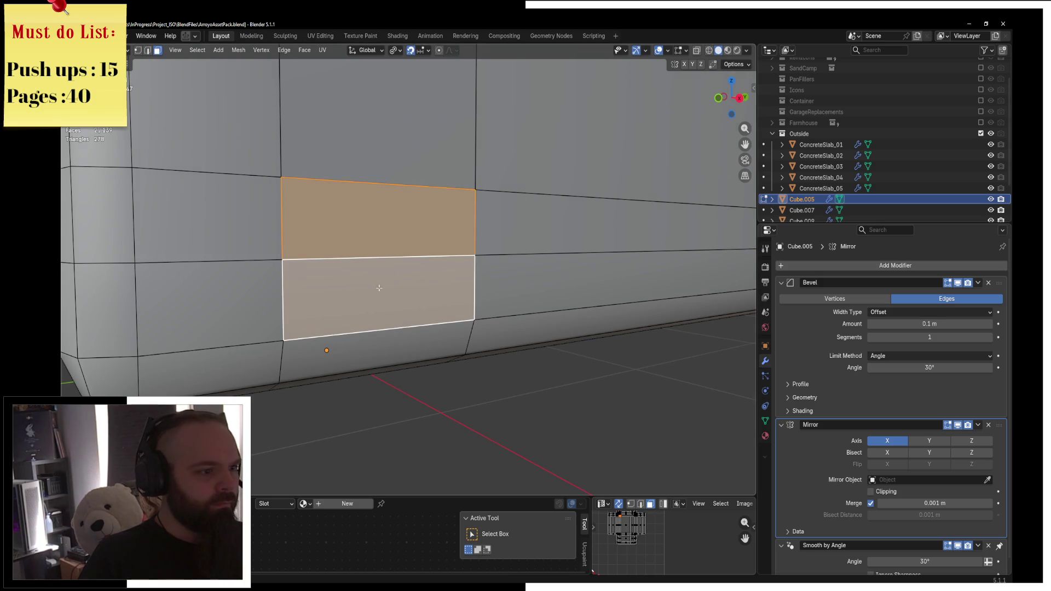
key("e")
key("s")
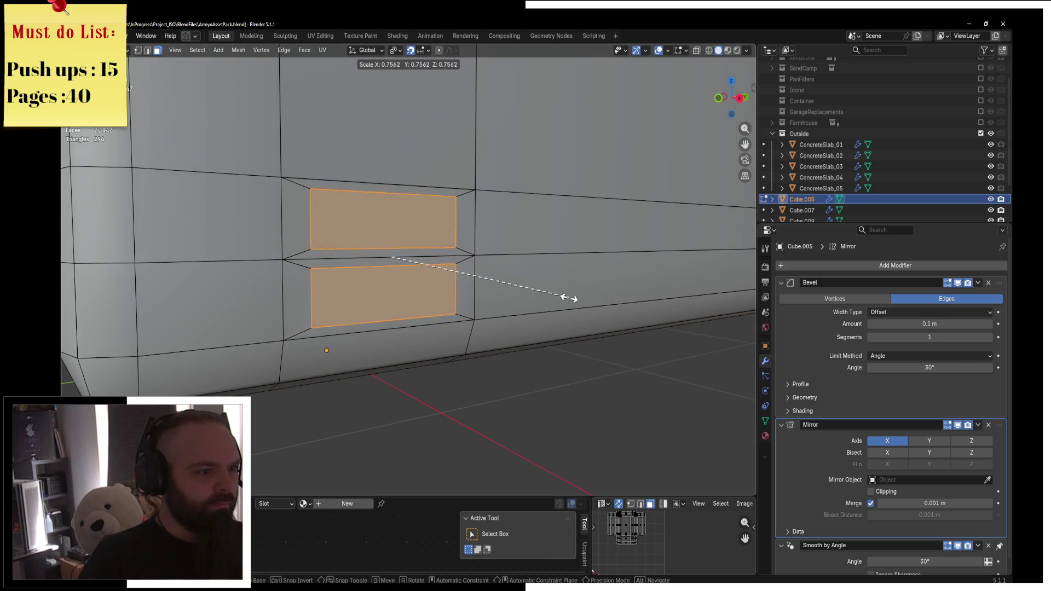
key("x")
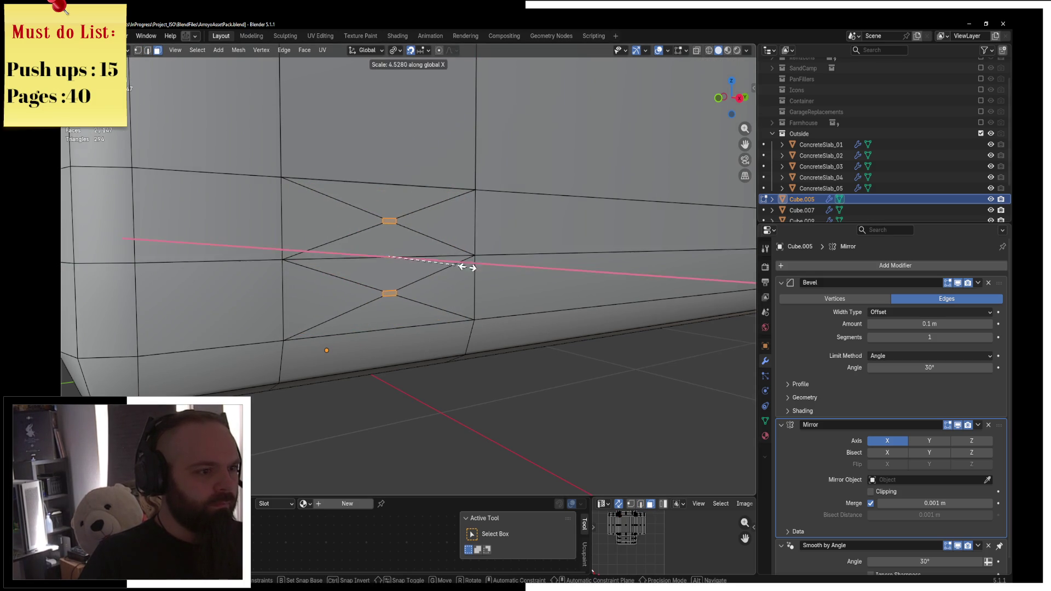
key("y")
key("Escape")
key("ctrl+z")
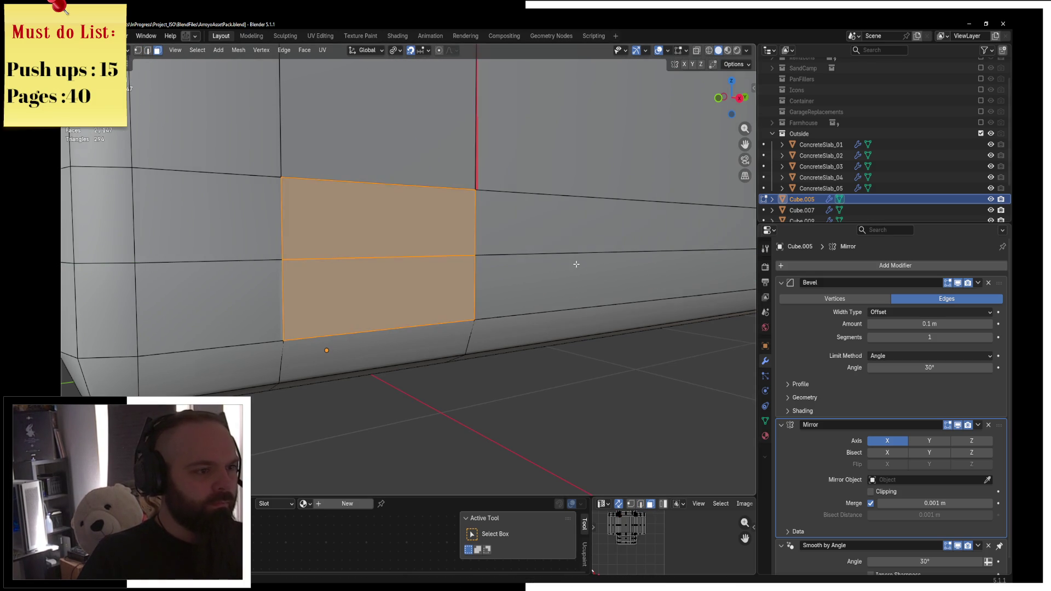
key("KP_Decimal")
key("i")
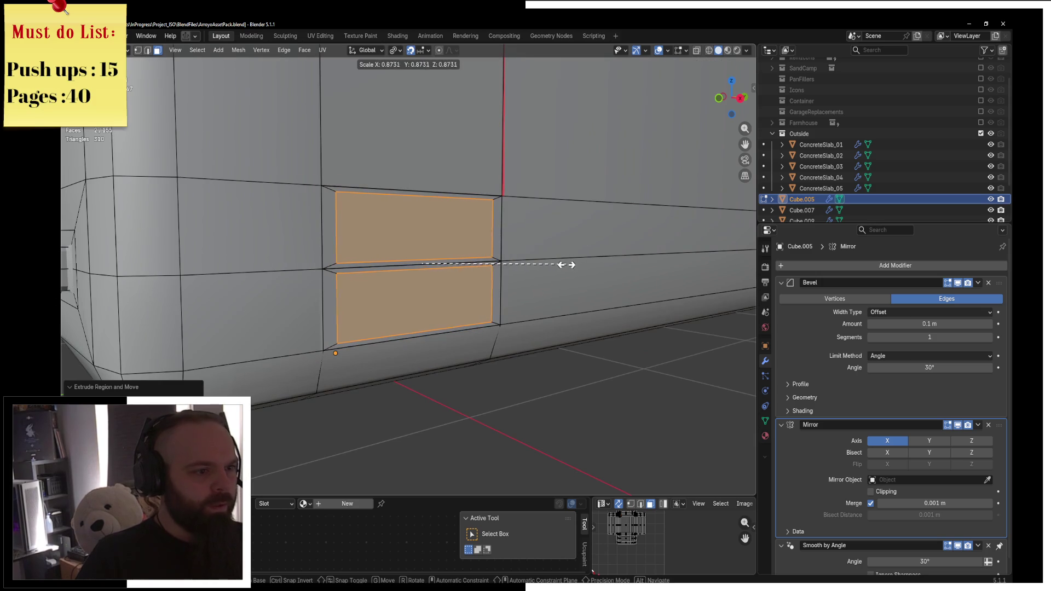
left_click(566, 265)
mouse_move(567, 265)
middle_mouse_down()
mouse_move(552, 271)
mouse_move(563, 274)
middle_mouse_up()
Extrude the inset step faces and recess them 0.12 m along X
key("e")
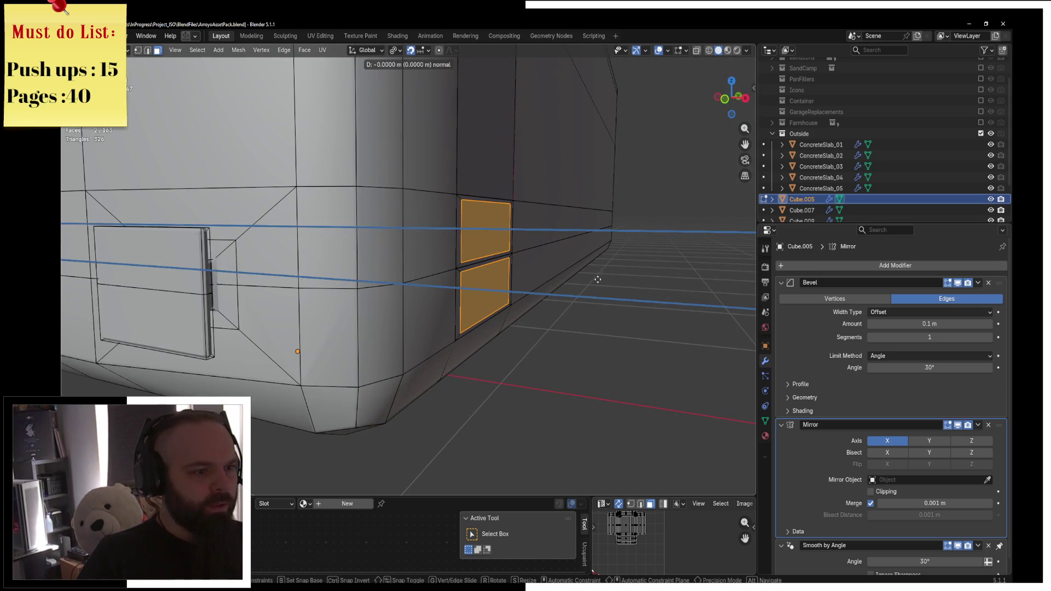
left_click(589, 279)
key("KP_1")
key("z")
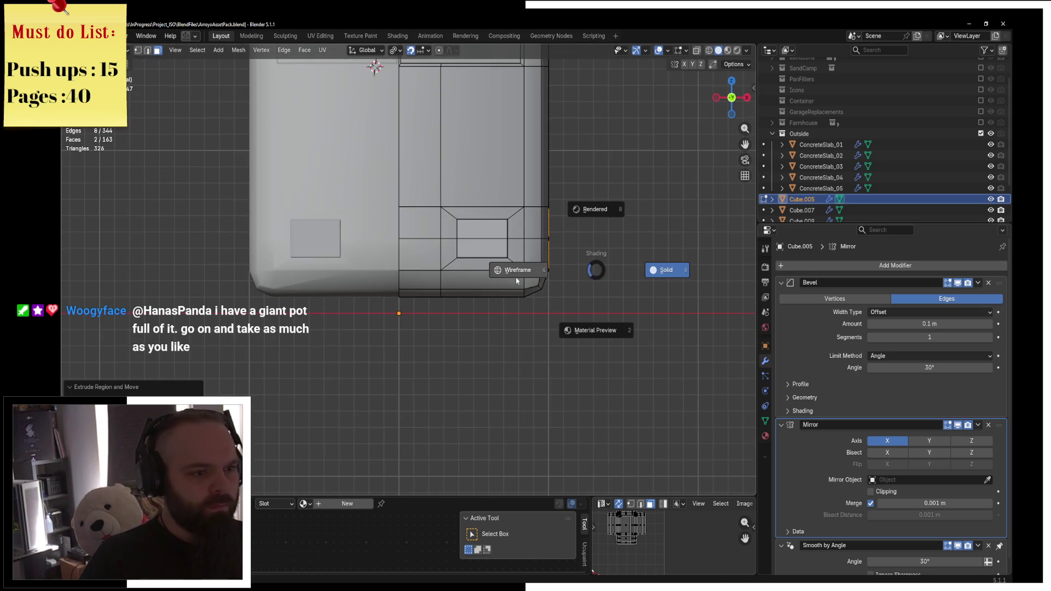
left_click(516, 280)
scroll(516, 280, "up", 4)
key("g")
key("x")
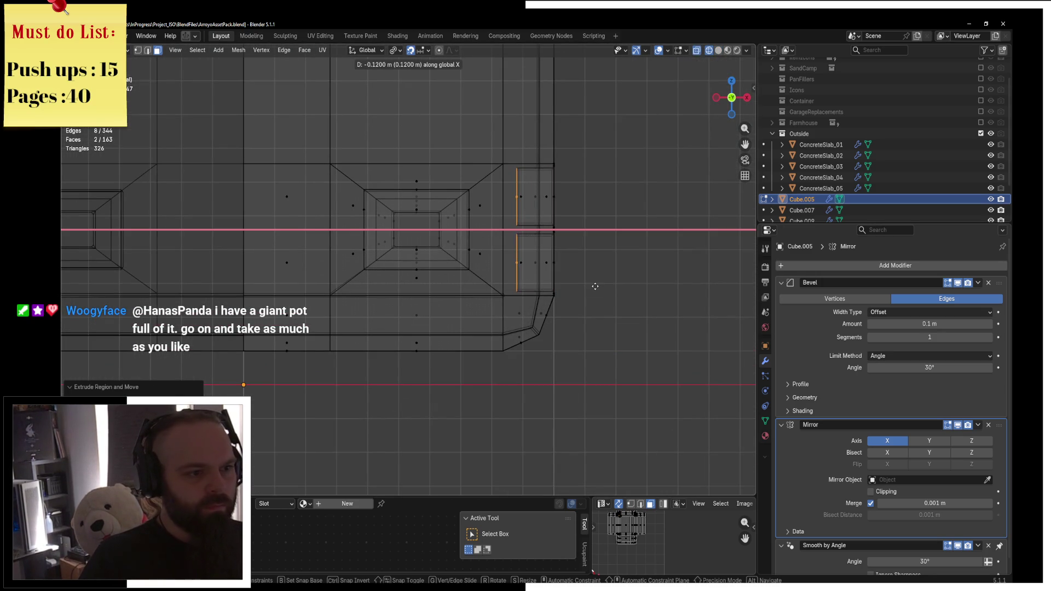
left_click(594, 287)
Return to solid shading and object mode to inspect the recessed steps
key("z")
left_click(623, 285)
middle_click_drag(589, 254, 490, 263)
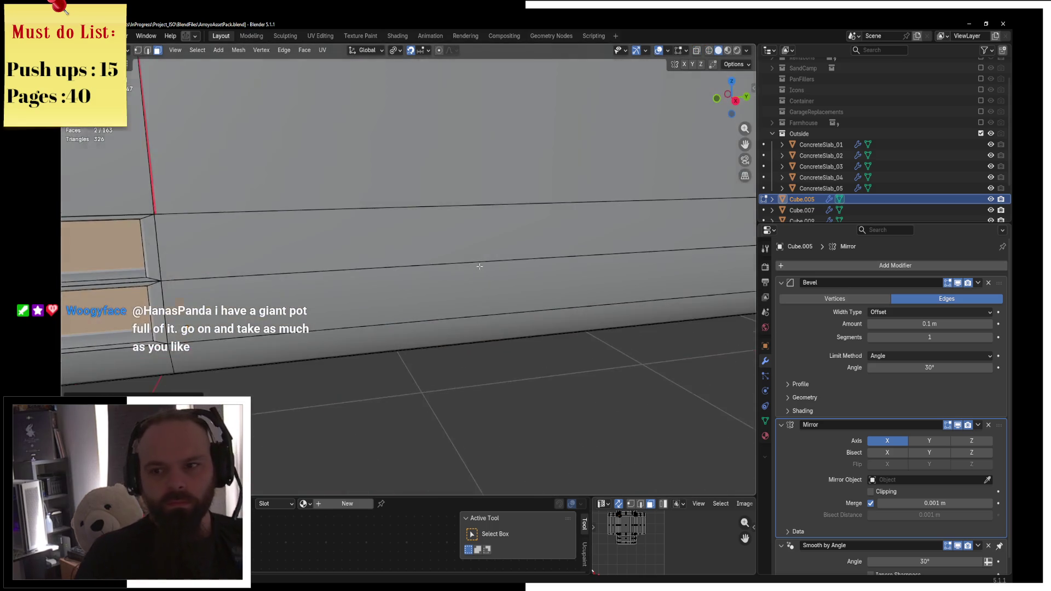
key("ctrl+Tab")
left_click(389, 265)
scroll(535, 276, "down", 3)
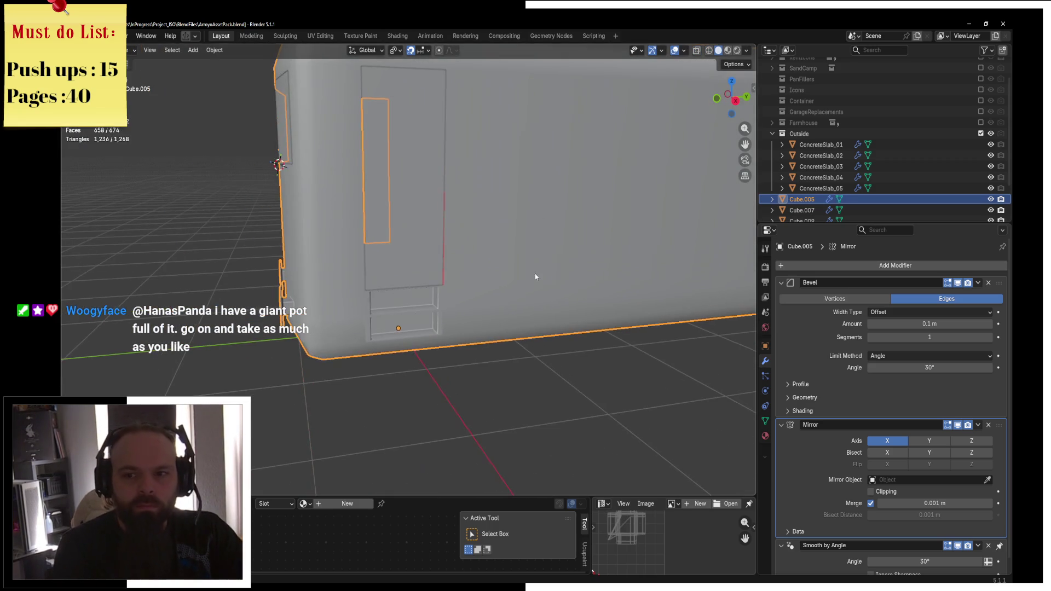
mouse_move(528, 256)
middle_mouse_down()
mouse_move(491, 241)
mouse_move(523, 245)
middle_mouse_up()
Switch to material preview and edit the body from the right side view
key("t")
key("z")
left_click(489, 275)
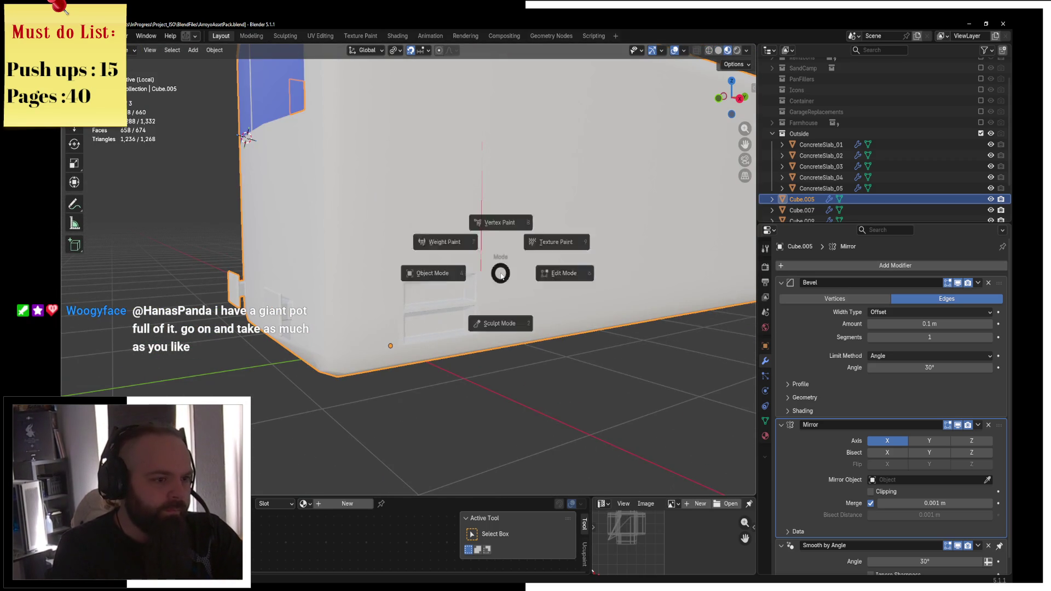
key("Tab")
key("KP_3")
mouse_move(489, 269)
middle_mouse_down()
mouse_move(533, 263)
mouse_move(452, 213)
middle_mouse_up()
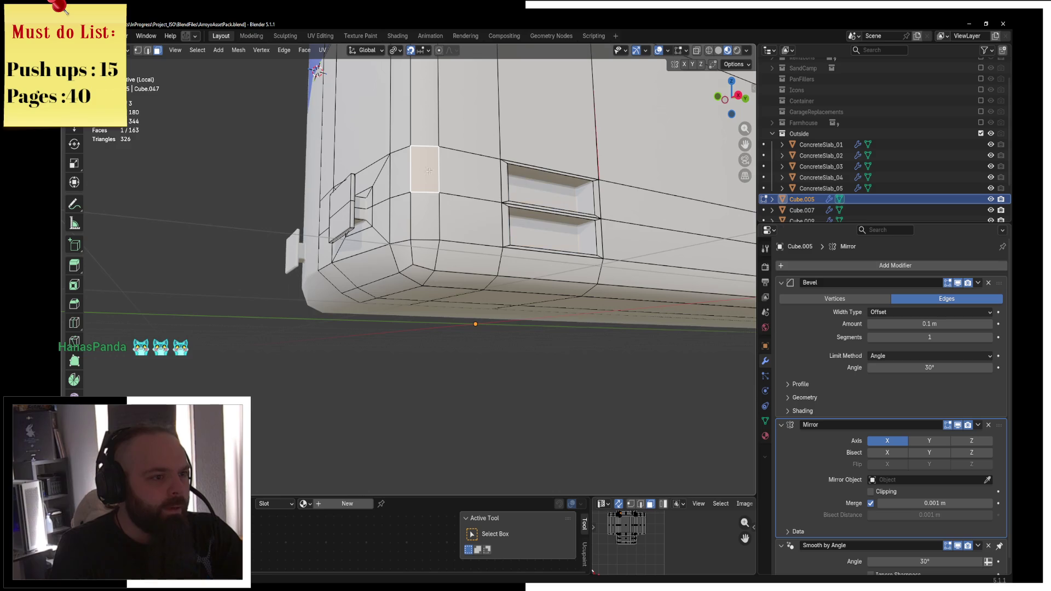
Select the long lower side band faces, excluding the unwanted corner faces
mouse_move(437, 260)
left_mouse_down()
mouse_move(407, 295)
mouse_move(528, 292)
left_mouse_up()
mouse_move(668, 290)
middle_mouse_down()
mouse_move(427, 241)
mouse_move(426, 266)
mouse_move(432, 230)
middle_mouse_up()
left_click(427, 241, "shift")
mouse_move(432, 229)
left_mouse_down()
mouse_move(449, 268)
mouse_move(504, 263)
mouse_move(435, 186)
left_mouse_up()
left_click_drag(563, 191, 572, 266)
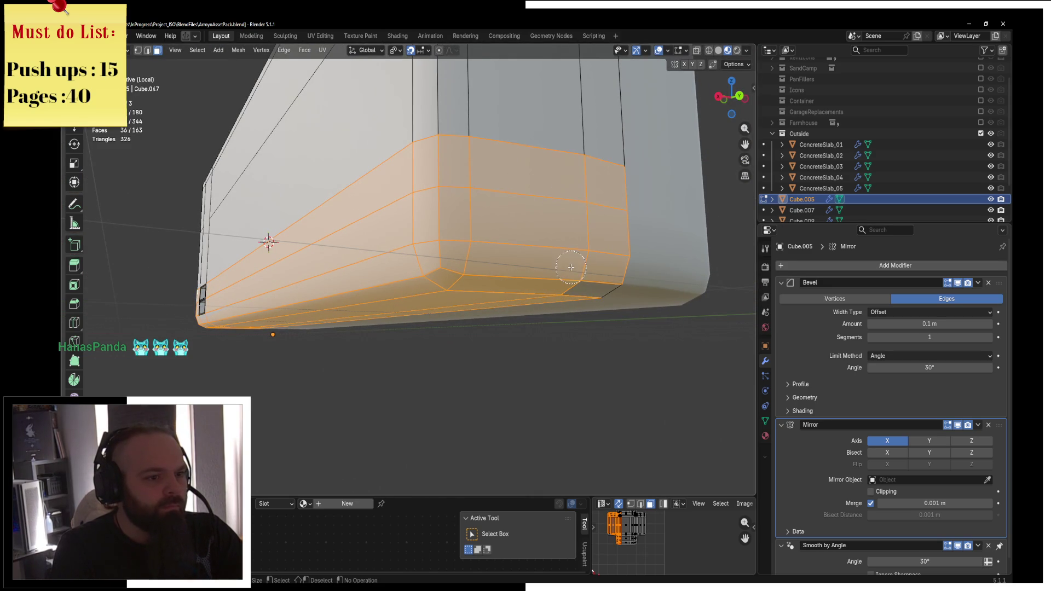
mouse_move(439, 244)
middle_mouse_down()
mouse_move(542, 274)
mouse_move(596, 274)
mouse_move(468, 187)
middle_mouse_up()
middle_click_drag(585, 195, 633, 274)
scroll(633, 277, "up", 3)
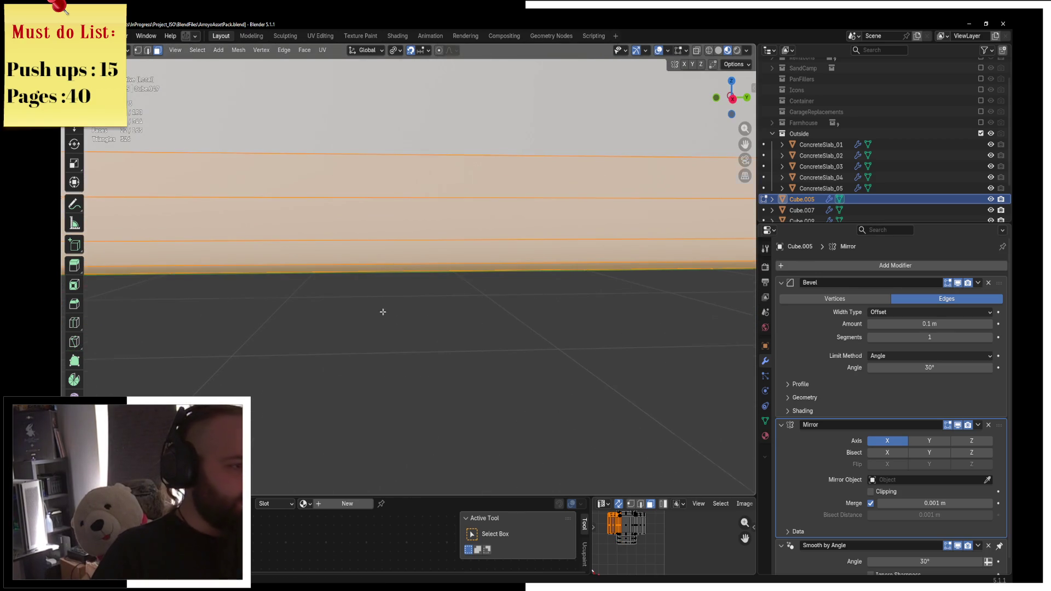
scroll(382, 307, "down", 4)
middle_click_drag(352, 291, 409, 276)
Separate the selected band into its own object, then delete that piece
key("p")
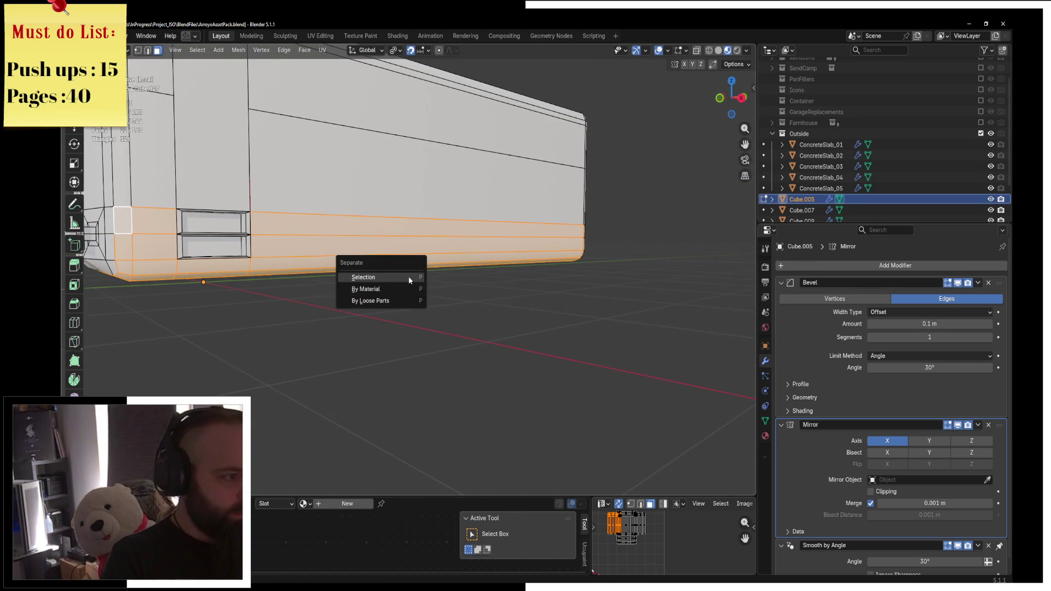
left_click(409, 278)
key("ctrl+Tab")
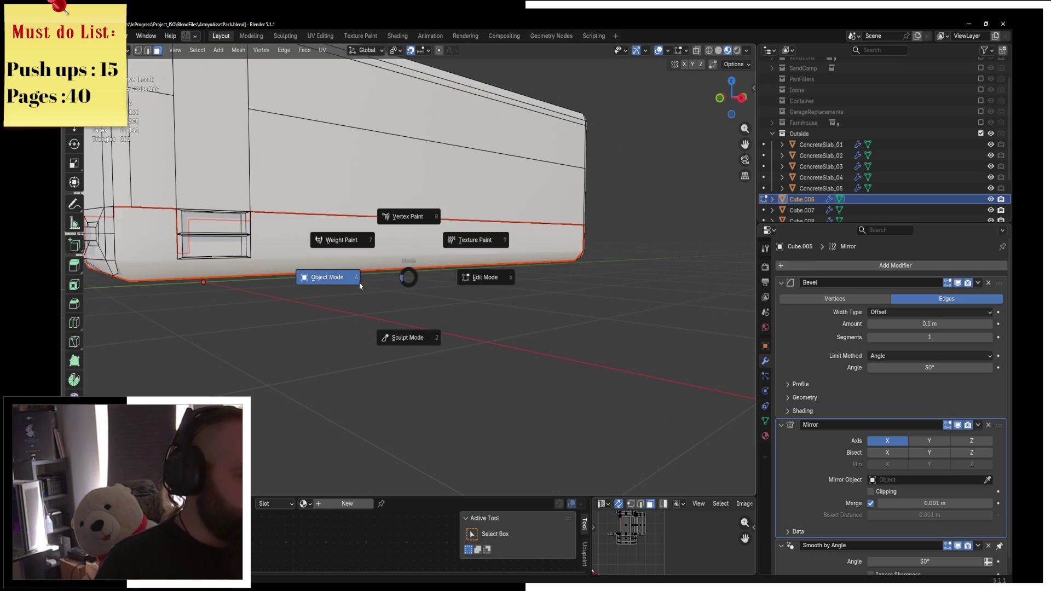
left_click(360, 285)
left_click(358, 271)
key("x")
left_click(348, 272)
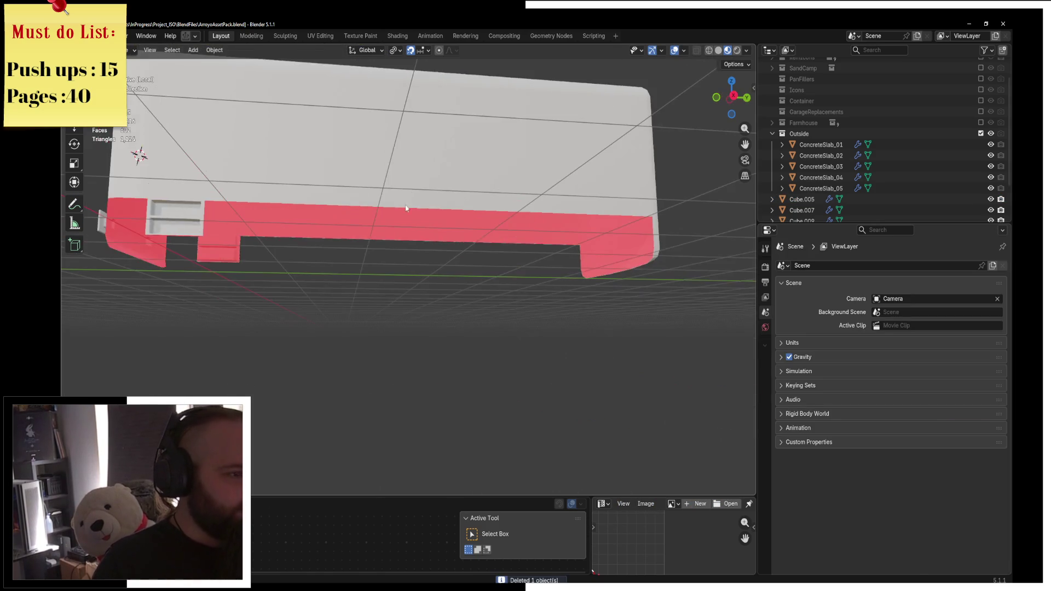
Edit Cube.005 and extrude the selected faces in place at its lower front corner
left_click(396, 226)
key("ctrl+Tab")
left_click(482, 188)
scroll(626, 321, "up", 3)
middle_click_drag(626, 322, 515, 296, "shift")
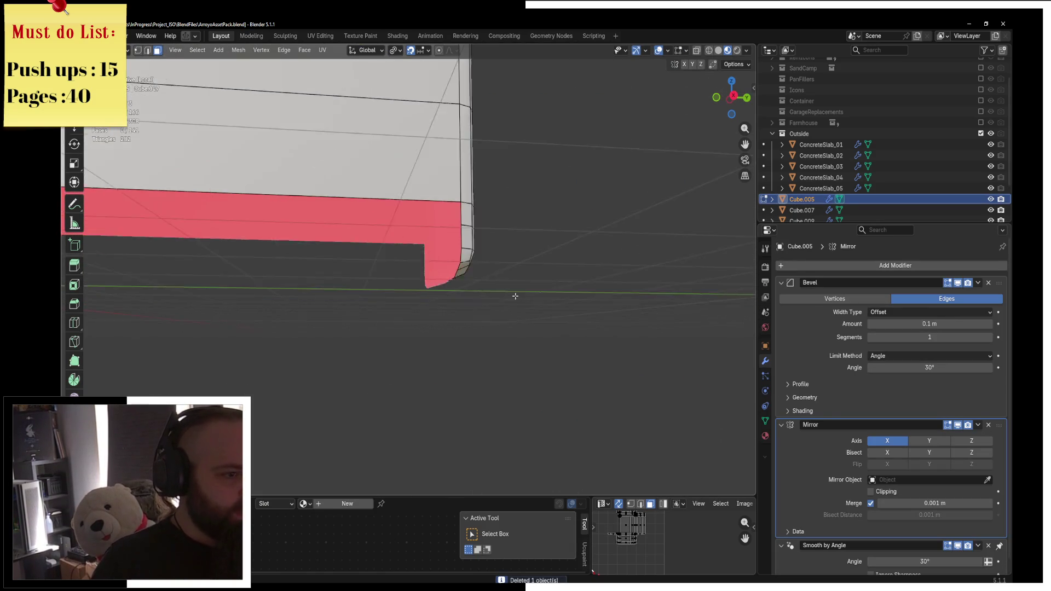
scroll(515, 296, "up", 2)
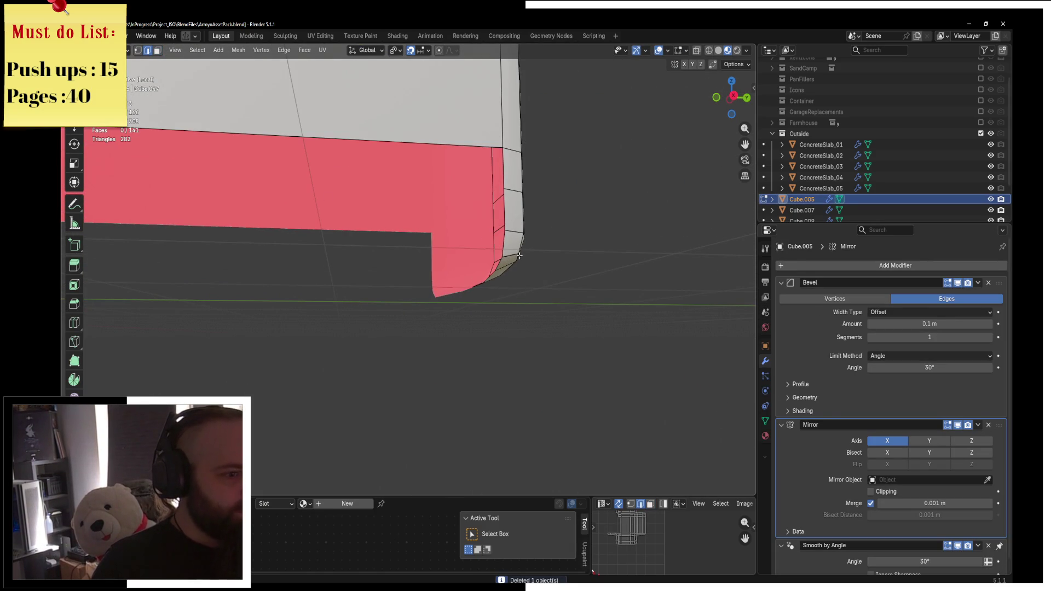
mouse_move(509, 242)
middle_mouse_down()
mouse_move(533, 320)
mouse_move(523, 320)
mouse_move(468, 123)
middle_mouse_up()
key("c")
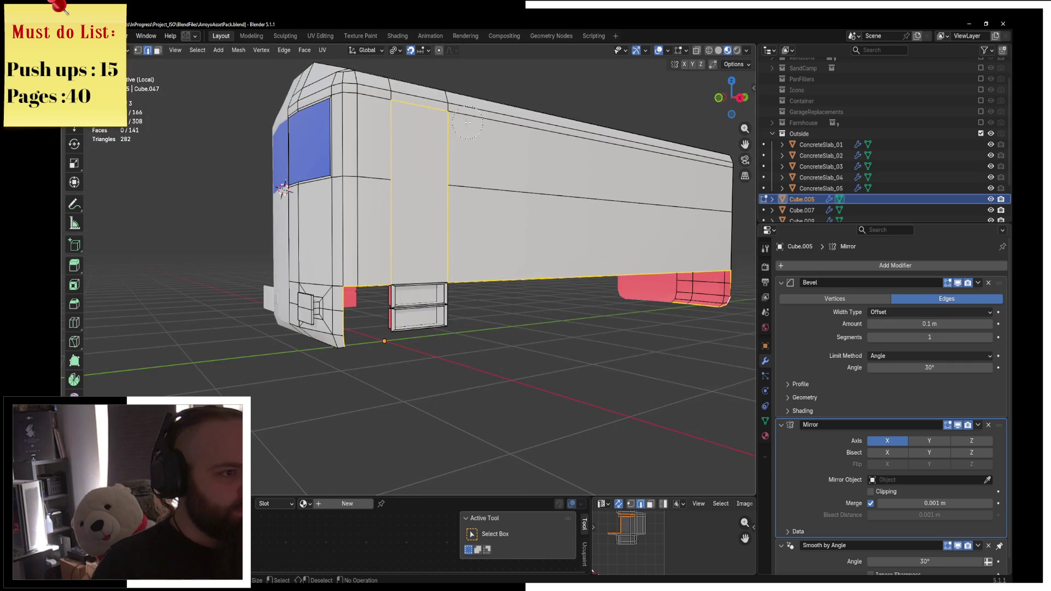
key("Escape")
mouse_move(449, 199)
middle_mouse_down()
mouse_move(416, 181)
mouse_move(343, 169)
middle_mouse_up()
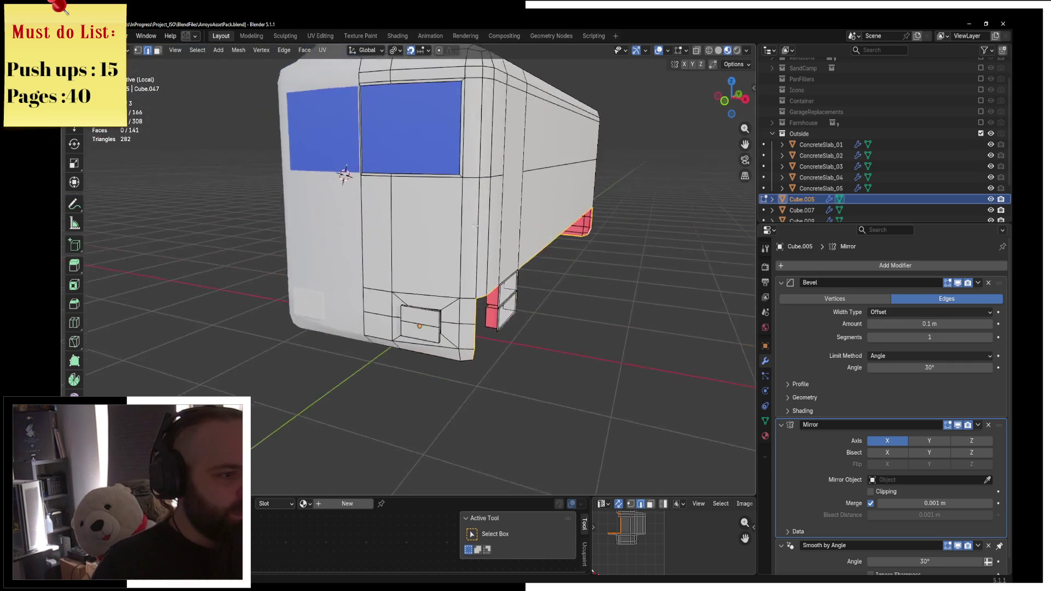
scroll(402, 216, "up", 4)
key("e")
key("Escape")
middle_click_drag(401, 216, 469, 228)
mouse_move(602, 306)
middle_mouse_down()
mouse_move(633, 300)
mouse_move(536, 261)
middle_mouse_up()
Merge the whole mesh's overlapping vertices by distance
key("ctrl+Tab")
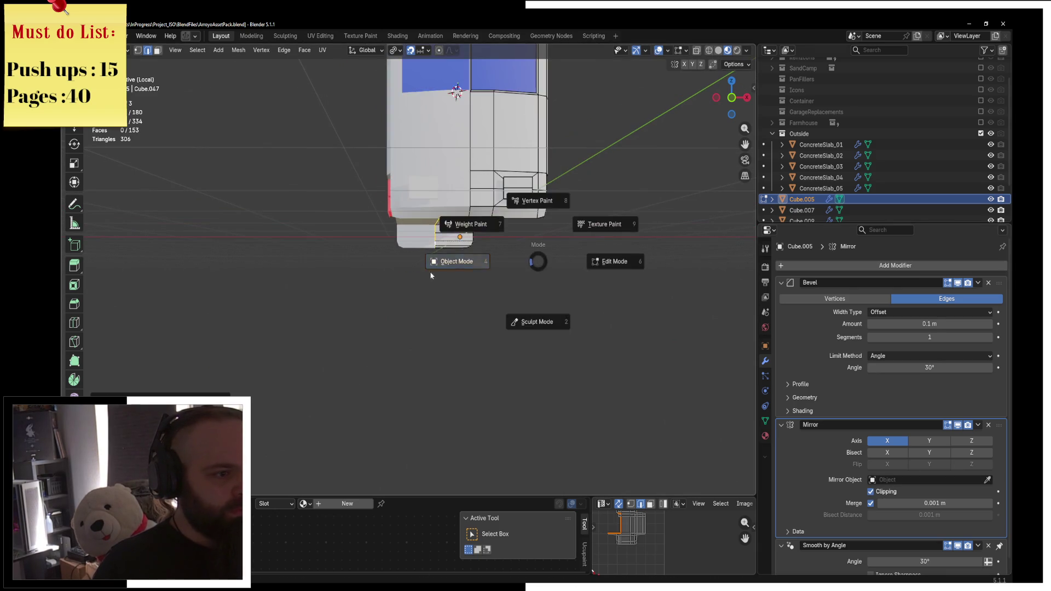
left_click(483, 273)
key("ctrl+Tab")
left_click(504, 269)
key("a")
key("m")
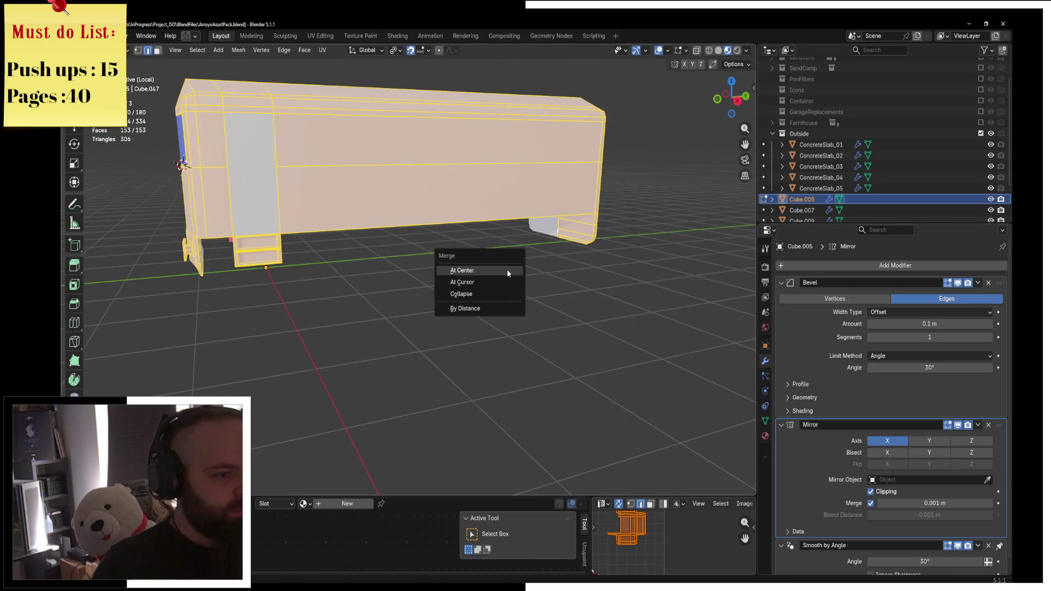
left_click(473, 309)
Delete the inner back faces of both side boxes and return to object mode
scroll(340, 317, "up", 5)
middle_click_drag(387, 301, 448, 314)
scroll(448, 313, "up", 4)
middle_click_drag(547, 301, 327, 204, "shift")
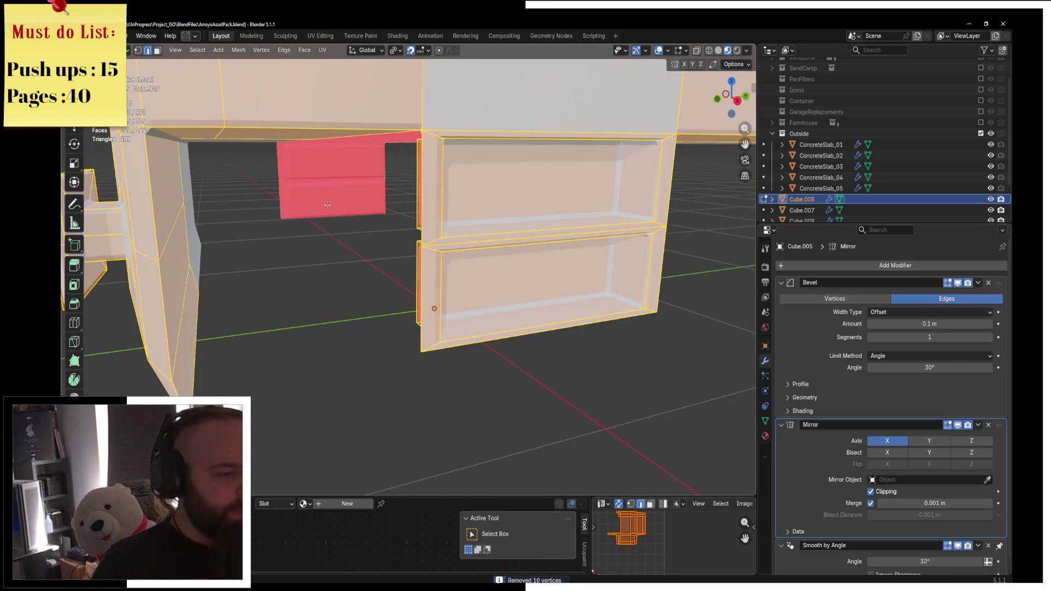
left_click(156, 52)
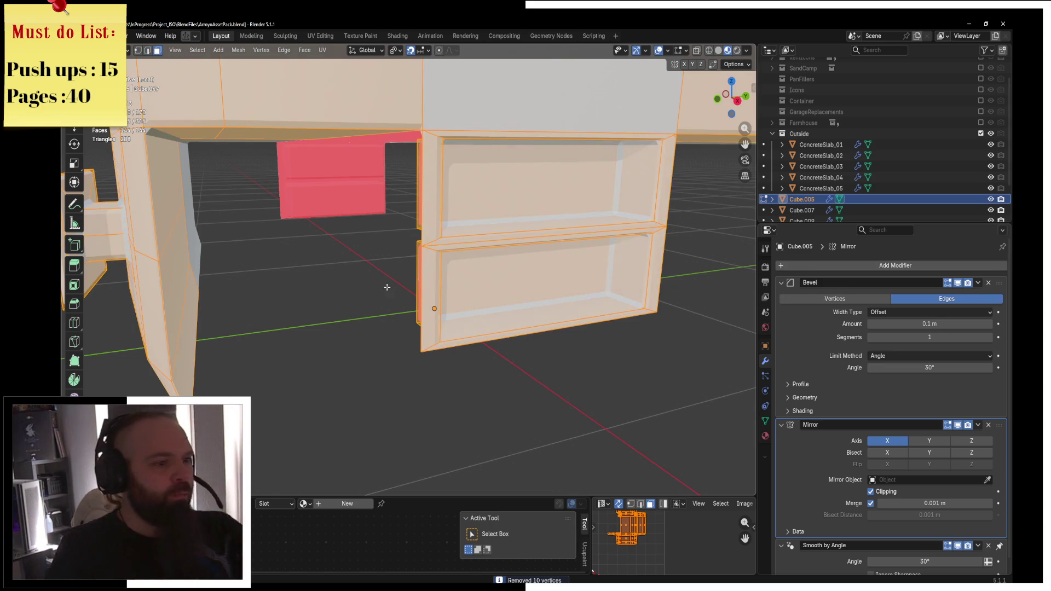
left_click(464, 300)
left_click(585, 213, "shift")
key("x")
left_click(584, 220)
key("ctrl+Tab")
left_click(505, 218)
scroll(492, 219, "down", 4)
scroll(465, 216, "up", 4)
key("ctrl+Tab")
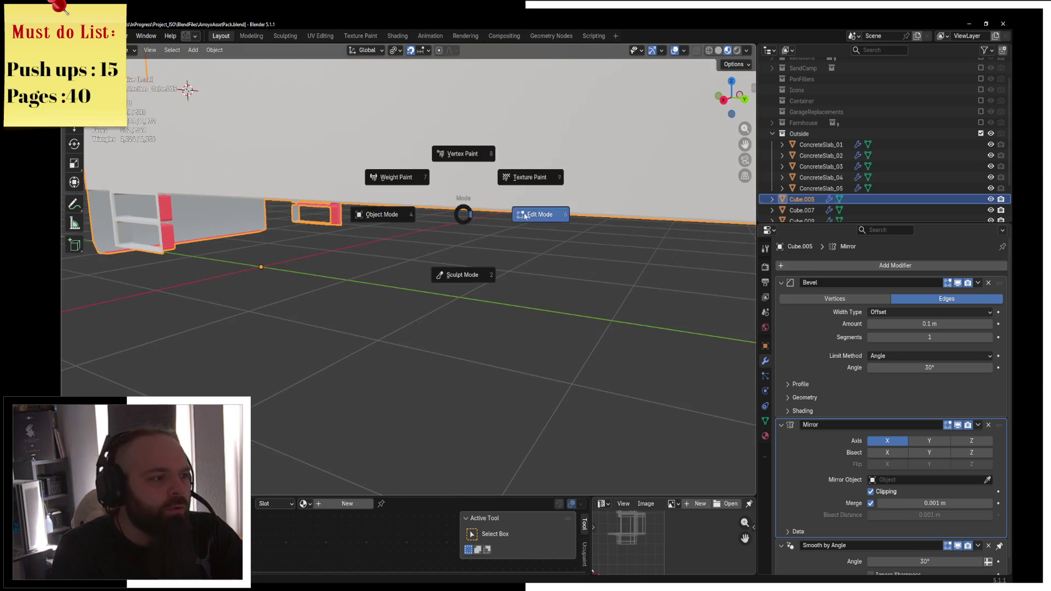
Extrude the side box opening's edges in place and shift them 0.04 m along X
left_click(524, 216)
middle_click_drag(524, 230, 510, 289)
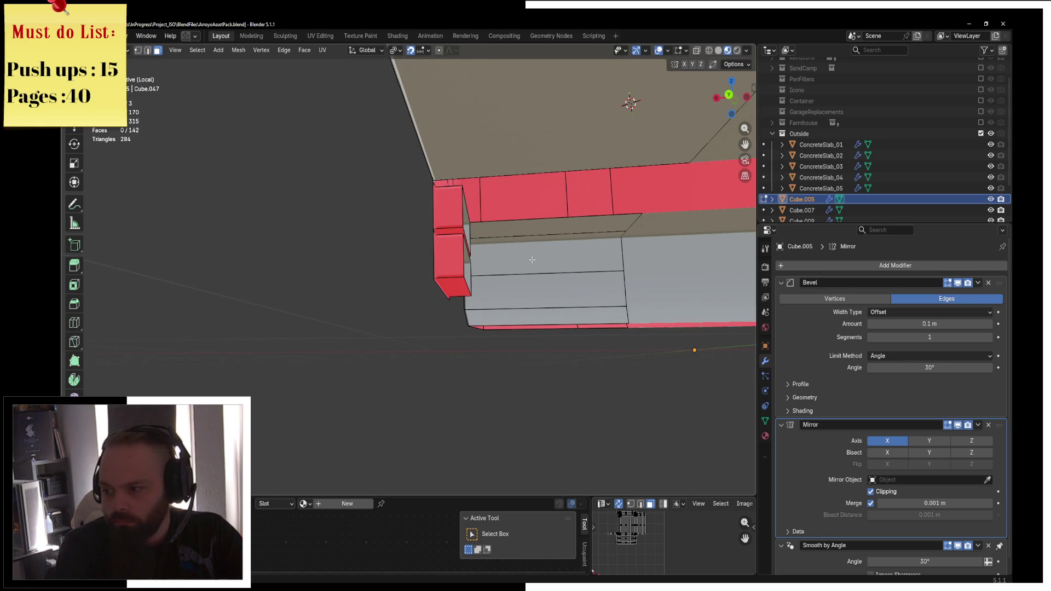
middle_click_drag(532, 259, 176, 69)
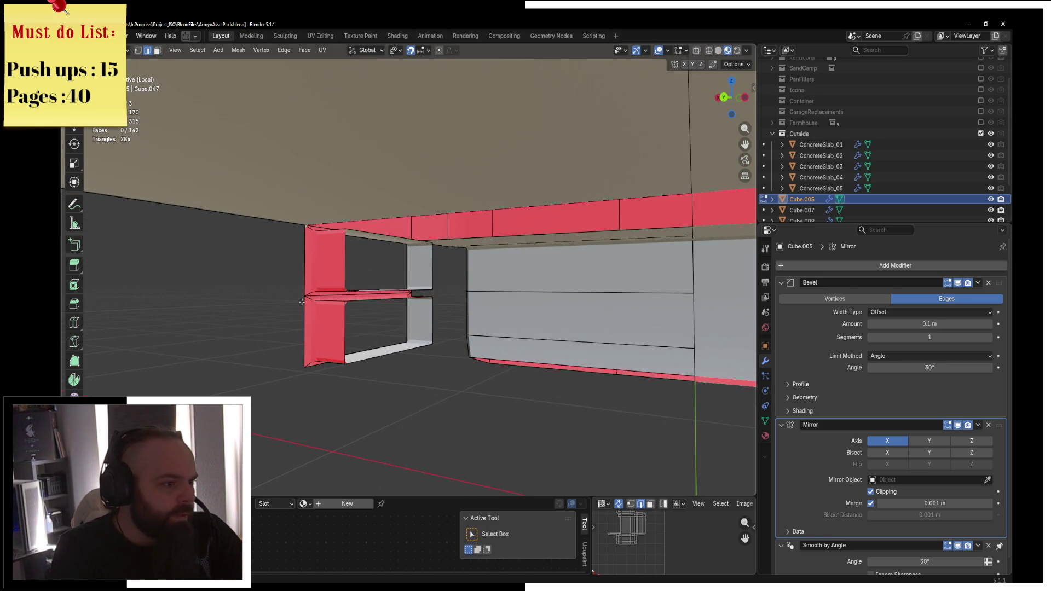
mouse_move(430, 279)
middle_mouse_down()
mouse_move(399, 279)
mouse_move(265, 436)
mouse_move(342, 287)
mouse_move(403, 286)
mouse_move(699, 417)
middle_mouse_up()
key("e")
key("Escape")
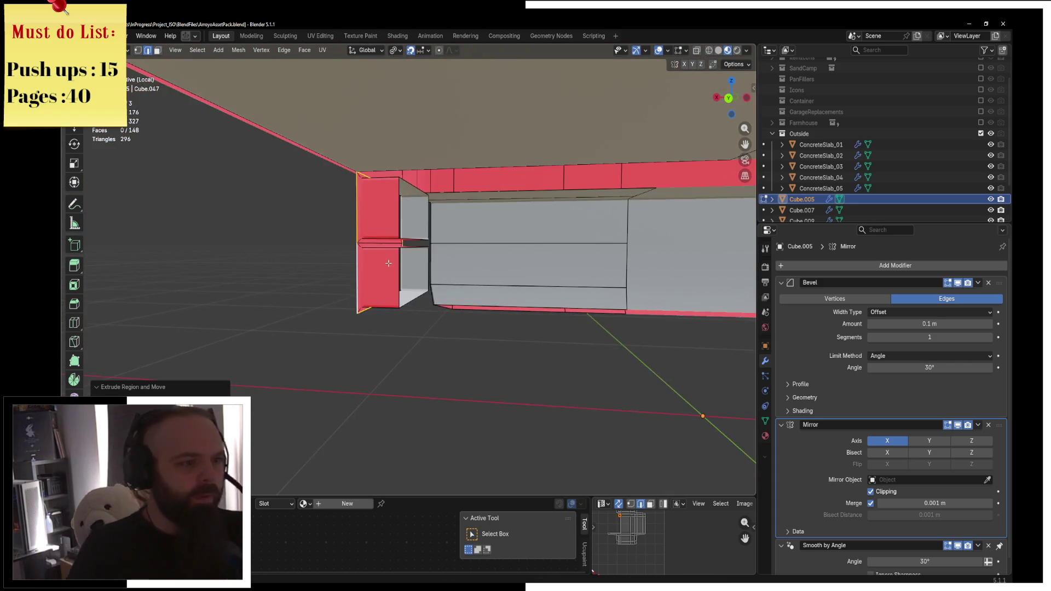
key("KP_3")
key("KP_1")
scroll(352, 234, "up", 5)
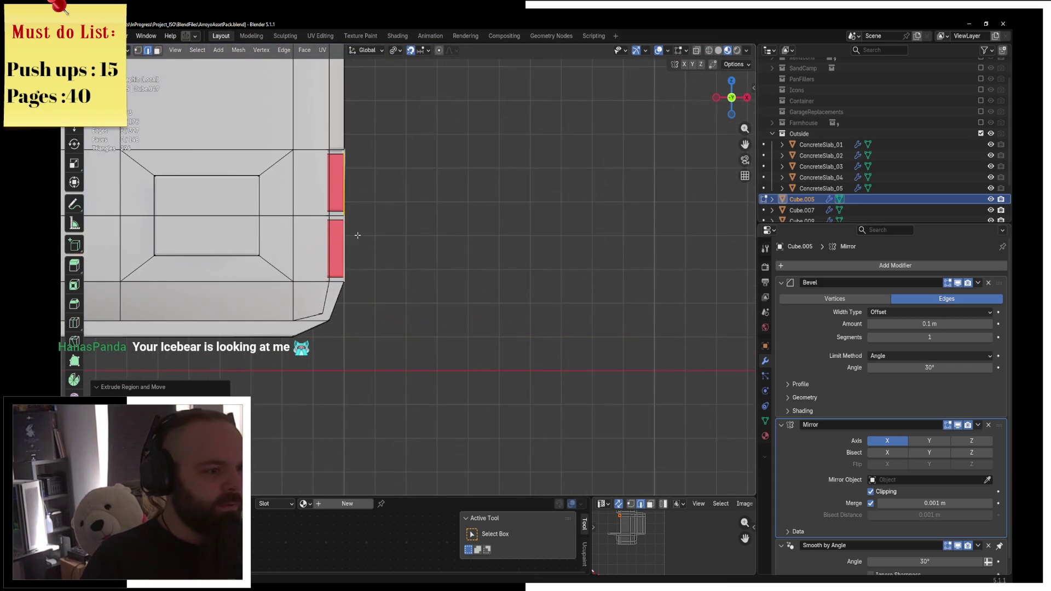
key("g")
key("x")
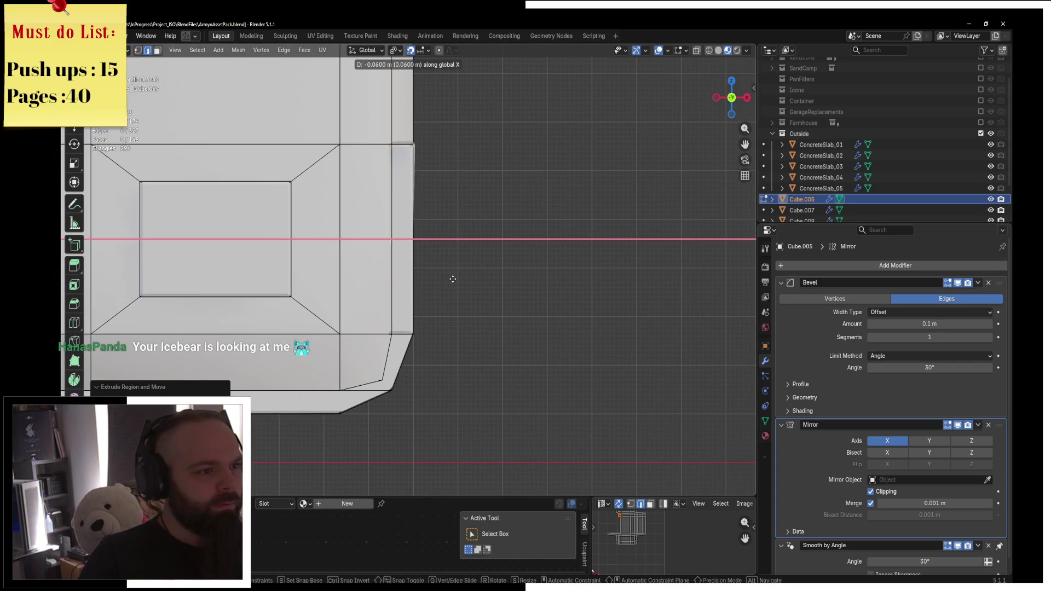
left_click(454, 279)
Extrude the edges again, flatten them to zero along X, and select the bottom inner edge
mouse_move(450, 277)
middle_mouse_down()
mouse_move(537, 272)
mouse_move(435, 270)
mouse_move(410, 312)
middle_mouse_up()
key("e")
right_click(407, 318)
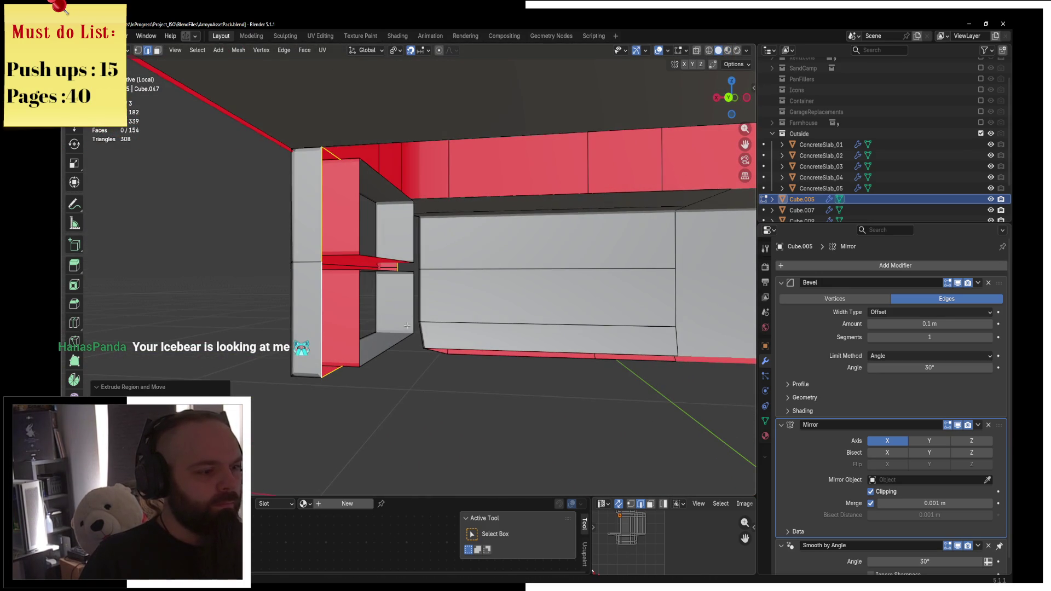
key("s")
key("y")
key("x")
key("0")
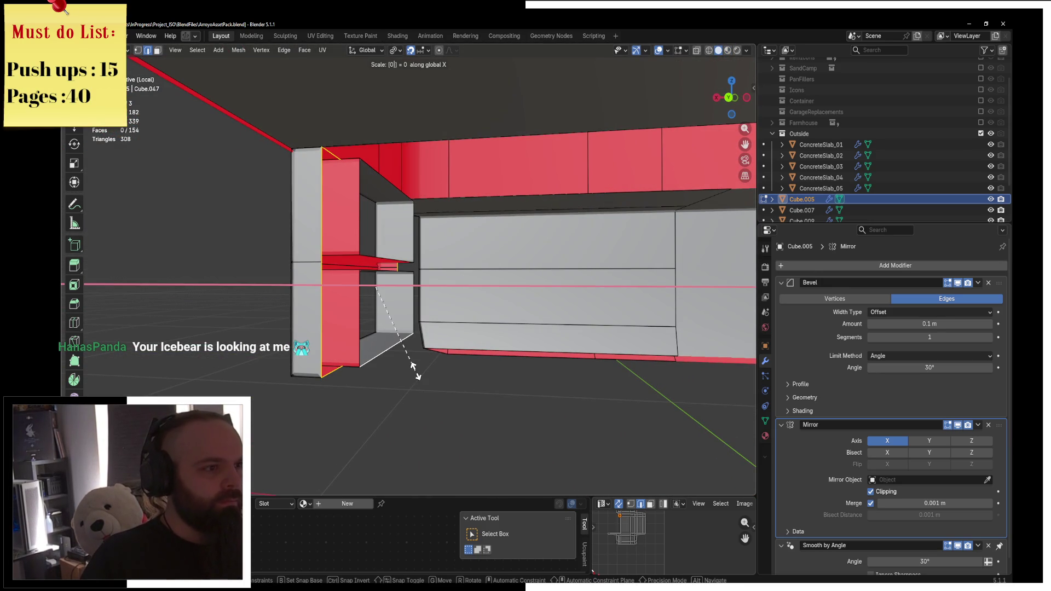
key("Return")
left_click(391, 55)
left_click(427, 95)
type("sx0")
key("Return")
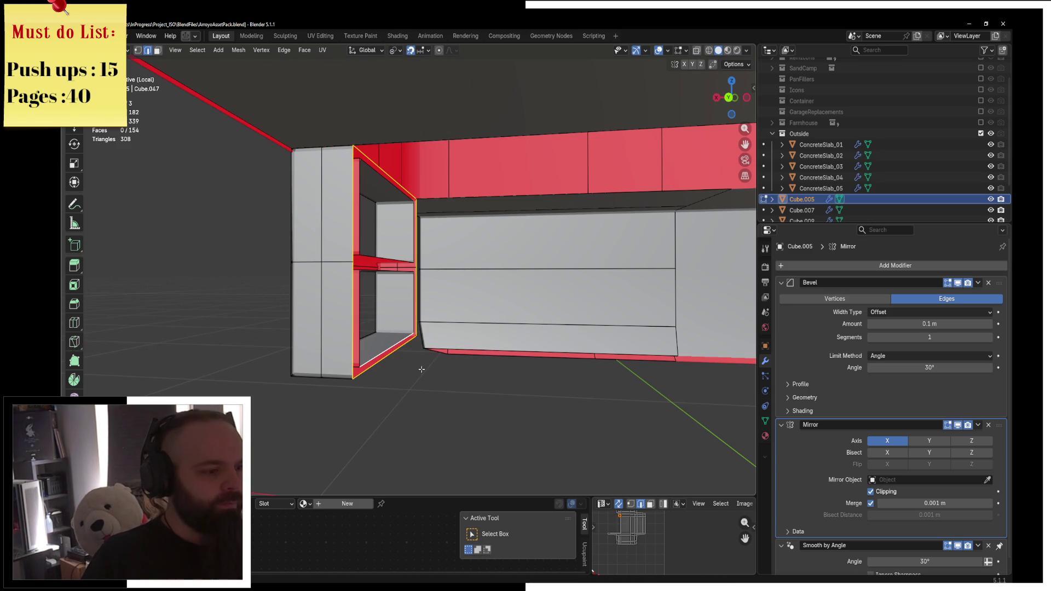
left_click(393, 345)
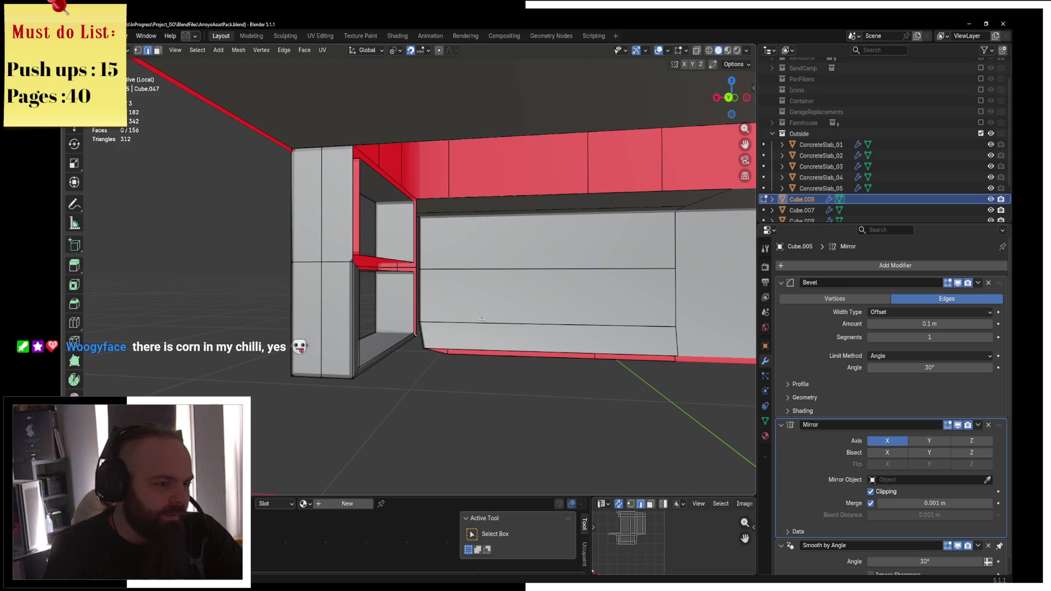
Fill new faces across the side box's lower opening and along its middle bar
key("f")
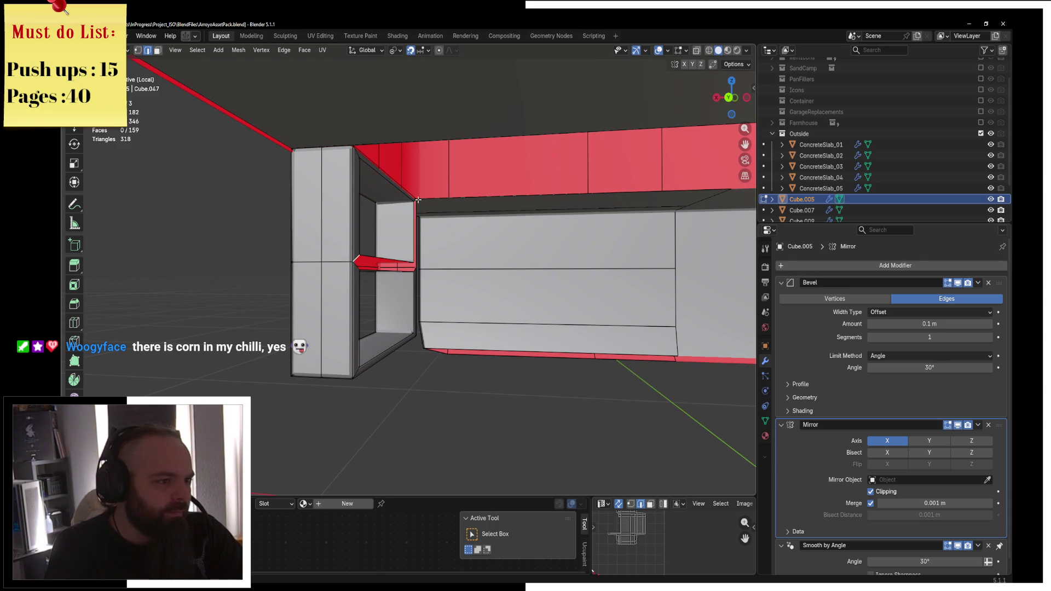
mouse_move(430, 223)
middle_mouse_down()
mouse_move(363, 228)
mouse_move(466, 207)
middle_mouse_up()
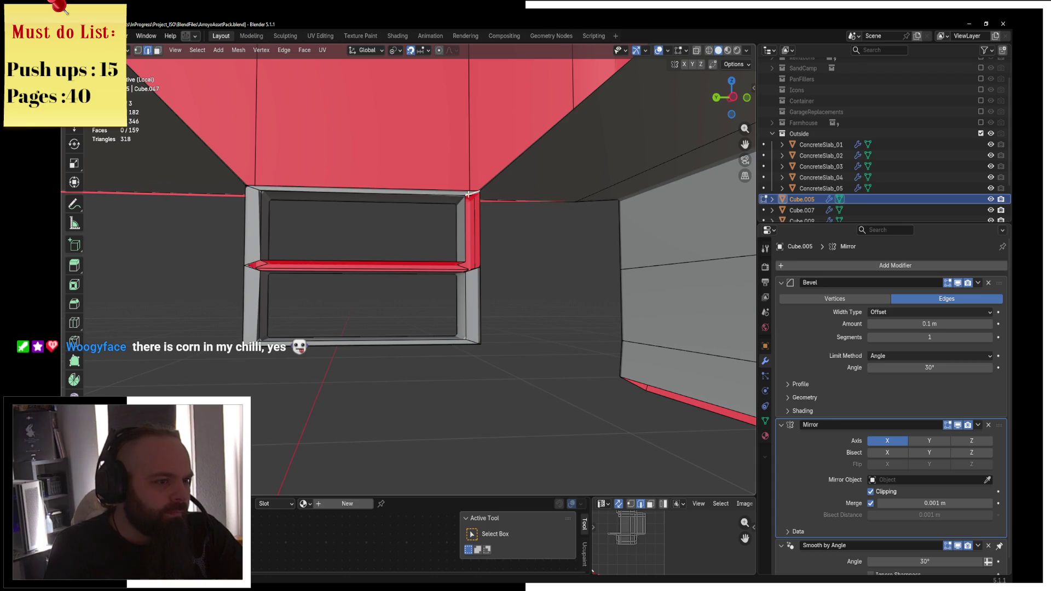
key("f")
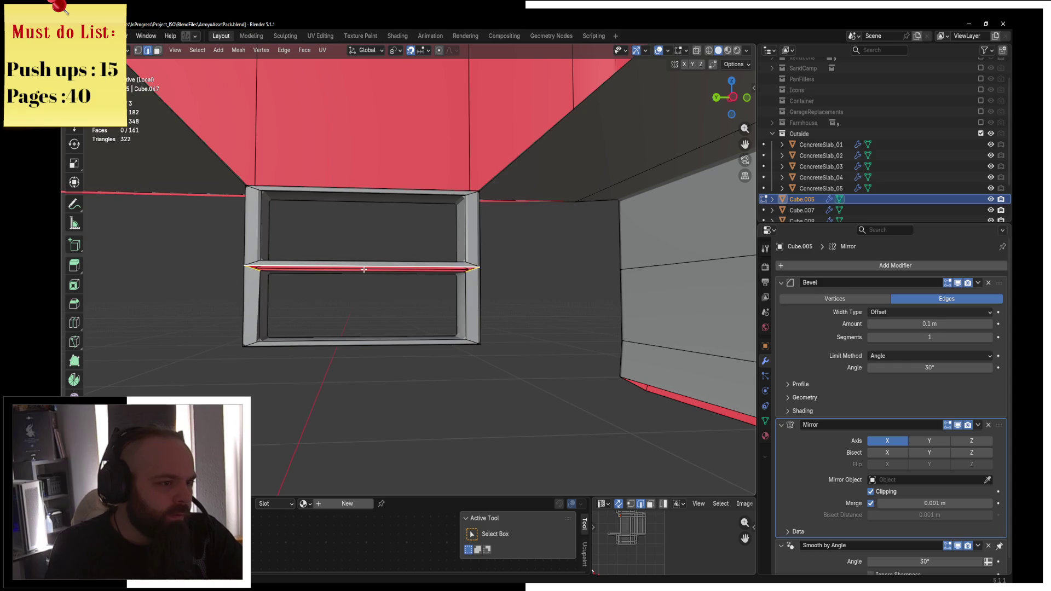
Back in Edit Mode, switch to a side orthographic wireframe view
key("ctrl+Tab")
left_click(297, 265)
scroll(329, 262, "down", 3)
key("ctrl+Tab")
left_click(434, 258)
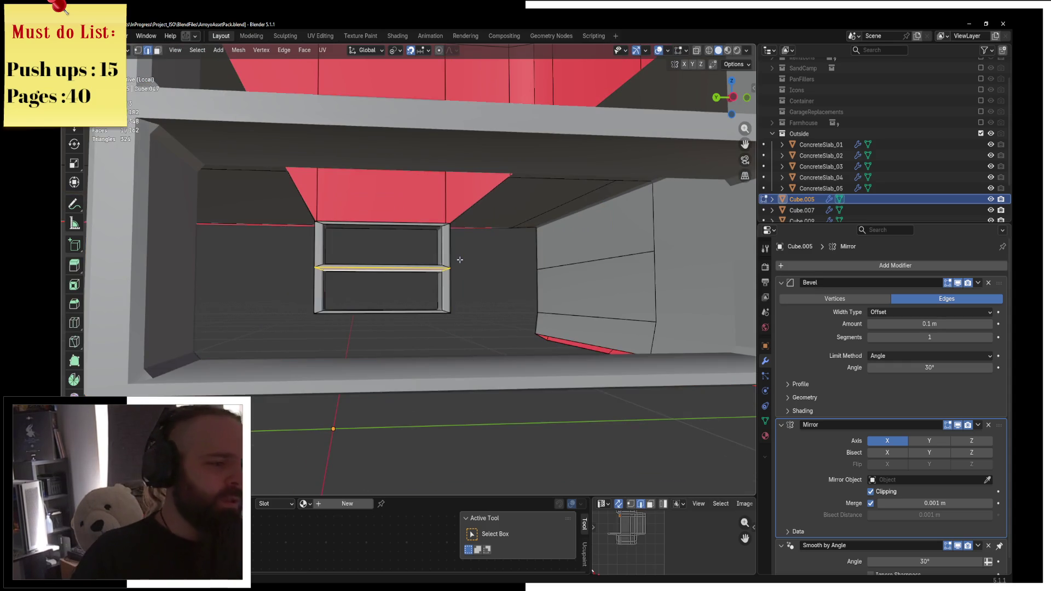
scroll(458, 258, "up", 6)
scroll(459, 258, "down", 2)
key("KP_3")
key("z")
left_click(415, 242)
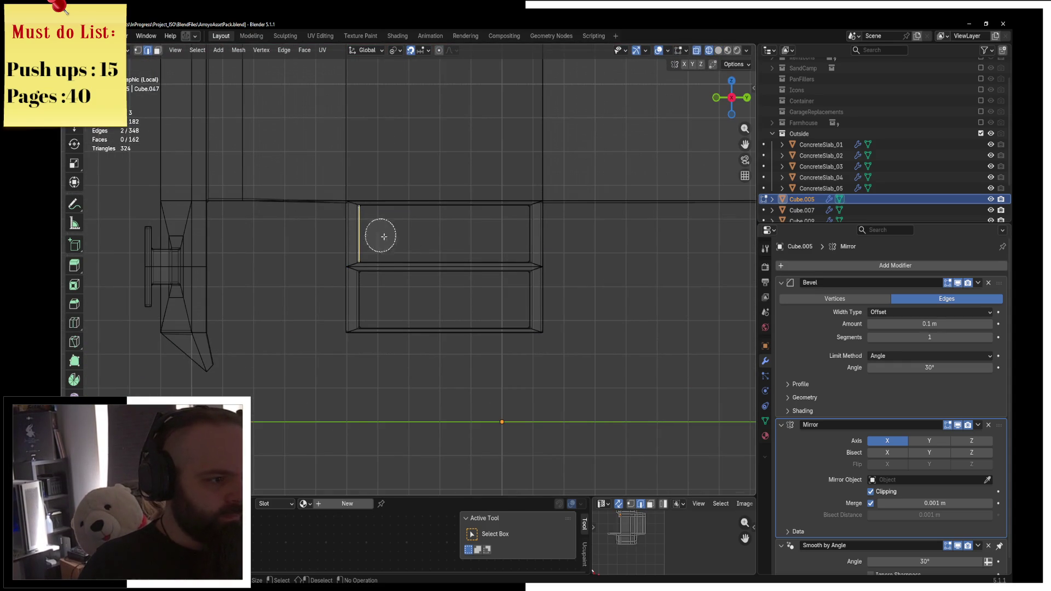
Widen the box's vertical side edges by scaling them along Y about Individual Origins
left_click_drag(502, 294, 434, 307)
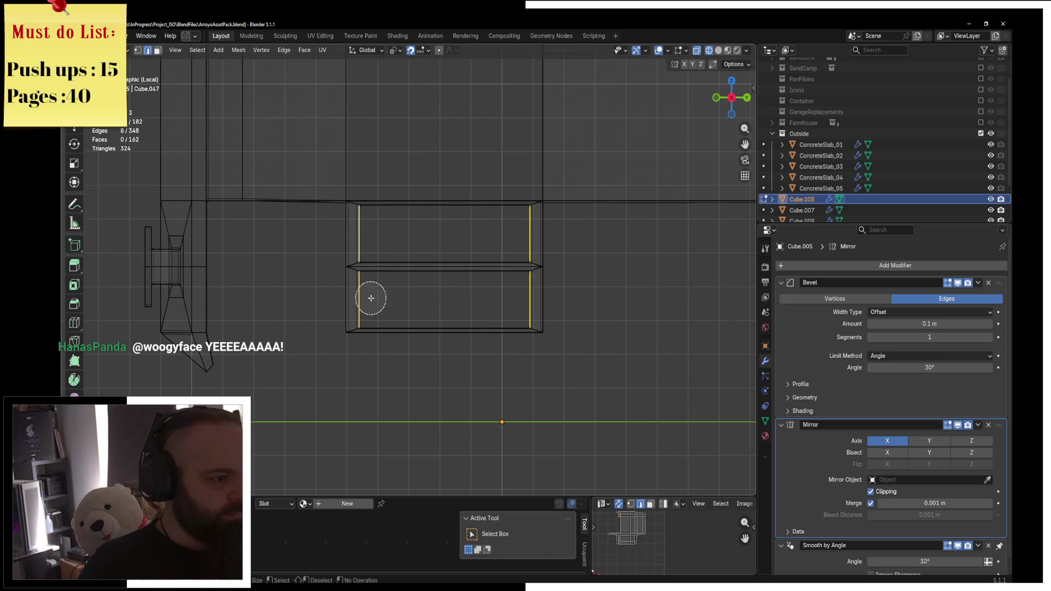
left_click(392, 54)
left_click(424, 114)
key("s")
key("y")
left_click(597, 251)
Return to solid shading and Object Mode
key("z")
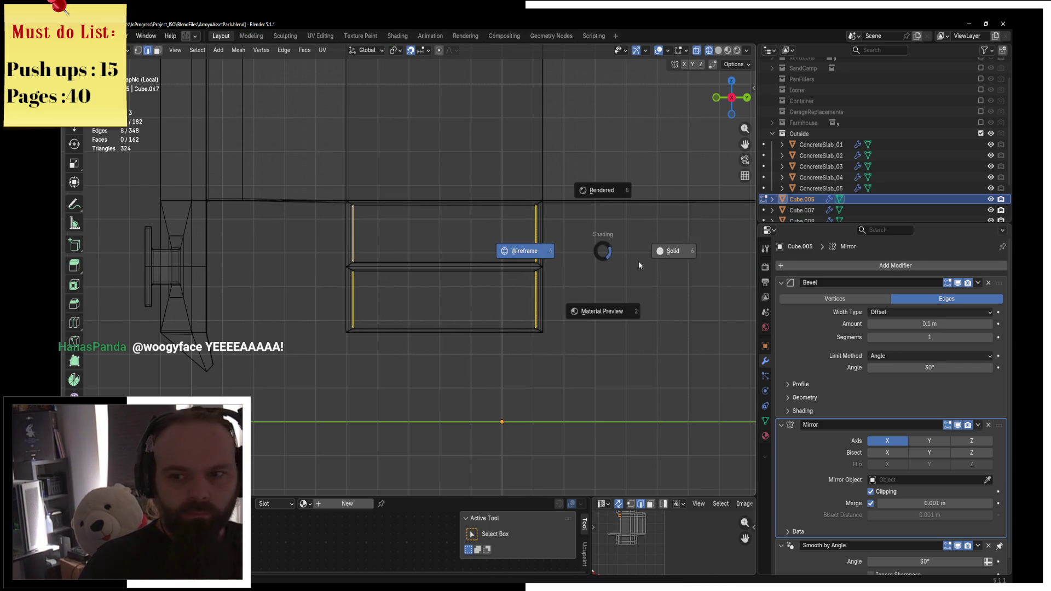
left_click(624, 247)
key("ctrl+Tab")
left_click(577, 236)
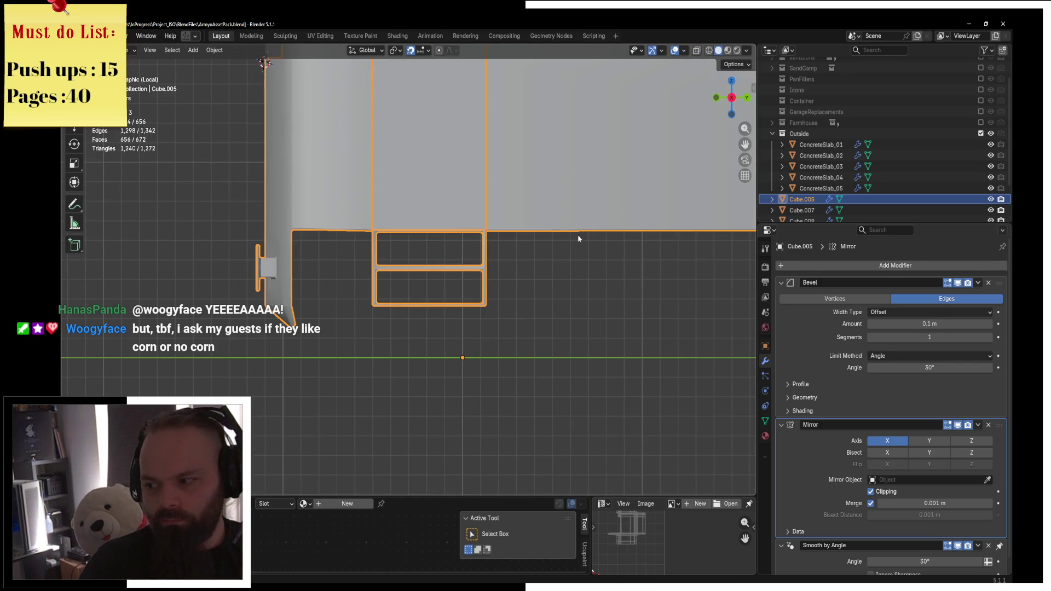
scroll(576, 235, "down", 2)
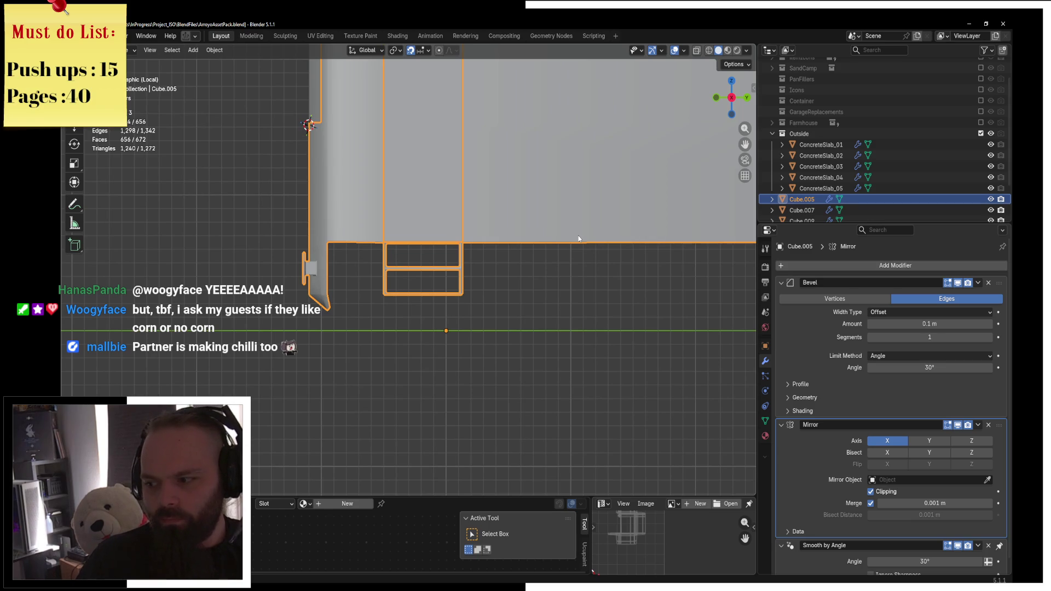
mouse_move(508, 224)
middle_mouse_down()
mouse_move(489, 225)
mouse_move(499, 248)
mouse_move(422, 321)
middle_mouse_up()
key("ctrl+Tab")
left_click(488, 322)
mouse_move(487, 321)
middle_mouse_down()
mouse_move(585, 341)
mouse_move(546, 297)
mouse_move(563, 272)
mouse_move(421, 302)
middle_mouse_up()
right_click(489, 311)
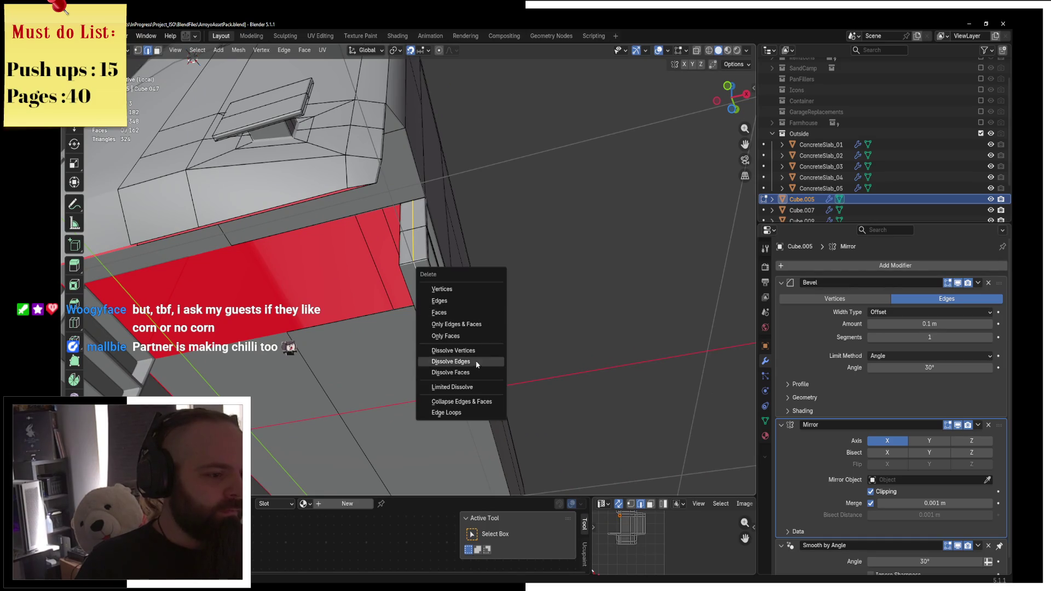
key("ctrl+Tab")
left_click(488, 278)
mouse_move(488, 282)
middle_mouse_down()
mouse_move(509, 273)
mouse_move(399, 304)
mouse_move(415, 208)
mouse_move(527, 216)
mouse_move(432, 218)
mouse_move(461, 160)
mouse_move(590, 273)
mouse_move(438, 197)
mouse_move(502, 191)
middle_mouse_up()
key("Tab")
key("ctrl+Tab")
left_click(482, 224)
scroll(450, 271, "up", 3)
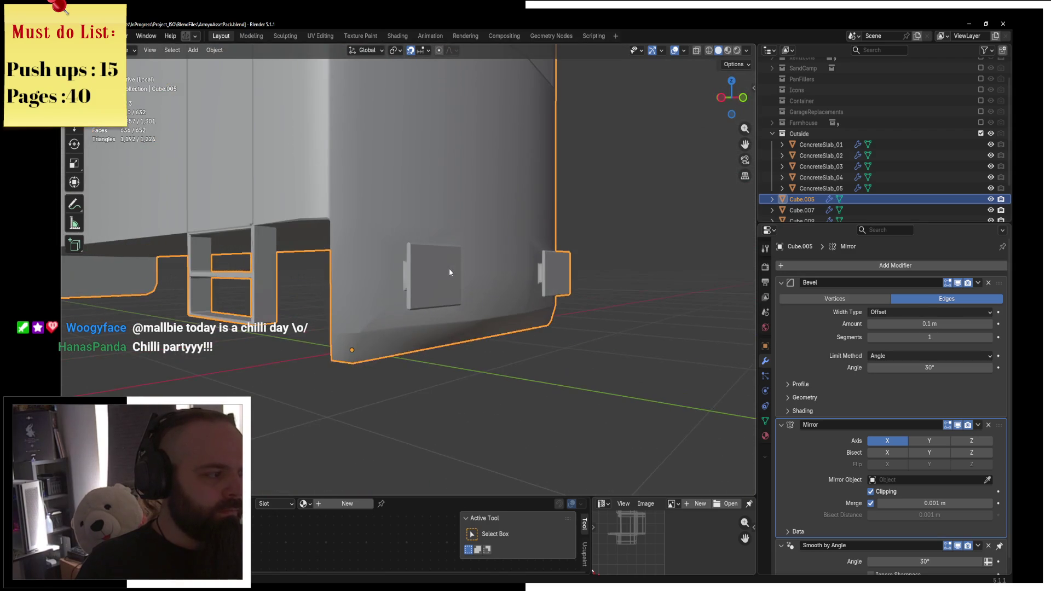
key("ctrl+Tab")
left_click(429, 328)
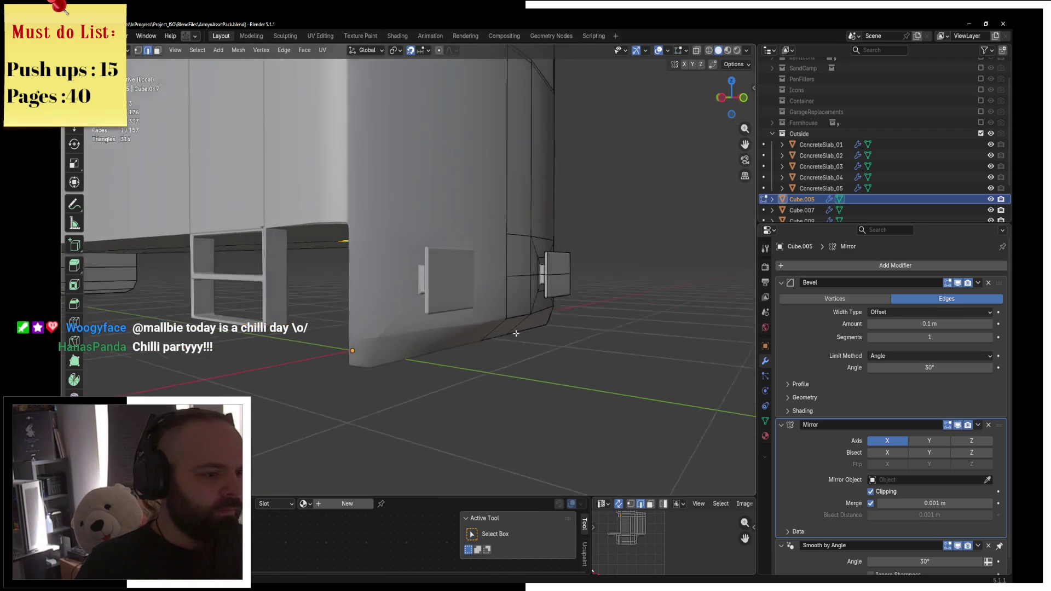
middle_click_drag(406, 329, 380, 140, "shift")
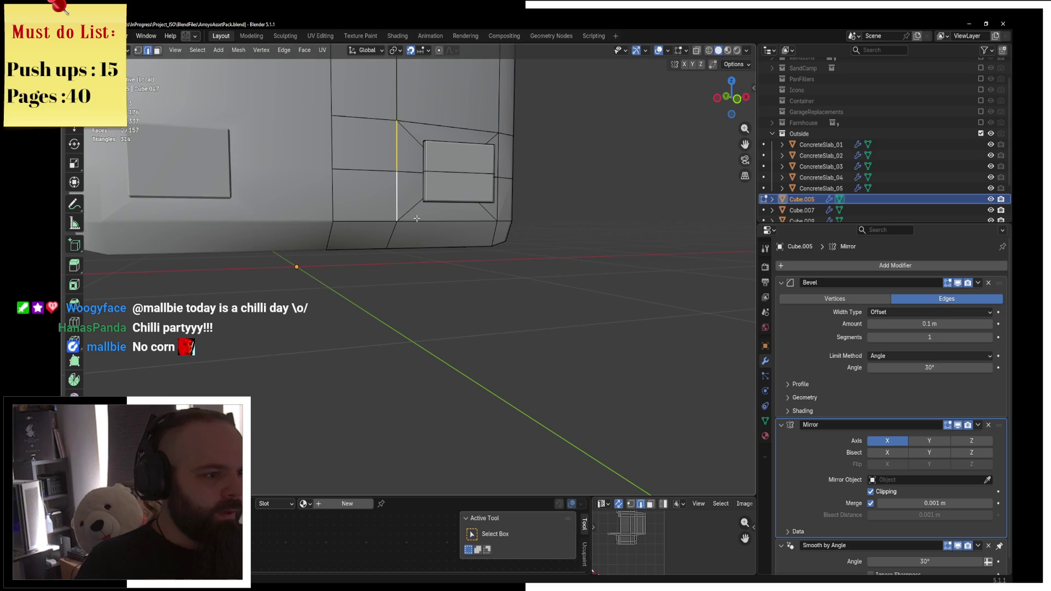
mouse_move(503, 223)
middle_mouse_down()
mouse_move(419, 229)
mouse_move(565, 241)
mouse_move(608, 227)
mouse_move(397, 251)
mouse_move(440, 188)
mouse_move(422, 142)
middle_mouse_up()
left_click(397, 251)
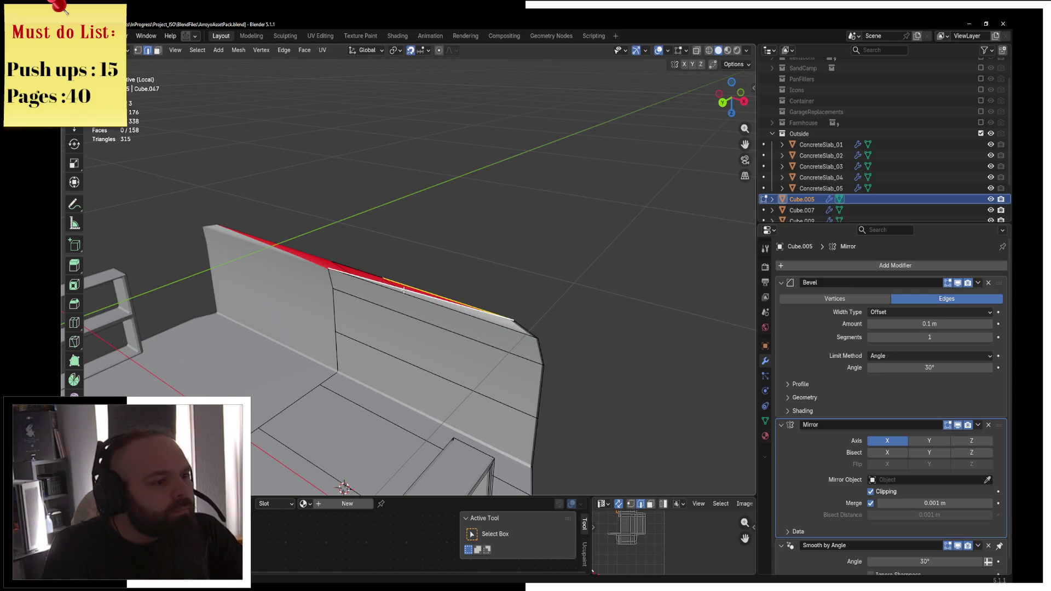
Re-enter Edit Mode on the car body and view the side box in wireframe
mouse_move(352, 266)
middle_mouse_down()
mouse_move(415, 237)
mouse_move(347, 225)
middle_mouse_up()
key("ctrl+Tab")
left_click(277, 225)
mouse_move(277, 225)
middle_mouse_down()
mouse_move(475, 245)
mouse_move(476, 153)
mouse_move(479, 219)
mouse_move(524, 170)
middle_mouse_up()
key("ctrl+Tab")
left_click(584, 195)
mouse_move(584, 195)
middle_mouse_down()
mouse_move(526, 236)
mouse_move(416, 259)
middle_mouse_up()
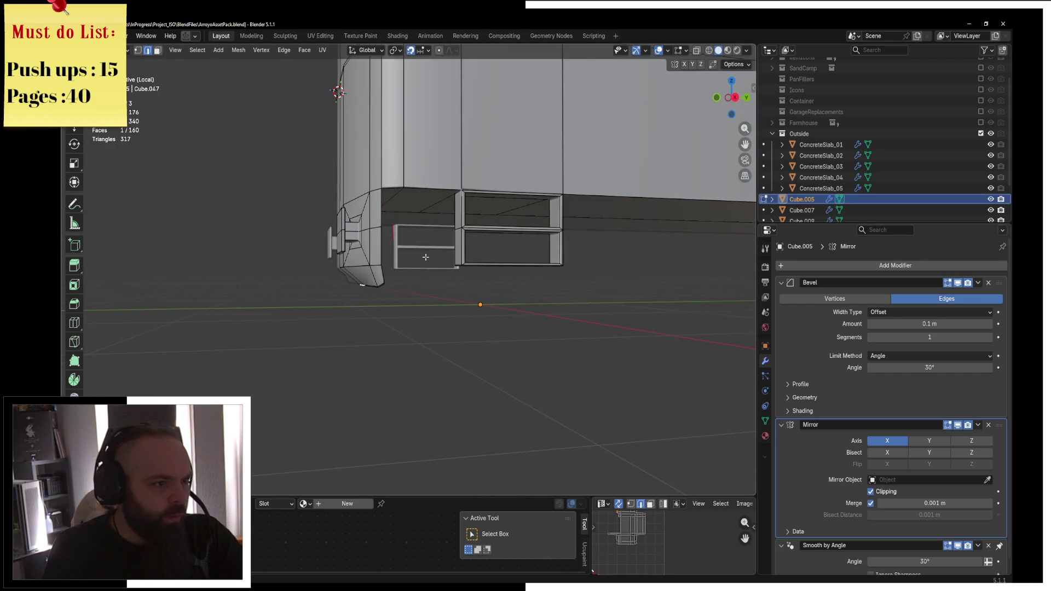
scroll(371, 252, "up", 5)
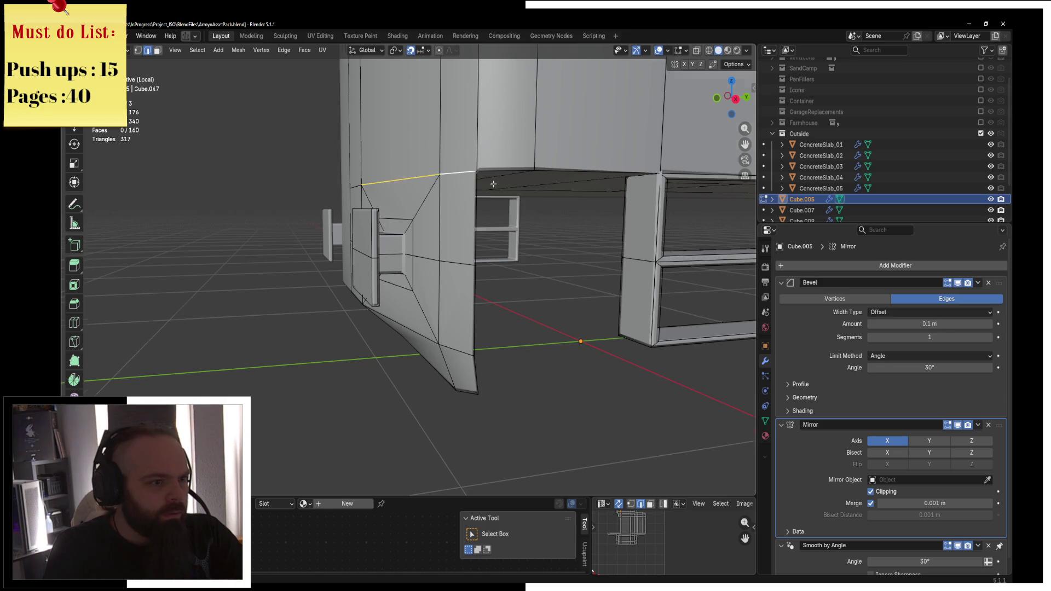
middle_click_drag(496, 185, 391, 181)
left_click(278, 165)
mouse_move(306, 170)
middle_mouse_down()
mouse_move(360, 192)
mouse_move(378, 219)
mouse_move(356, 212)
mouse_move(394, 209)
middle_mouse_up()
Duplicate the selected edge, then select the whole mesh in face mode with solid shading
key("shift+d")
right_click(496, 162)
left_click(620, 290)
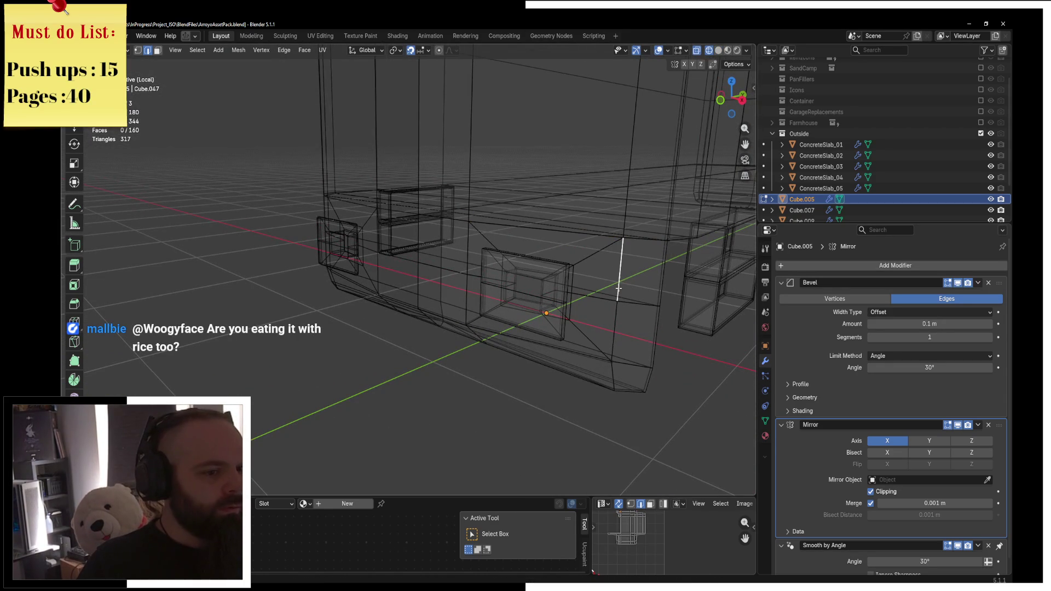
key("a")
key("3")
scroll(629, 293, "up", 3)
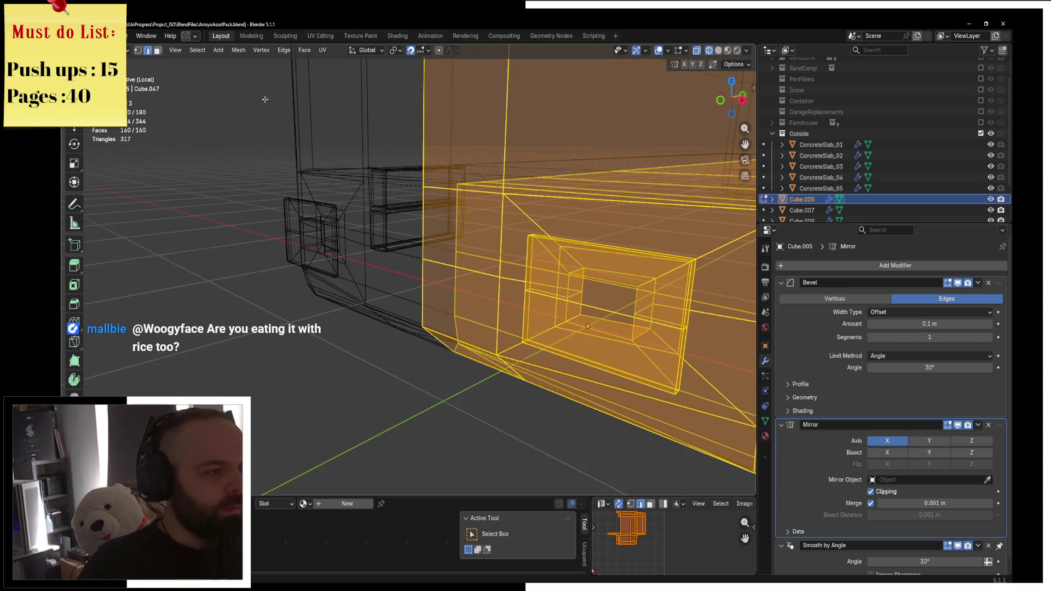
scroll(591, 319, "down", 4)
key("z")
left_click(661, 316)
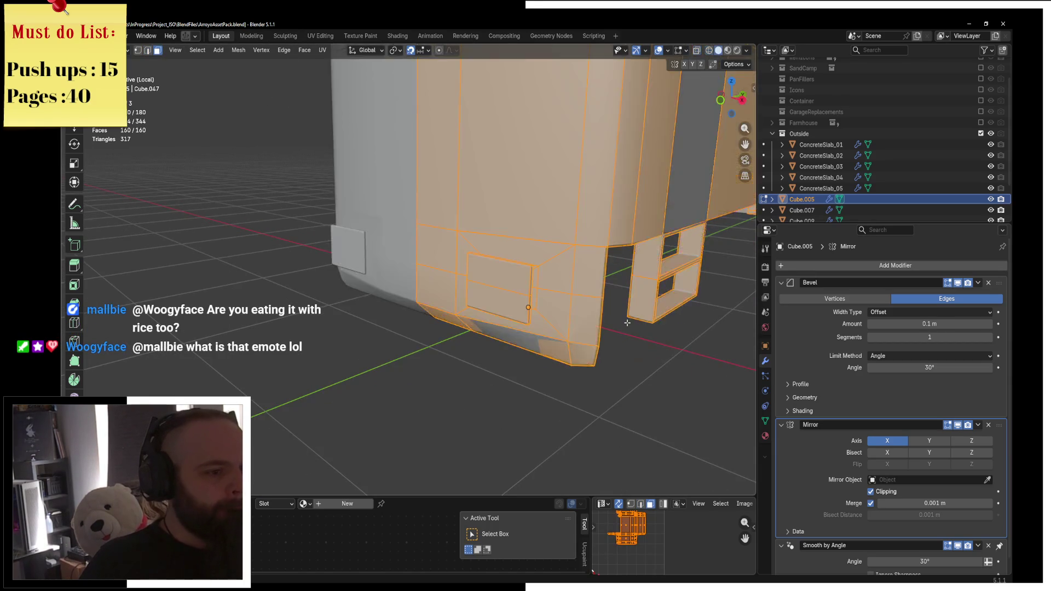
In a see-through side ortho view, box-select the front-end section's faces and remove them
middle_click_drag(661, 316, 437, 307)
left_click(426, 301)
key("KP_3")
key("z")
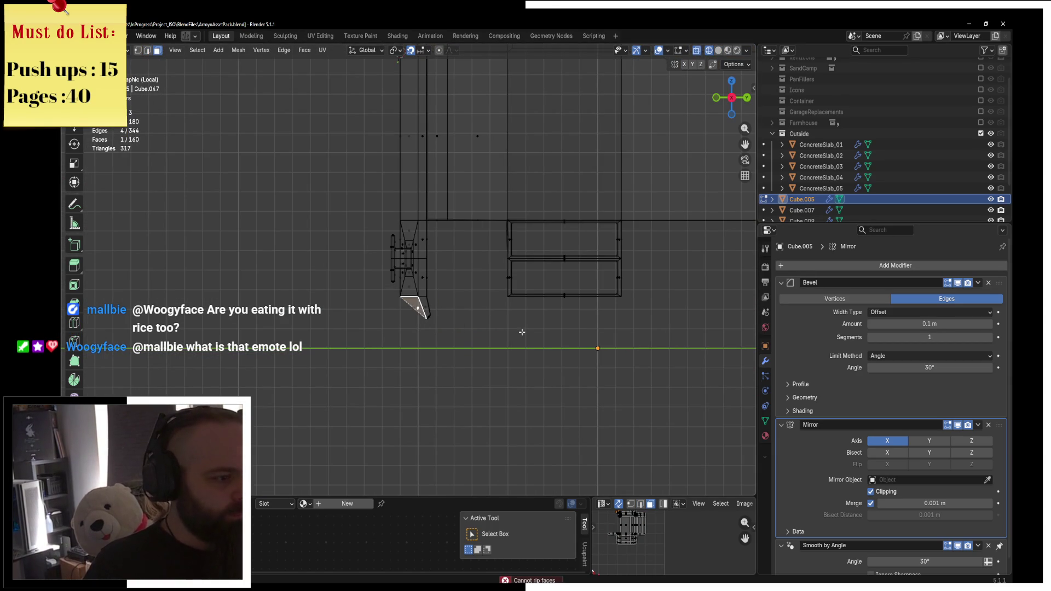
mouse_move(329, 348)
left_mouse_down()
mouse_move(421, 285)
mouse_move(434, 219)
left_mouse_up()
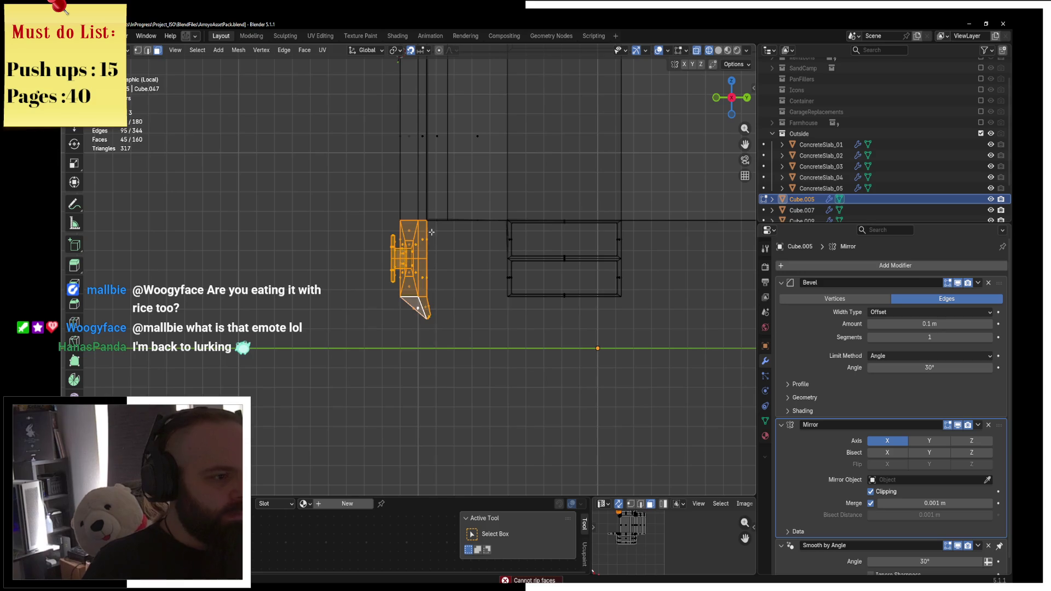
key("ctrl+z")
key("ctrl+Tab")
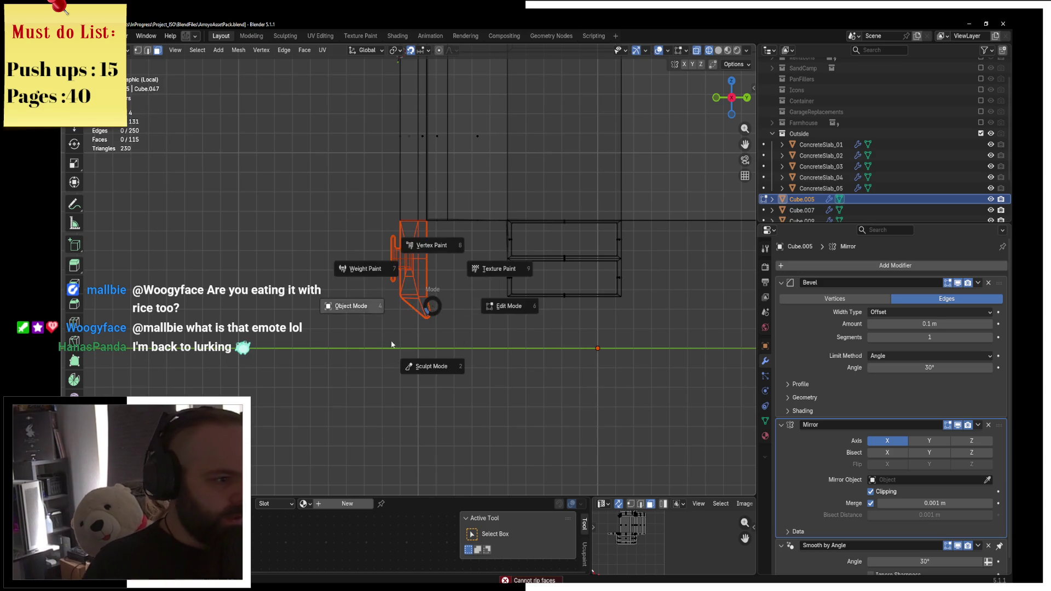
In Object Mode, select and frame the front end piece Cube.010 in solid shading
left_click(405, 344)
left_click(391, 305)
left_click(415, 268)
key("z")
left_click(459, 281)
key("KP_Decimal")
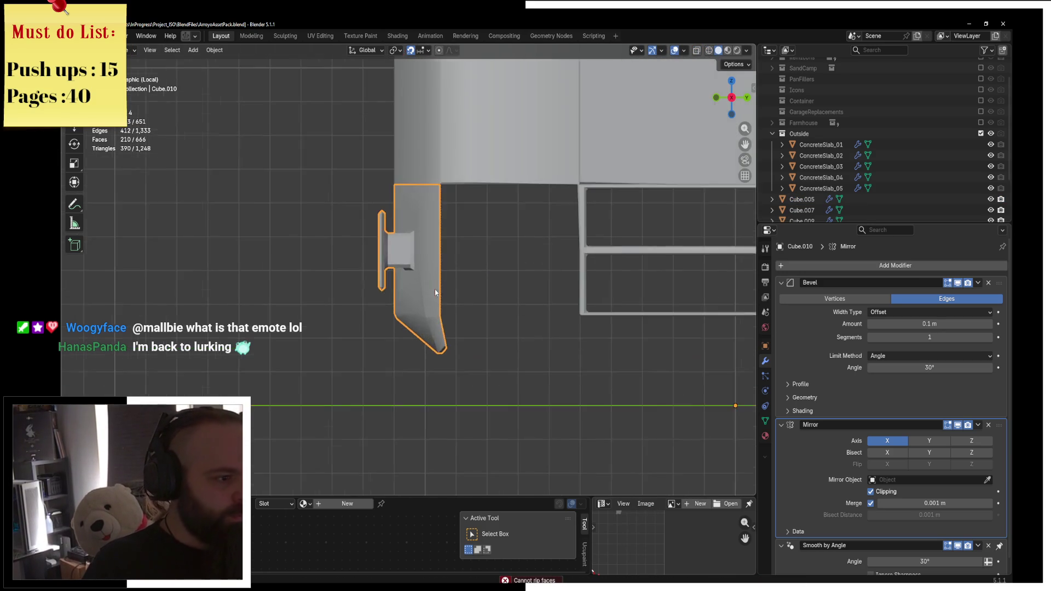
Nudge Cube.010 slightly along a single axis into its new position
key("g")
key("x")
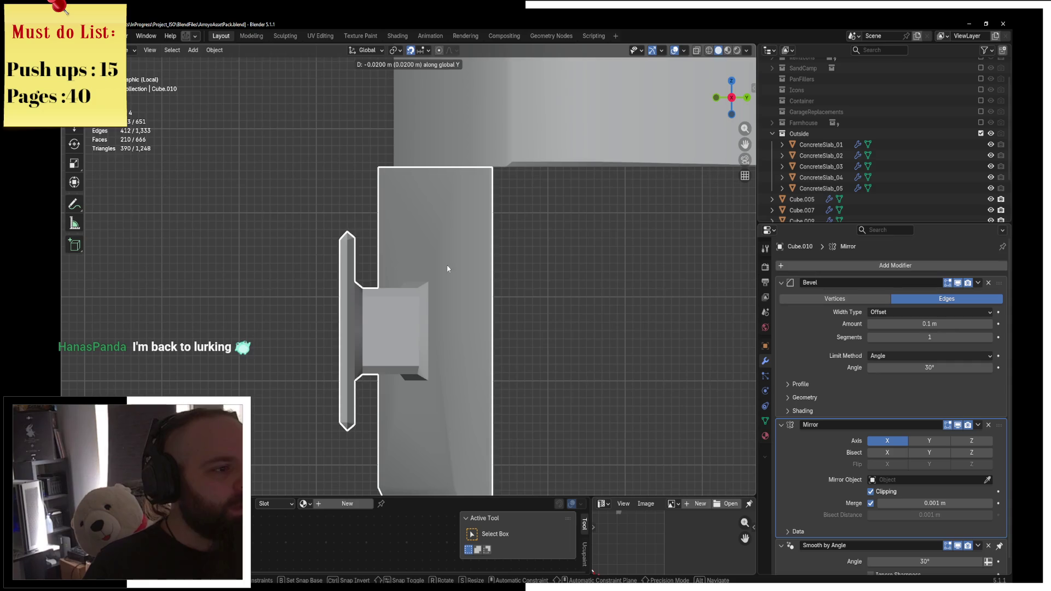
key("z")
left_click(504, 380)
mouse_move(504, 380)
middle_mouse_down()
mouse_move(542, 347)
mouse_move(570, 340)
mouse_move(522, 317)
mouse_move(392, 195)
mouse_move(384, 294)
middle_mouse_up()
Enter Edit Mode on the car body Cube.005 and hide the object blocking the view
left_click(393, 195)
key("ctrl+Tab")
left_click(458, 195)
left_click(384, 293)
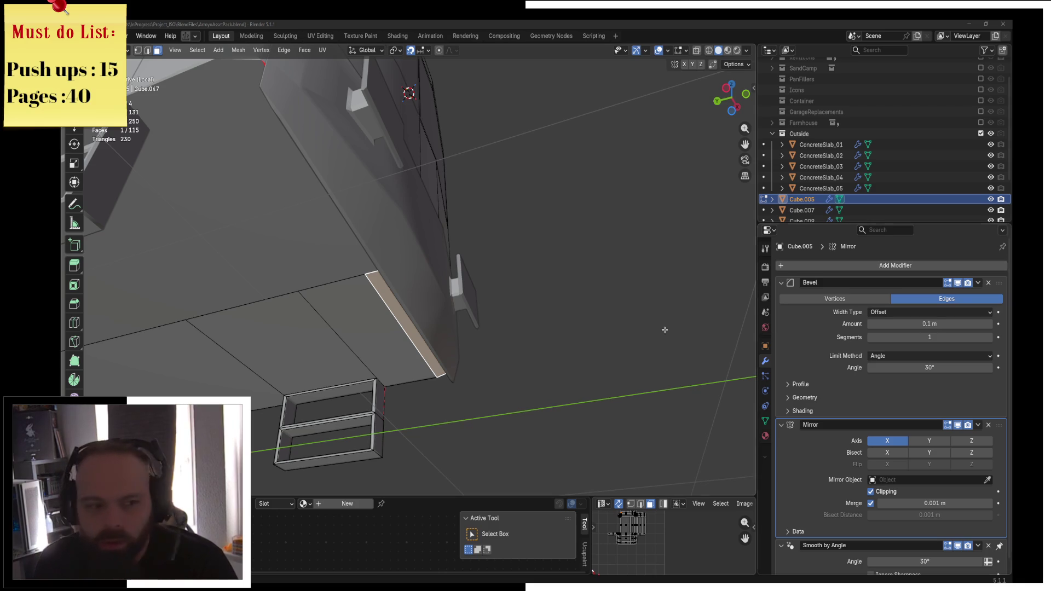
mouse_move(525, 297)
middle_mouse_down()
mouse_move(543, 282)
mouse_move(569, 293)
mouse_move(406, 270)
mouse_move(430, 267)
middle_mouse_up()
key("ctrl+Tab")
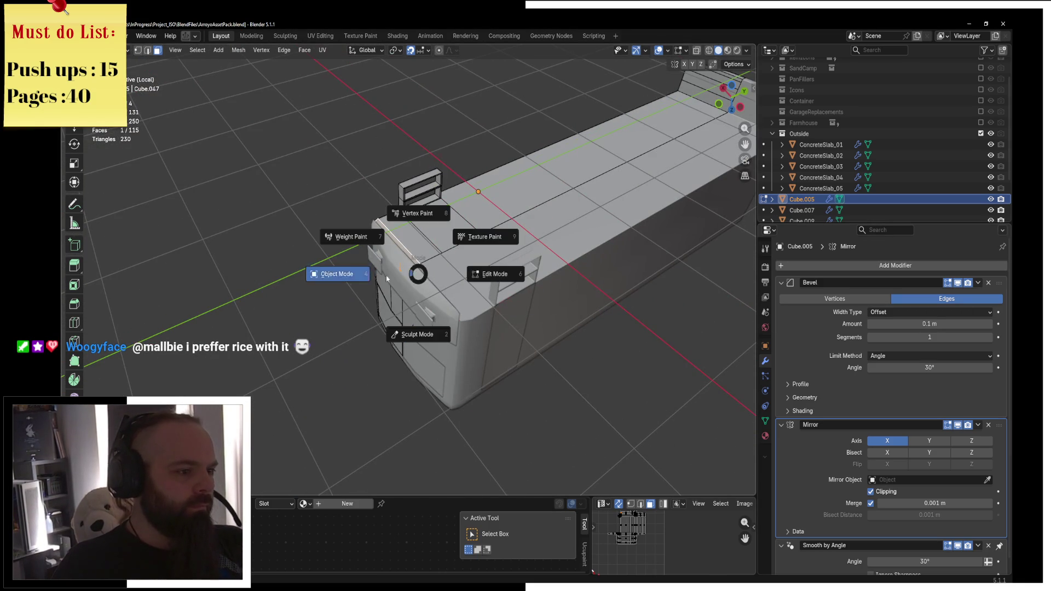
key("Tab")
key("Tab")
mouse_move(457, 254)
middle_mouse_down()
mouse_move(443, 285)
mouse_move(480, 308)
middle_mouse_up()
Undo an unwanted loop cut across the top strip and select the front top face strip
key("ctrl+r")
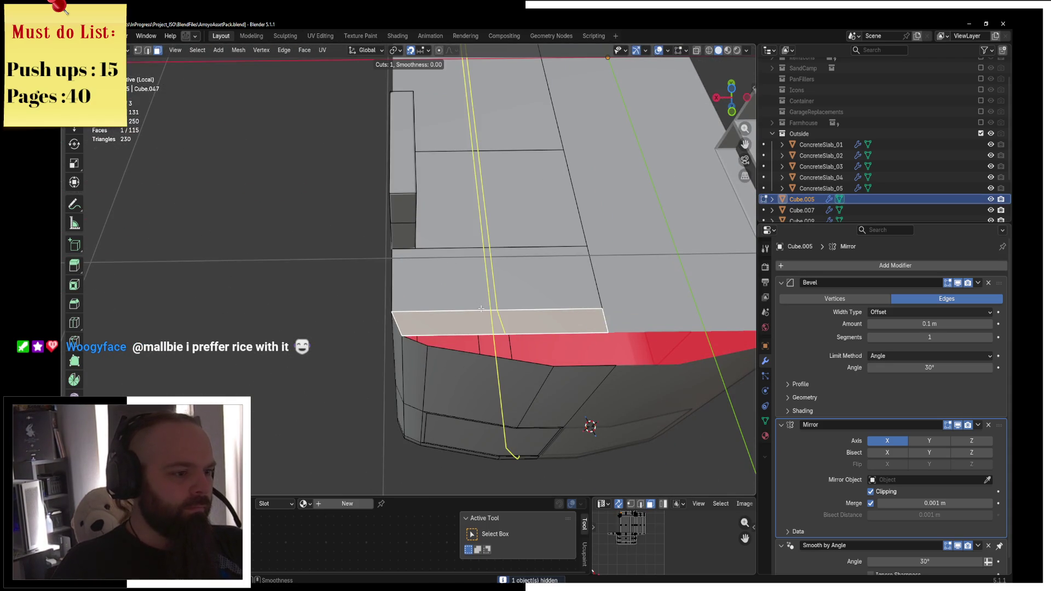
left_click(481, 308)
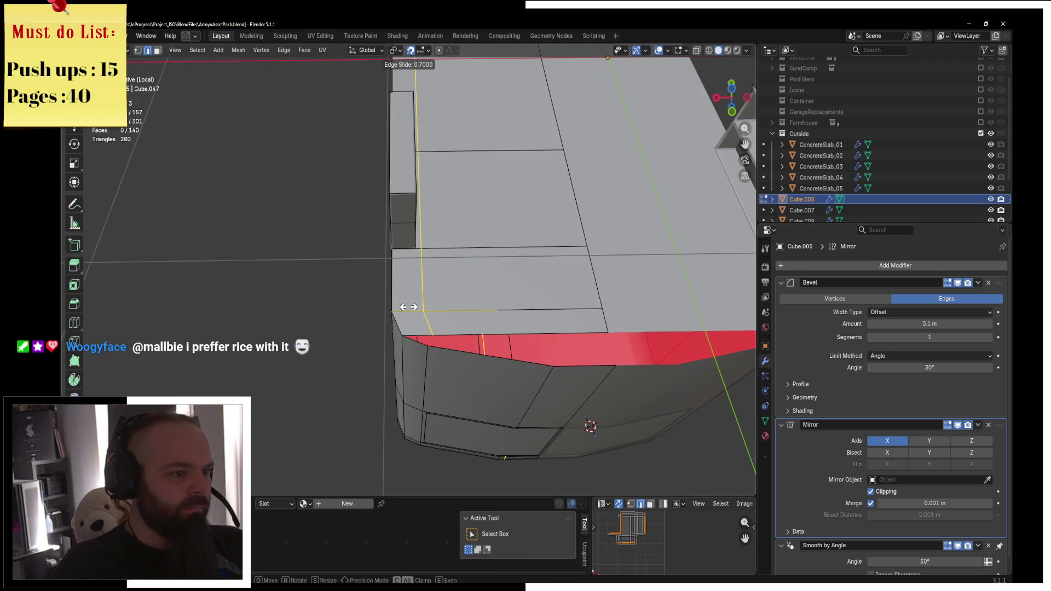
left_click(407, 307)
key("ctrl+z")
key("3")
left_click(495, 318)
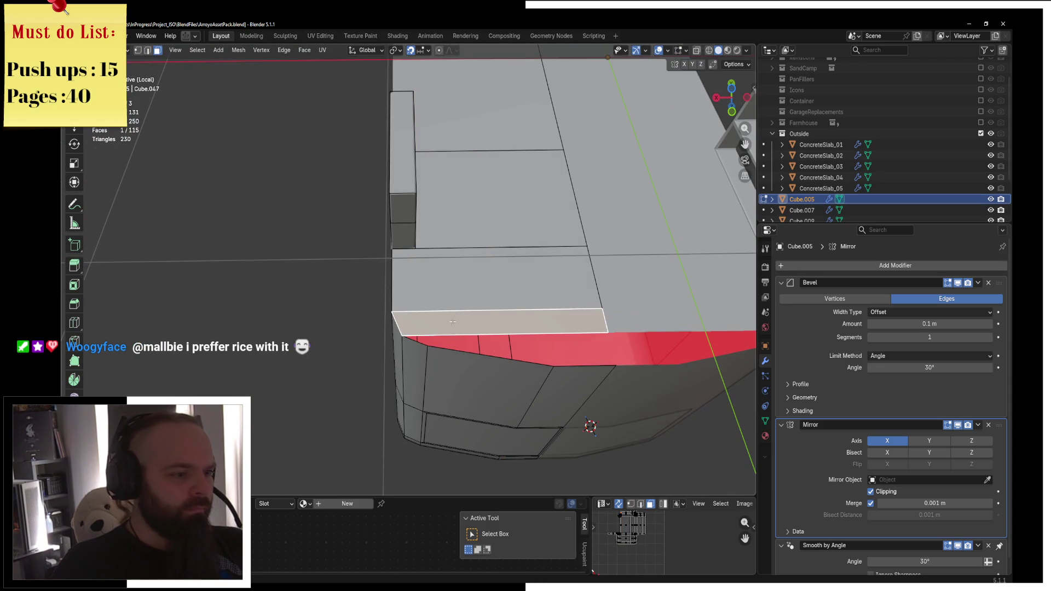
scroll(418, 324, "up", 3)
Delete the stray edge at the top front corner and fill the gap with a triangle
key("2")
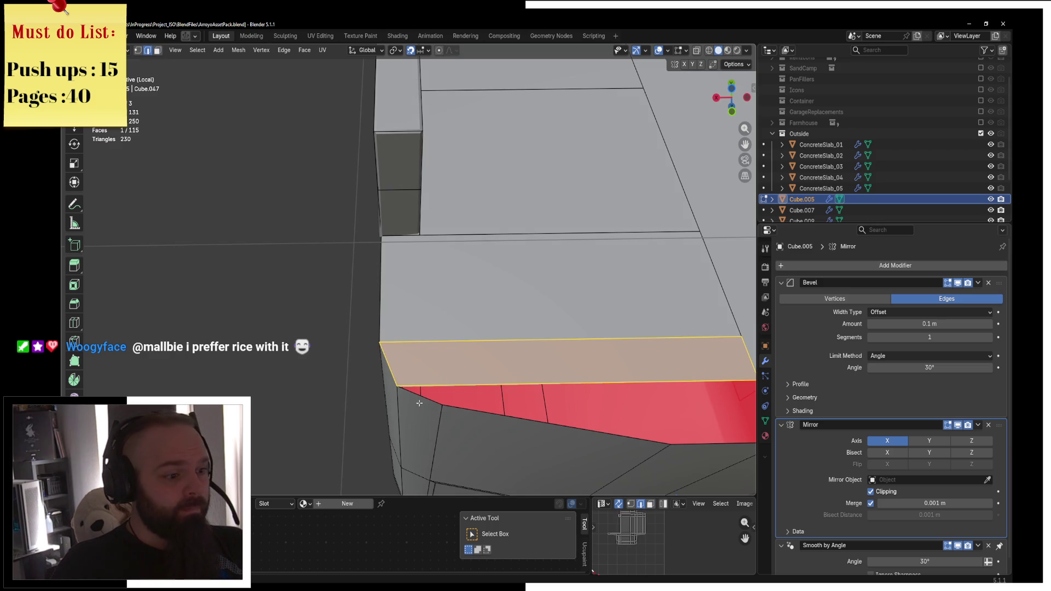
left_click(695, 443, "shift")
middle_click_drag(695, 443, 560, 386)
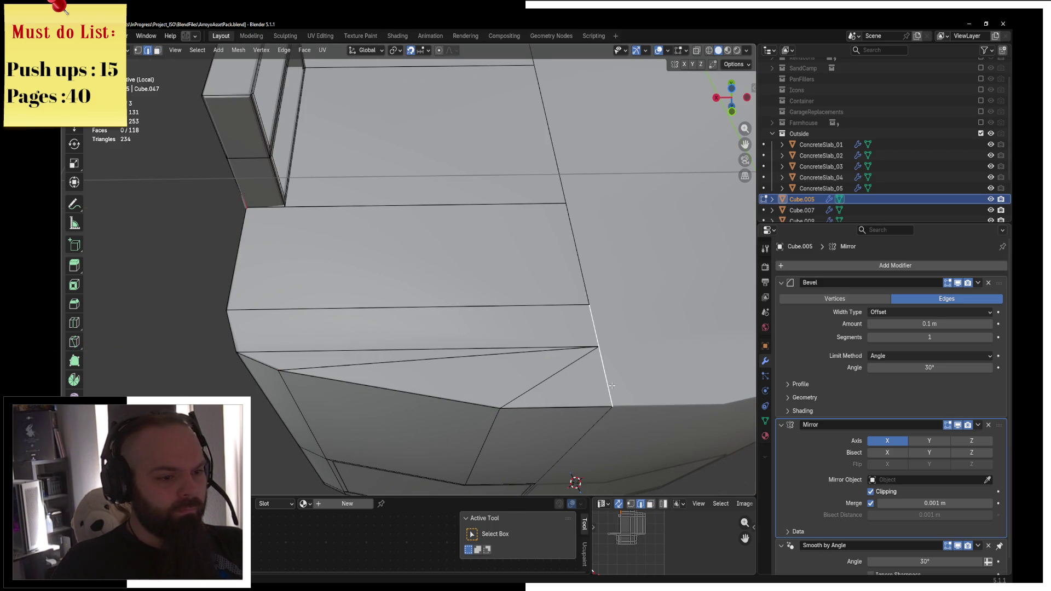
key("ctrl+x")
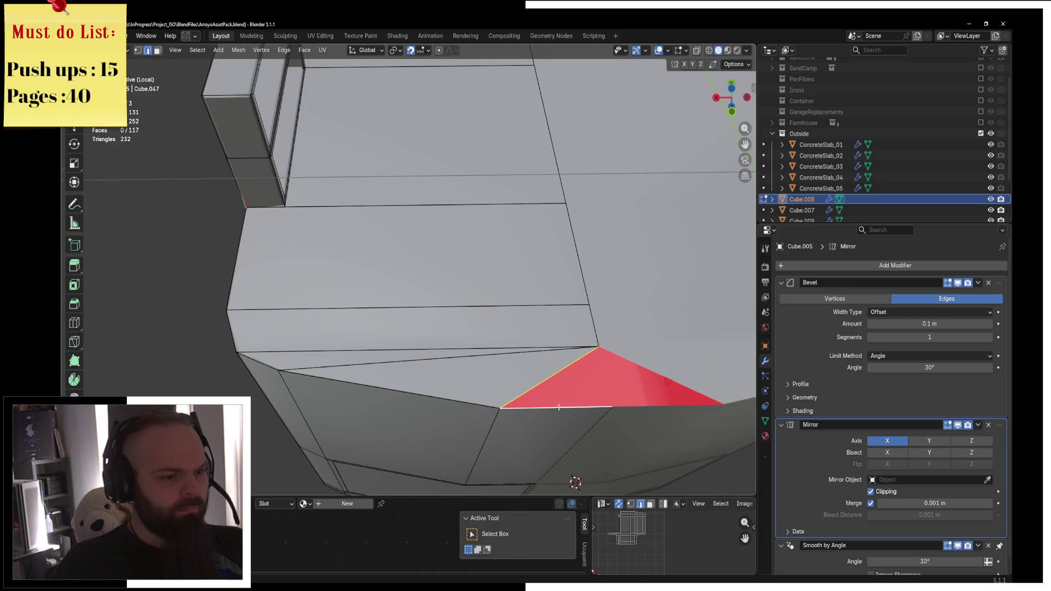
key("f")
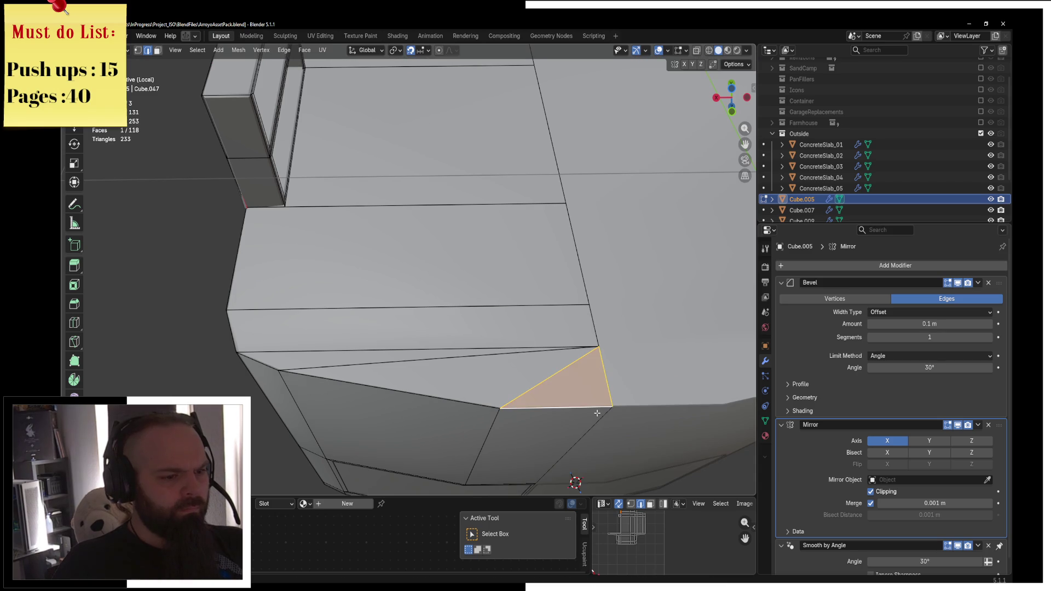
key("grave")
mouse_move(593, 413)
middle_mouse_down()
mouse_move(596, 389)
mouse_move(502, 316)
mouse_move(560, 340)
mouse_move(538, 358)
middle_mouse_up()
key("grave")
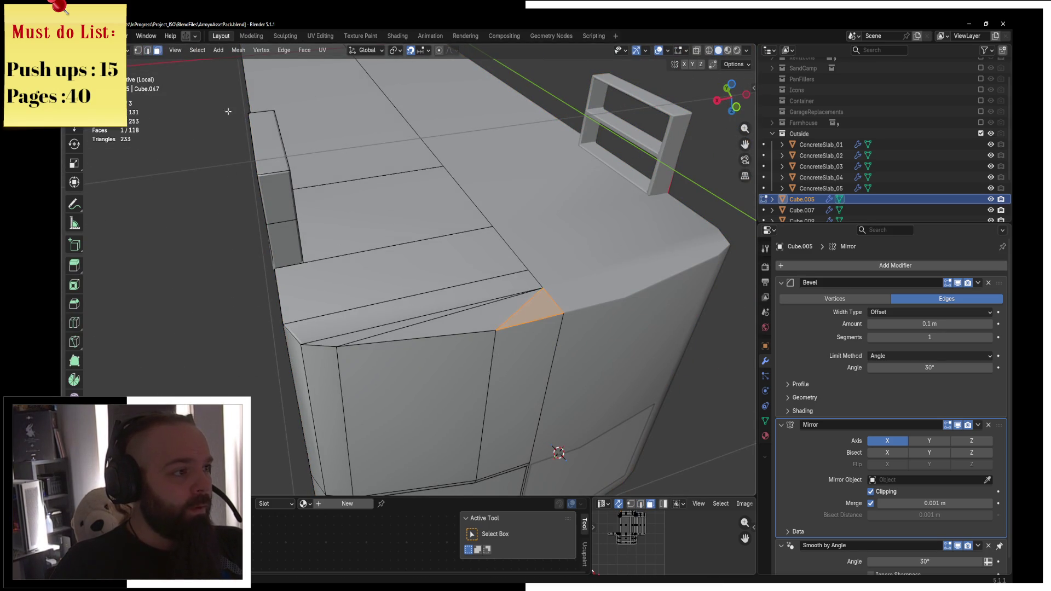
Separate the corner triangles and top bevel strip into a new object, Cube.011
left_click(492, 316, "shift")
left_click(482, 320, "shift")
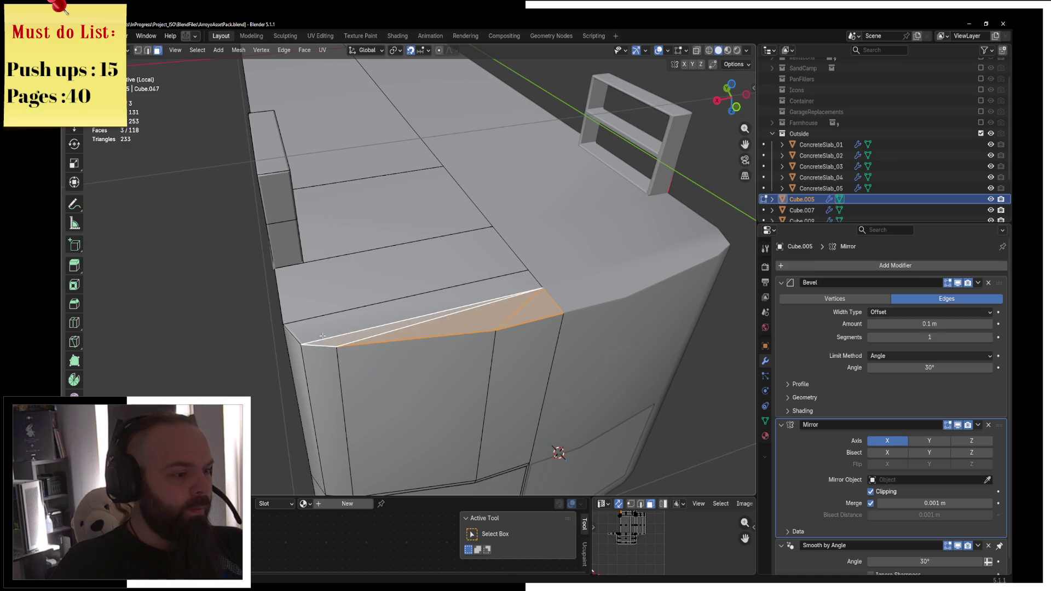
left_click(477, 296, "shift")
key("p")
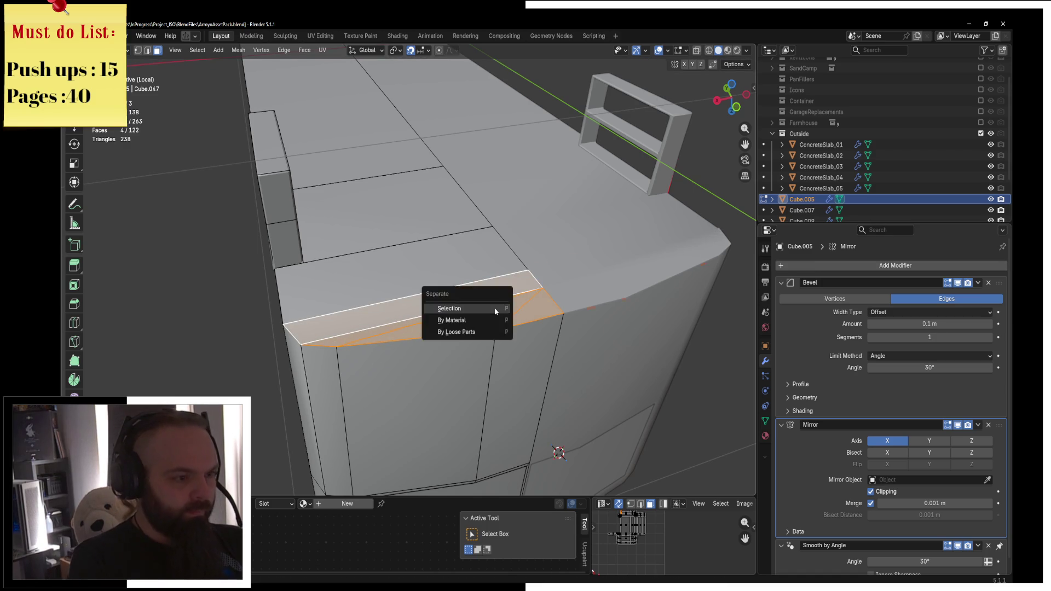
left_click(481, 307)
Enter Edit Mode on the separated corner piece Cube.011
key("ctrl+Tab")
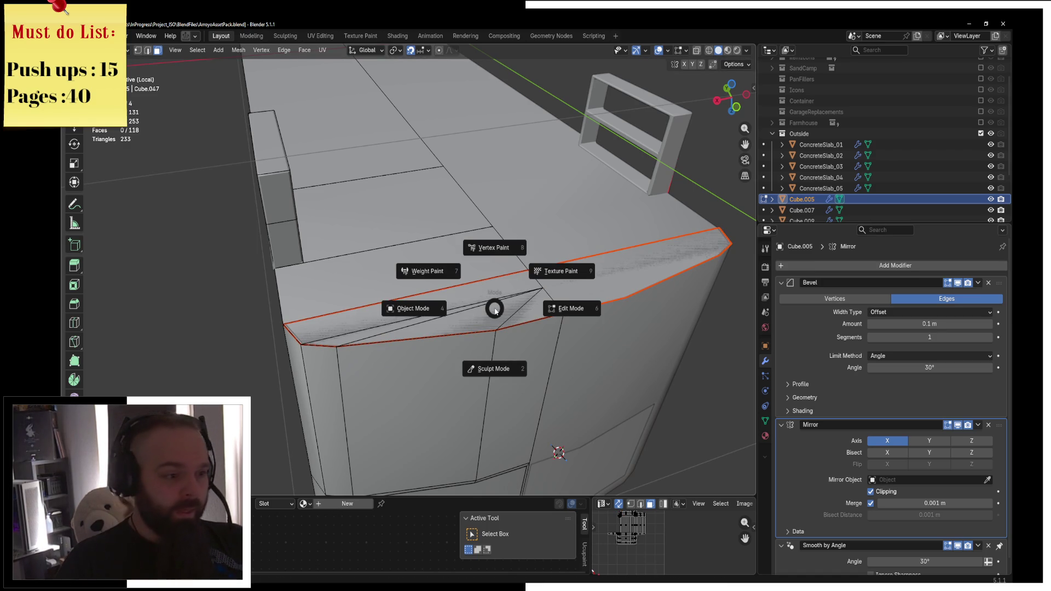
left_click(401, 326)
key("ctrl+Tab")
left_click(571, 308)
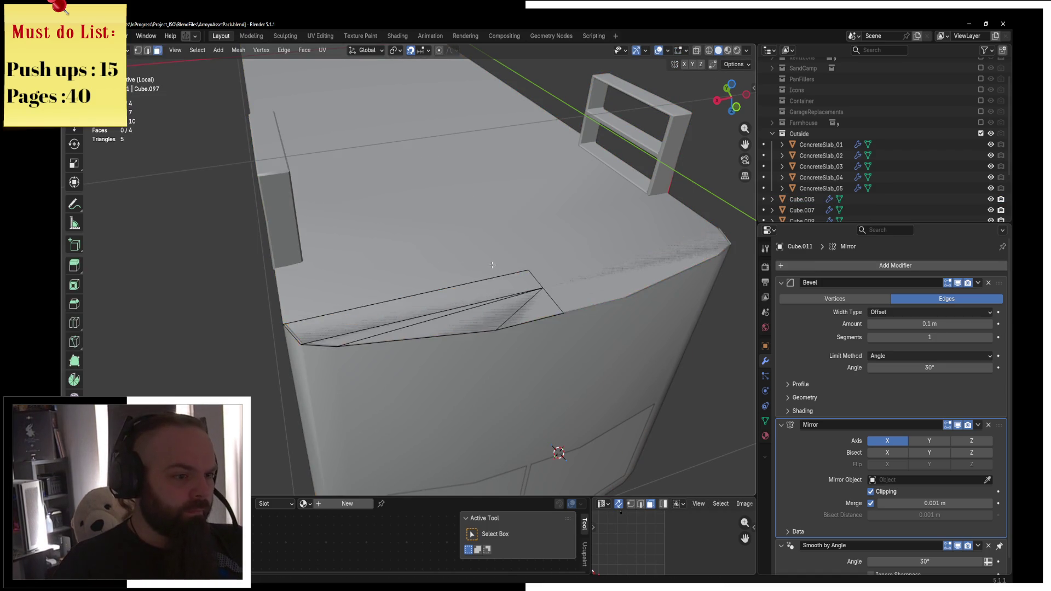
Add loop cuts near the bottom edge and along the corner piece
middle_click_drag(571, 308, 514, 272)
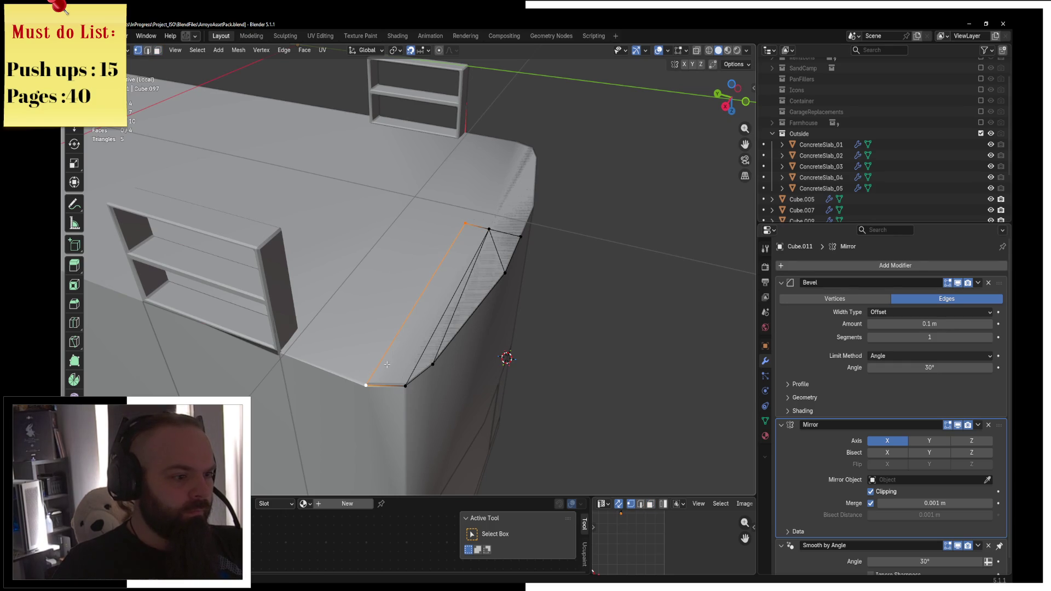
key("ctrl+r")
left_click(344, 436)
left_click(383, 427)
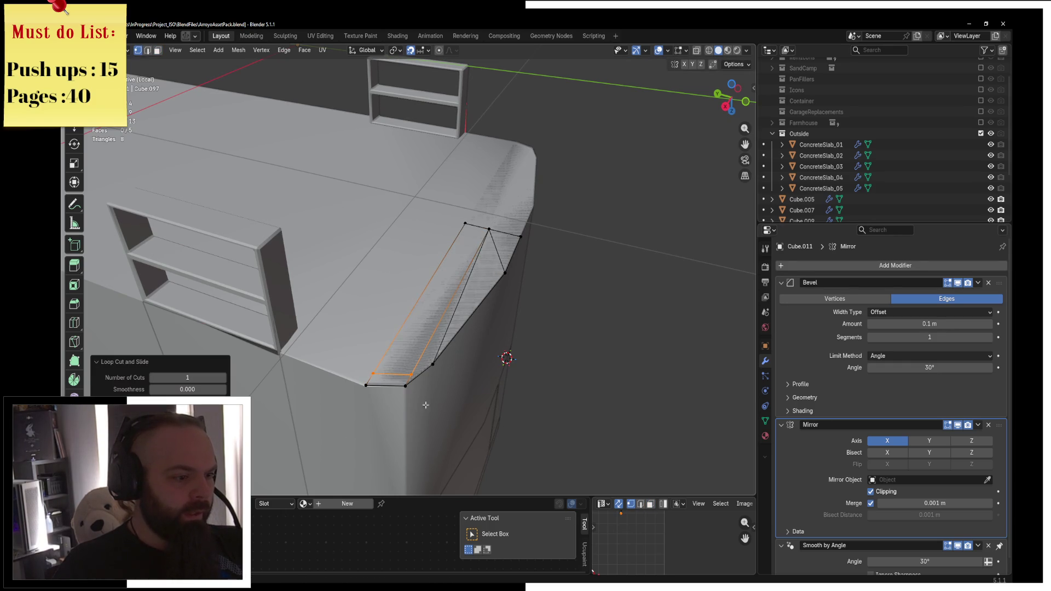
scroll(471, 348, "up", 3)
key("ctrl+r")
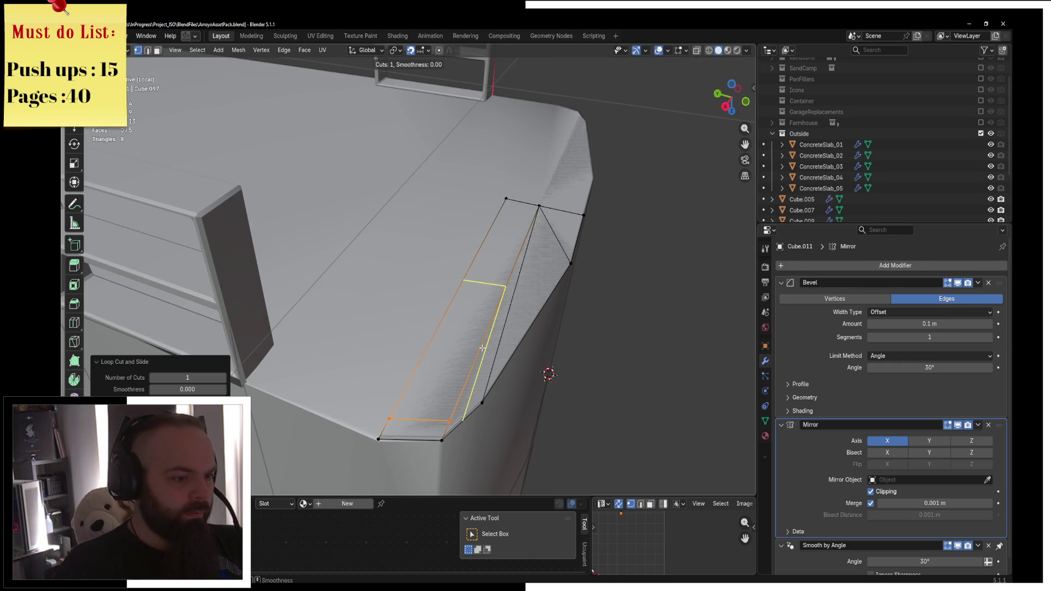
key("Escape")
left_click(486, 396)
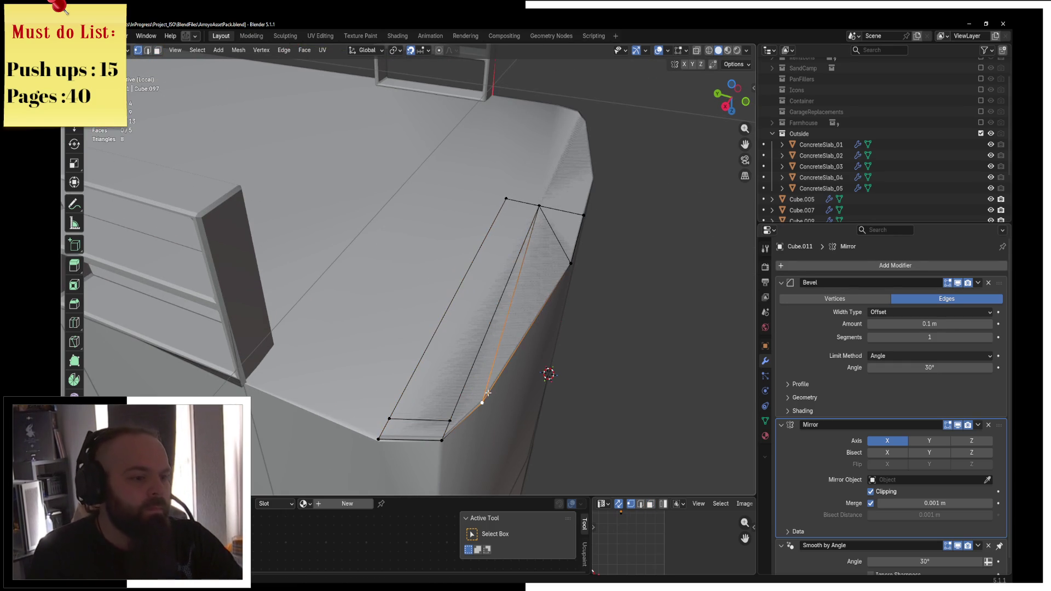
key("ctrl+r")
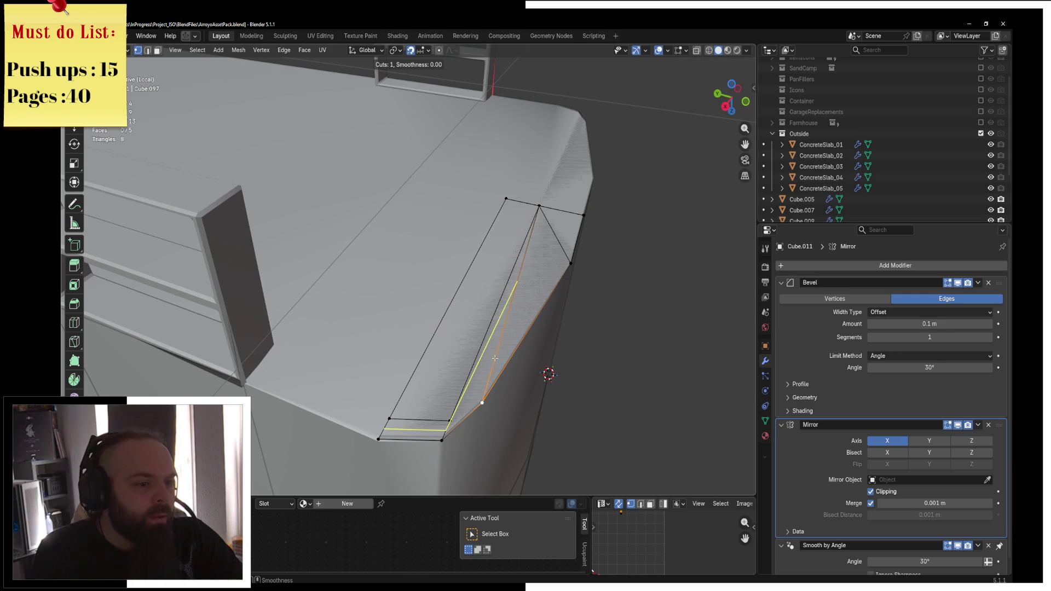
left_click(494, 358)
left_click(495, 358)
Slide a vertex along the new edge, undo it, and add an edge loop near the corner
key("shift+v")
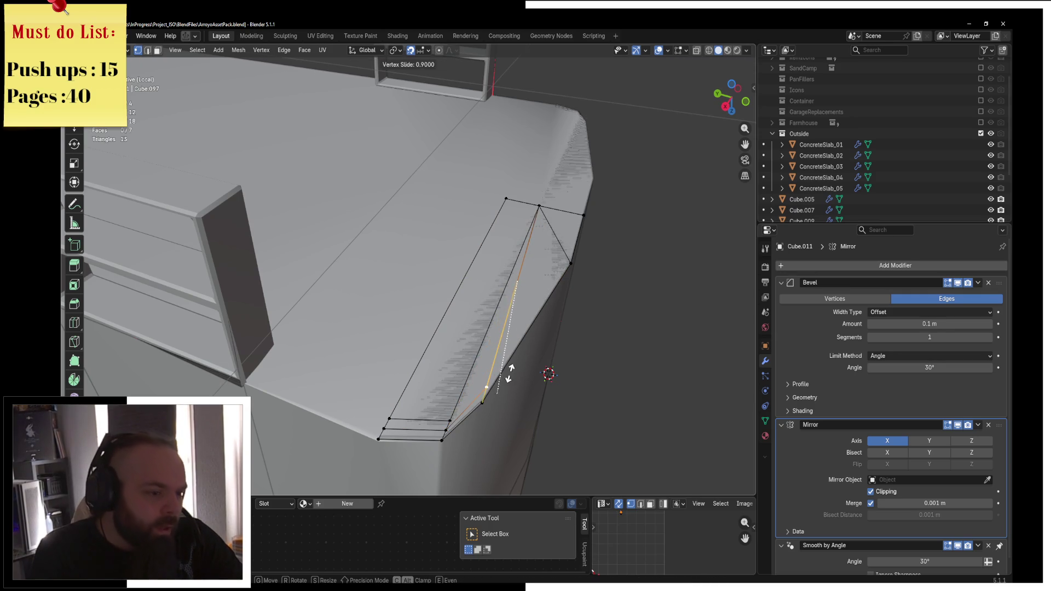
left_click(512, 378)
left_click(446, 431)
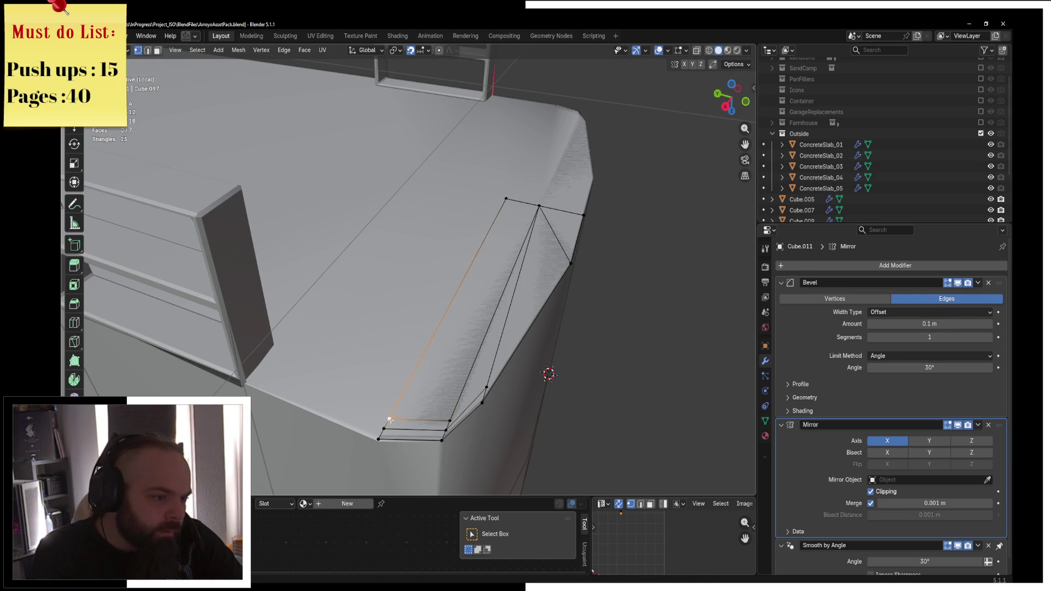
key("ctrl+z")
key("ctrl+z")
key("ctrl+z")
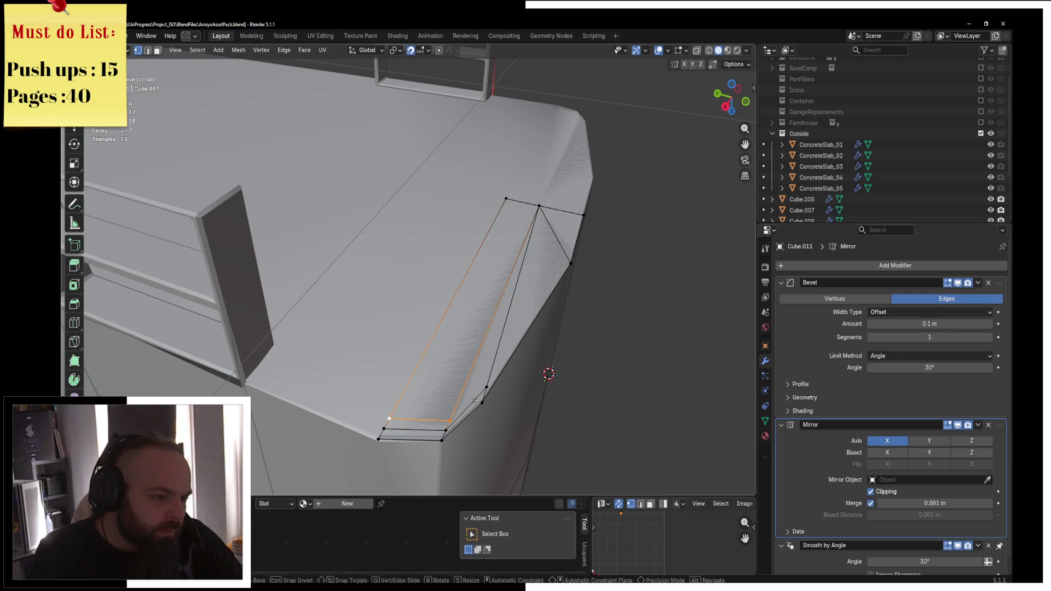
key("ctrl+r")
left_click(561, 236)
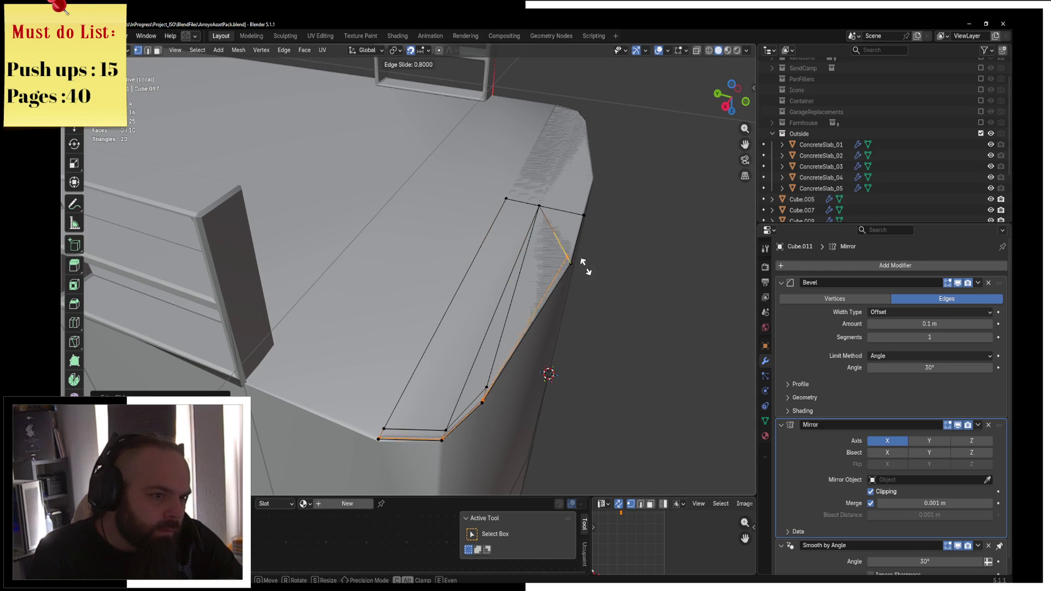
left_click(585, 264)
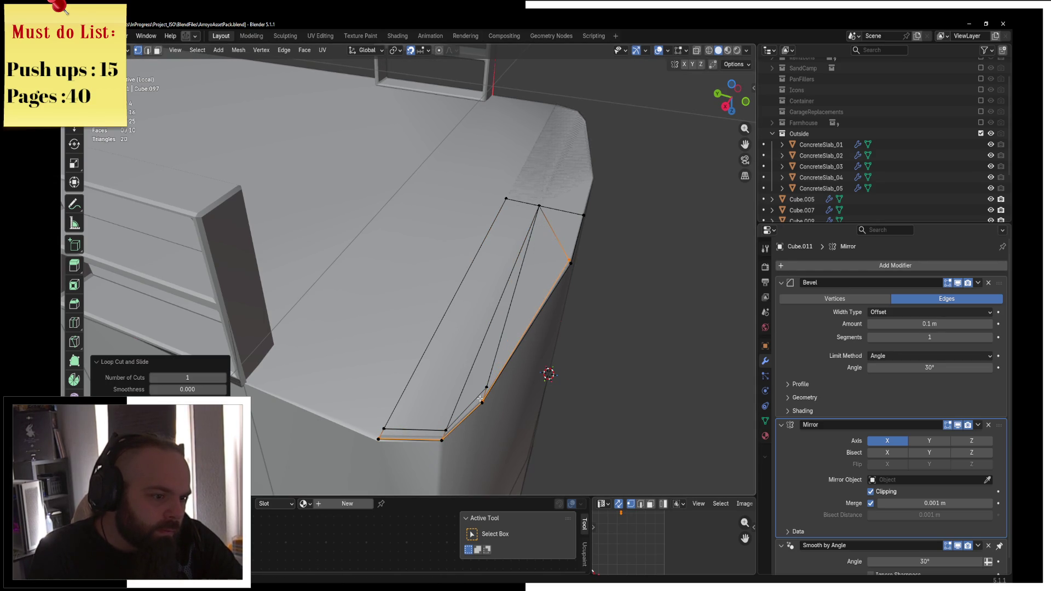
Merge vertices by distance, slide a side edge loop to the outer corner, and merge again
key("a")
key("m")
left_click(520, 369)
middle_click_drag(579, 205, 564, 218)
key("ctrl+r")
left_click(562, 219)
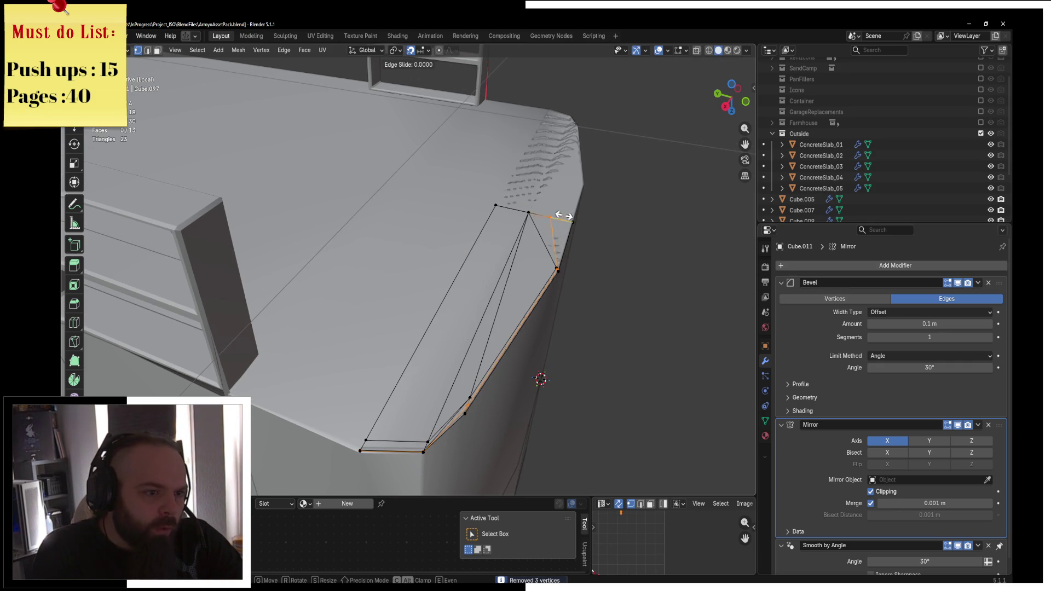
left_click(583, 217)
middle_click_drag(580, 229, 549, 244)
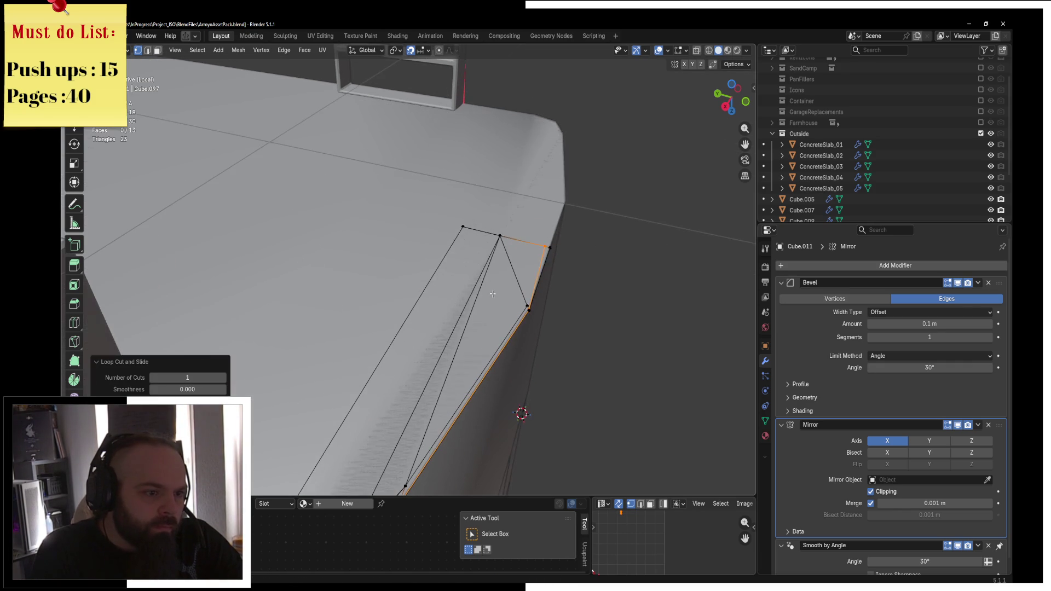
key("g")
key("g")
left_click(520, 236)
key("a")
key("m")
left_click(480, 227)
Brush-select the inner faces in face mode and delete them
left_click(148, 51)
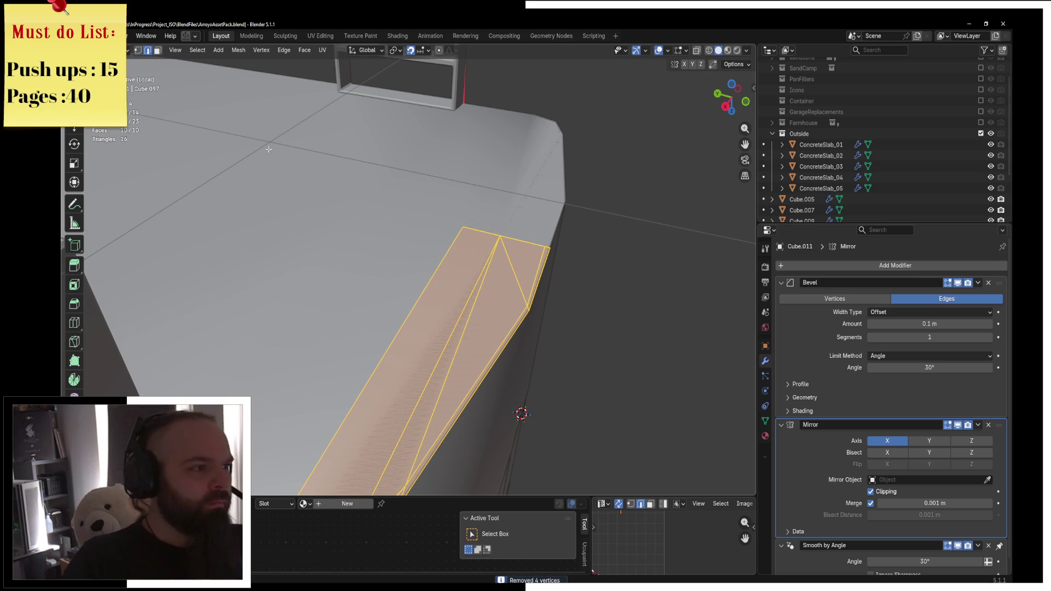
left_click(157, 51)
key("alt+a")
right_click(482, 271)
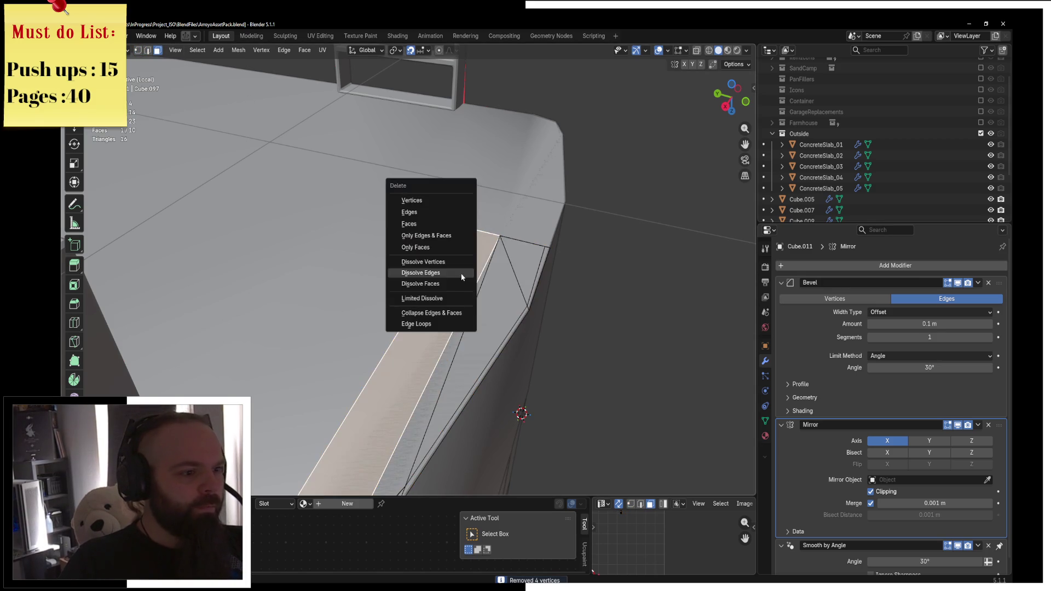
key("Escape")
key("c")
left_click(485, 259)
left_click_drag(484, 259, 511, 271)
key("Escape")
key("x")
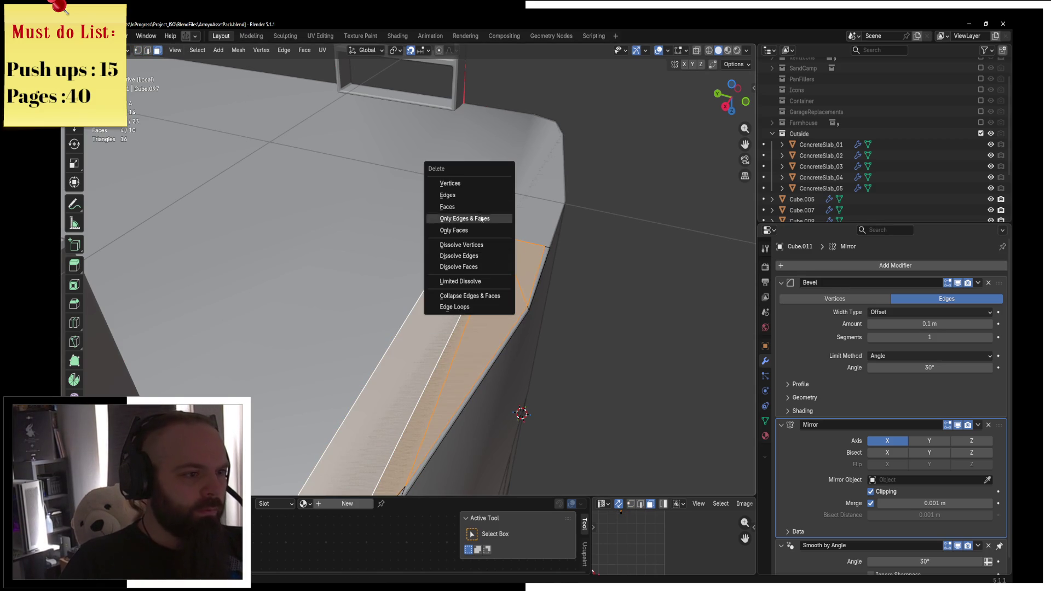
left_click(476, 210)
Frame the remaining strip and delete its extra end face
middle_click_drag(476, 211, 221, 155)
key("a")
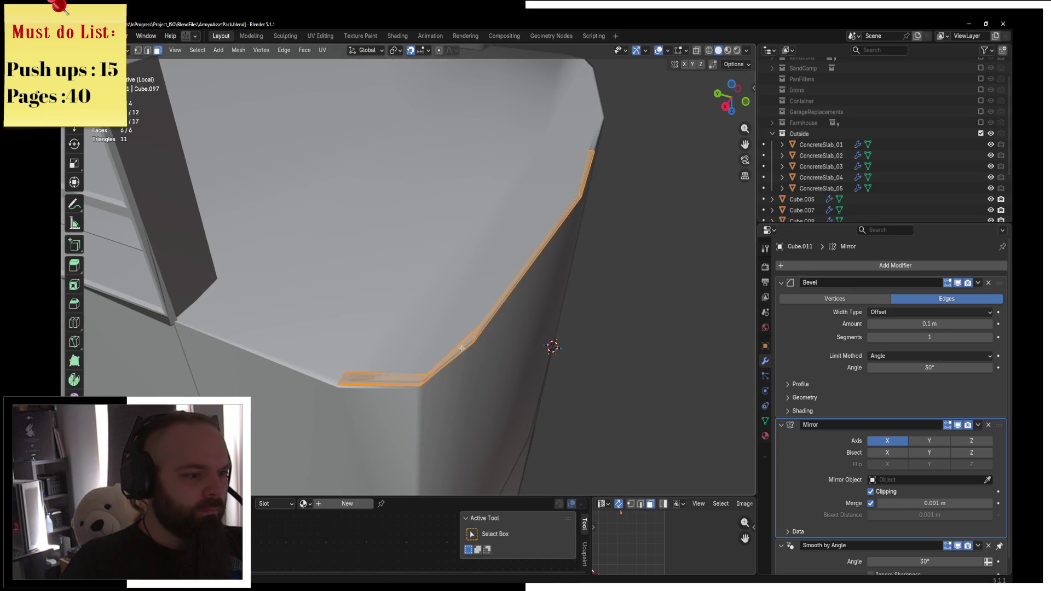
key("KP_Decimal")
left_click(150, 52)
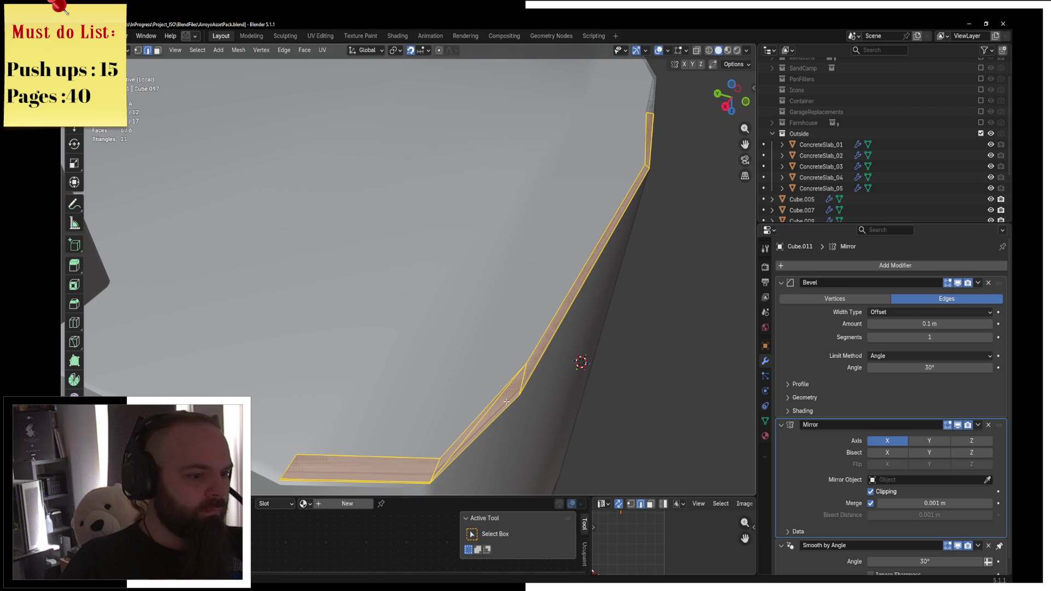
key("x")
left_click(480, 453)
In front view, extrude the strip edges down 0.1 m along Z
scroll(527, 375, "down", 3)
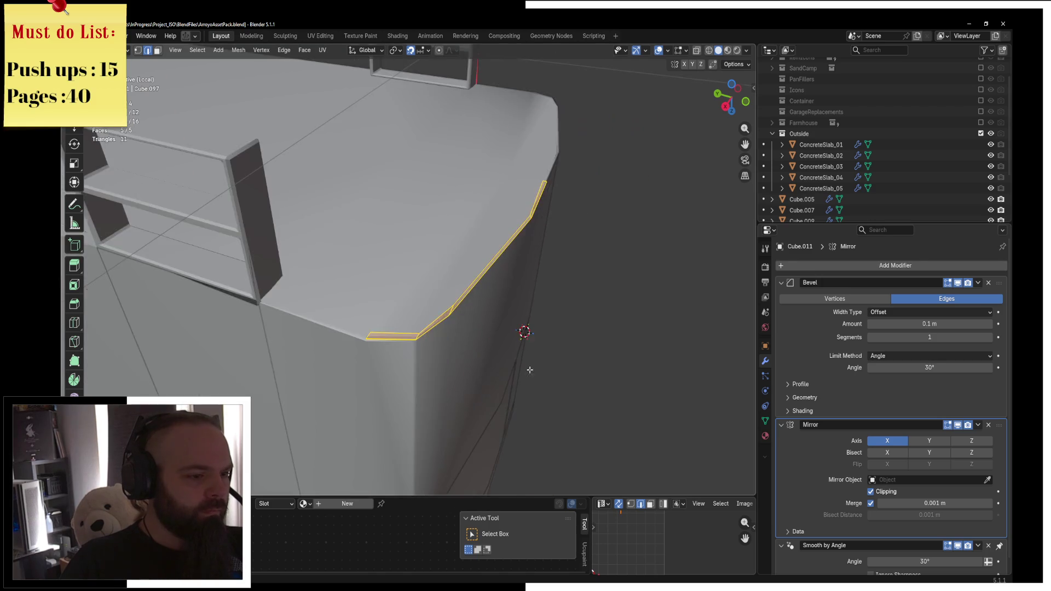
key("KP_1")
key("e")
key("z")
left_click(533, 161)
key("KP_1")
middle_click_drag(539, 169, 591, 153, "shift")
key("e")
key("z")
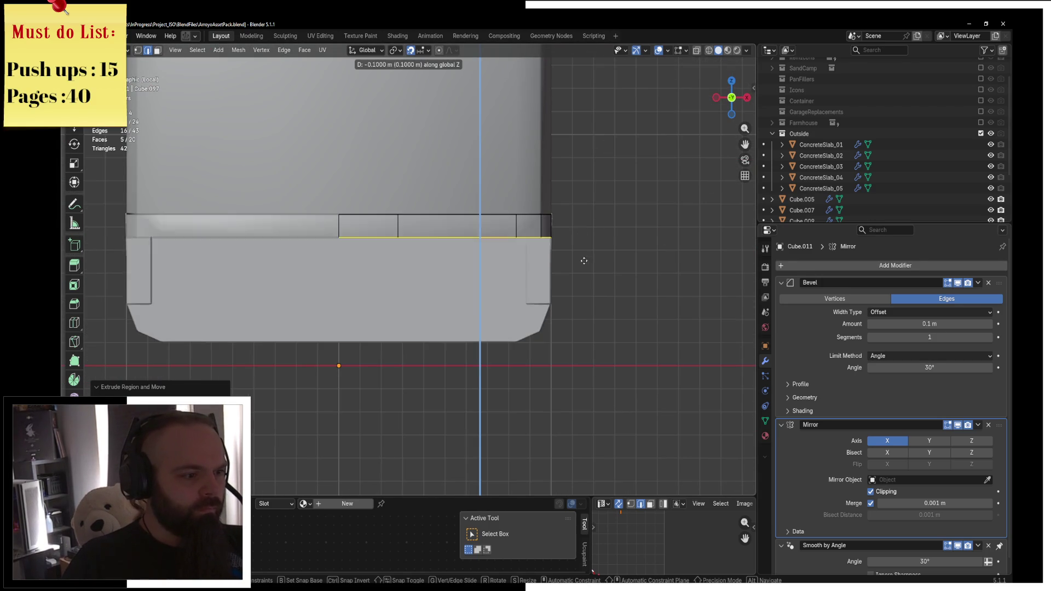
left_click(535, 381)
Move the extruded edges out 0.2 m along Y
mouse_move(535, 349)
middle_mouse_down("shift")
mouse_move(514, 285)
mouse_move(449, 336)
mouse_move(530, 326)
middle_mouse_up("shift")
scroll(515, 285, "up", 3)
middle_click_drag(223, 318, 216, 255)
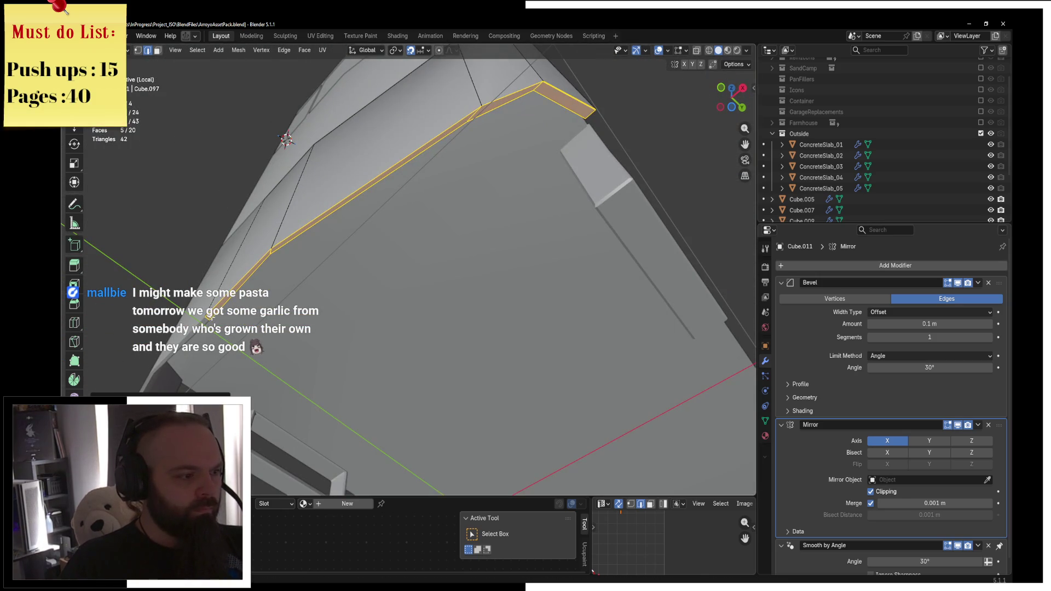
mouse_move(210, 316)
middle_mouse_down()
mouse_move(326, 323)
mouse_move(316, 340)
middle_mouse_up()
key("g")
key("y")
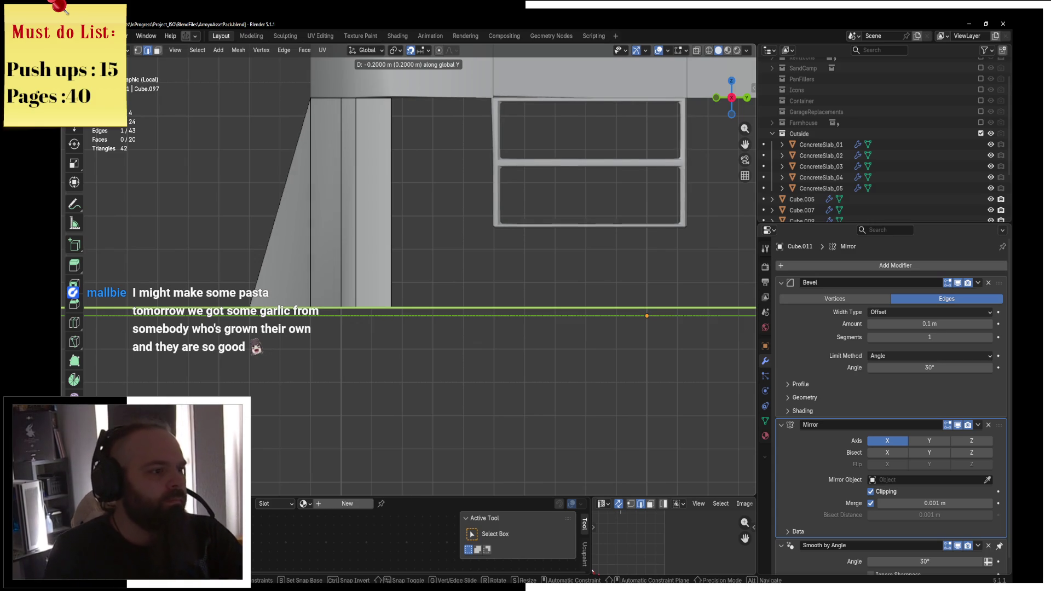
key("Return")
middle_click_drag(404, 249, 541, 244)
Check the trim in Object Mode, dissolve a stray edge, then return to Object Mode
key("Tab")
middle_click_drag(476, 235, 422, 249)
key("ctrl+Tab")
left_click(501, 250)
middle_click_drag(501, 250, 350, 216)
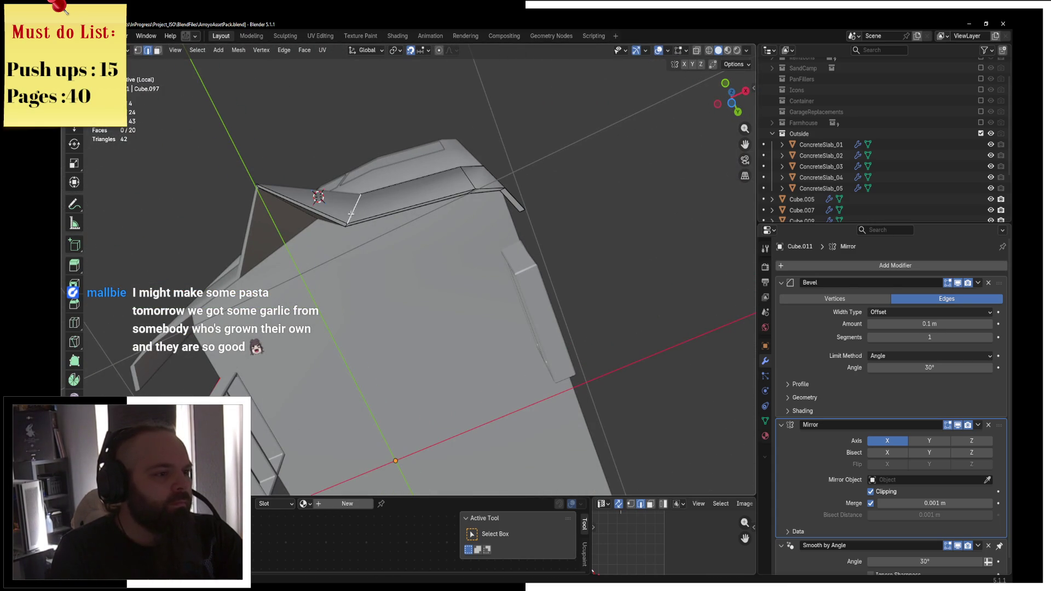
key("x")
left_click(417, 207)
mouse_move(419, 189)
middle_mouse_down()
mouse_move(480, 270)
mouse_move(418, 206)
middle_mouse_up()
key("Tab")
key("ctrl+Tab")
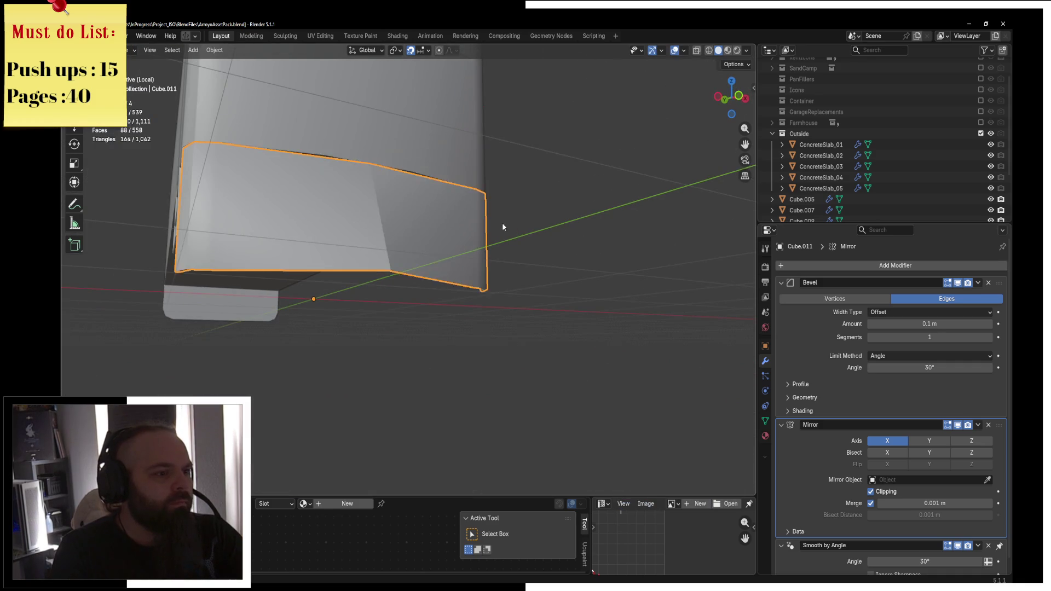
Zoom out over the train, select Cube.010, and switch it into Edit Mode
scroll(486, 225, "down", 3)
mouse_move(451, 241)
middle_mouse_down()
mouse_move(424, 249)
mouse_move(518, 248)
mouse_move(508, 239)
mouse_move(553, 260)
mouse_move(418, 219)
mouse_move(476, 230)
mouse_move(504, 278)
mouse_move(447, 249)
middle_mouse_up()
scroll(553, 260, "up", 3)
scroll(552, 260, "up", 3)
left_click(419, 219)
scroll(432, 217, "up", 3)
key("ctrl+Tab")
left_click(465, 210)
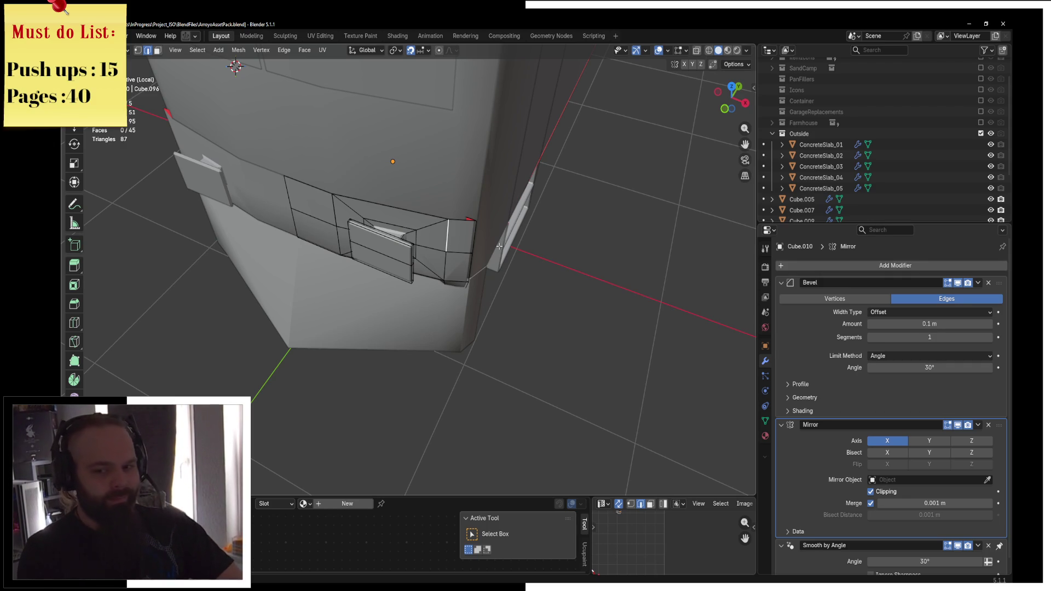
middle_click_drag(490, 253, 484, 227)
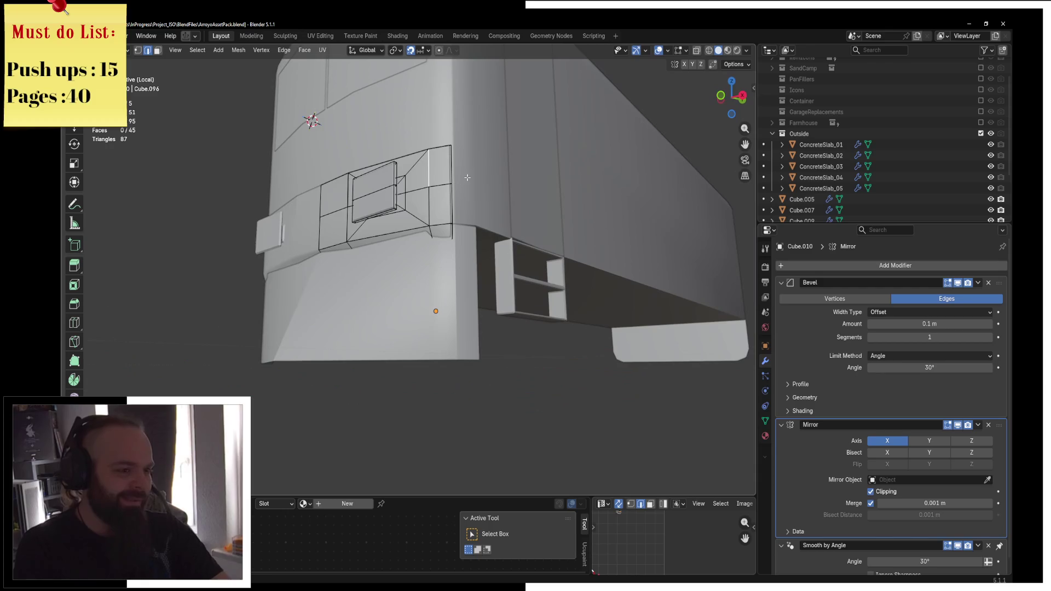
Add a centred loop cut beside the window, round it into an octagon, and inset an inner ring
middle_click_drag(449, 186, 469, 222)
key("ctrl+r")
left_click(456, 215)
right_click(456, 215)
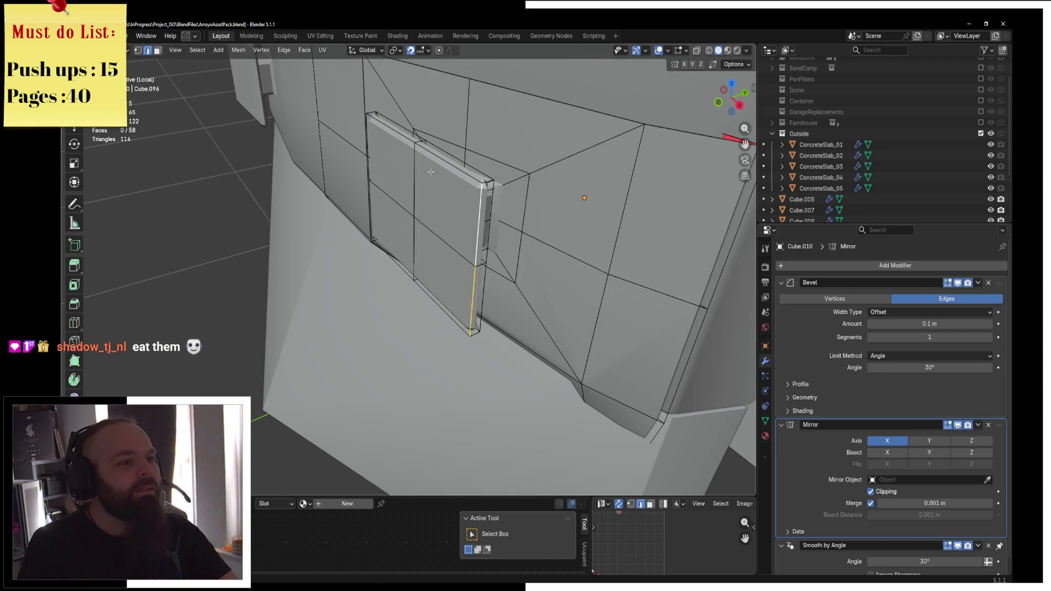
middle_click_drag(394, 257, 488, 291)
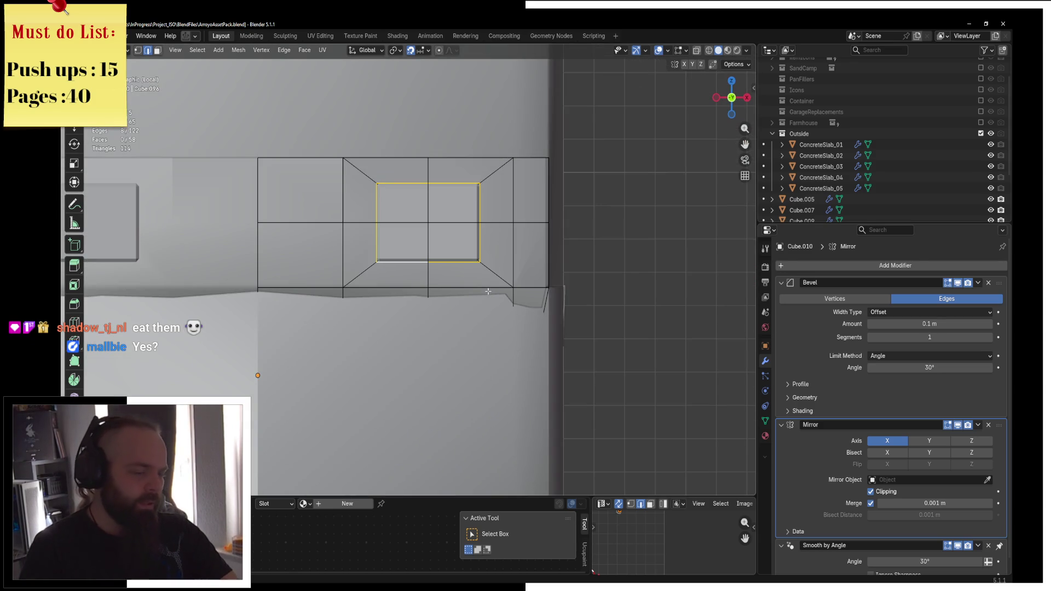
key("shift+alt+s")
left_click(326, 249)
middle_click_drag(326, 249, 423, 217)
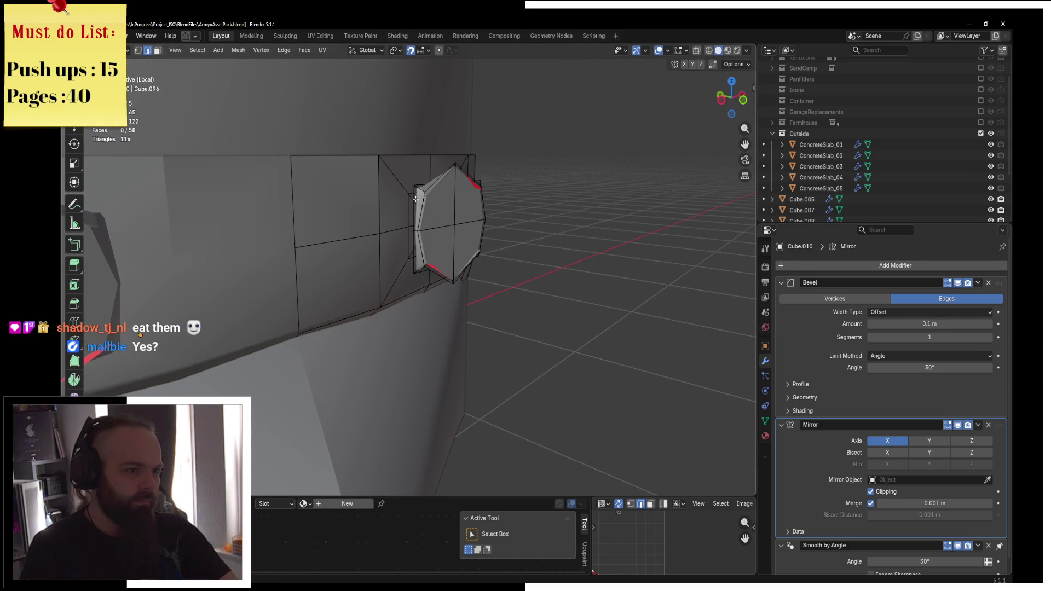
key("i")
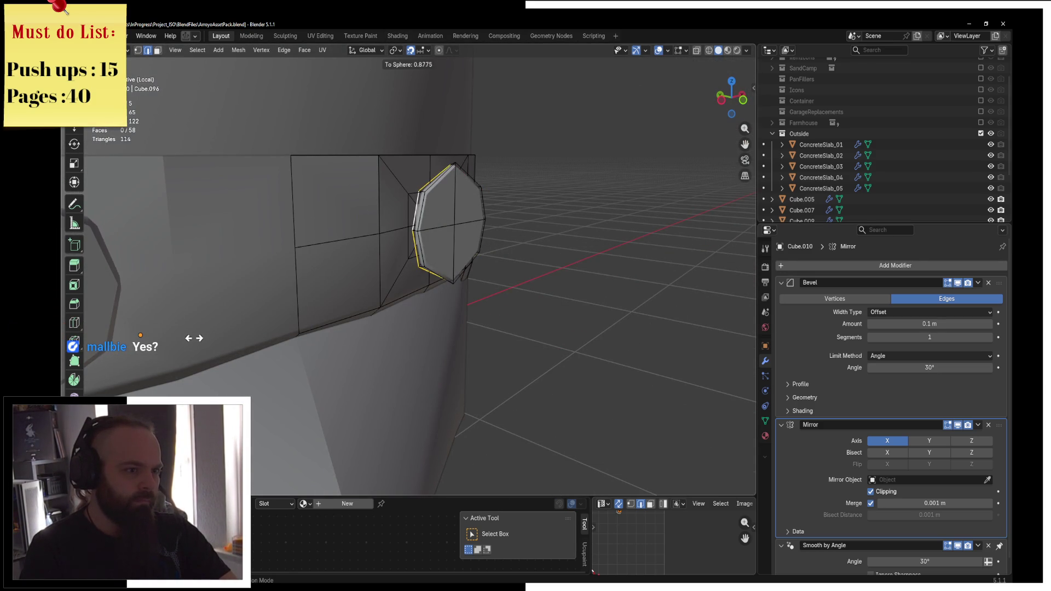
left_click(434, 363)
mouse_move(434, 363)
middle_mouse_down()
mouse_move(504, 215)
mouse_move(433, 236)
mouse_move(408, 210)
mouse_move(386, 207)
middle_mouse_up()
In front wireframe view, select the geometry behind the light and delete those faces
key("KP_1")
key("z")
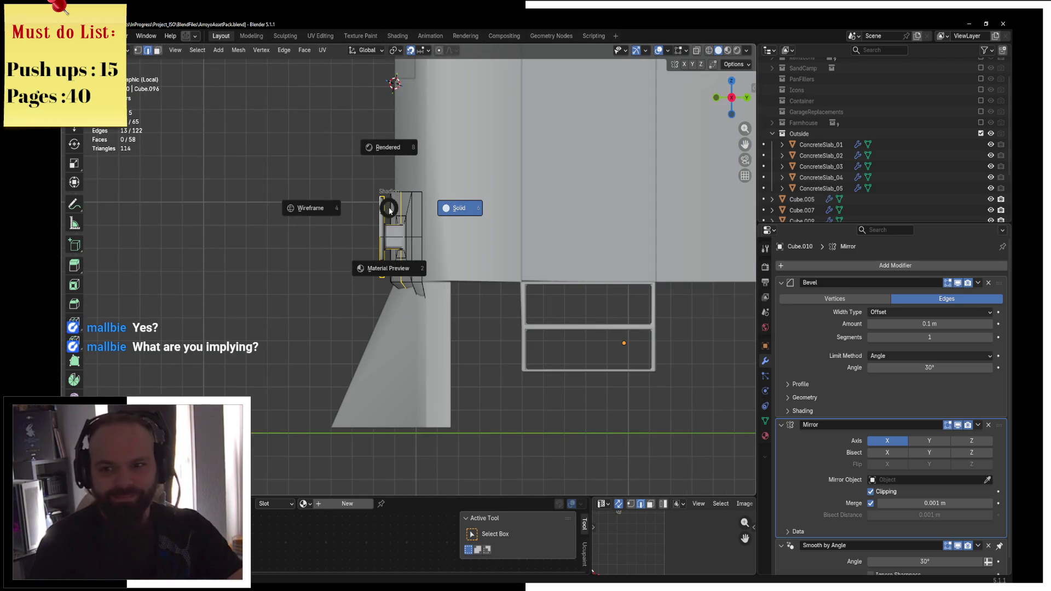
left_click(352, 206)
scroll(365, 230, "up", 2)
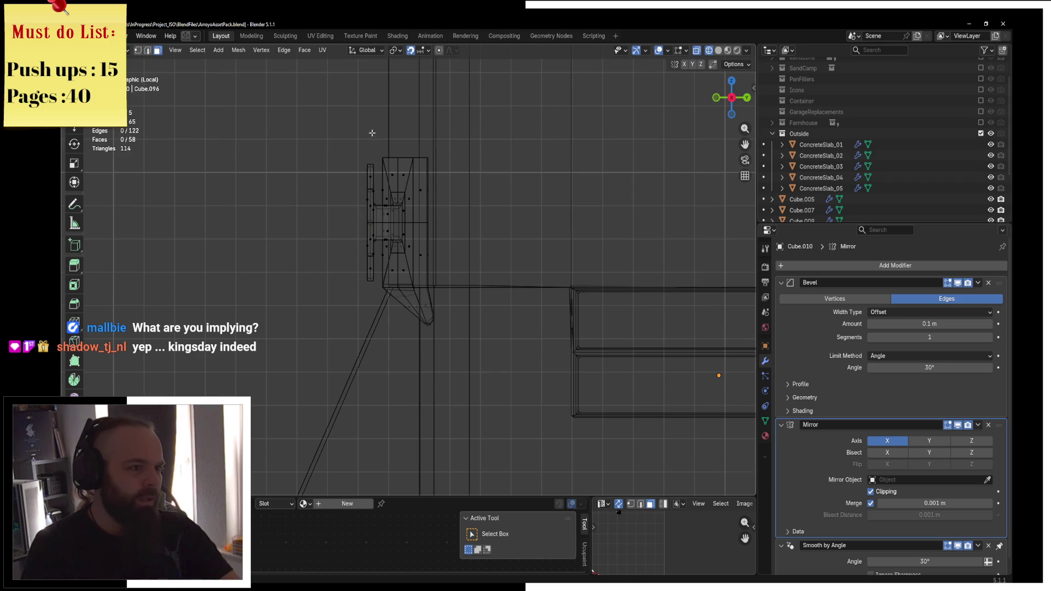
left_click_drag(378, 130, 484, 380)
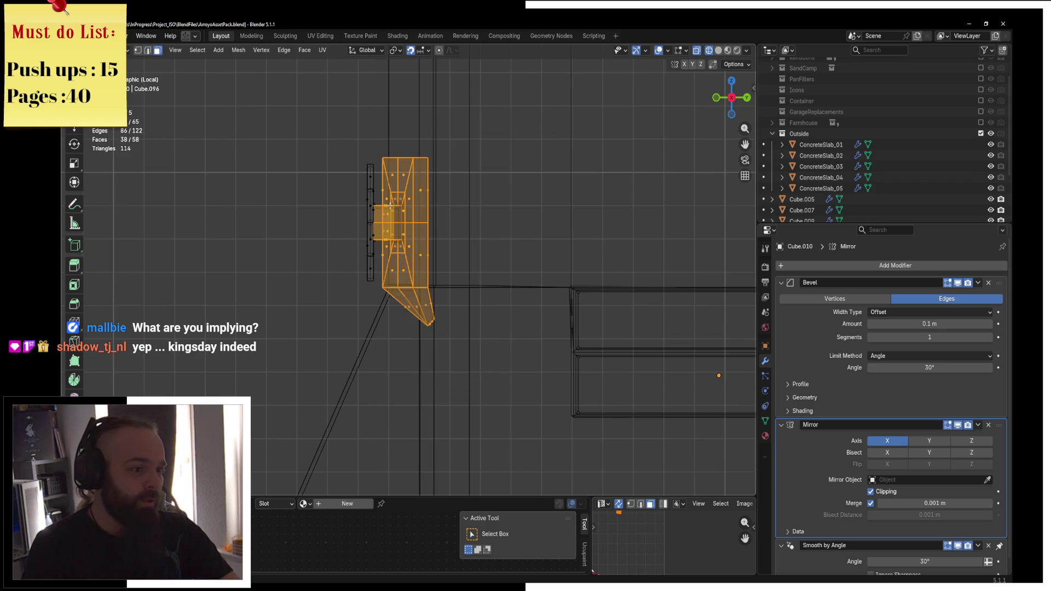
key("z")
left_click(481, 272)
mouse_move(481, 271)
middle_mouse_down()
mouse_move(410, 317)
mouse_move(454, 257)
mouse_move(540, 288)
mouse_move(688, 216)
mouse_move(471, 303)
mouse_move(452, 286)
mouse_move(495, 253)
mouse_move(576, 232)
middle_mouse_up()
key("x")
left_click(456, 269)
Apply To Sphere again to round the octagon, then view it see-through from the front
key("shift+alt+s")
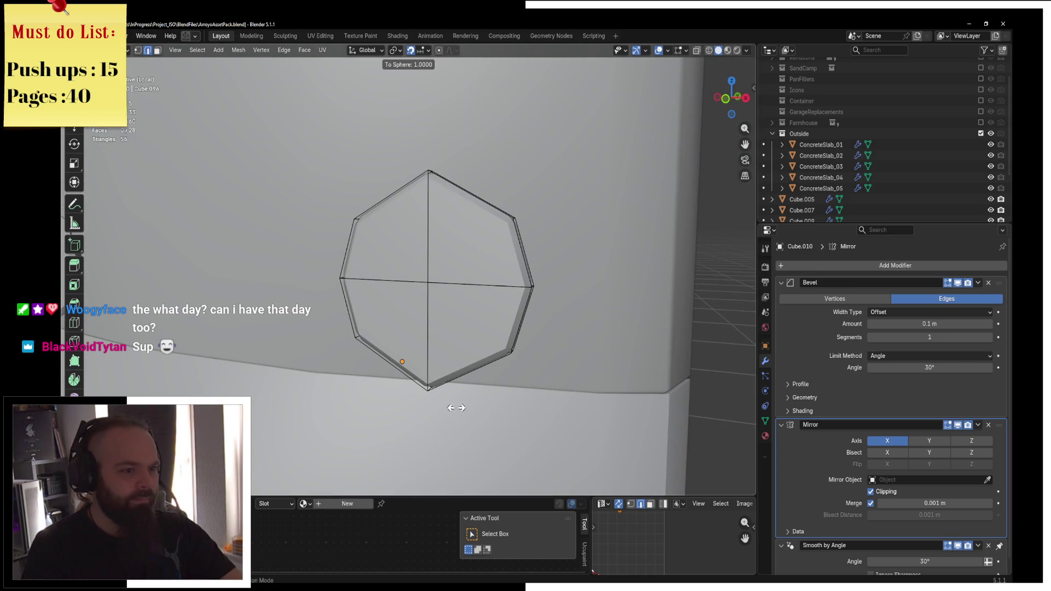
left_click(409, 398)
key("t")
key("alt+z")
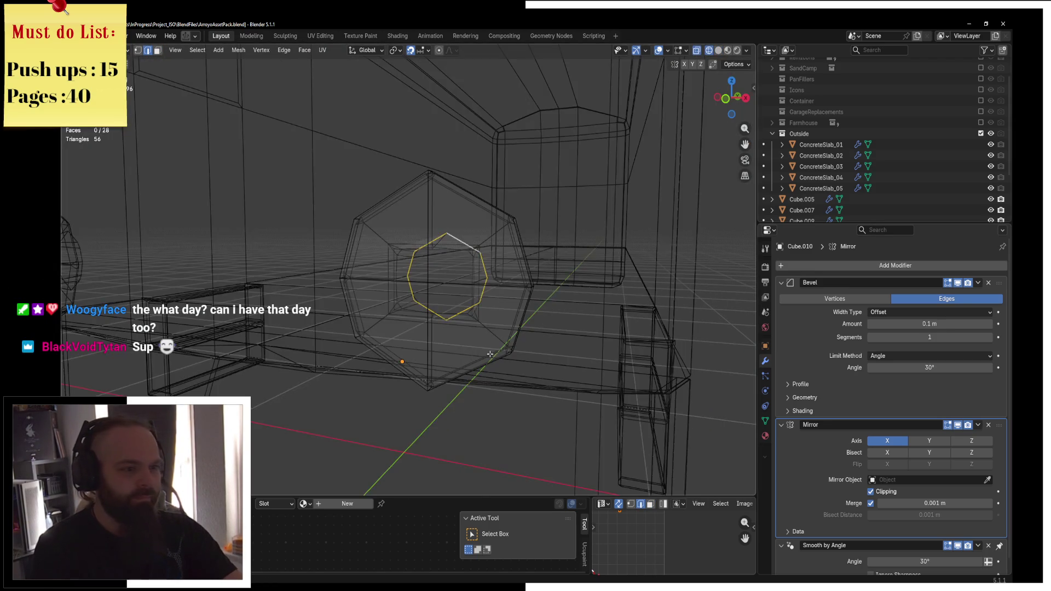
key("KP_1")
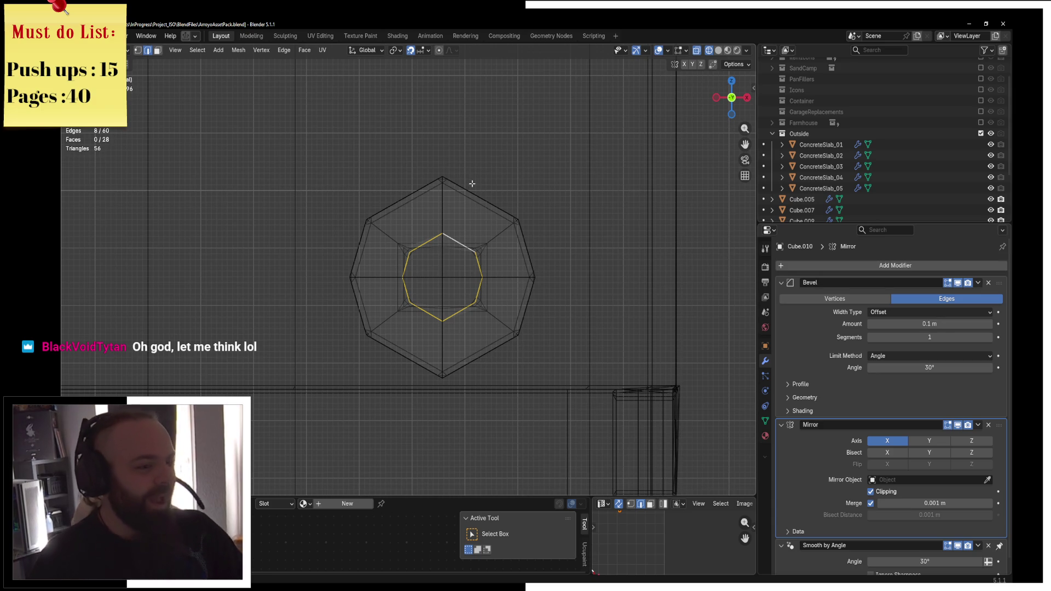
Loop cut across the light and round the selected loop into a full circle
key("t")
key("shift+z")
key("ctrl+r")
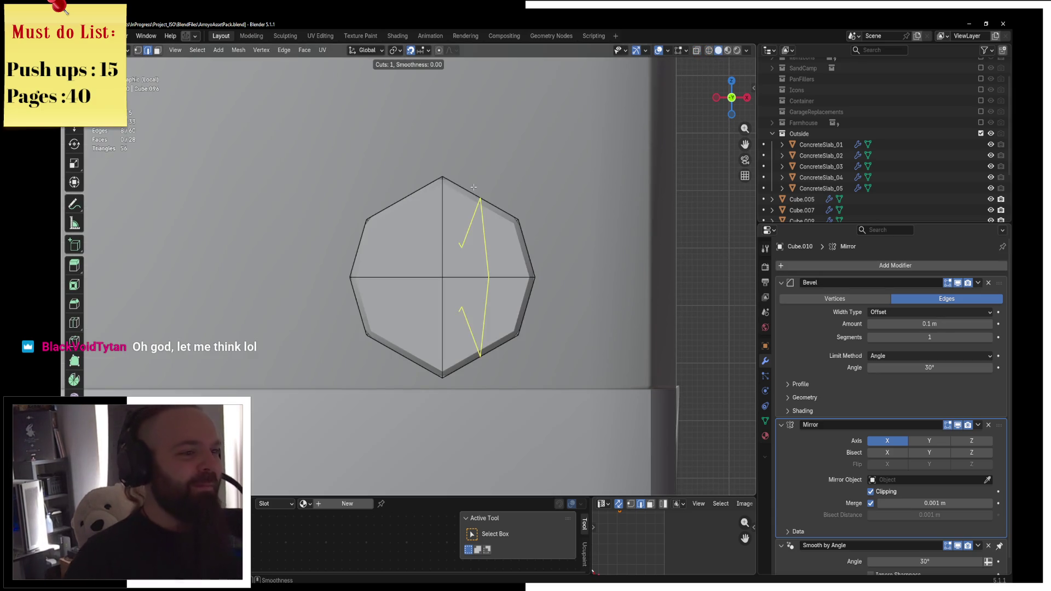
left_click(474, 187)
middle_click_drag(473, 187, 489, 241)
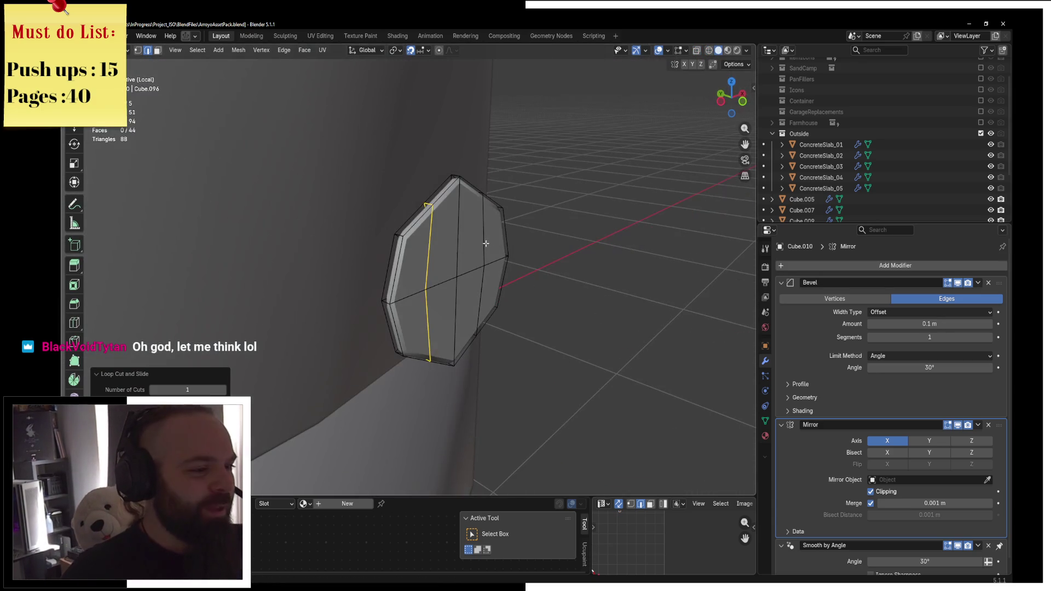
middle_click_drag(444, 266, 406, 246)
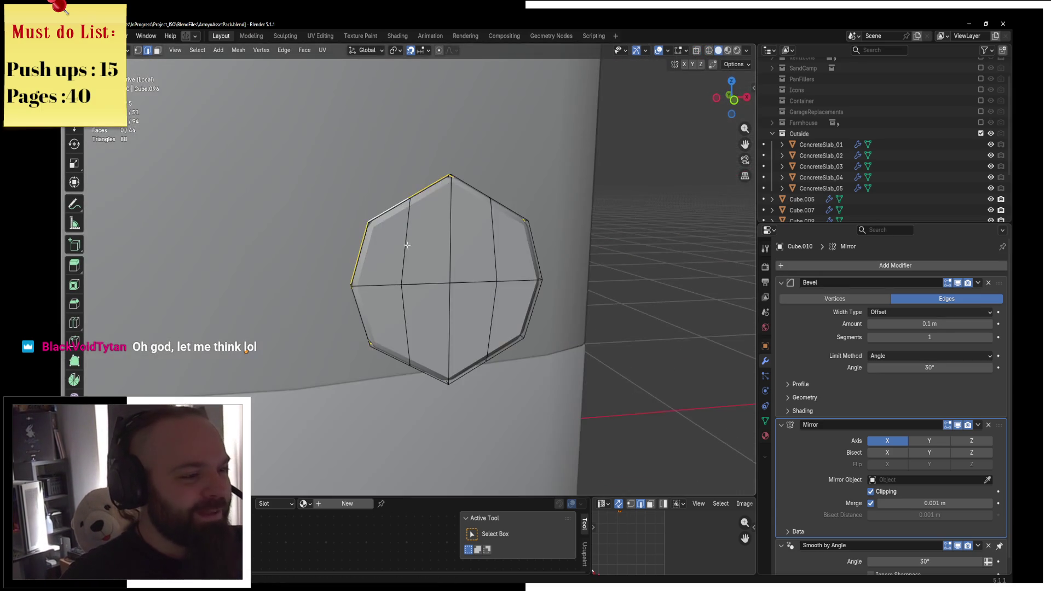
mouse_move(495, 241)
middle_mouse_down()
mouse_move(657, 263)
mouse_move(627, 295)
middle_mouse_up()
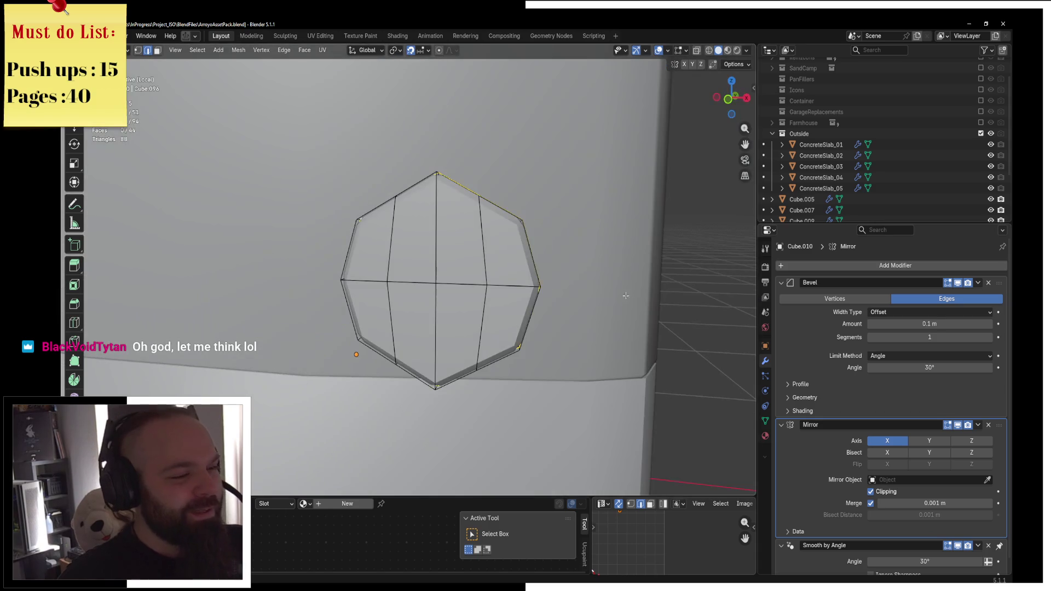
mouse_move(442, 407)
middle_mouse_down()
mouse_move(494, 314)
mouse_move(427, 188)
mouse_move(401, 271)
middle_mouse_up()
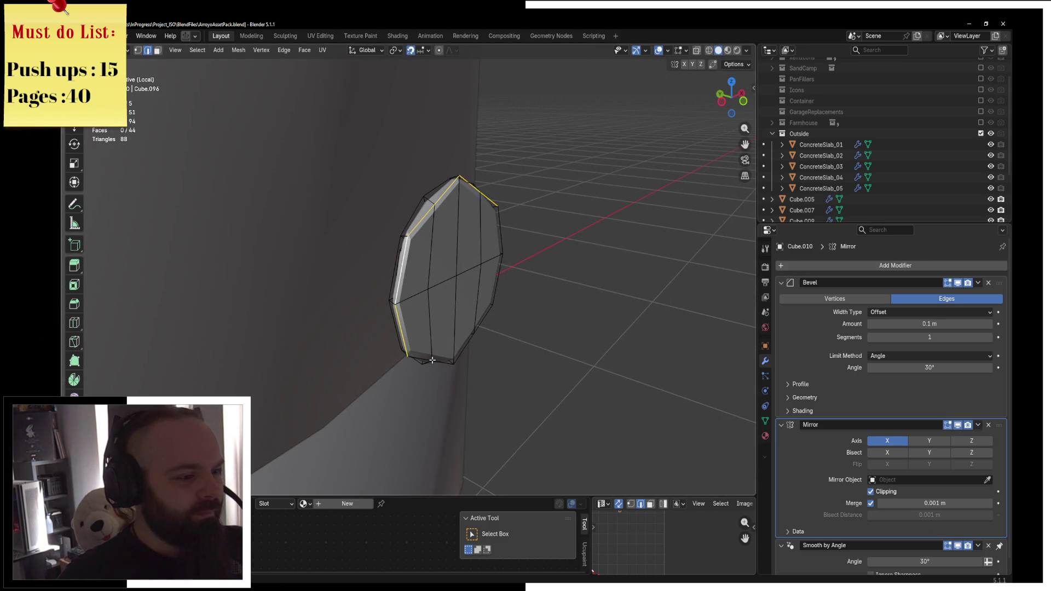
key("KP_1")
key("shift+alt+s")
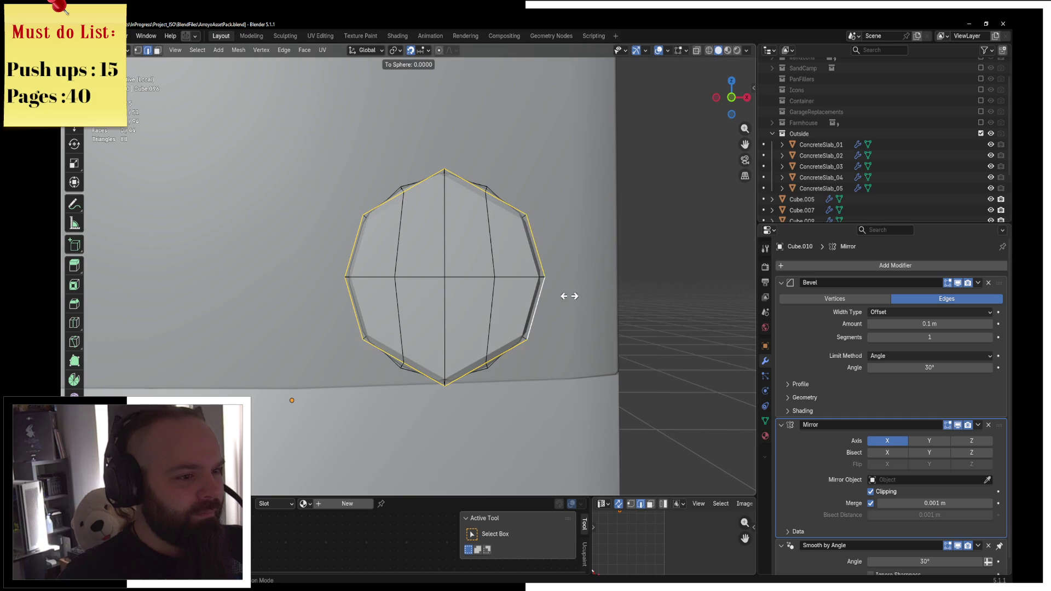
left_click(476, 449)
Snap the 3D cursor to the loop, then round the light's back edge loop into a circle
mouse_move(476, 448)
middle_mouse_down()
mouse_move(322, 368)
mouse_move(382, 301)
middle_mouse_up()
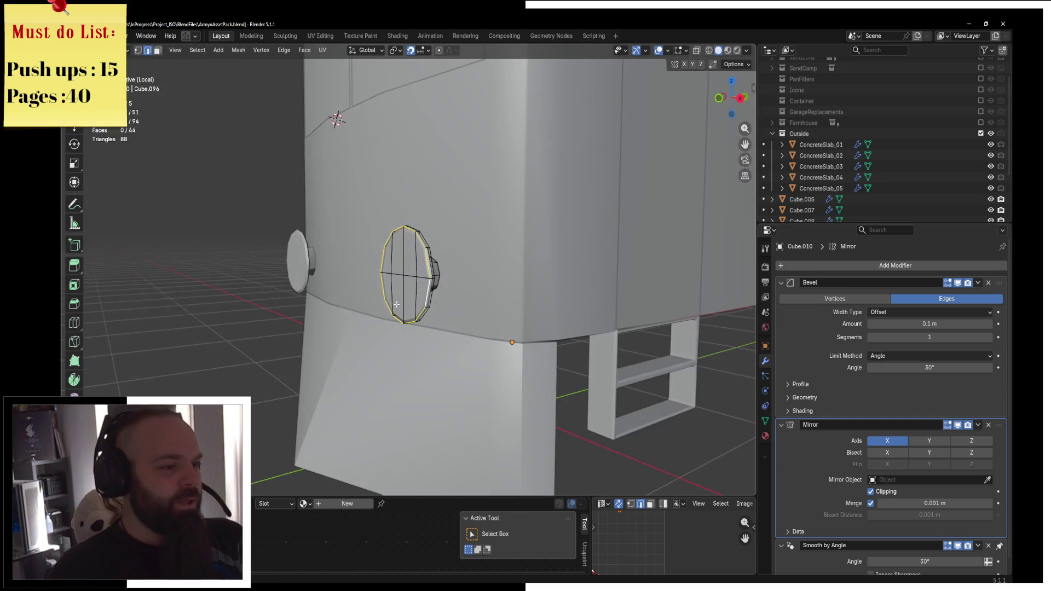
key("shift+s")
left_click(382, 350)
mouse_move(383, 350)
middle_mouse_down()
mouse_move(450, 284)
mouse_move(493, 285)
mouse_move(300, 342)
mouse_move(323, 319)
mouse_move(443, 297)
mouse_move(430, 295)
mouse_move(478, 305)
mouse_move(409, 284)
middle_mouse_up()
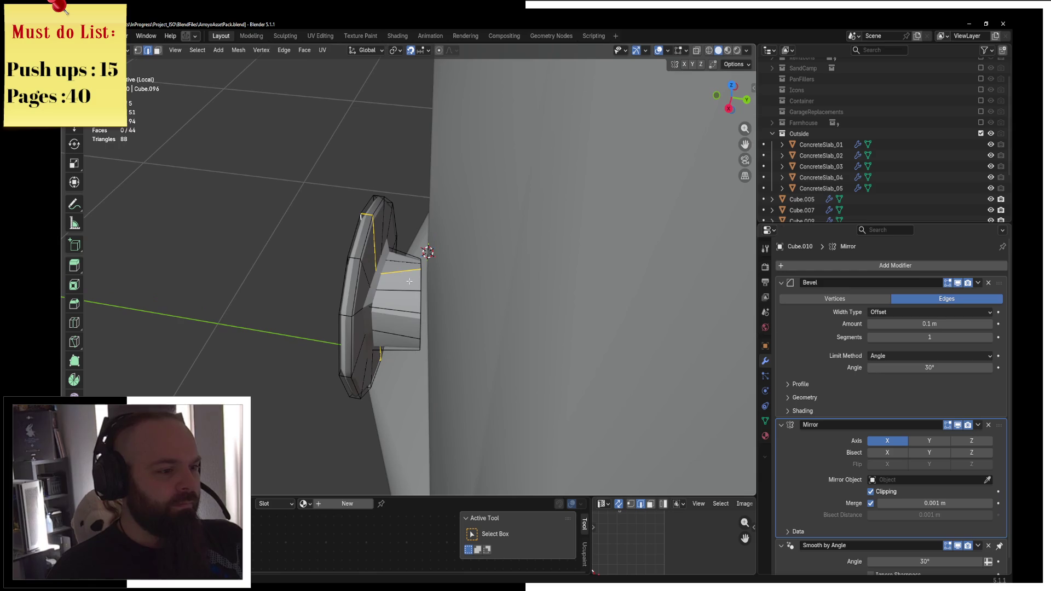
left_click(418, 277, "alt")
key("shift+alt+s")
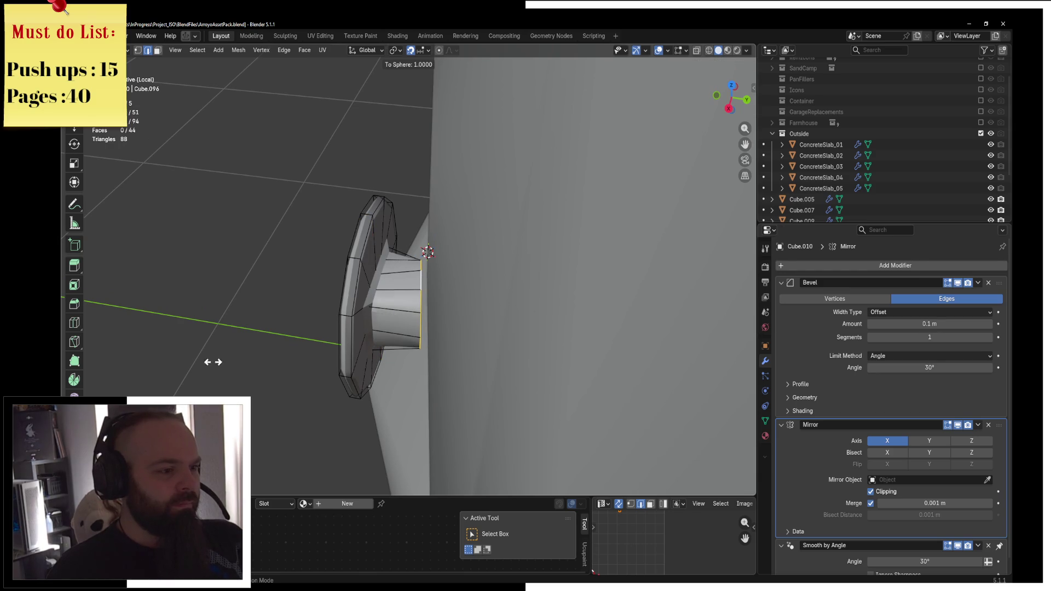
left_click(427, 252)
Inspect the round light from front and side views in wireframe
mouse_move(438, 257)
middle_mouse_down()
mouse_move(467, 289)
mouse_move(592, 254)
mouse_move(511, 230)
middle_mouse_up()
key("KP_1")
key("KP_3")
key("KP_1")
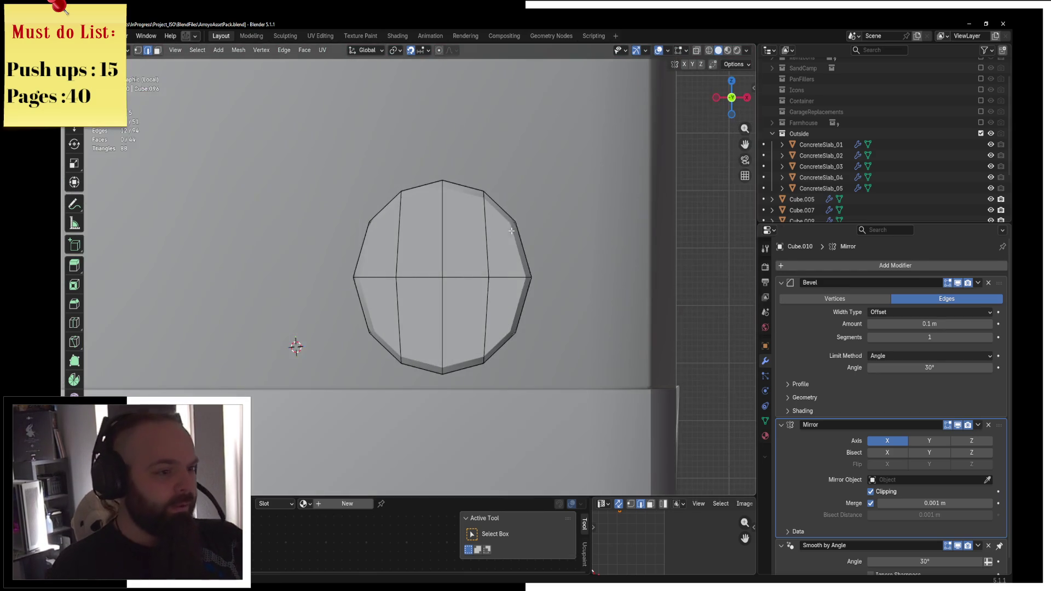
key("z")
left_click(429, 232)
scroll(465, 263, "up", 3)
Return to solid shading and delete the light's 12 back faces
key("z")
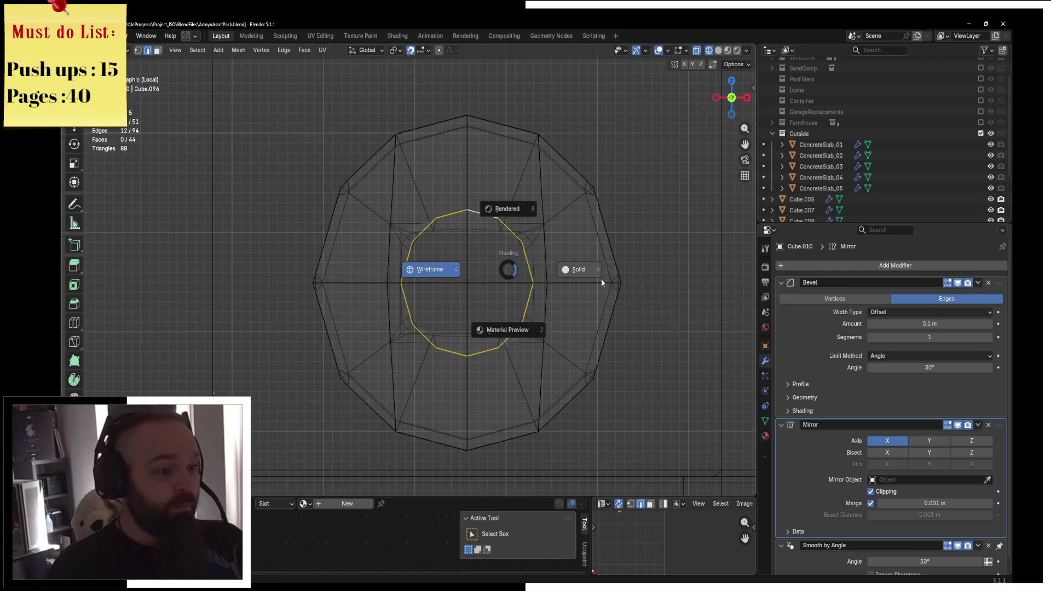
left_click(575, 277)
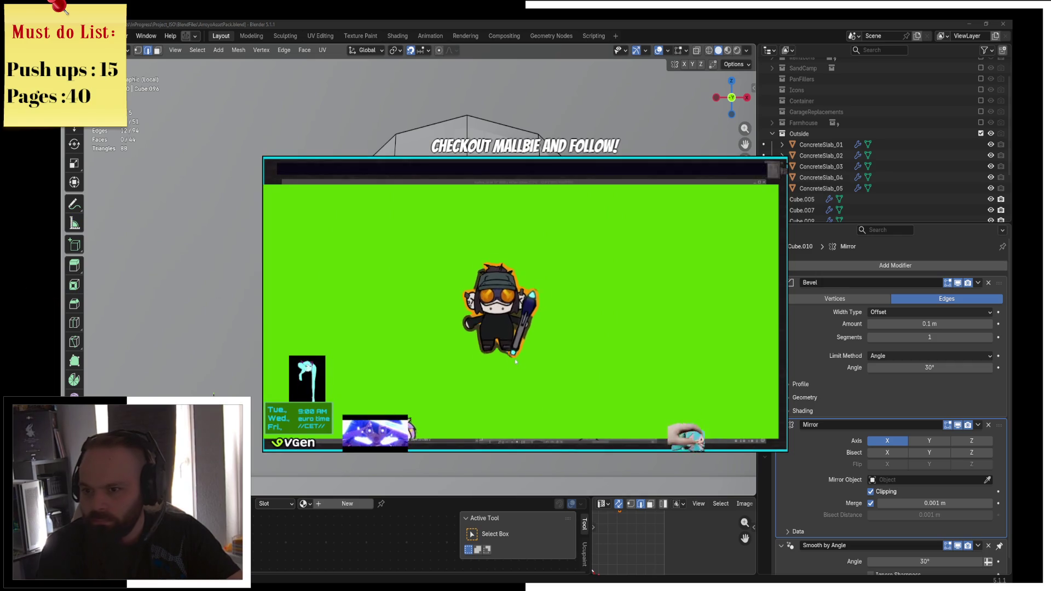
mouse_move(514, 359)
middle_mouse_down()
mouse_move(530, 231)
mouse_move(479, 263)
mouse_move(478, 324)
mouse_move(338, 204)
middle_mouse_up()
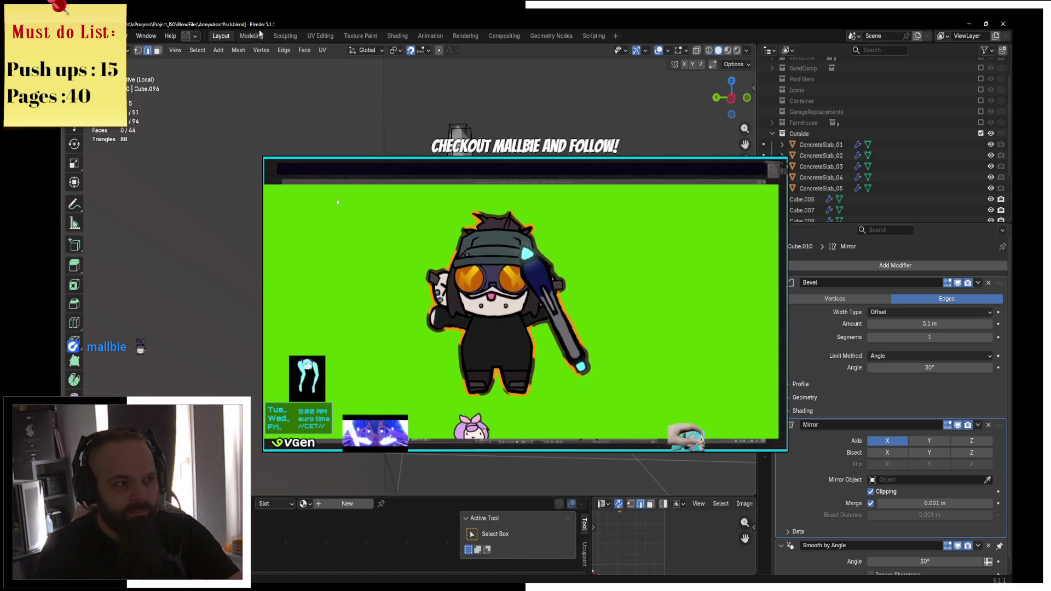
key("3")
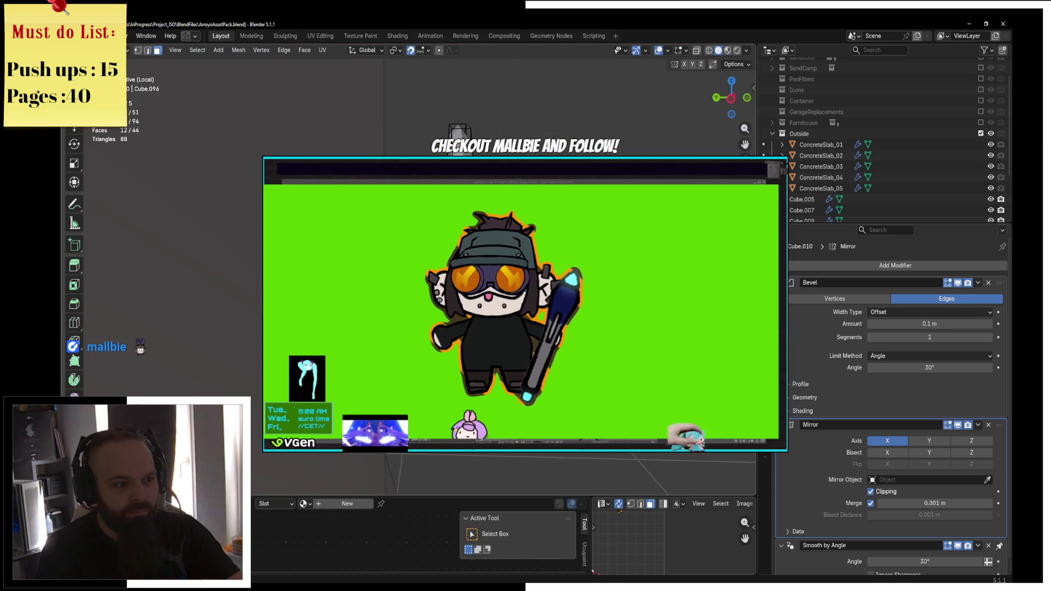
key("x")
left_click(599, 230)
Select the light's open back edge ring and round it with To Sphere
middle_click_drag(598, 230, 417, 193)
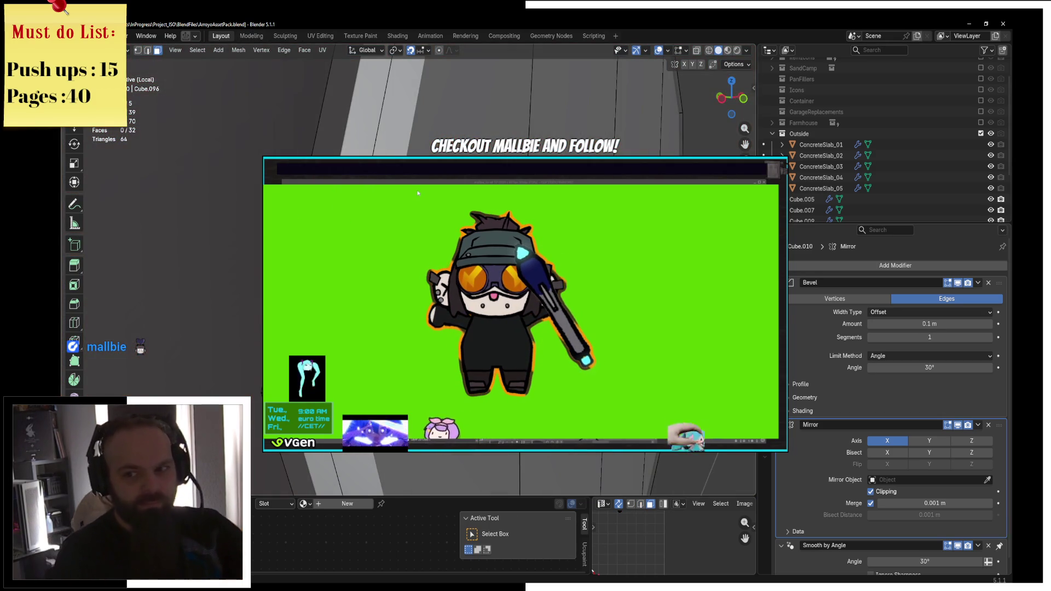
key("KP_1")
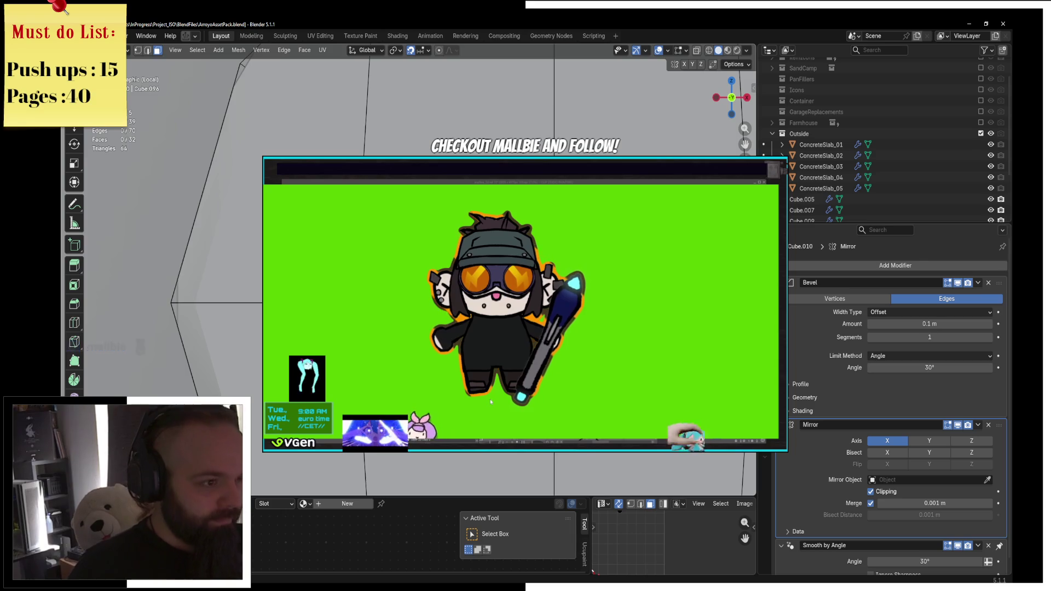
key("shift+z")
scroll(309, 107, "down", 3)
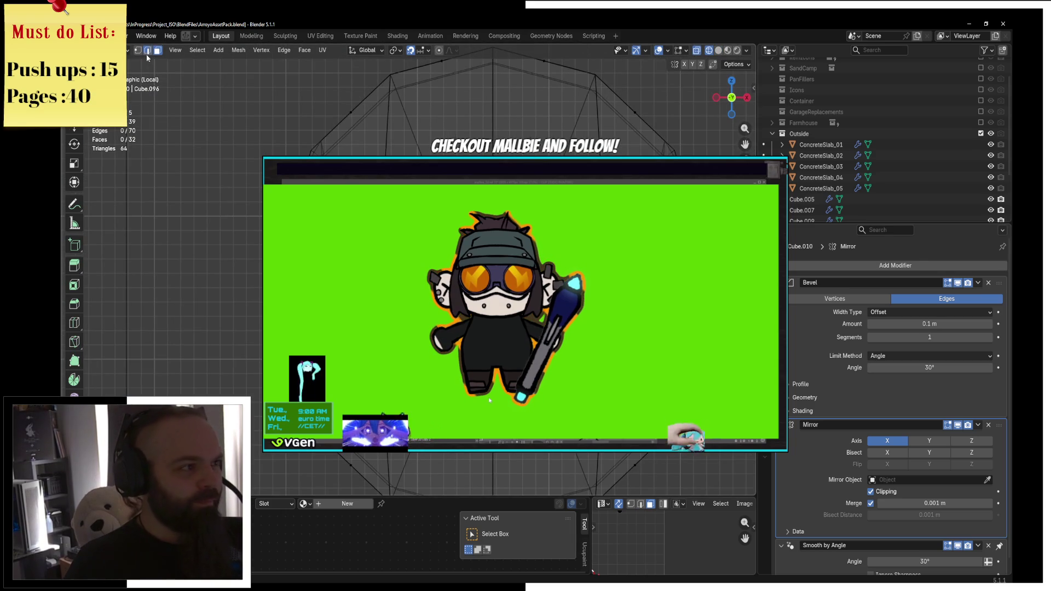
left_click(147, 50)
key("shift+alt+s")
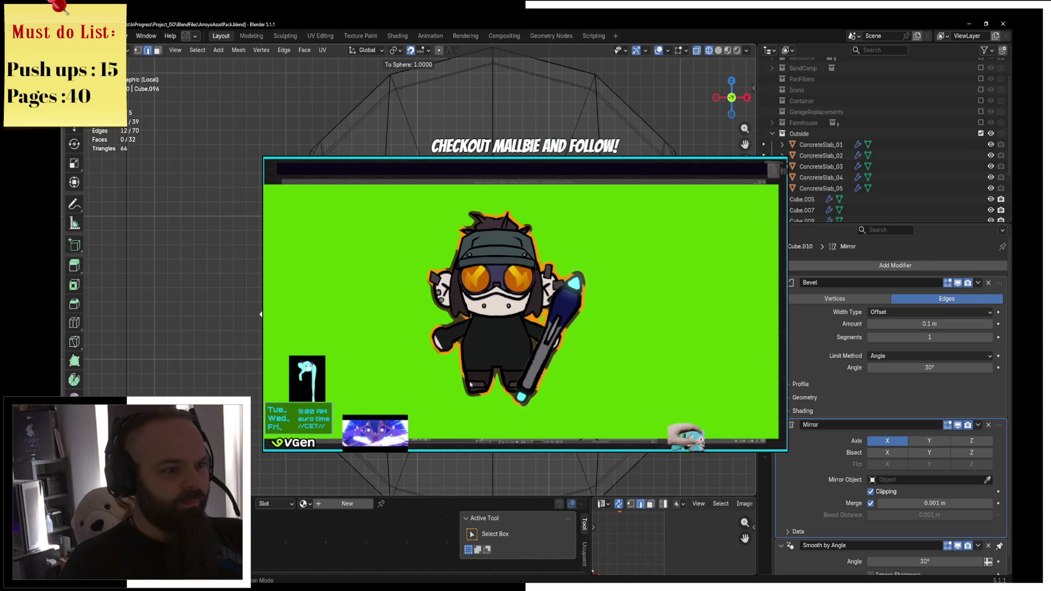
left_click(489, 400)
Extrude the rounded edge ring to start the light's stem
middle_click_drag(489, 400, 531, 347)
scroll(530, 347, "up", 3)
key("shift+z")
key("e")
left_click(548, 361)
Push the extruded ring along X into the car body, lengthening the stem
key("g")
key("y")
key("Escape")
key("KP_3")
key("z")
left_click(558, 363)
key("g")
key("x")
left_click(629, 352)
key("z")
left_click(694, 354)
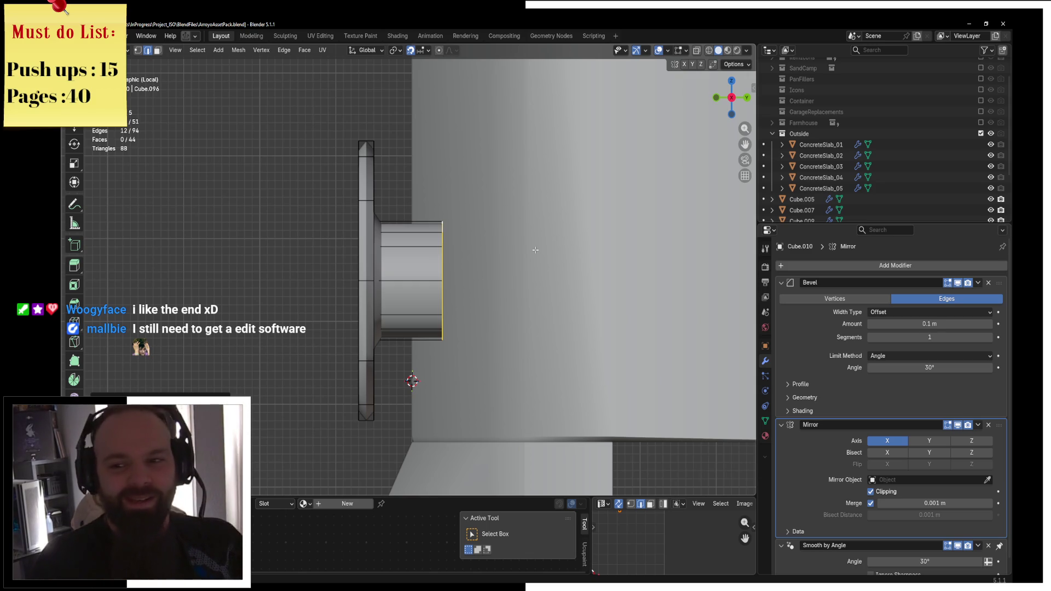
Shift the stem end 0.05 m along Y, checking it in side wireframe
middle_click_drag(535, 249, 439, 268)
key("g")
key("y")
key("Escape")
key("KP_1")
key("KP_3")
key("z")
left_click(351, 262)
key("g")
key("y")
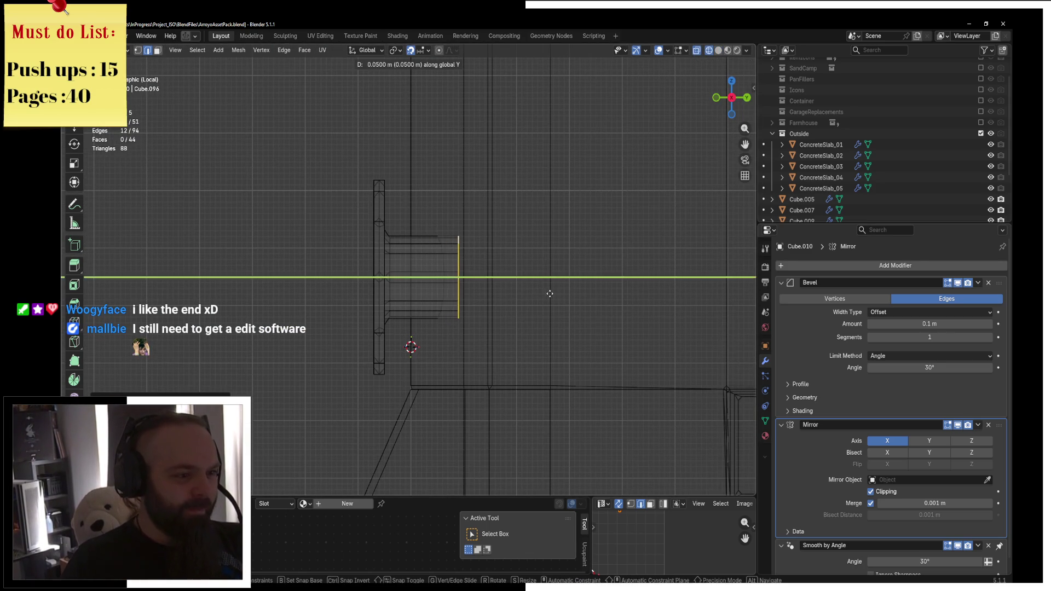
key("Escape")
Go back to solid shading and Object Mode facing the finished light
key("z")
left_click(580, 297)
key("Tab")
mouse_move(369, 233)
middle_mouse_down()
mouse_move(521, 274)
mouse_move(494, 243)
middle_mouse_up()
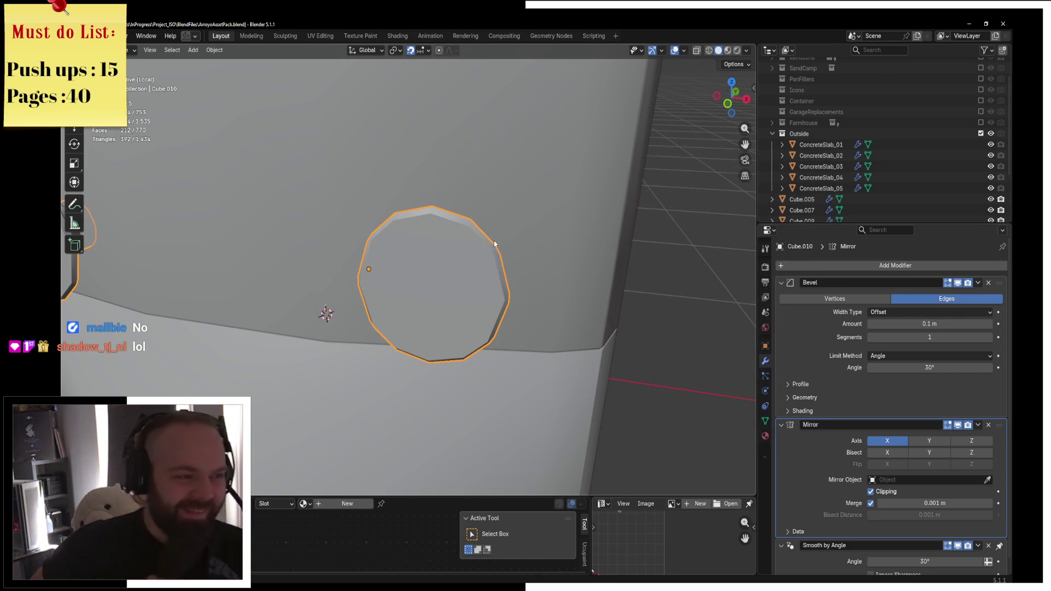
Dissolve the round light's vertical centre edge loop
mouse_move(520, 223)
middle_mouse_down()
mouse_move(469, 242)
mouse_move(406, 218)
mouse_move(509, 252)
mouse_move(433, 214)
mouse_move(543, 326)
middle_mouse_up()
key("ctrl+Tab")
left_click(520, 264)
left_click(427, 206, "alt")
key("x")
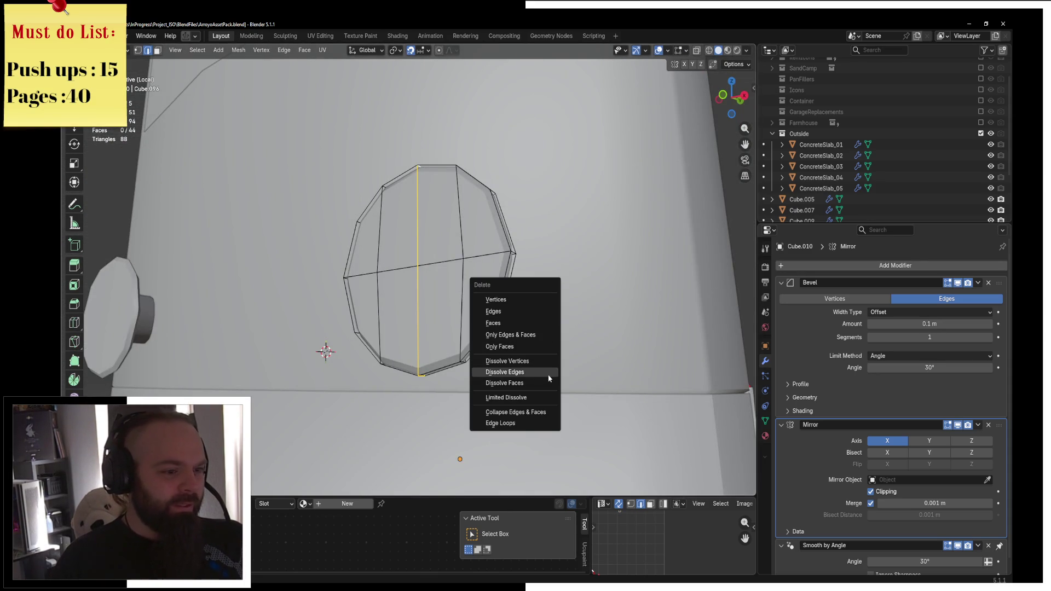
left_click(549, 377)
Select the lower front skirt panel and enter its Edit Mode
middle_click_drag(548, 378, 459, 268)
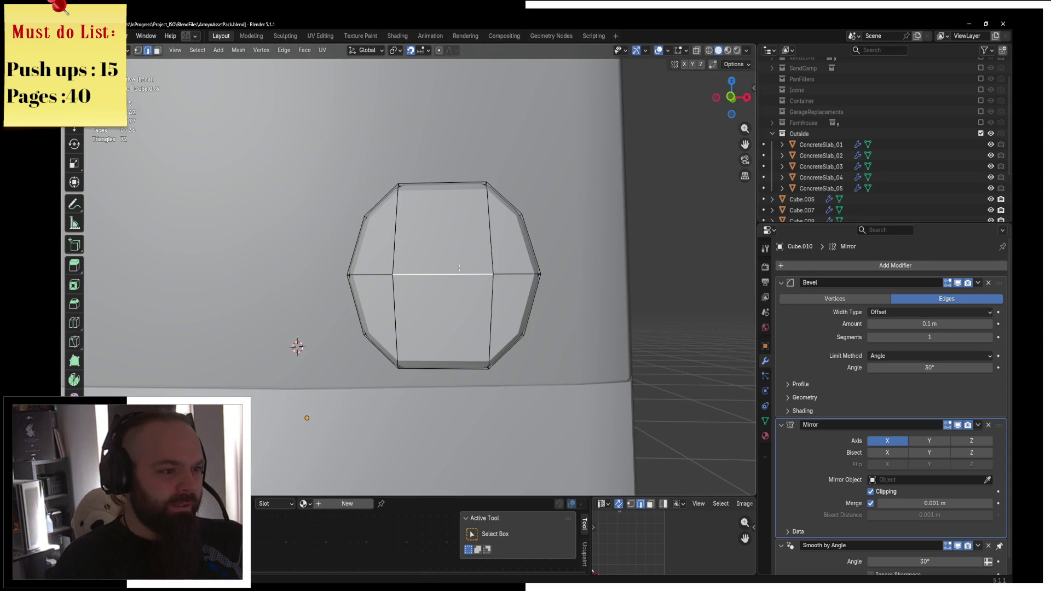
scroll(459, 268, "down", 2)
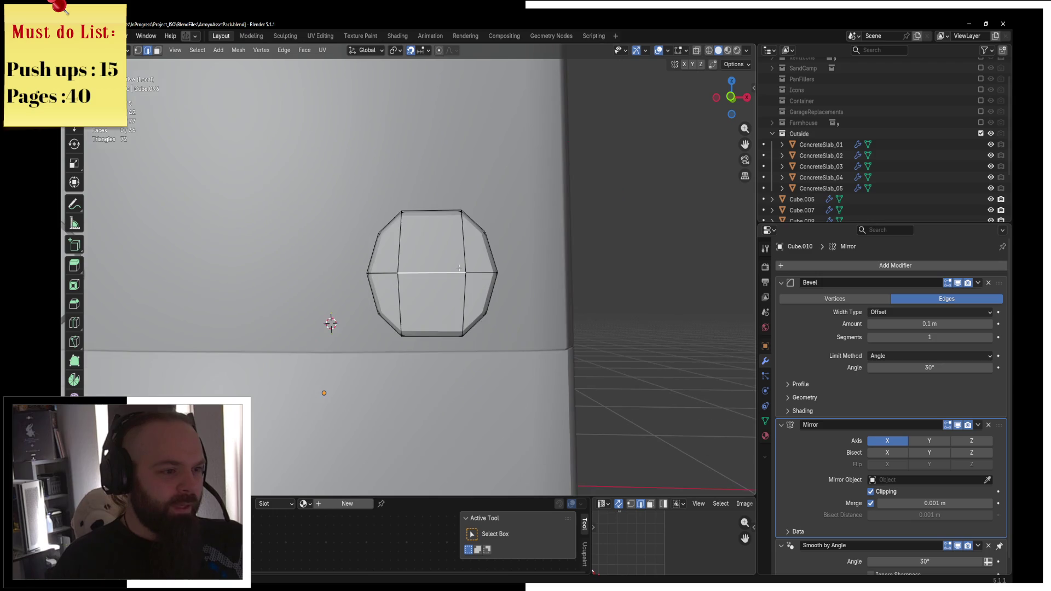
key("Tab")
scroll(461, 251, "down", 2)
mouse_move(461, 251)
middle_mouse_down()
mouse_move(419, 273)
mouse_move(351, 271)
mouse_move(425, 270)
mouse_move(405, 259)
mouse_move(382, 261)
mouse_move(473, 266)
middle_mouse_up()
scroll(378, 273, "down", 2)
scroll(473, 266, "up", 2)
left_click(406, 405)
key("ctrl+Tab")
left_click(481, 403)
mouse_move(481, 403)
middle_mouse_down()
mouse_move(362, 280)
mouse_move(549, 251)
middle_mouse_up()
Dissolve the extra edges on the lower front skirt panel
right_click(613, 237)
left_click(628, 235)
middle_click_drag(627, 235, 647, 278)
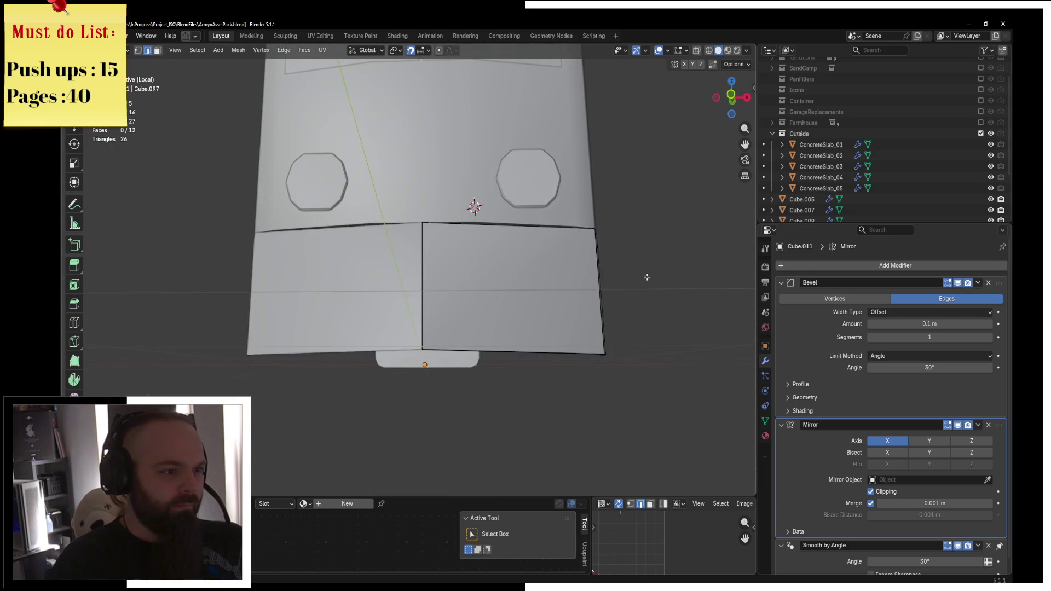
key("Tab")
mouse_move(579, 272)
middle_mouse_down()
mouse_move(474, 264)
mouse_move(462, 303)
mouse_move(551, 289)
middle_mouse_up()
scroll(551, 289, "up", 3)
Add a centred loop cut across the skirt panel
key("ctrl+Tab")
left_click(553, 341)
mouse_move(553, 341)
middle_mouse_down()
mouse_move(555, 351)
mouse_move(499, 215)
mouse_move(522, 172)
middle_mouse_up()
key("ctrl+r")
left_click(555, 352)
right_click(554, 352)
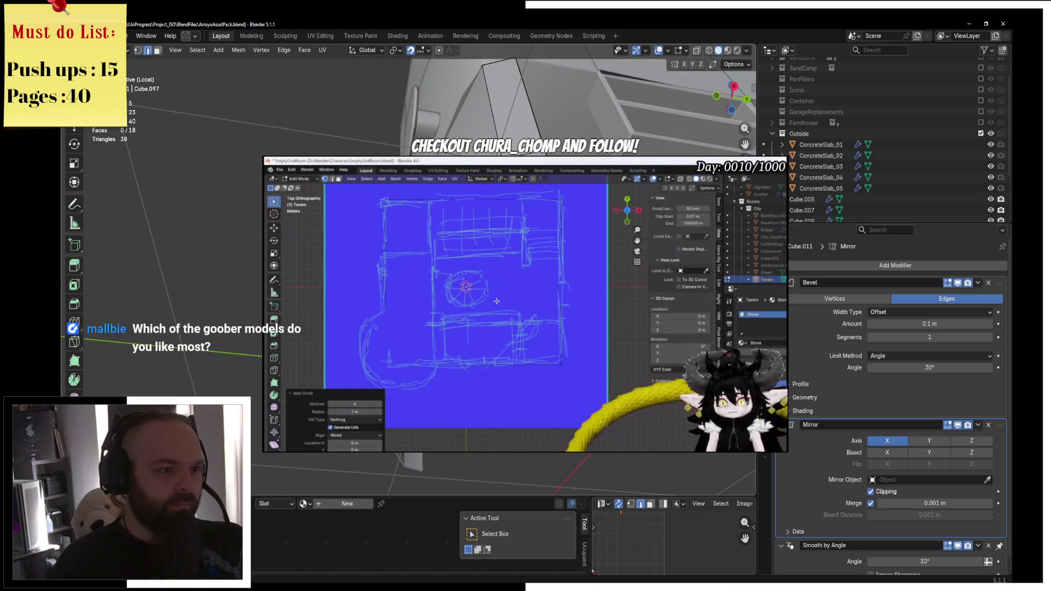
key("KP_3")
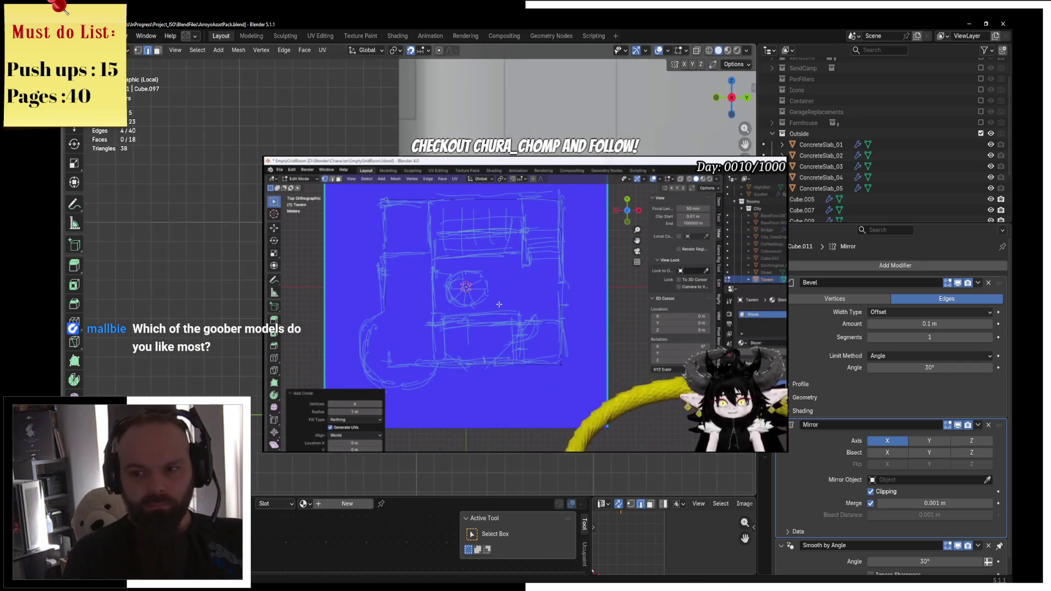
scroll(574, 99, "down", 3)
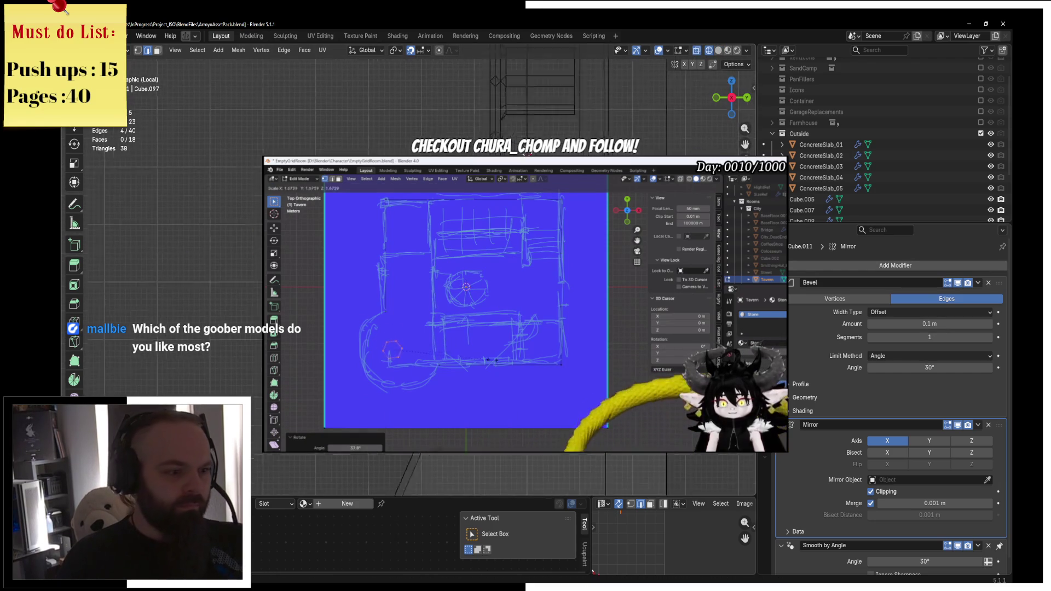
Push the panel's front edges back along Y so the bottom edge angles to a point
key("g")
key("y")
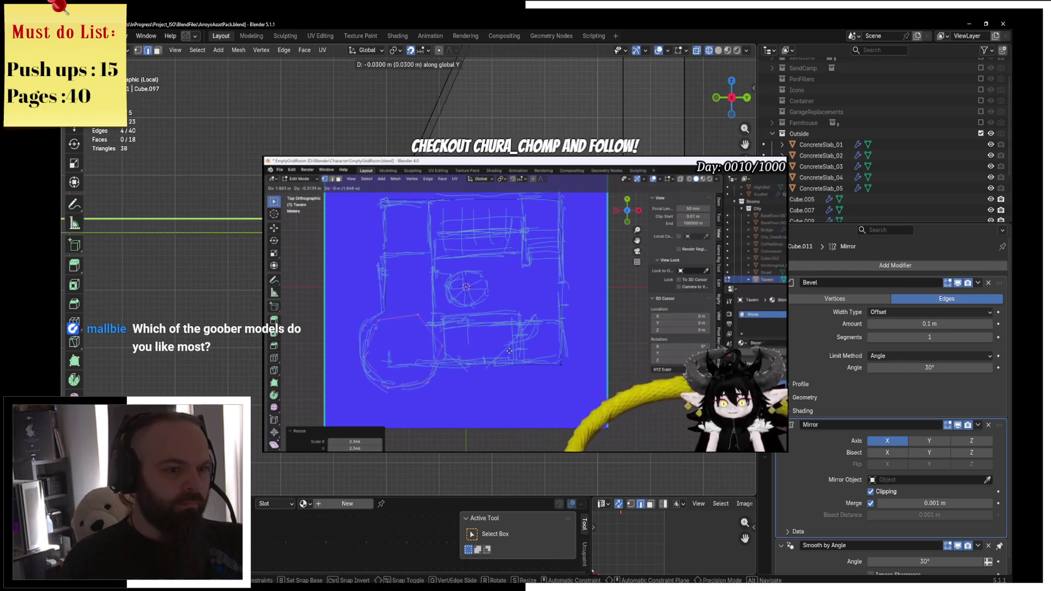
key("Return")
key("c")
left_click(727, 148)
key("ctrl+z")
key("g")
key("y")
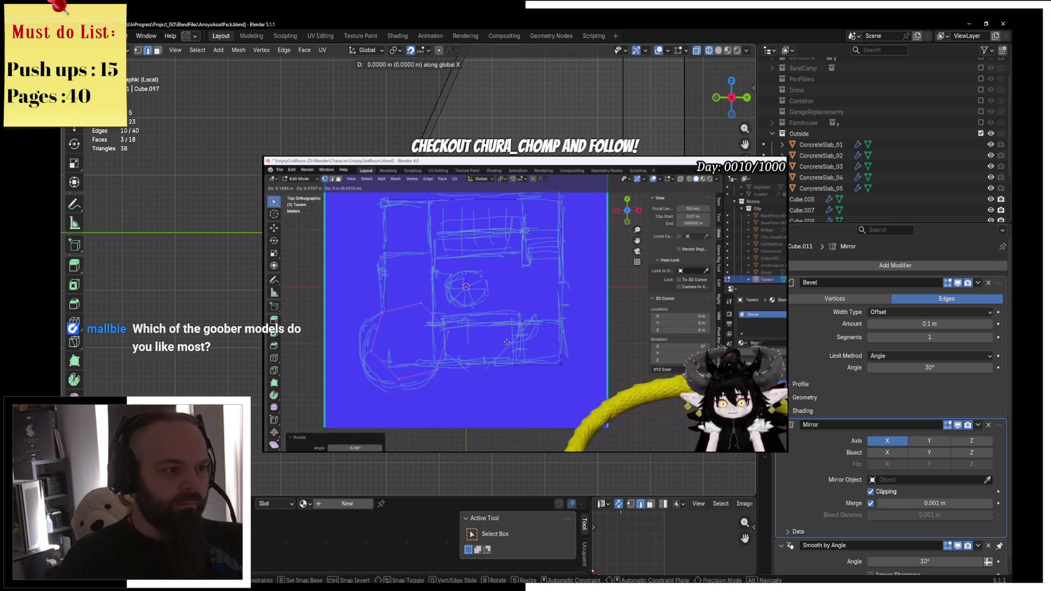
key("Return")
key("Tab")
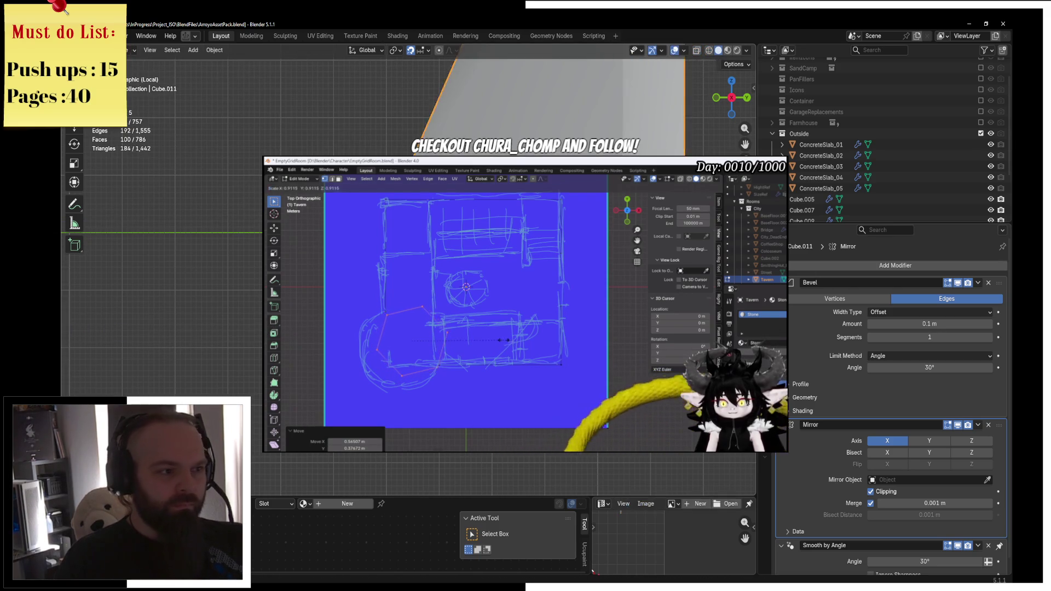
Select the panel's bottom edges for inspection, then return to Object Mode
middle_click_drag(339, 126, 355, 175)
mouse_move(492, 273)
middle_mouse_down()
mouse_move(534, 293)
mouse_move(582, 274)
mouse_move(474, 252)
mouse_move(508, 268)
mouse_move(471, 244)
middle_mouse_up()
key("Tab")
left_click(508, 269)
left_click(492, 255)
key("F3")
key("Escape")
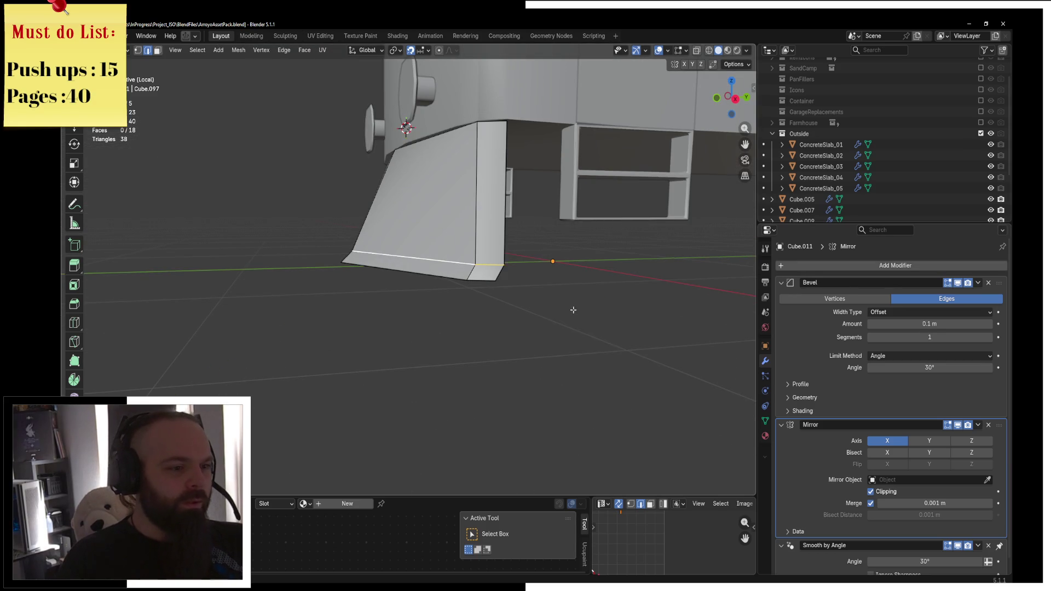
key("F3")
key("Escape")
key("ctrl+Tab")
left_click(463, 284)
mouse_move(462, 284)
middle_mouse_down()
mouse_move(470, 270)
mouse_move(566, 290)
middle_mouse_up()
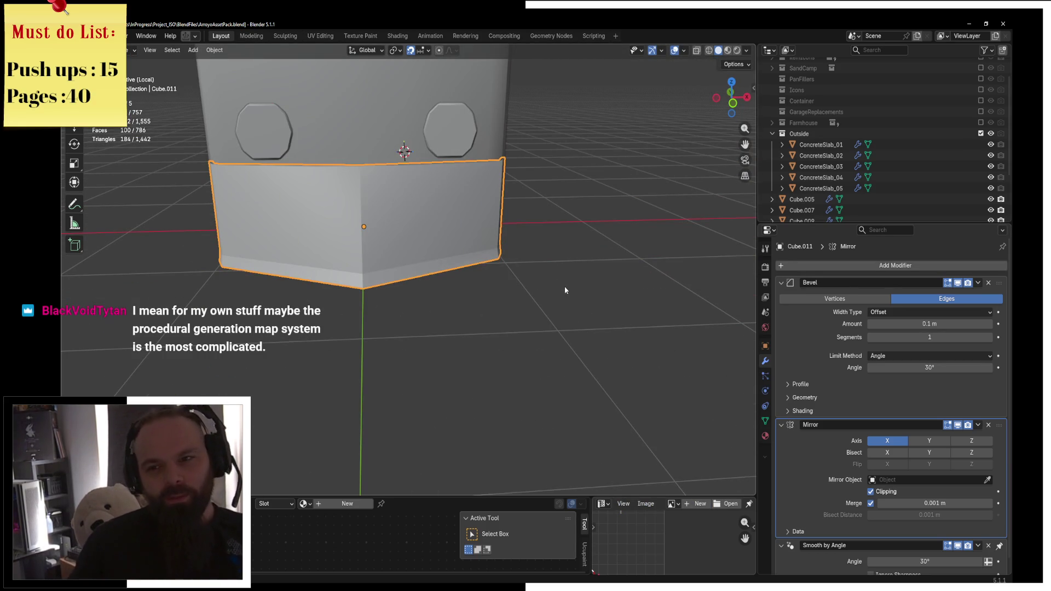
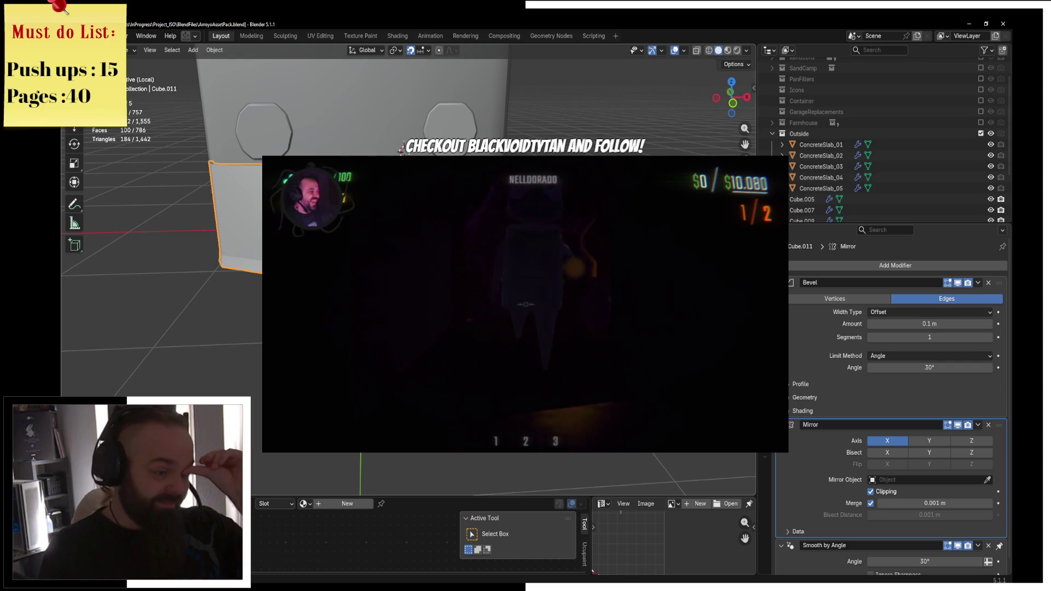
Add an edge loop across the bumper piece and extrude its end face
key("KP_3")
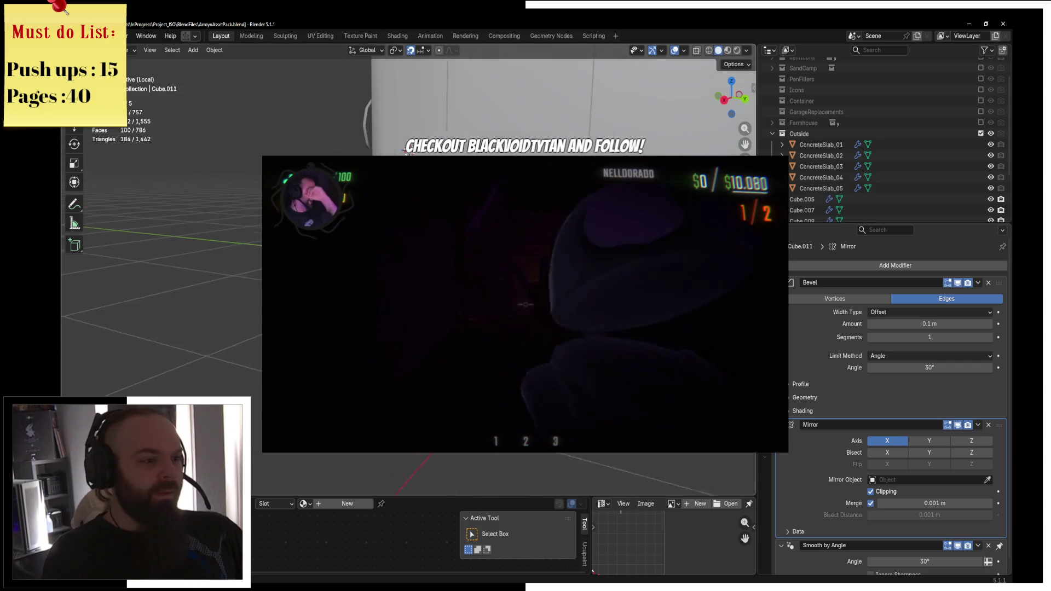
key("Tab")
key("ctrl+r")
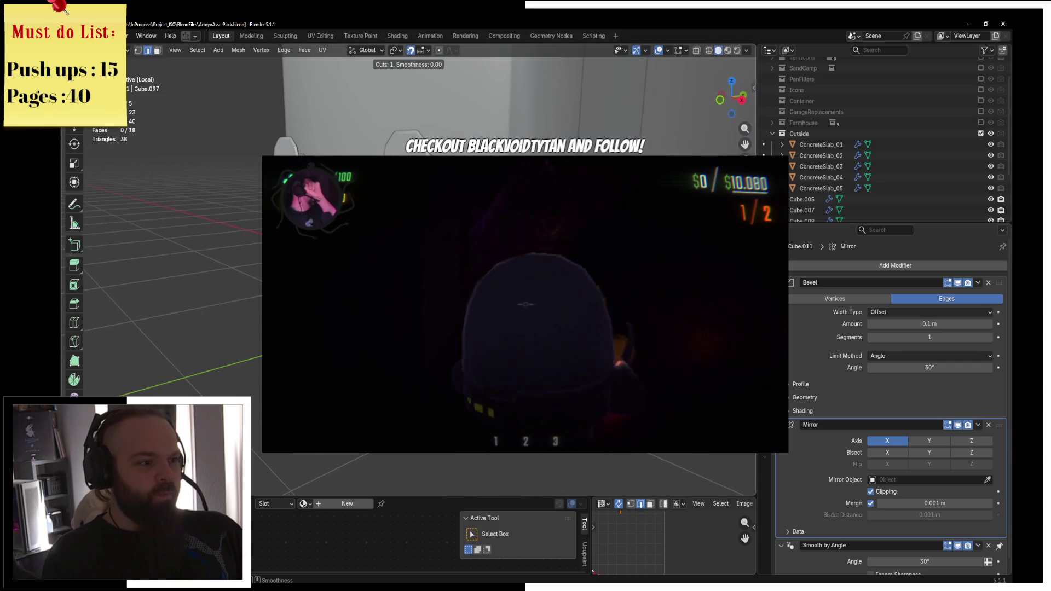
key("Return")
key("KP_3")
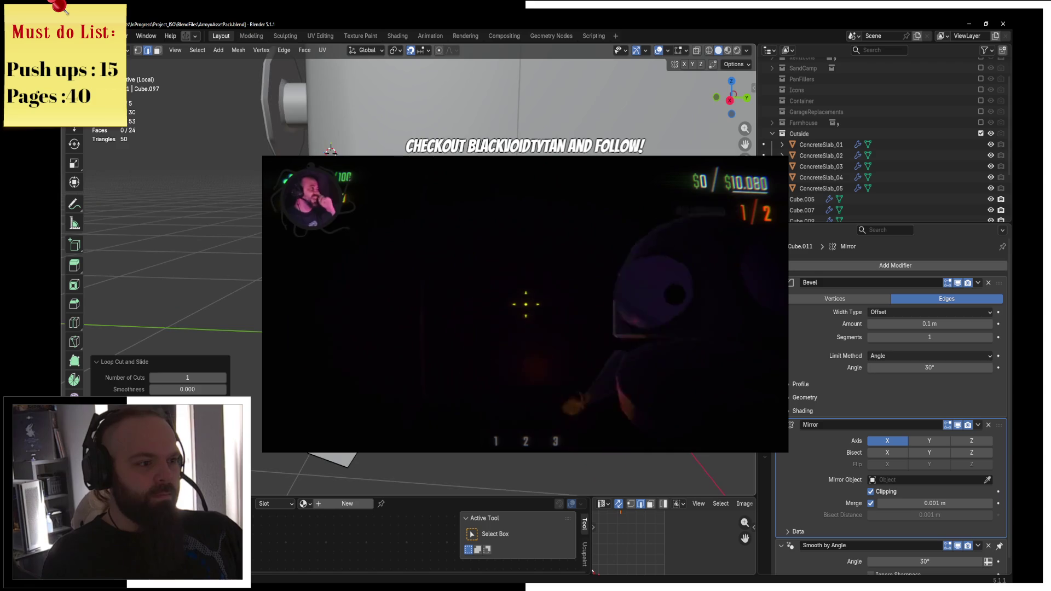
left_click(157, 50)
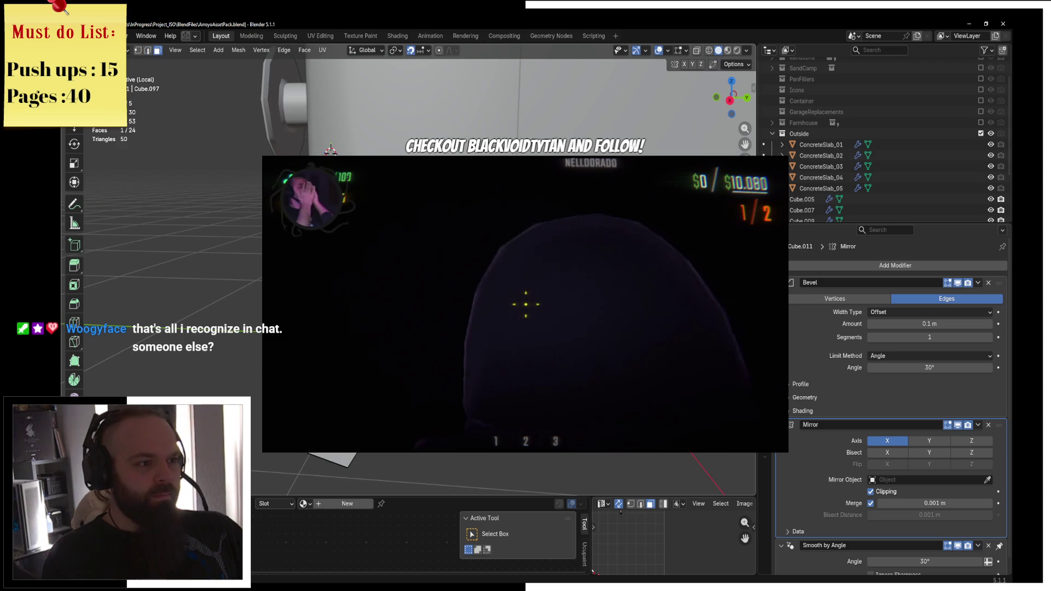
key("e")
key("Escape")
scroll(376, 155, "up", 3)
scroll(538, 204, "down", 2)
scroll(538, 204, "up", 2)
In wireframe view, move the extruded face 0.24 m along Y
key("z")
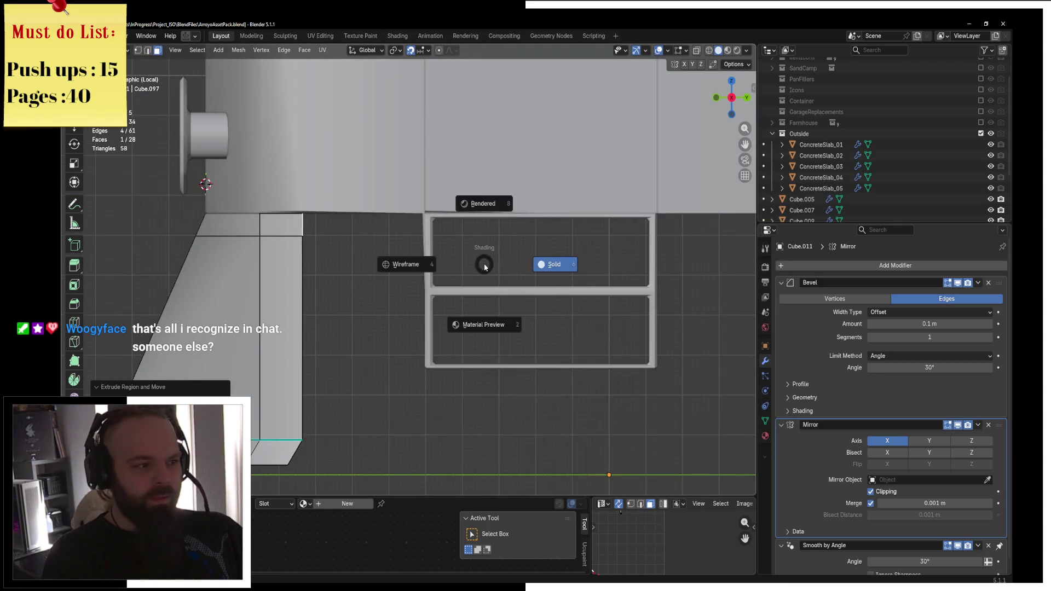
left_click(416, 263)
key("g")
key("y")
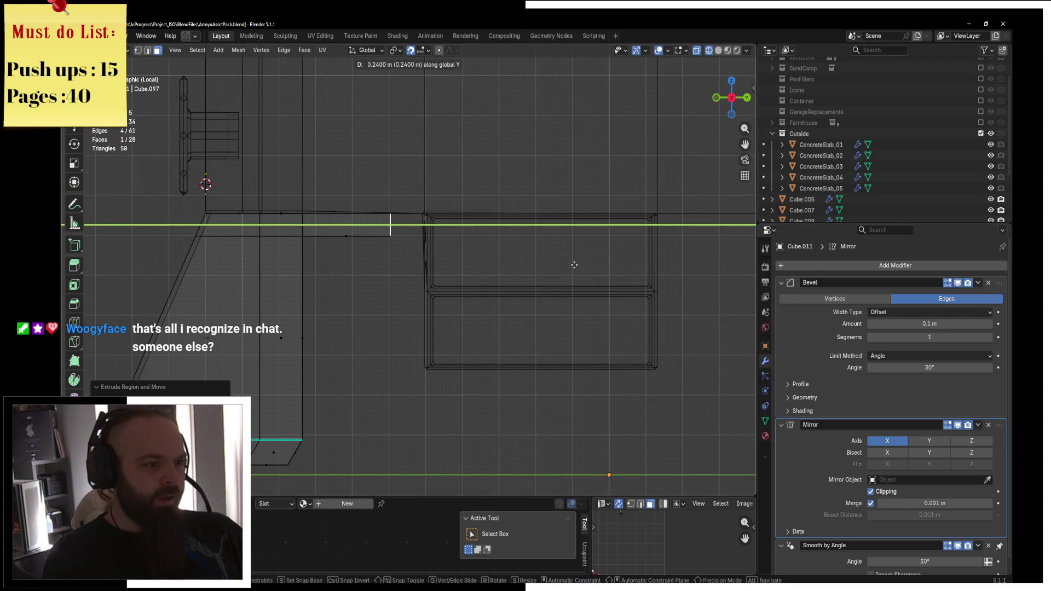
left_click(574, 265)
Raise a single corner vertex 0.05 m along Z
left_click(137, 50)
left_click(390, 236)
key("g")
key("z")
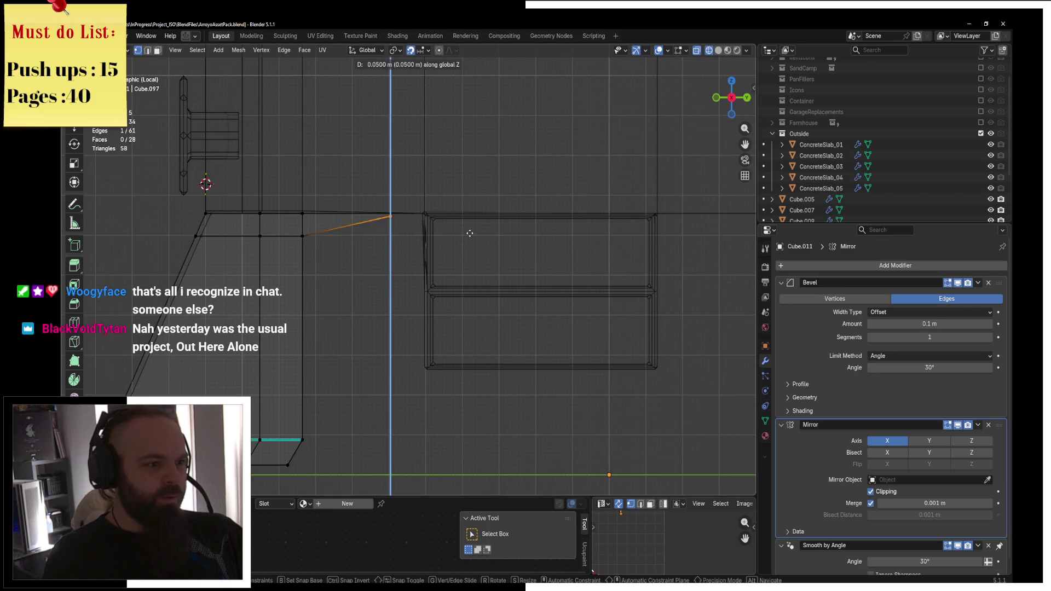
left_click(471, 240)
Return to solid shading and Object Mode, viewing the whole train
key("shift+z")
key("ctrl+Tab")
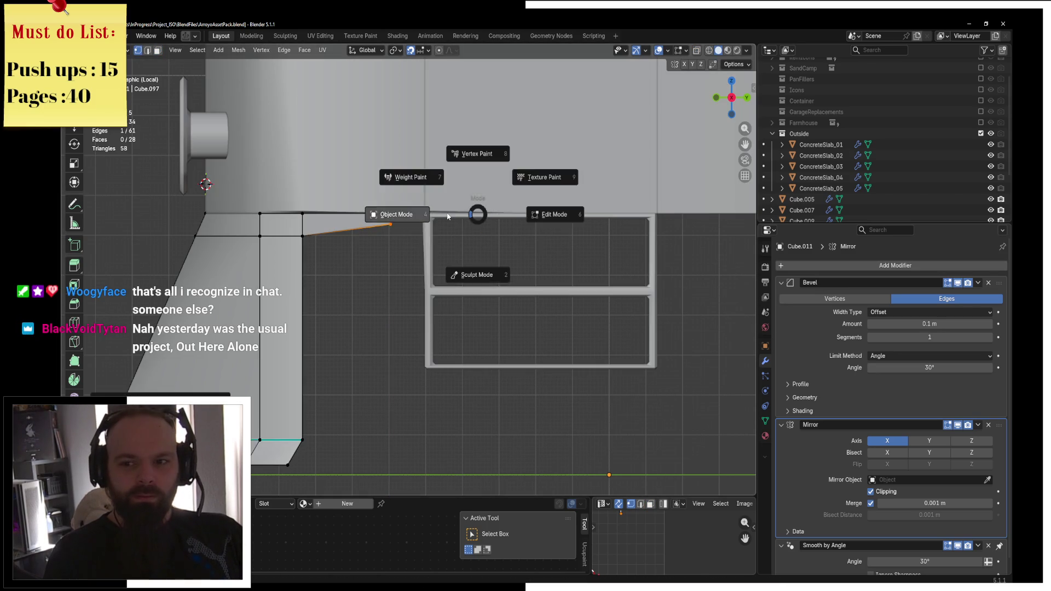
left_click(447, 213)
scroll(448, 213, "down", 5)
mouse_move(449, 229)
middle_mouse_down()
mouse_move(454, 244)
mouse_move(428, 250)
mouse_move(557, 243)
middle_mouse_up()
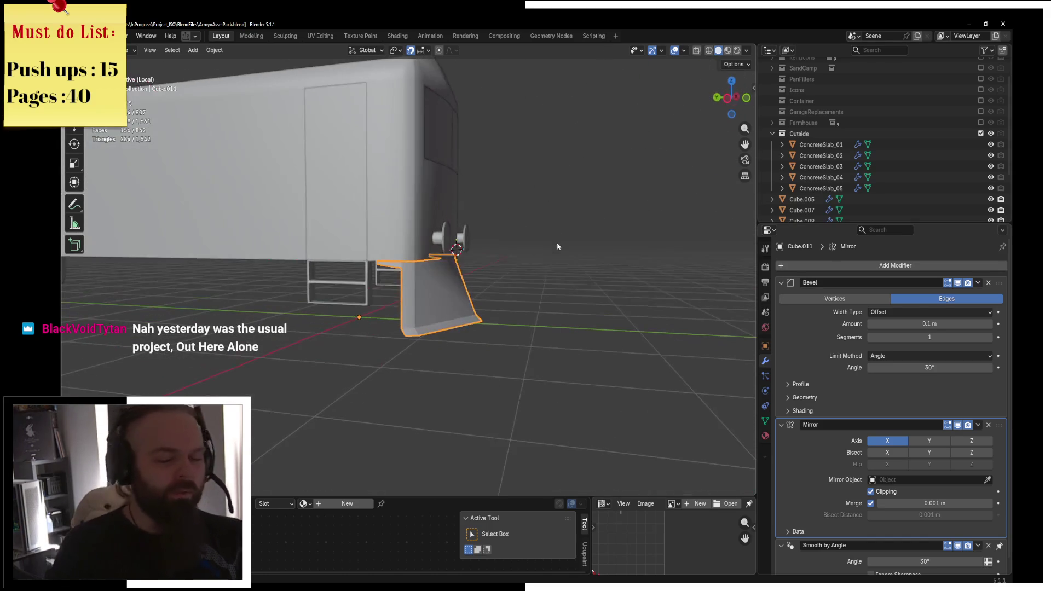
scroll(576, 295, "up", 3)
Inspect the bumper from the other side, briefly entering its Edit Mode and leaving again
mouse_move(553, 301)
middle_mouse_down()
mouse_move(368, 274)
mouse_move(386, 292)
middle_mouse_up()
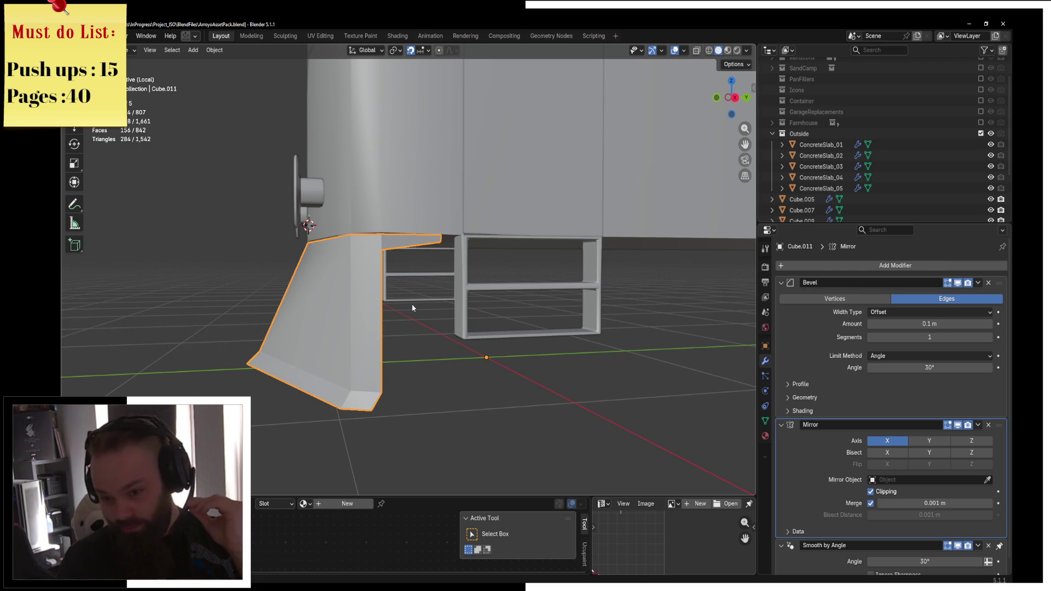
mouse_move(412, 303)
middle_mouse_down()
mouse_move(525, 326)
mouse_move(501, 323)
mouse_move(493, 300)
mouse_move(541, 293)
mouse_move(406, 303)
mouse_move(462, 321)
mouse_move(493, 297)
mouse_move(375, 317)
middle_mouse_up()
key("Tab")
key("ctrl+Tab")
left_click(446, 317)
Select the door panel Cube.009 and switch it into Edit Mode
mouse_move(446, 317)
middle_mouse_down()
mouse_move(501, 313)
mouse_move(437, 351)
mouse_move(490, 340)
middle_mouse_up()
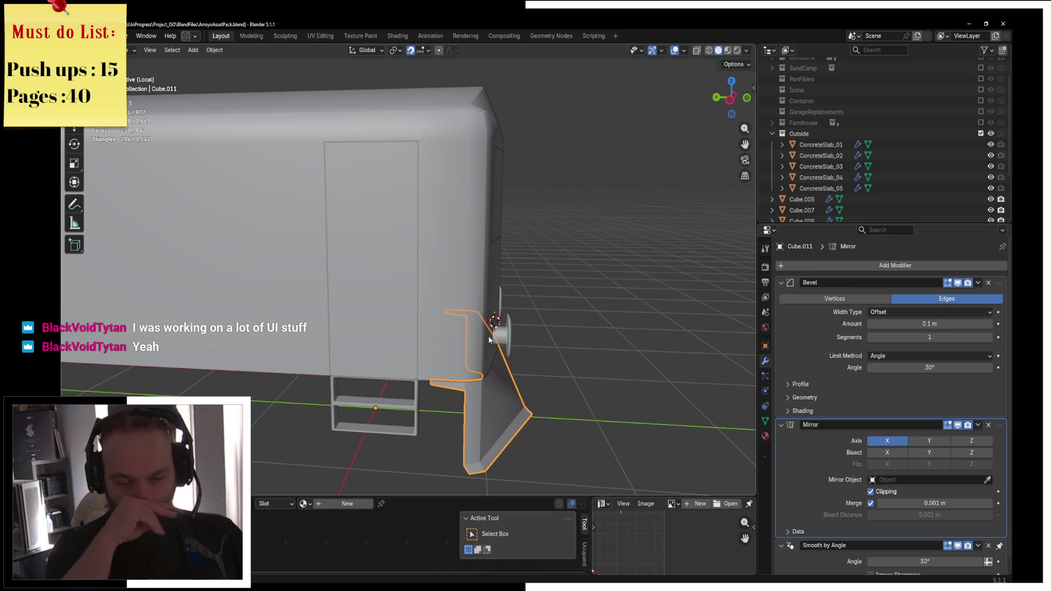
left_click(390, 164)
key("ctrl+Tab")
left_click(462, 159)
mouse_move(462, 159)
middle_mouse_down()
mouse_move(489, 192)
mouse_move(400, 151)
middle_mouse_up()
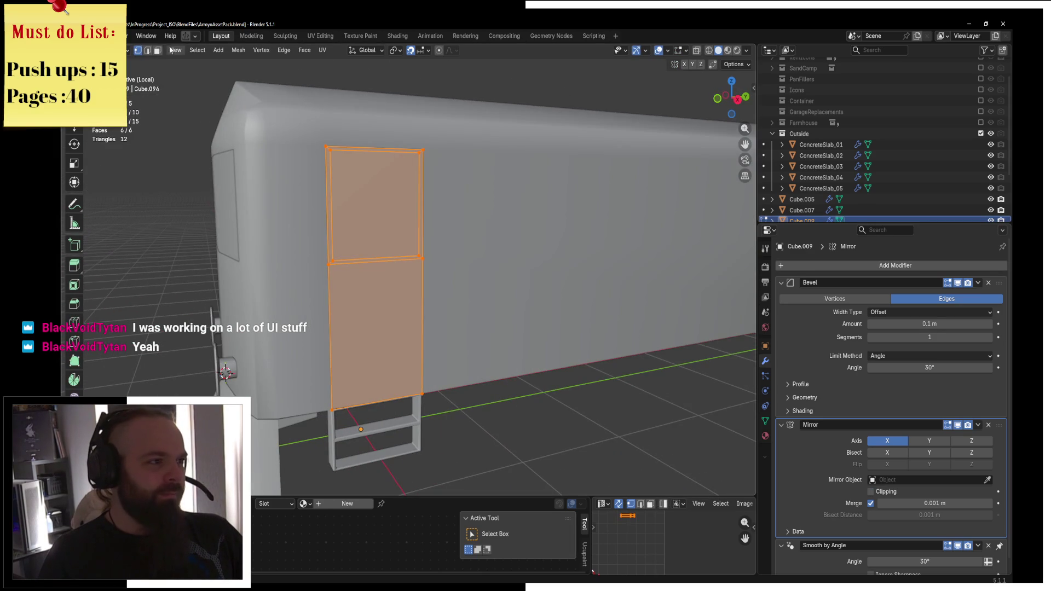
Delete only the upper door face to leave a window hole, then return to Object Mode
left_click(383, 203)
left_click(764, 435)
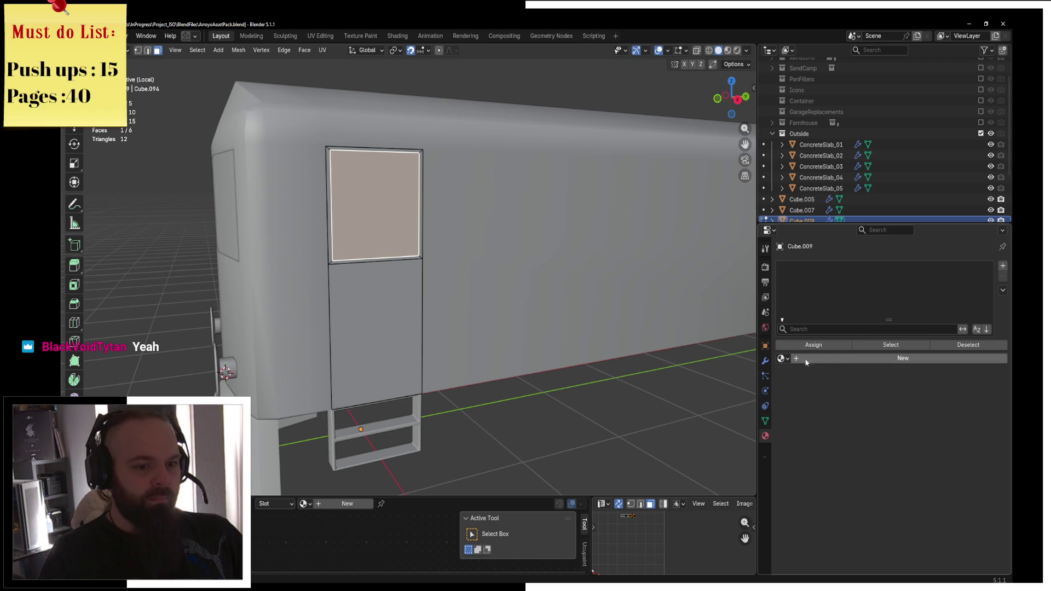
key("x")
left_click(432, 264)
key("ctrl+Tab")
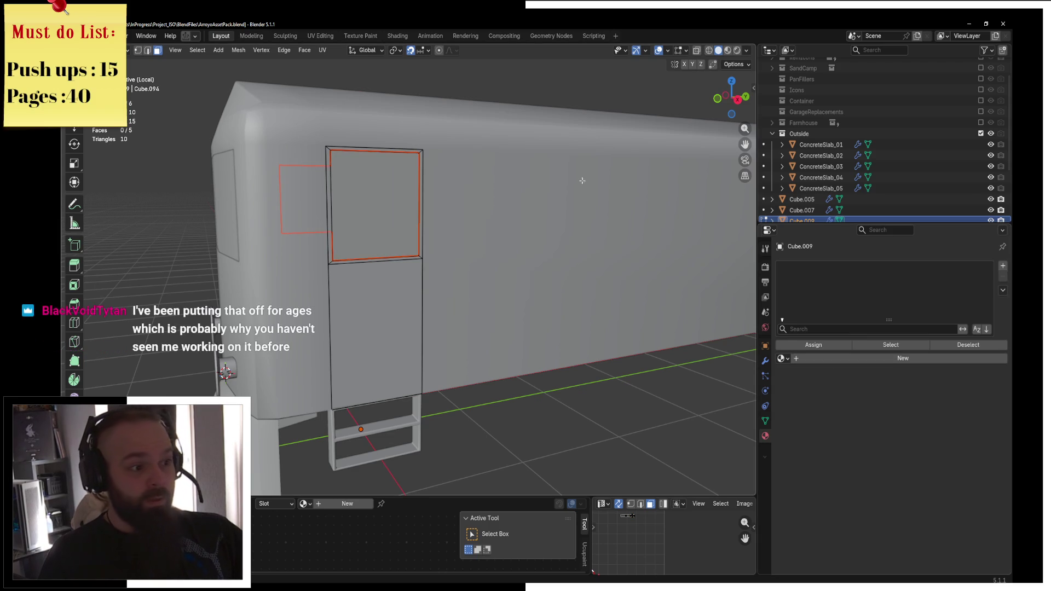
left_click(483, 179)
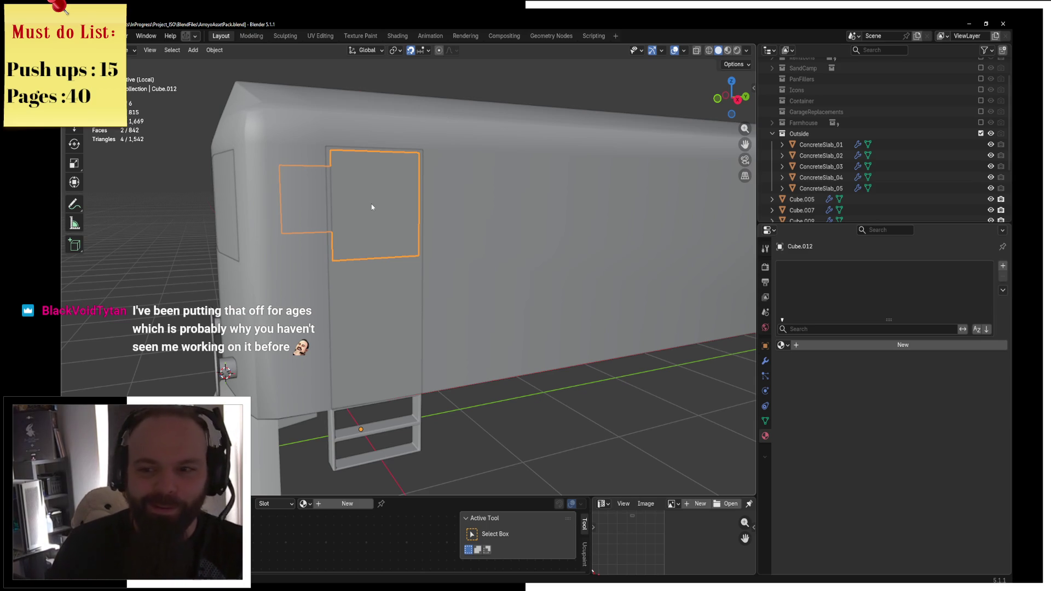
Assign the TrainGlass material to the window and switch to Material Preview shading
left_click(782, 345)
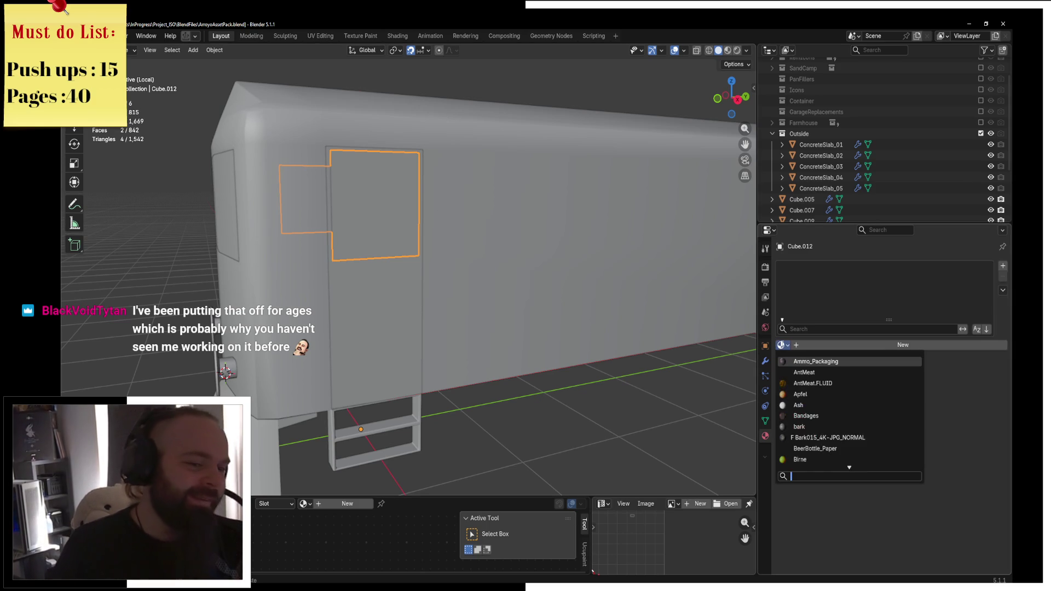
type("glas")
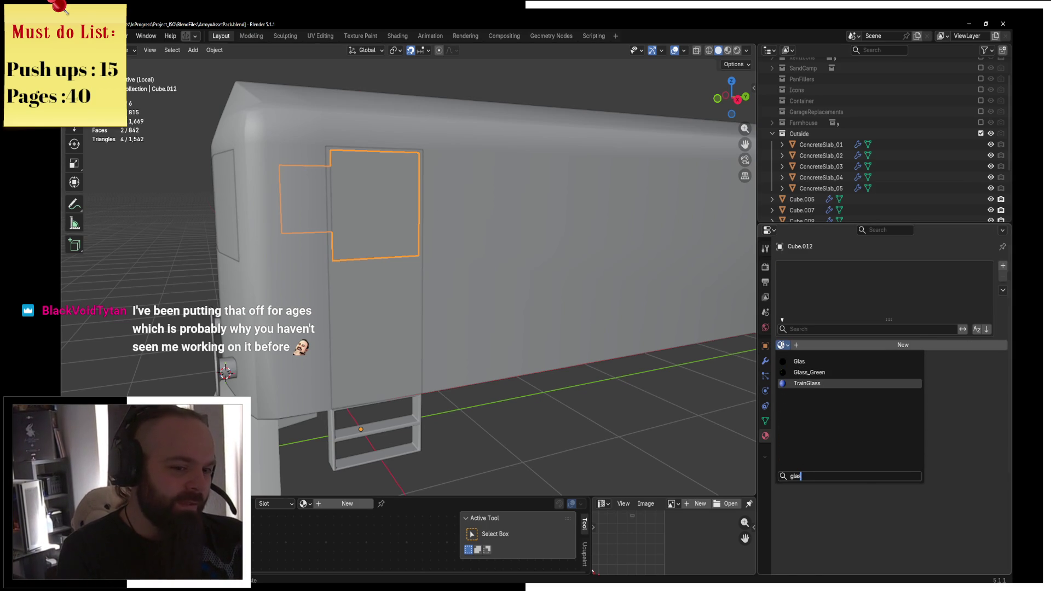
key("Return")
key("z")
left_click(417, 250)
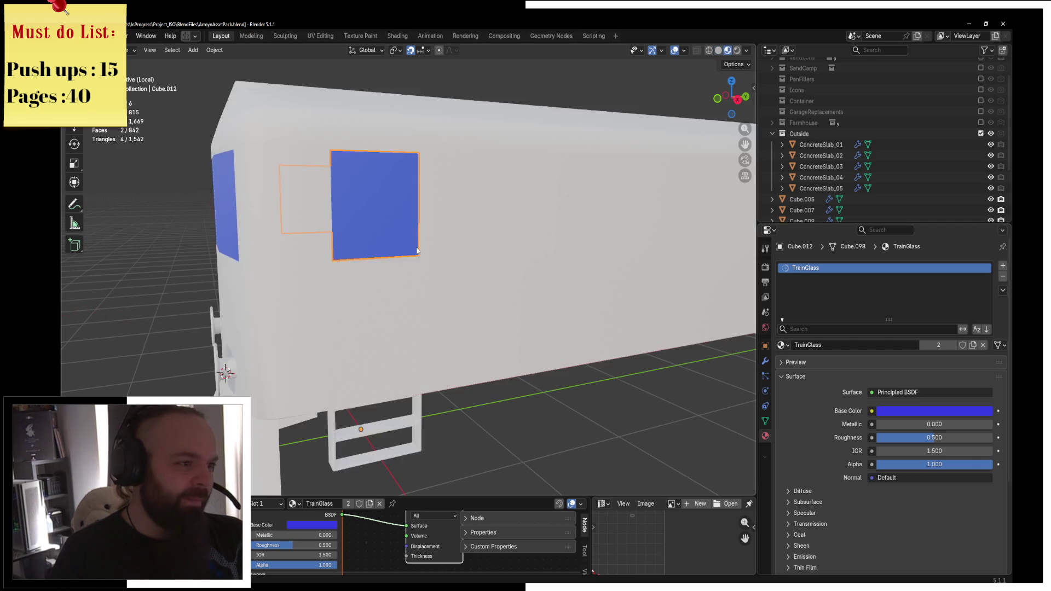
Select the train's front body and hide the glass objects to check the windows
middle_click_drag(417, 250, 305, 242)
key("Tab")
left_click(373, 248)
key("h")
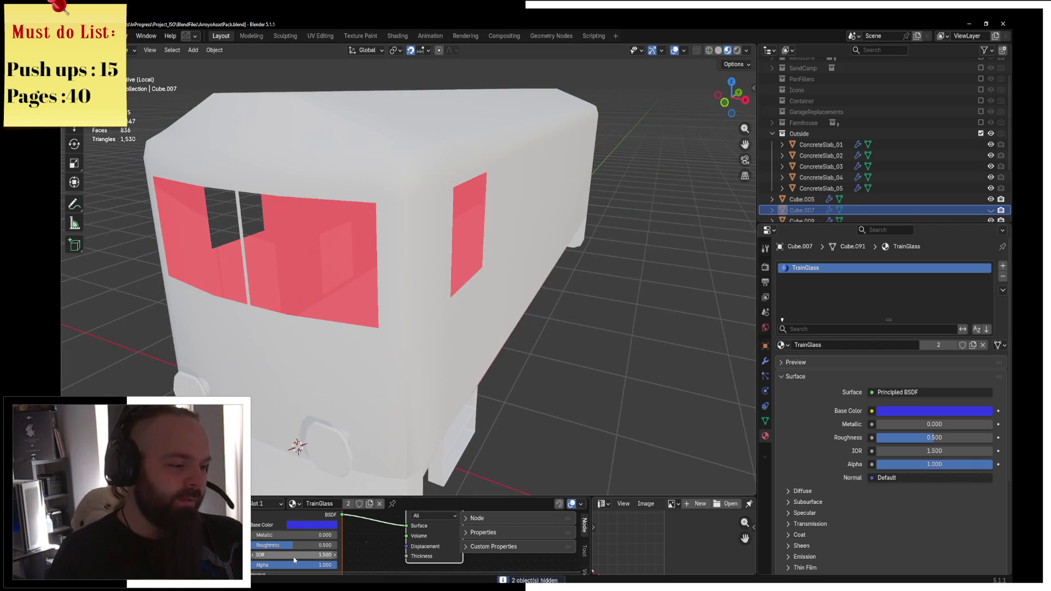
key("alt+Tab")
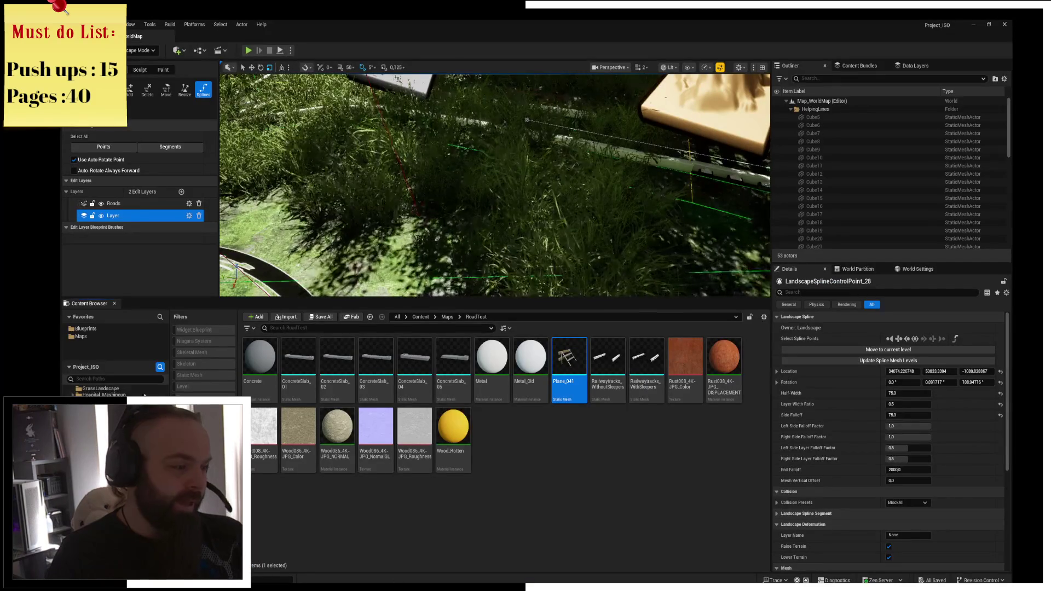
Load the MainMenu level from the Maps > MainMenu folder
left_click(80, 336)
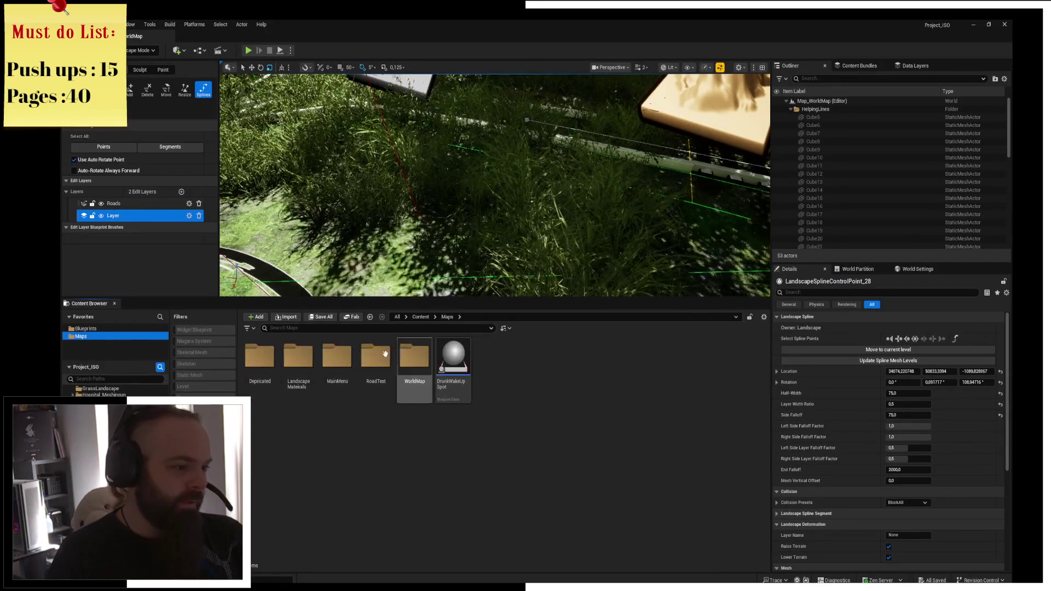
double_click(353, 371)
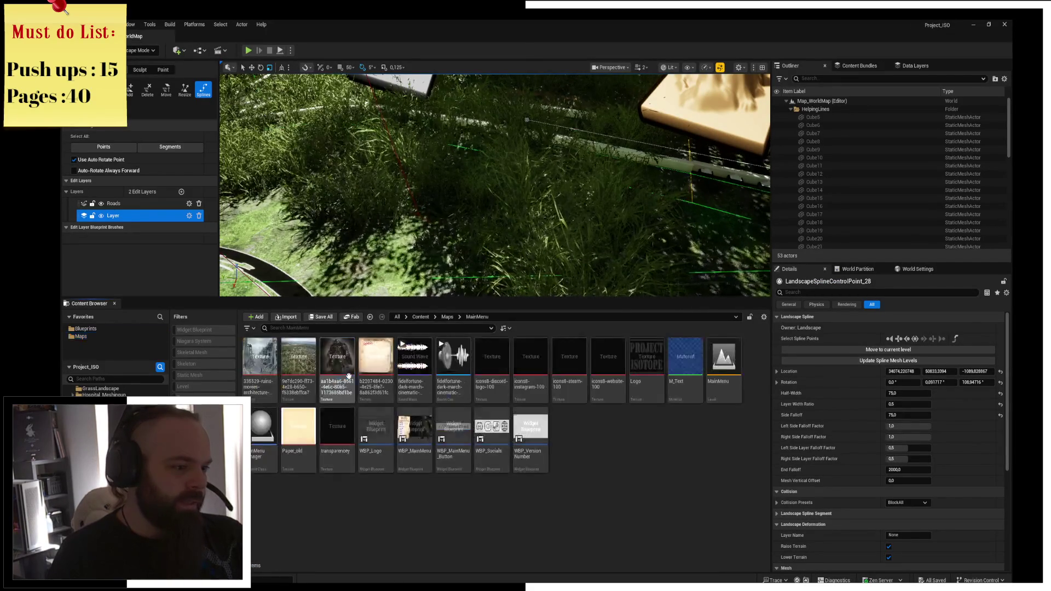
double_click(730, 393)
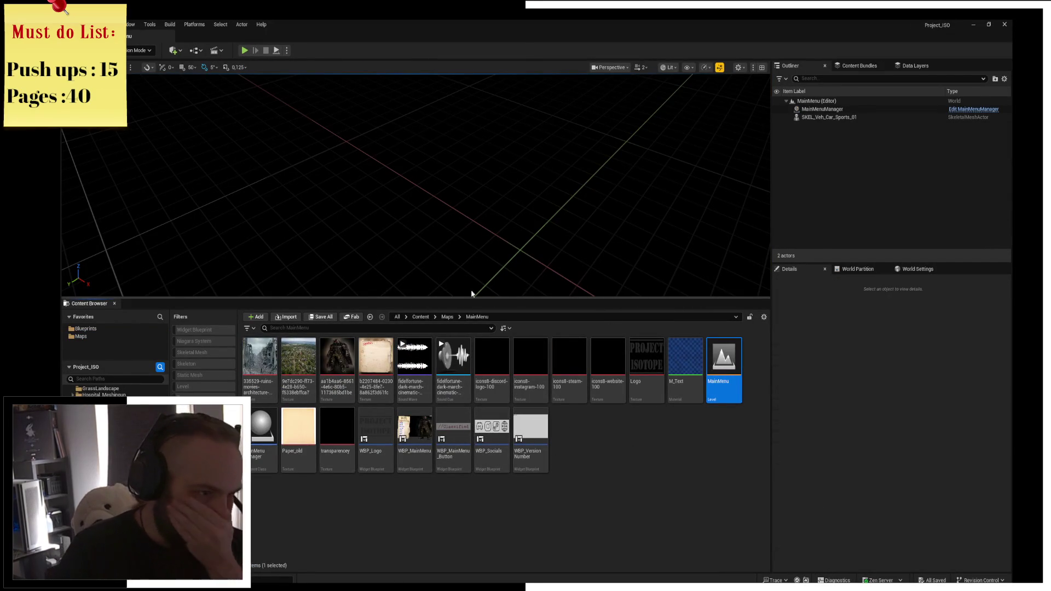
Play-test through NEW GAME, cycle the character portrait twice, then stop and close the Message Log
left_click(244, 51)
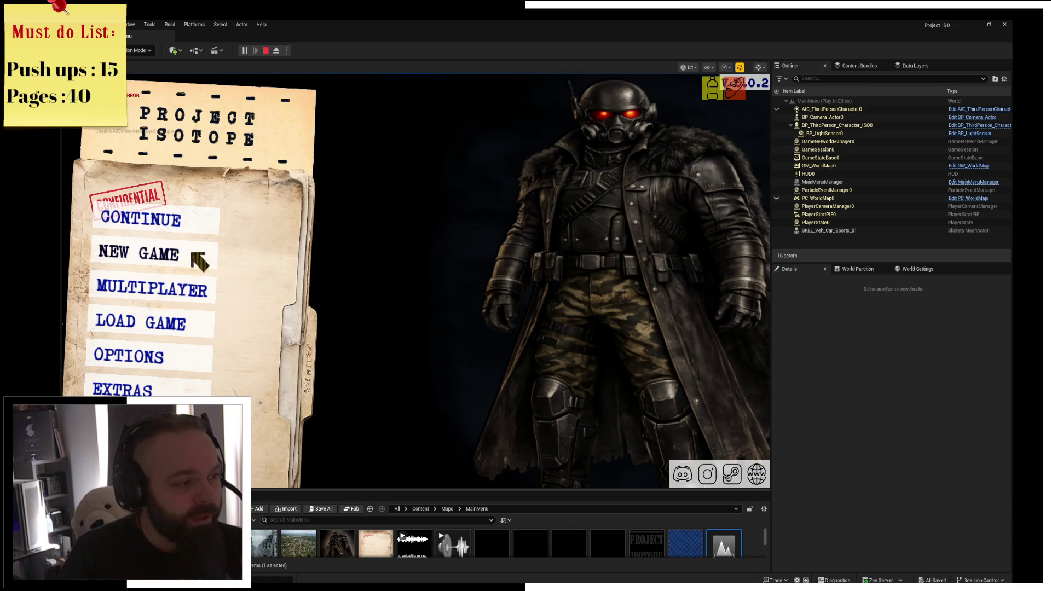
left_click(192, 254)
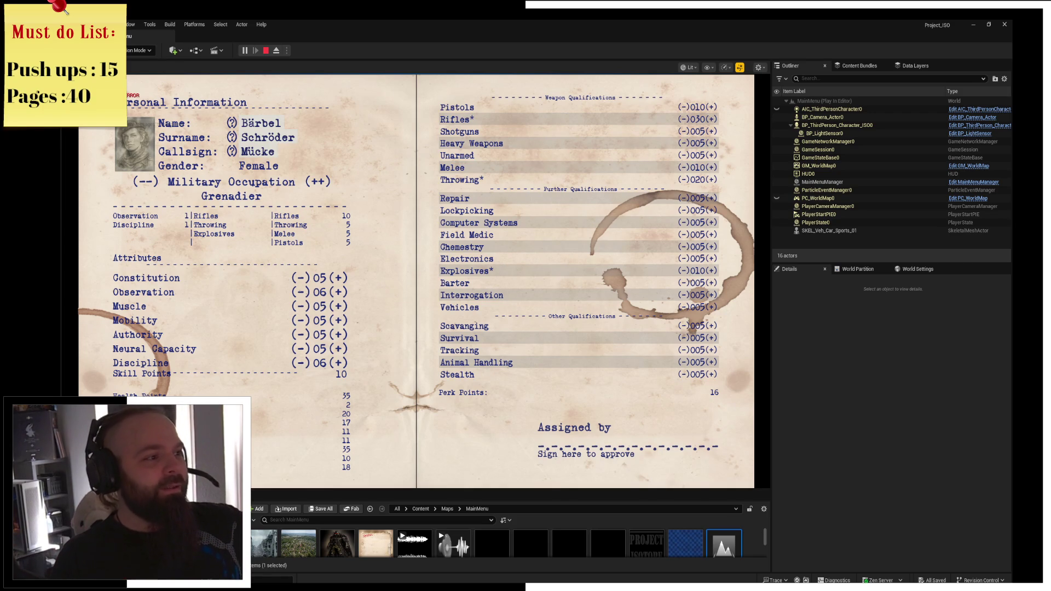
left_click(149, 160)
left_click(155, 167)
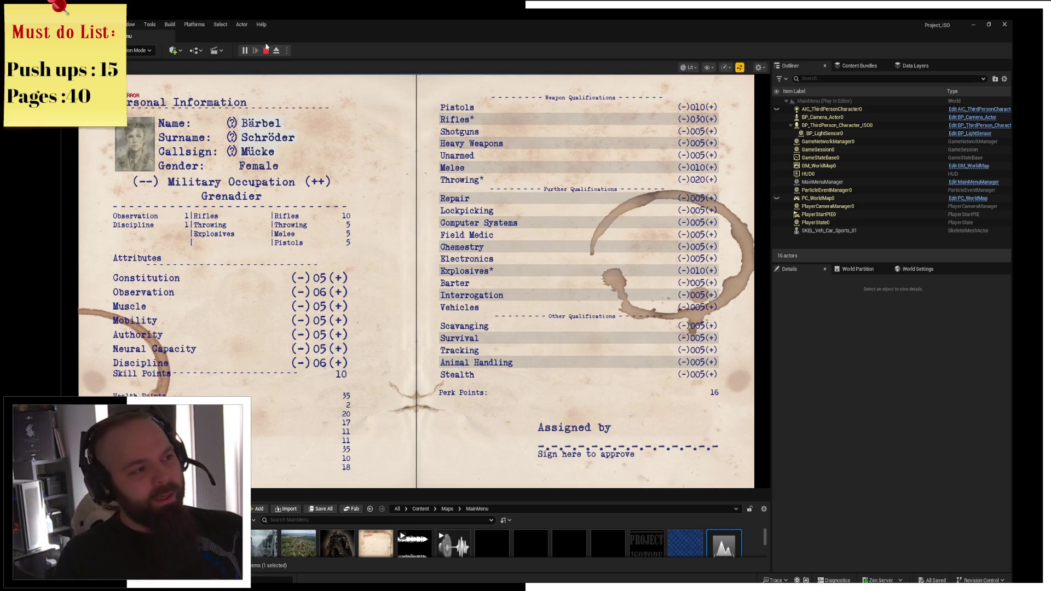
left_click(266, 51)
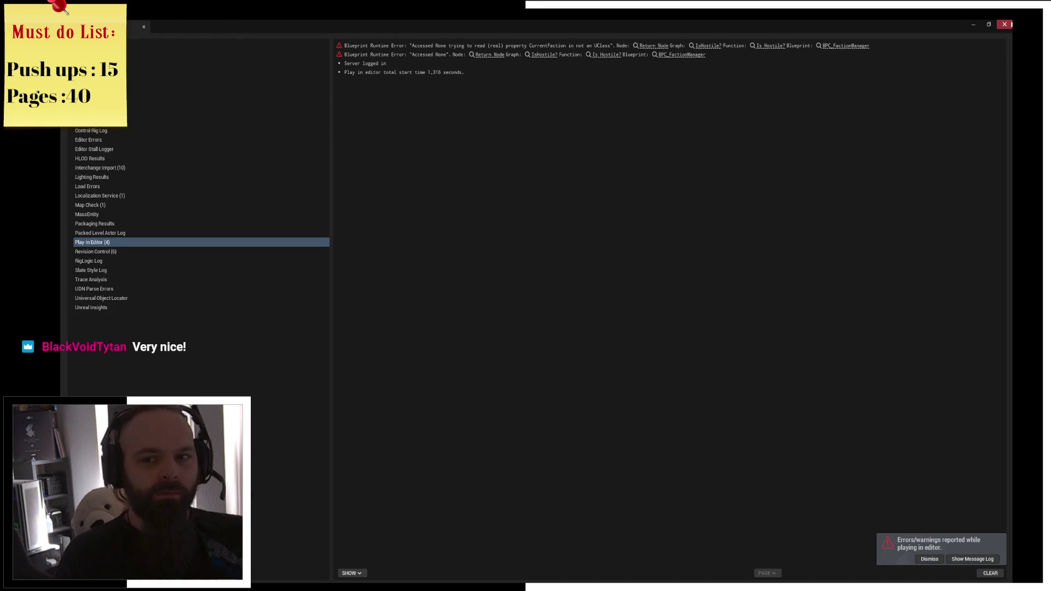
left_click(1004, 24)
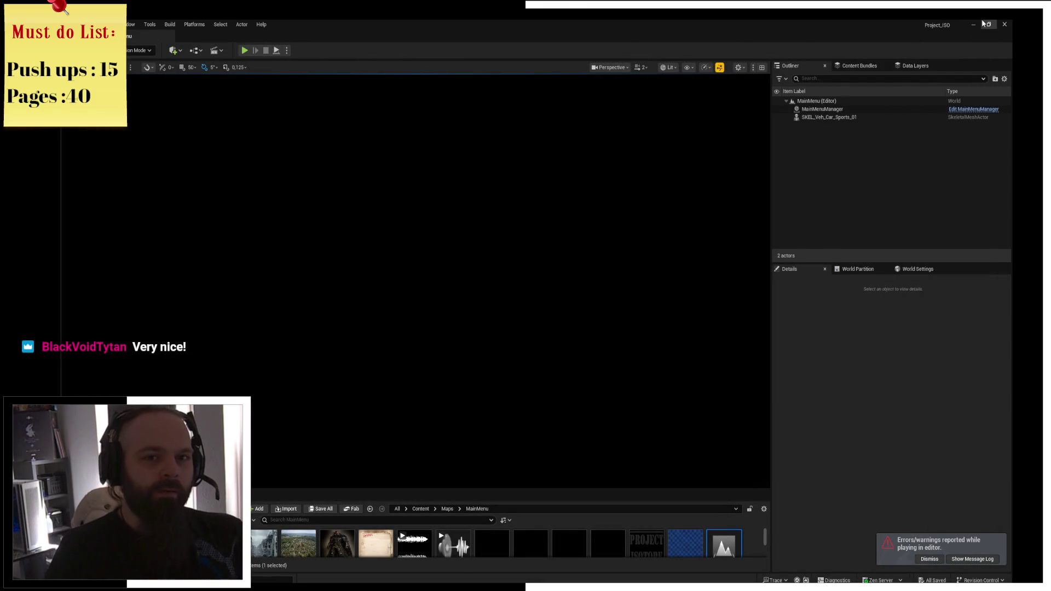
left_click(985, 24)
Select the train body Cube.005 and bring its whole side into view for editing
mouse_move(160, 285)
middle_mouse_down()
mouse_move(458, 271)
mouse_move(462, 373)
middle_mouse_up()
mouse_move(423, 337)
middle_mouse_down()
mouse_move(369, 238)
mouse_move(428, 248)
middle_mouse_up()
left_click(369, 238)
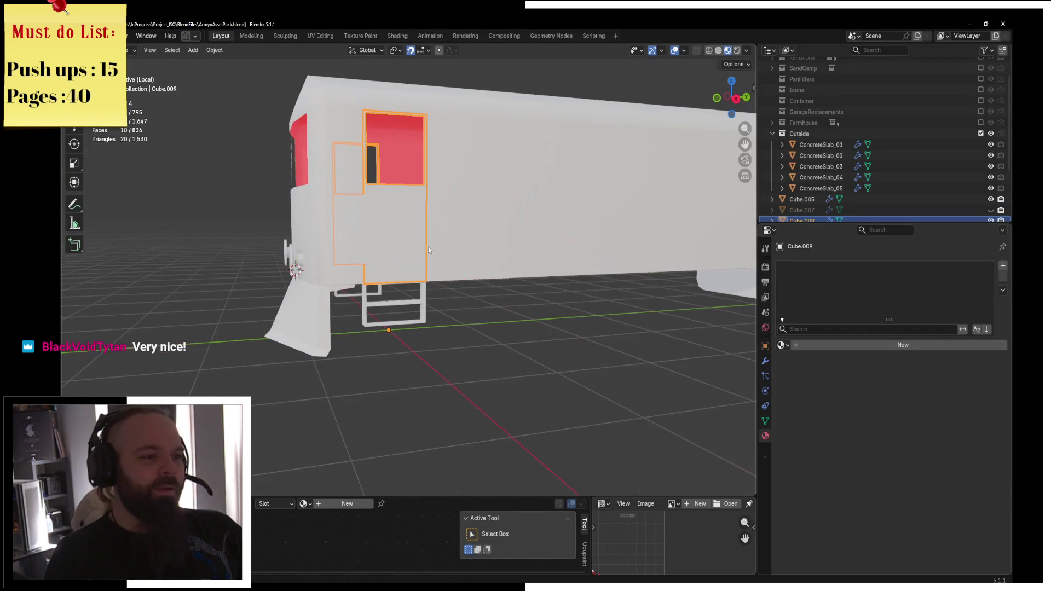
left_click(458, 232)
mouse_move(466, 219)
middle_mouse_down()
mouse_move(522, 231)
mouse_move(546, 298)
mouse_move(560, 245)
mouse_move(586, 283)
mouse_move(446, 286)
mouse_move(536, 268)
mouse_move(635, 284)
mouse_move(540, 280)
mouse_move(324, 307)
middle_mouse_up()
key("Tab")
key("Tab")
scroll(324, 308, "up", 5)
key("Tab")
scroll(390, 294, "down", 5)
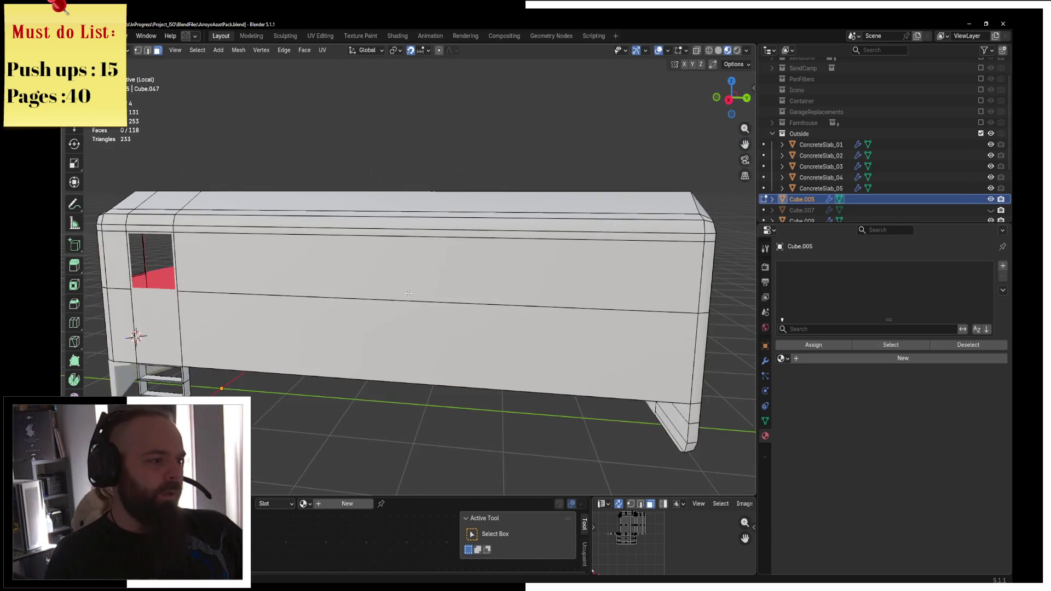
middle_click_drag(390, 294, 432, 307)
Add six evenly centred vertical edge loops across the body's side
key("ctrl+r")
scroll(439, 309, "up", 6)
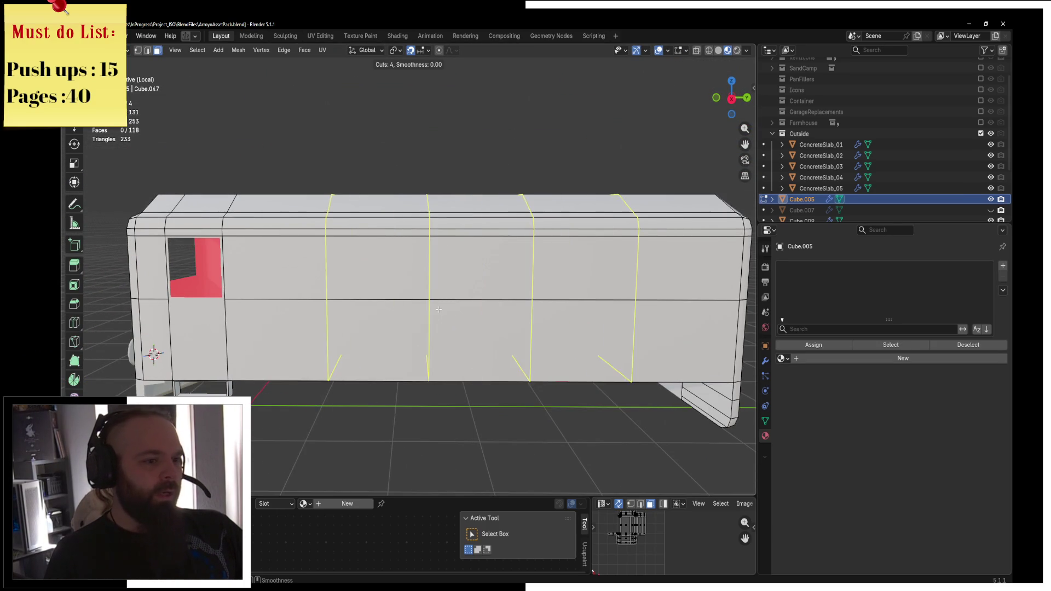
scroll(438, 310, "down", 1)
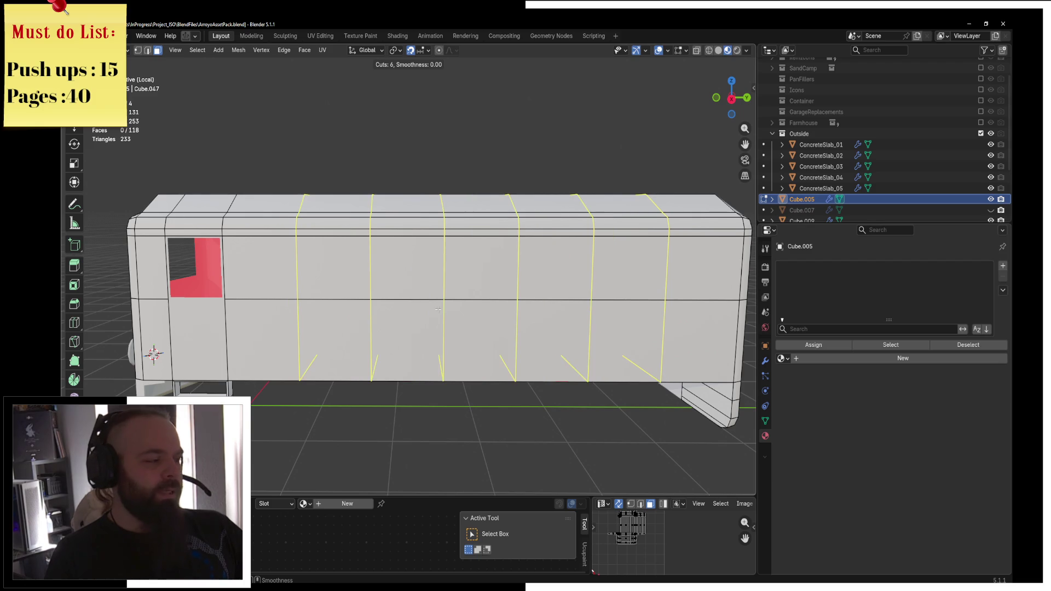
left_click(438, 307)
right_click(438, 306)
Select the five upper side faces where the windows will go
left_click(334, 268)
left_click(438, 292, "shift")
left_click(481, 284, "shift")
left_click(556, 284, "shift")
left_click(629, 285, "shift")
mouse_move(630, 285)
middle_mouse_down()
mouse_move(563, 300)
mouse_move(514, 295)
mouse_move(534, 339)
middle_mouse_up()
Extrude the five faces as individual faces without moving them
key("alt+e")
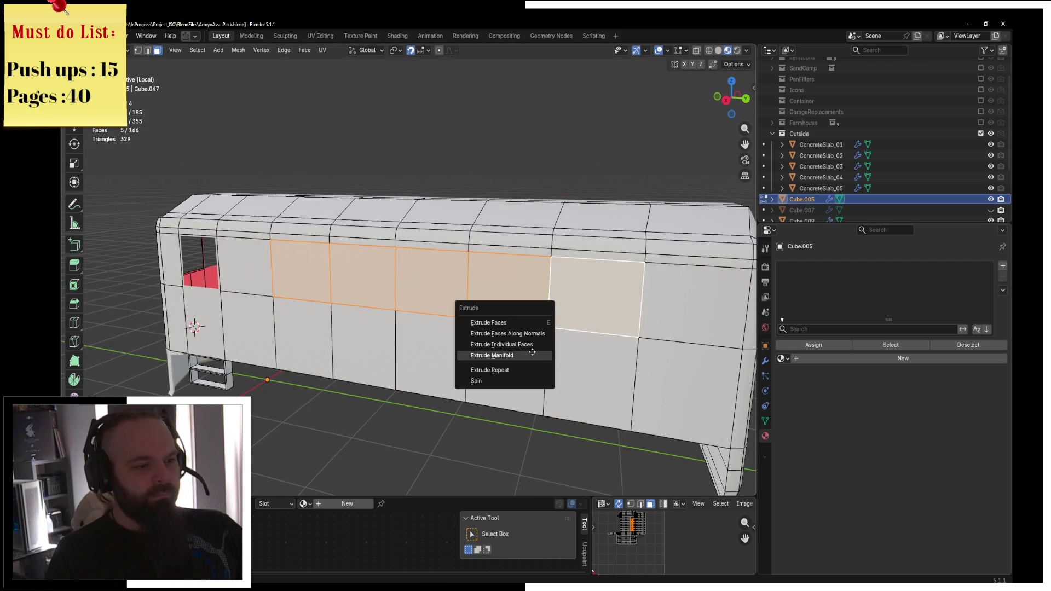
left_click(534, 350)
key("Escape")
key("alt+e")
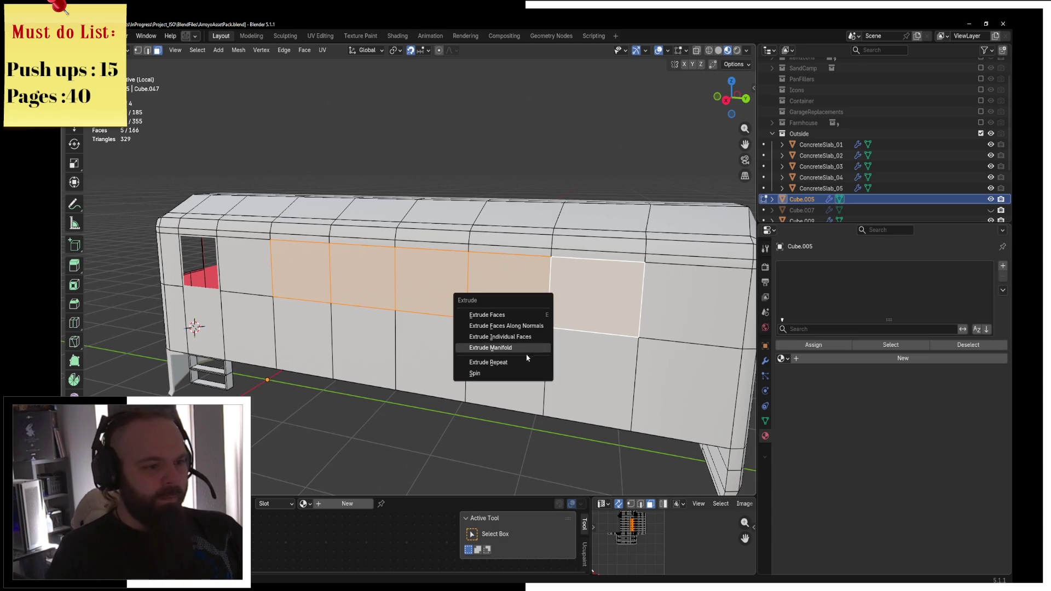
left_click(531, 356)
key("Escape")
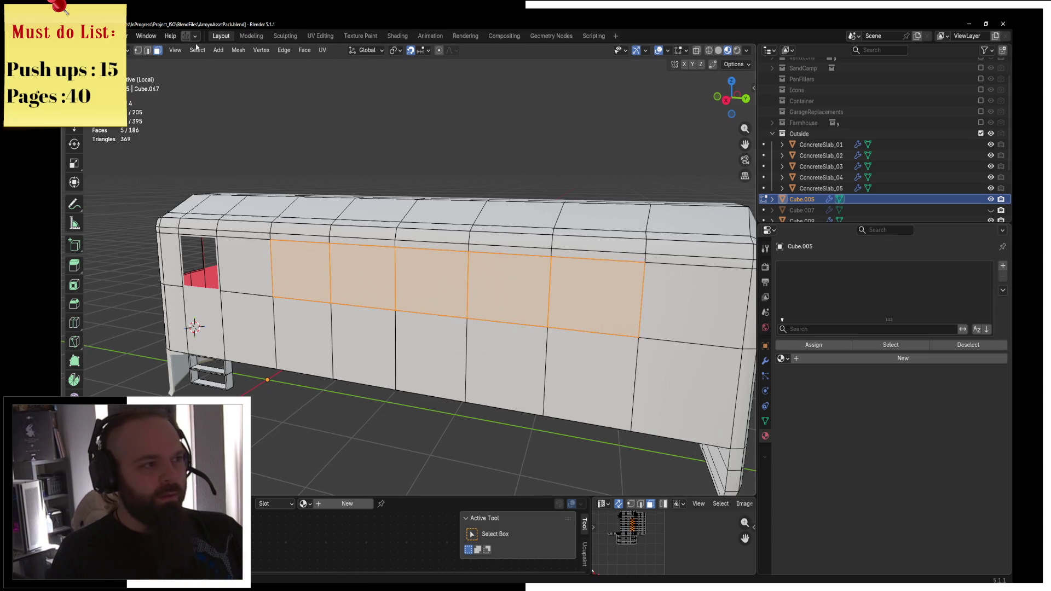
Set the pivot to Individual Origins and scale each face down to inset the windows
key("s")
key("Escape")
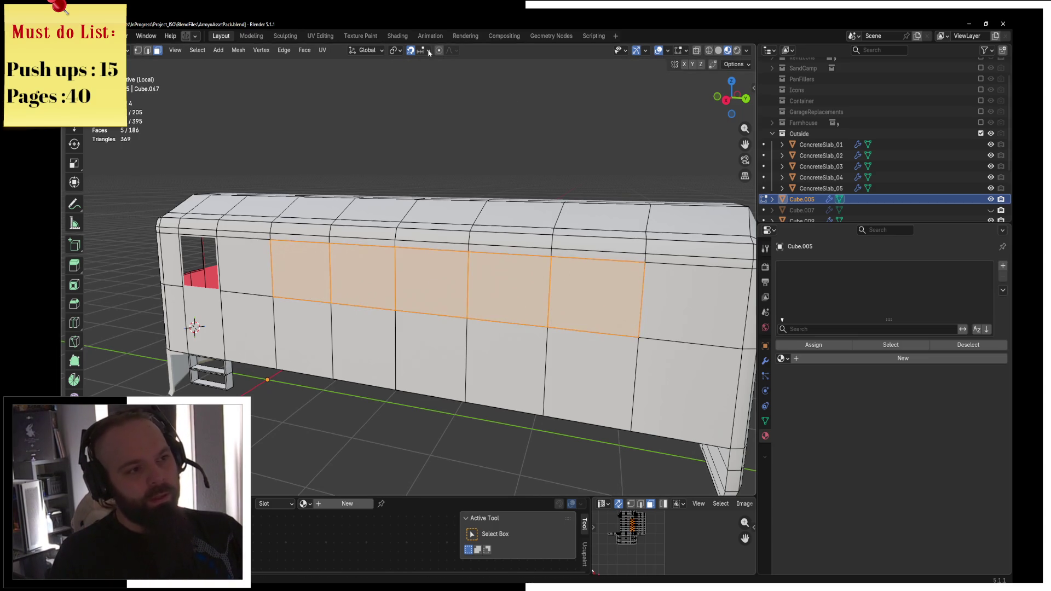
left_click(386, 50)
left_click(421, 91)
key("s")
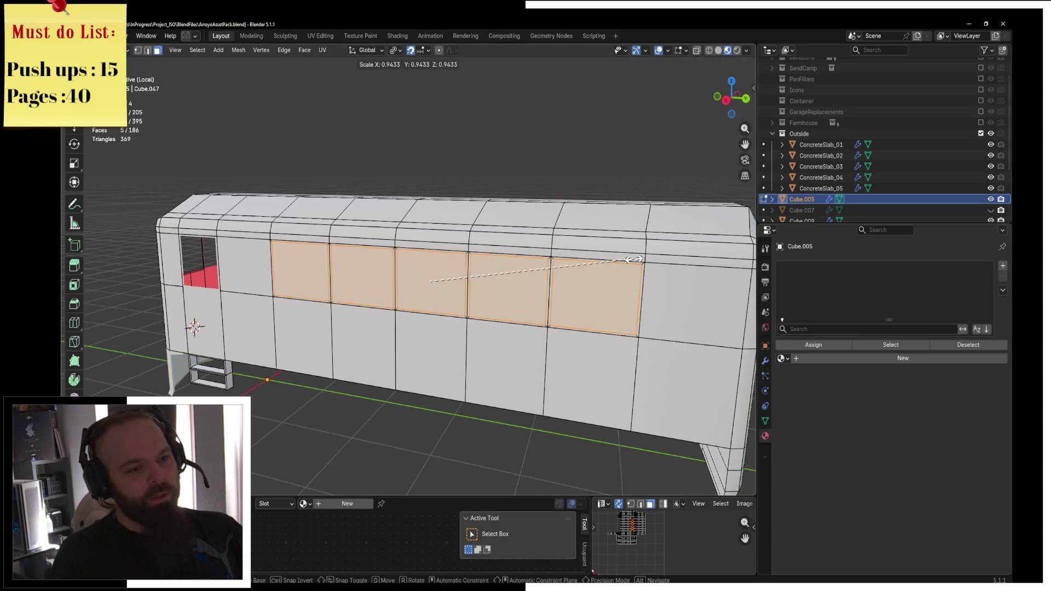
left_click(624, 270)
Separate the five window faces into their own object and return to Object Mode
mouse_move(624, 269)
middle_mouse_down()
mouse_move(498, 300)
mouse_move(431, 261)
mouse_move(531, 260)
middle_mouse_up()
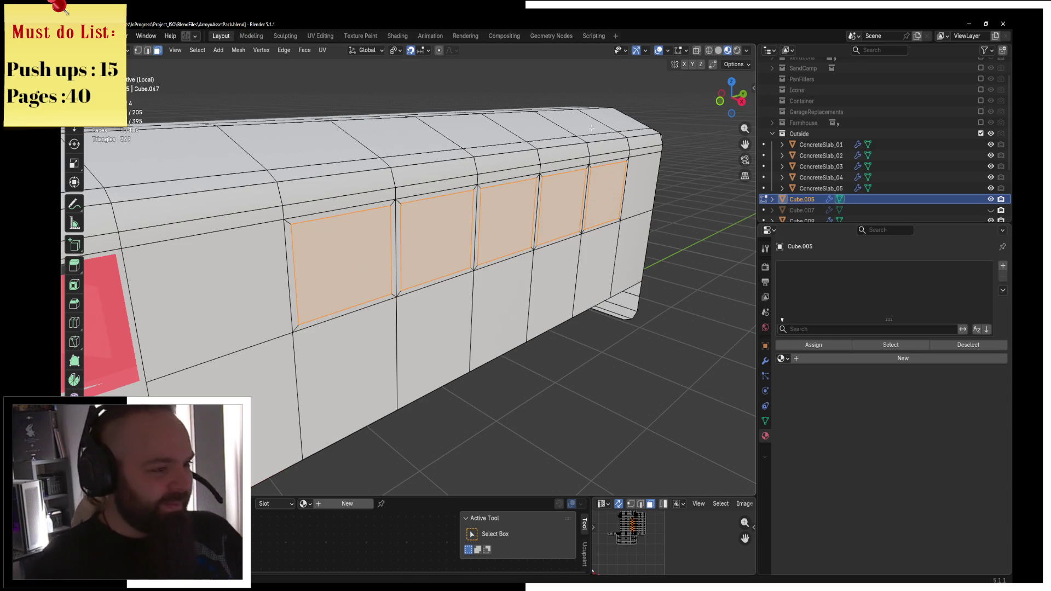
middle_click_drag(635, 206, 548, 246)
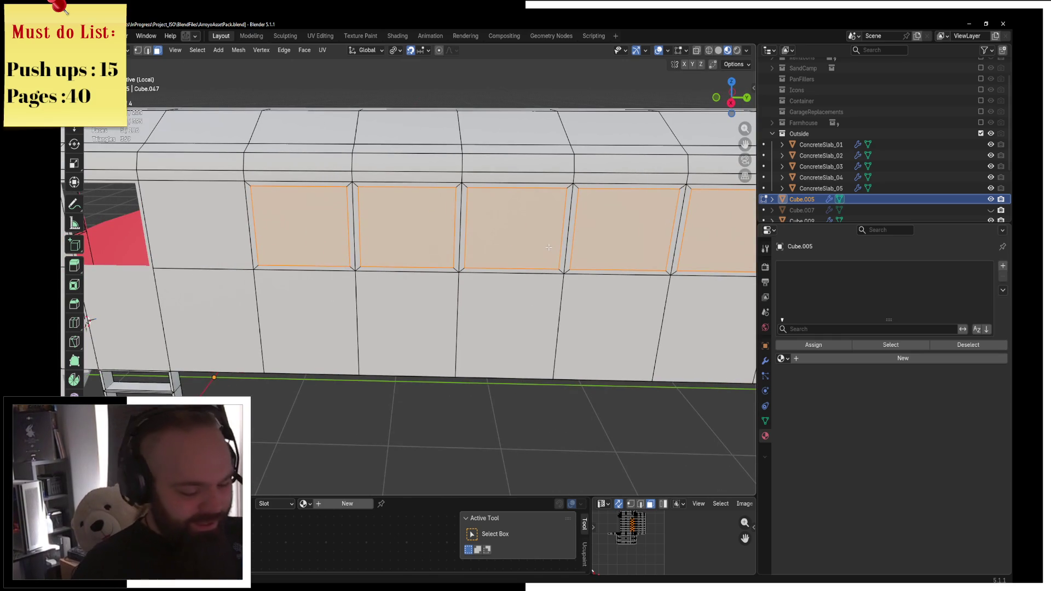
key("p")
left_click(542, 244)
key("ctrl+Tab")
left_click(432, 244)
Select only the separated window panels, enter Edit Mode and select all five faces
left_click(419, 237, "shift")
left_click(420, 237, "shift")
left_click(419, 237, "shift")
key("Tab")
mouse_move(489, 252)
middle_mouse_down("shift")
mouse_move(330, 257)
mouse_move(373, 265)
middle_mouse_up("shift")
key("a")
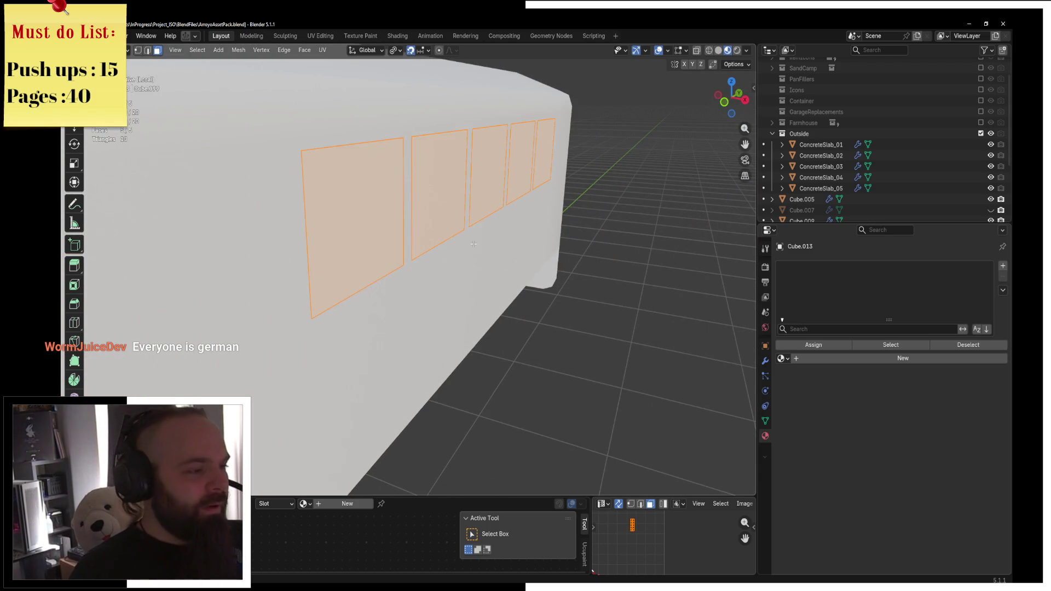
middle_click_drag(480, 241, 435, 214)
scroll(433, 212, "down", 1)
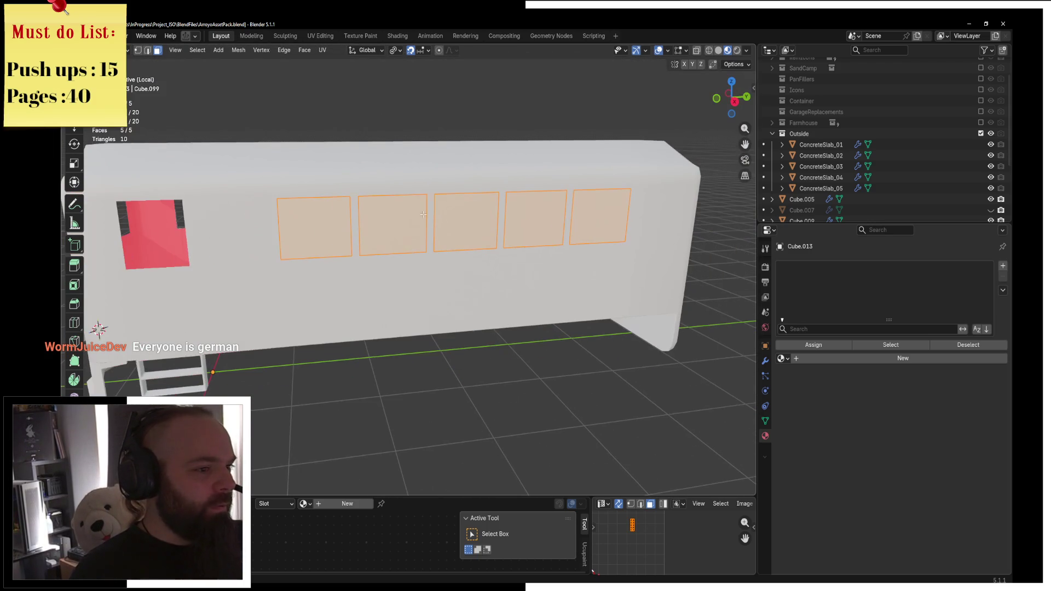
mouse_move(515, 212)
middle_mouse_down("shift")
mouse_move(482, 224)
mouse_move(520, 222)
middle_mouse_up("shift")
Separate the three chosen side panels into a new object and edit its mesh
key("p")
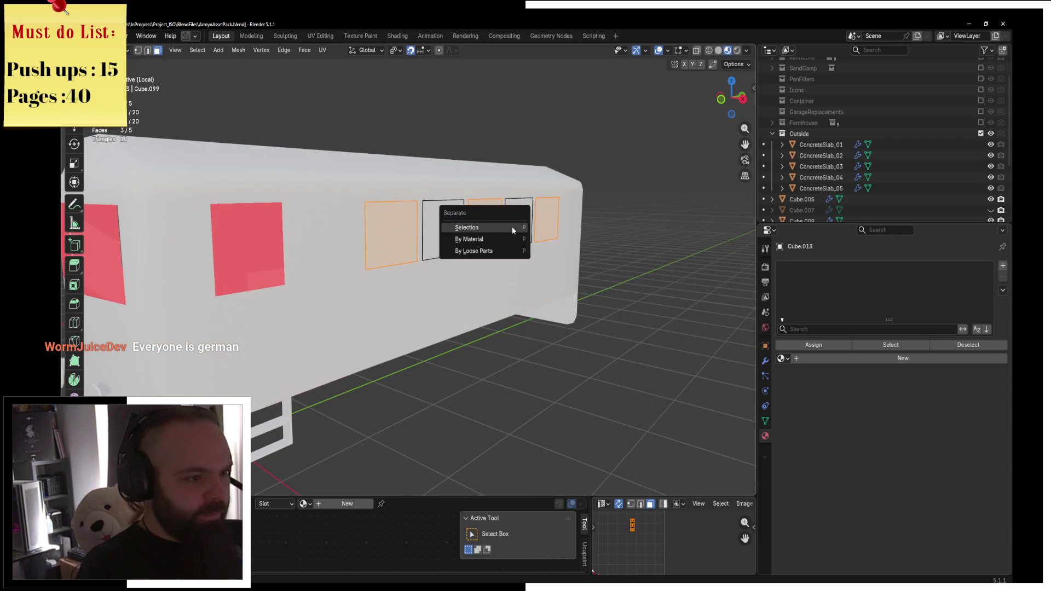
left_click(512, 226)
key("ctrl+Tab")
left_click(411, 248)
key("ctrl+Tab")
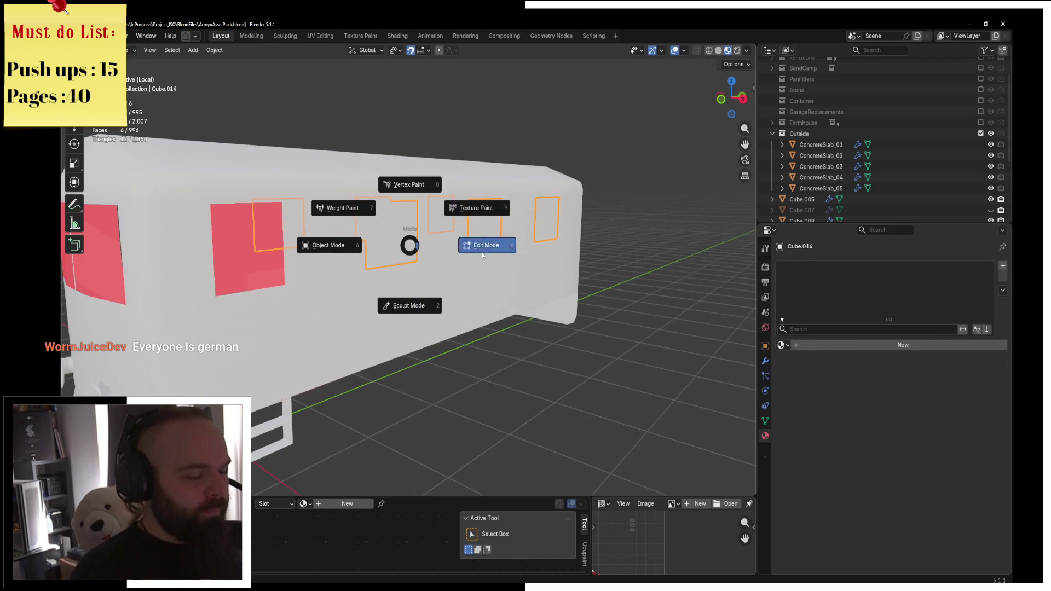
left_click(482, 241)
Extrude all panel faces individually, then extrude them once more
key("a")
key("alt+e")
left_click(474, 261)
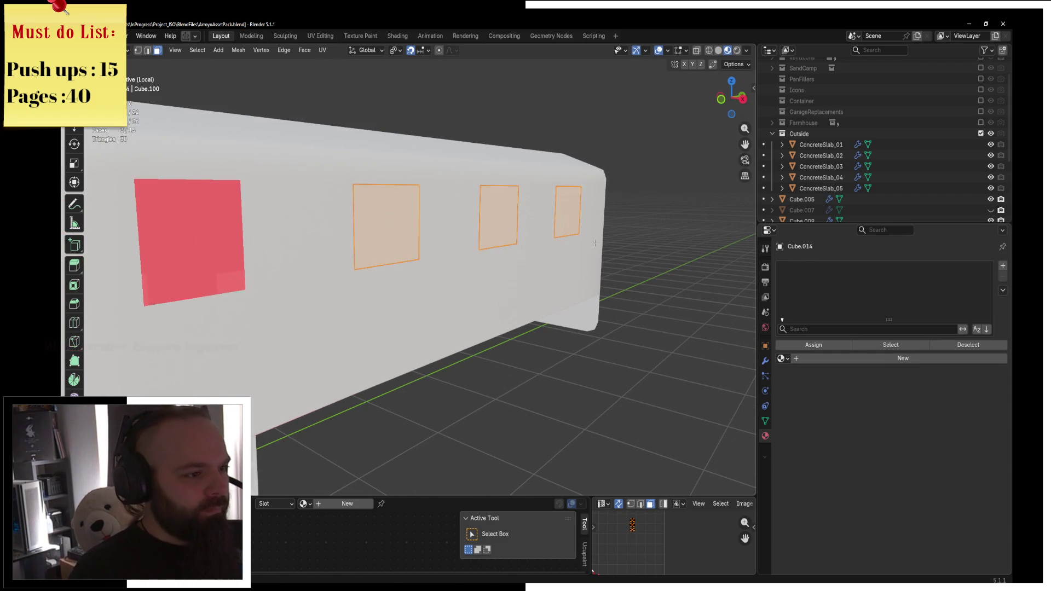
left_click(584, 239)
mouse_move(585, 239)
middle_mouse_down()
mouse_move(541, 281)
mouse_move(602, 281)
mouse_move(591, 258)
middle_mouse_up()
key("e")
left_click(587, 262)
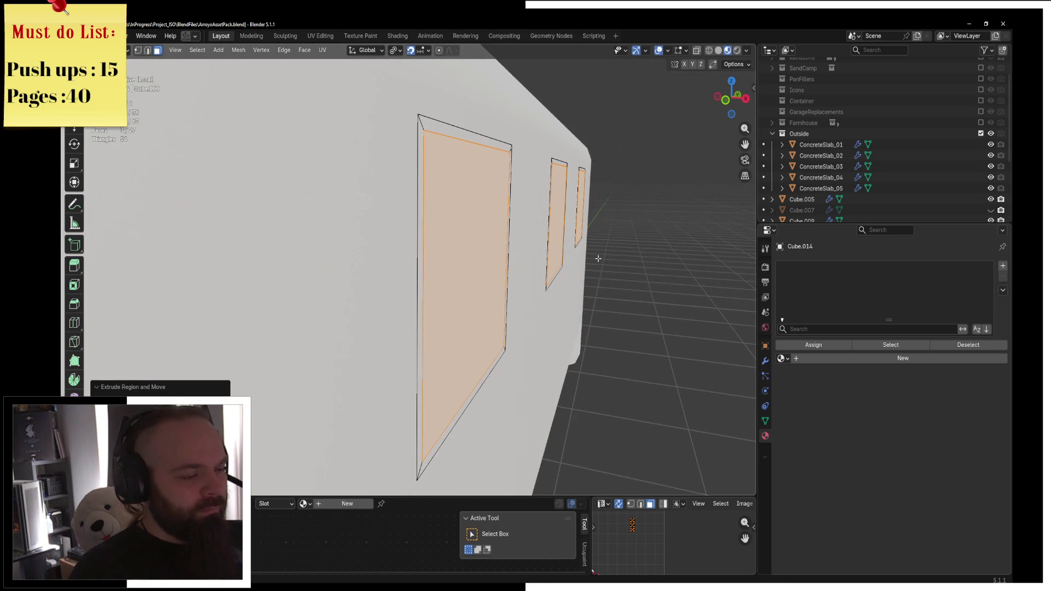
In wireframe side view, push the extruded panel faces along X
key("KP_1")
key("z")
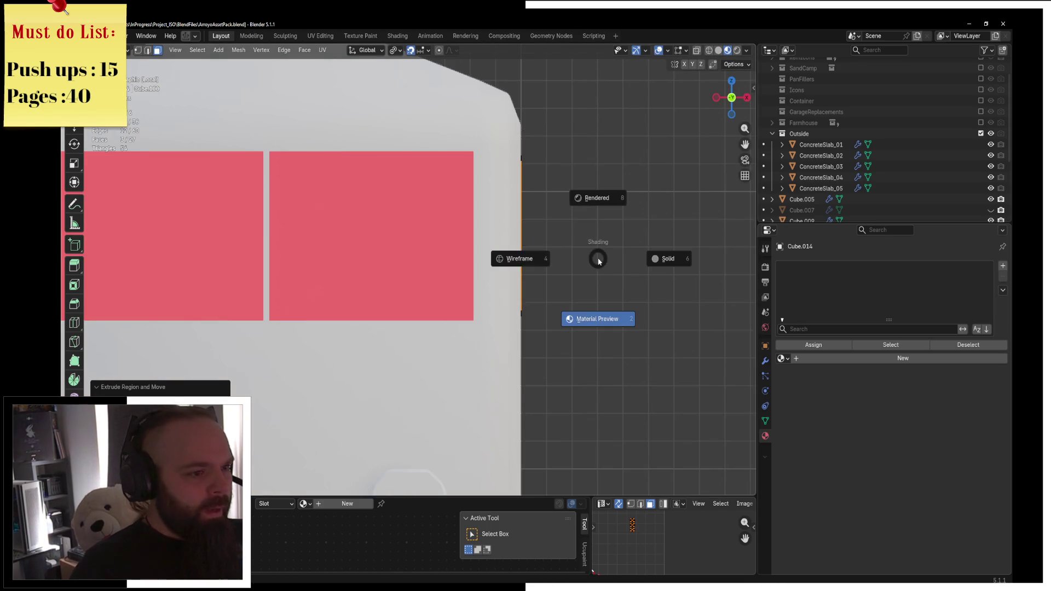
left_click(520, 254)
key("KP_3")
scroll(535, 246, "up", 3)
scroll(512, 167, "down", 2)
key("g")
key("x")
left_click(506, 175)
Delete the three centre faces to leave recessed frames, back in solid shading
scroll(536, 178, "up", 2)
key("z")
left_click(570, 178)
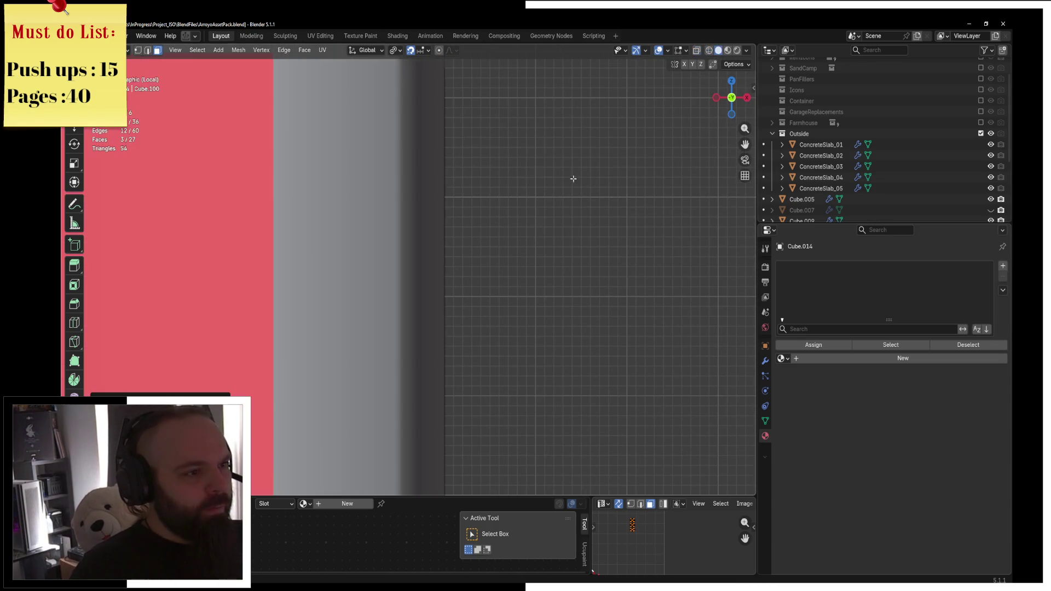
middle_click_drag(566, 193, 426, 222)
scroll(539, 222, "down", 5)
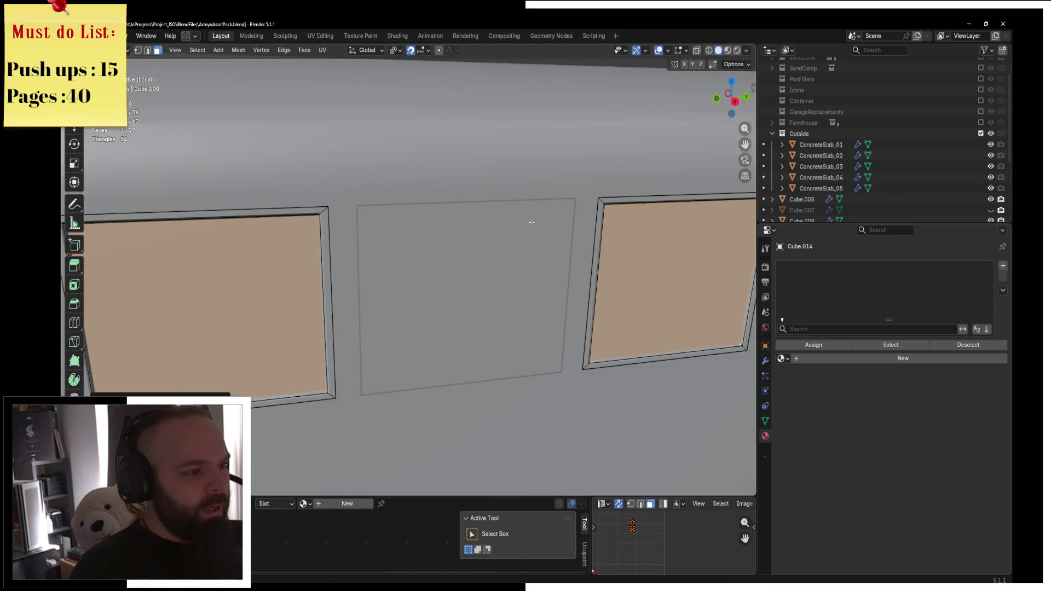
key("x")
left_click(527, 218)
Select the left panel in Edit Mode and start a twelve-cut loop cut on it
key("ctrl+Tab")
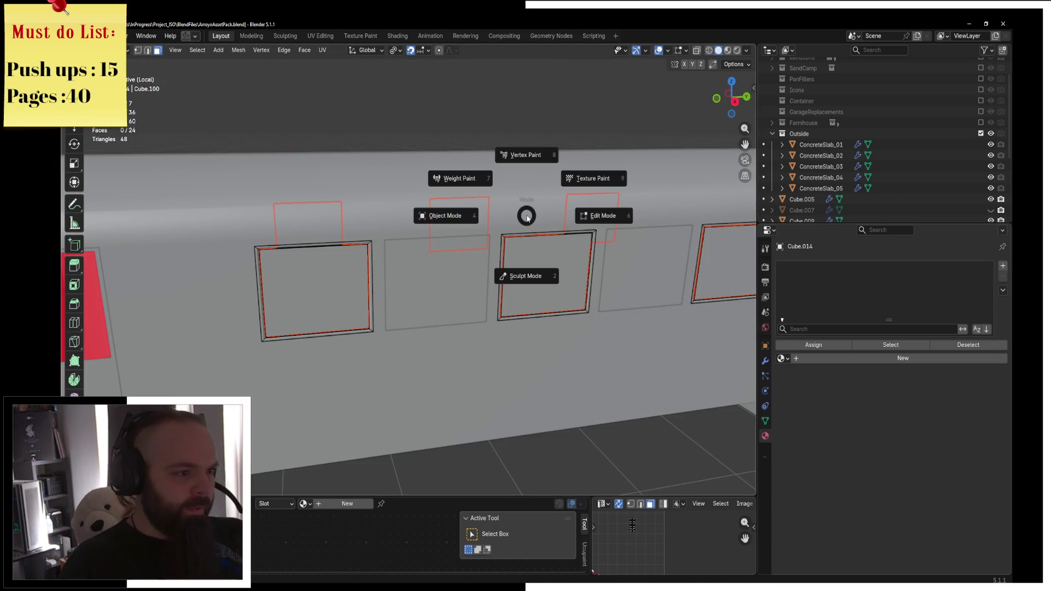
left_click(464, 205)
left_click(304, 286)
key("ctrl+Tab")
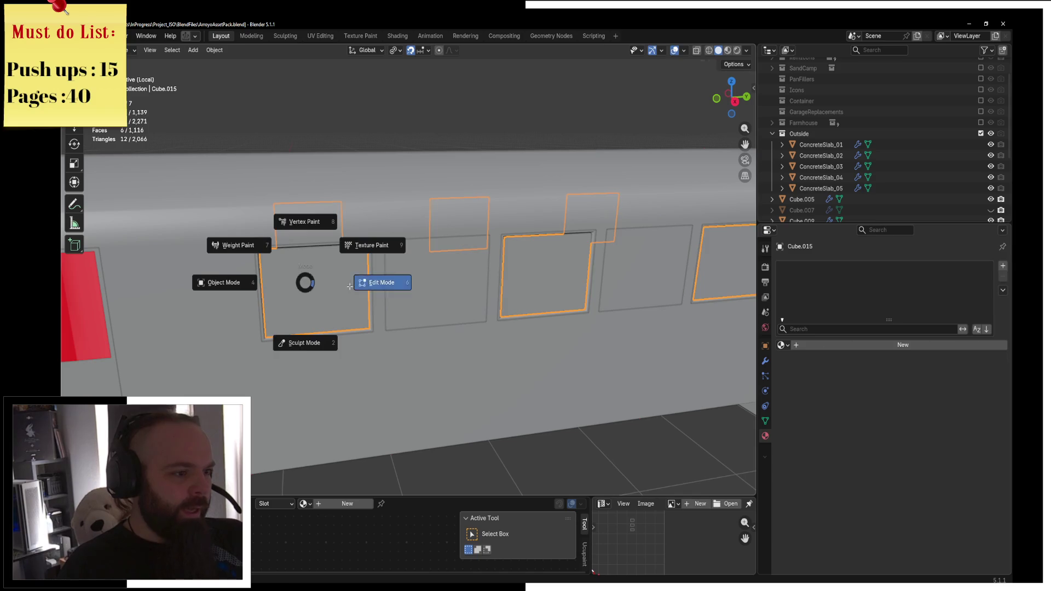
left_click(375, 282)
key("ctrl+r")
scroll(356, 288, "up", 11)
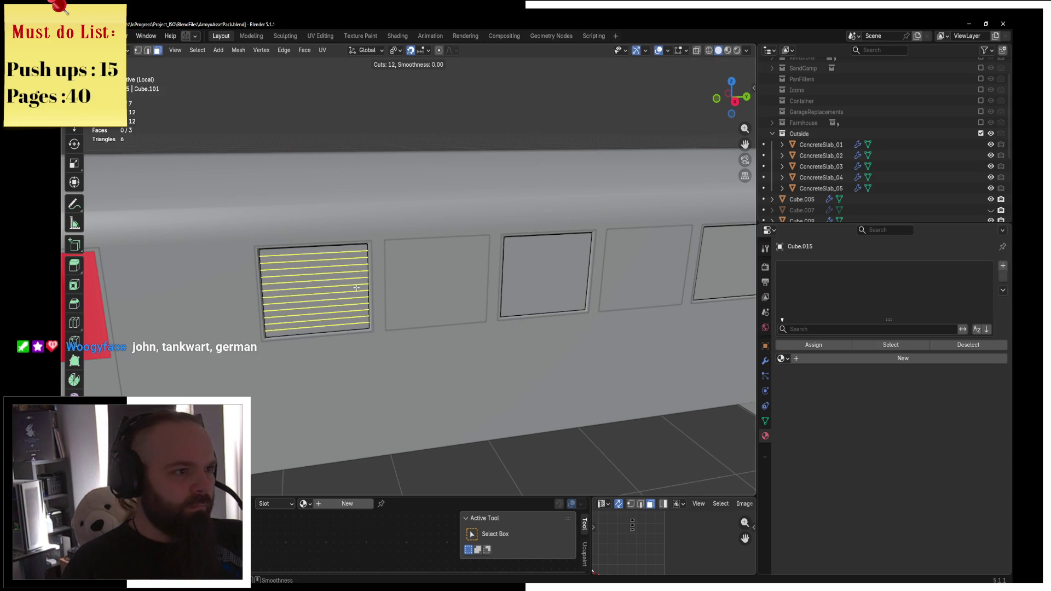
Add twelve evenly spaced loop cuts to the left, third and right framed panels
left_click(356, 288)
right_click(356, 287)
key("ctrl+r")
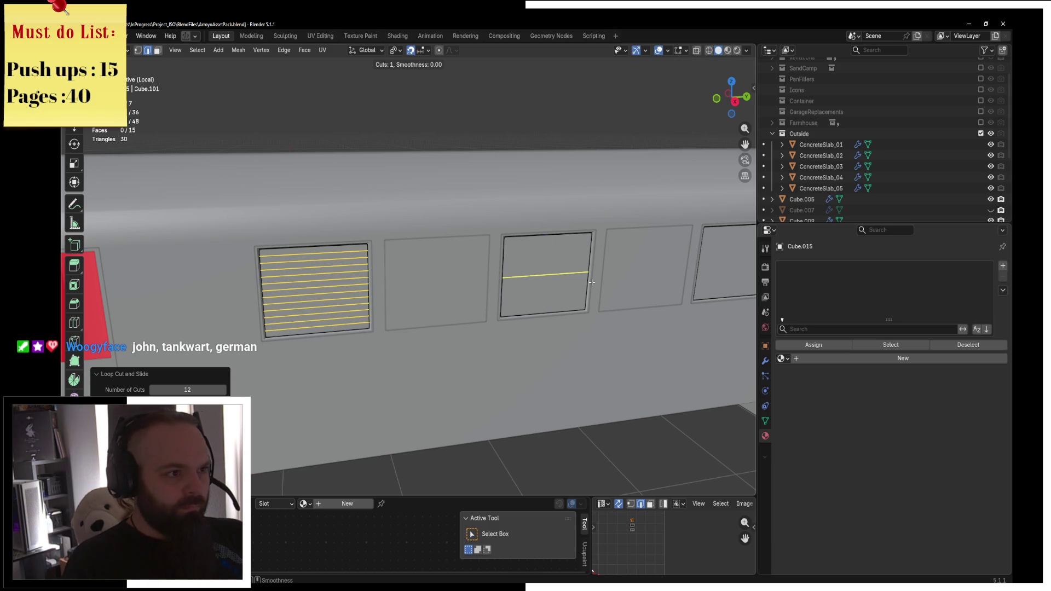
scroll(591, 281, "up", 11)
left_click(591, 282)
right_click(591, 282)
middle_click_drag(591, 282, 684, 284)
key("ctrl+r")
scroll(621, 275, "up", 11)
left_click(621, 275)
right_click(620, 276)
middle_click_drag(621, 275, 474, 265)
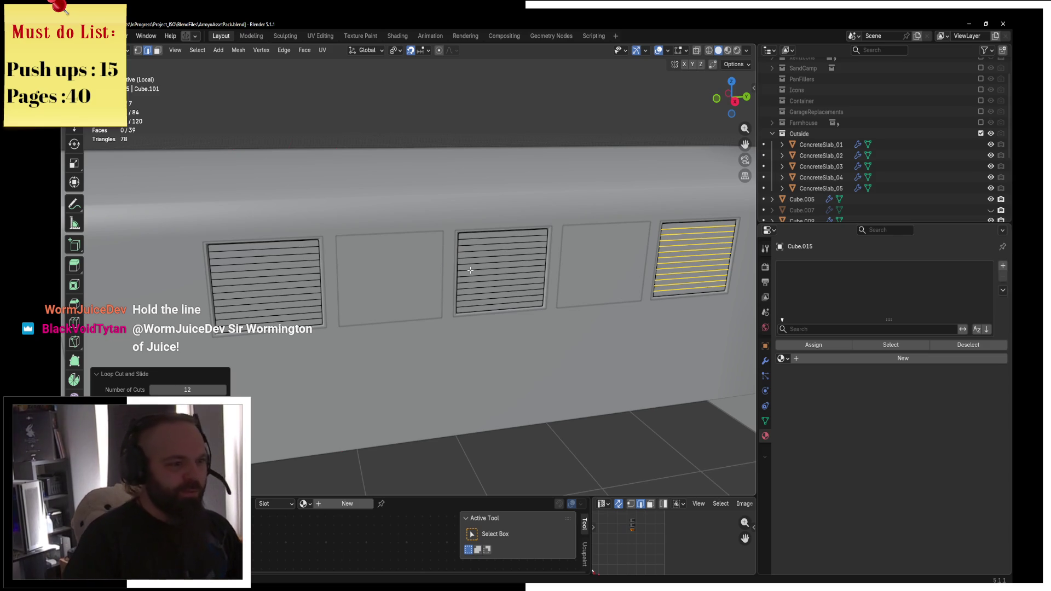
In side view, circle-select the horizontal edge loops of the middle and left vents
key("KP_3")
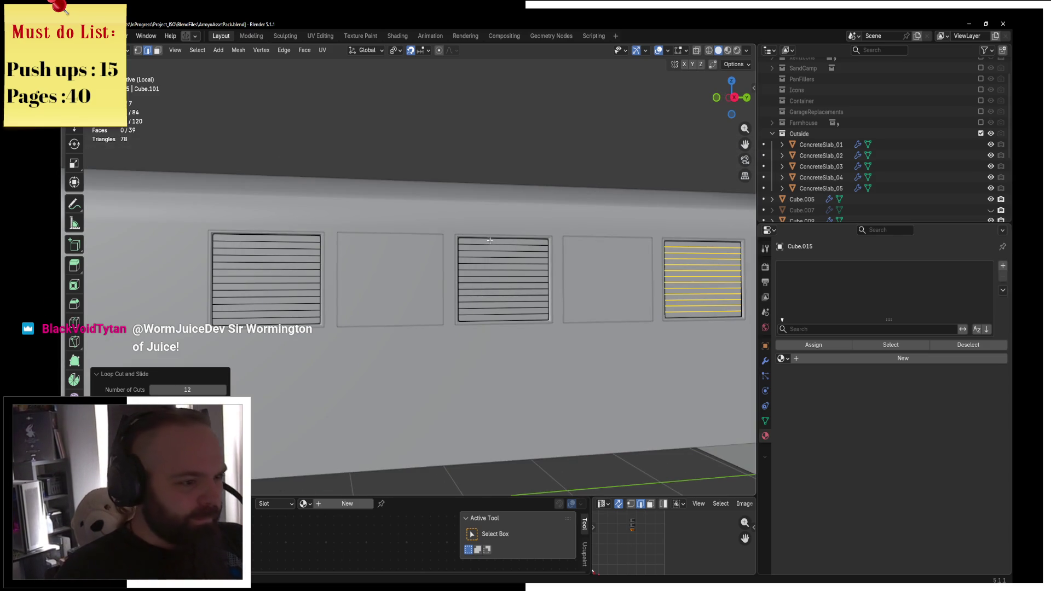
left_click(489, 250, "alt+shift")
key("c")
left_click_drag(489, 250, 497, 288)
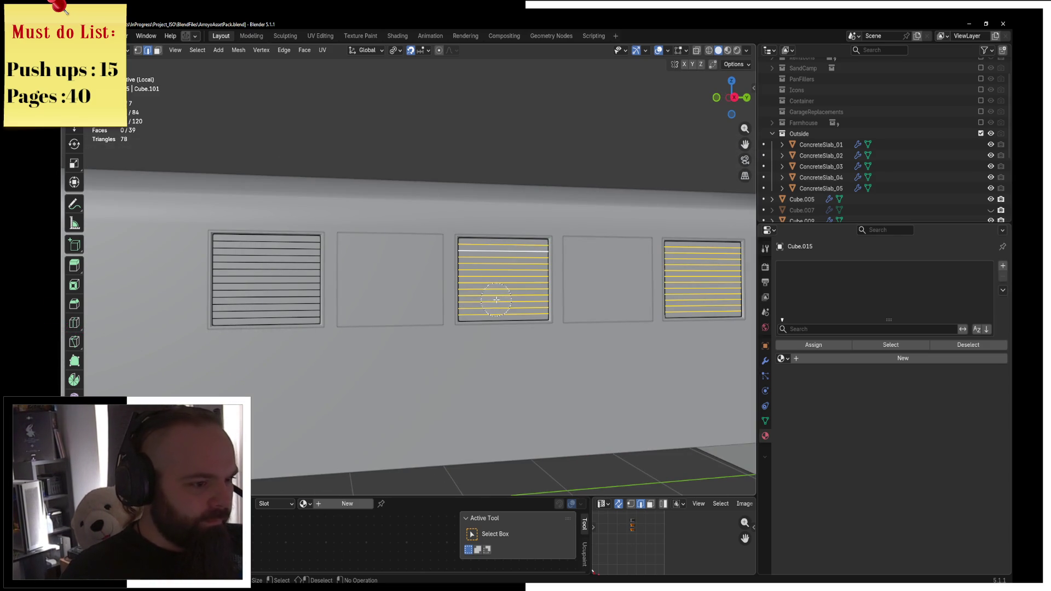
key("c")
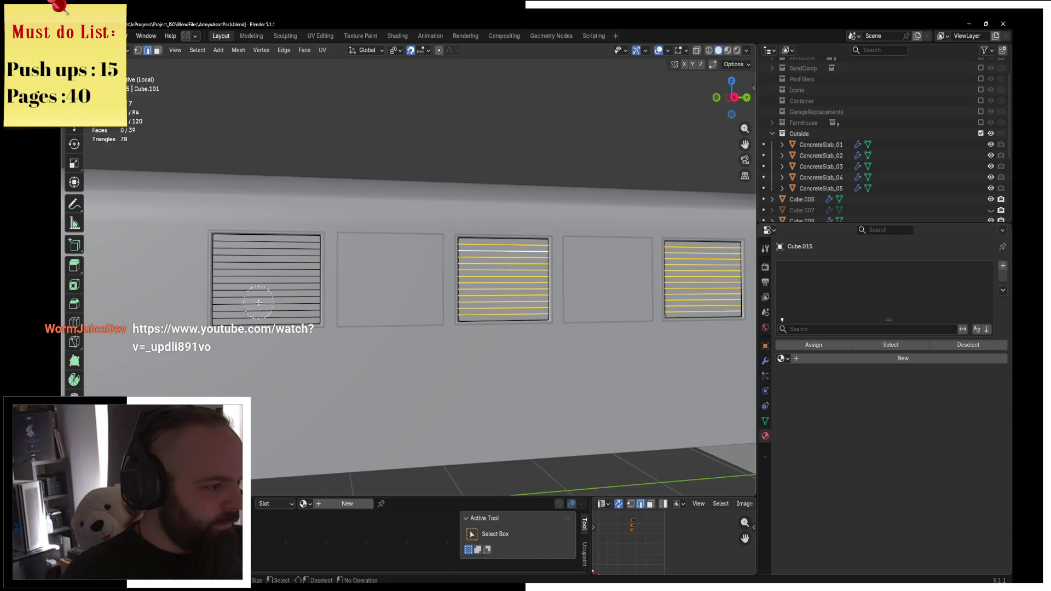
left_click_drag(260, 301, 264, 269)
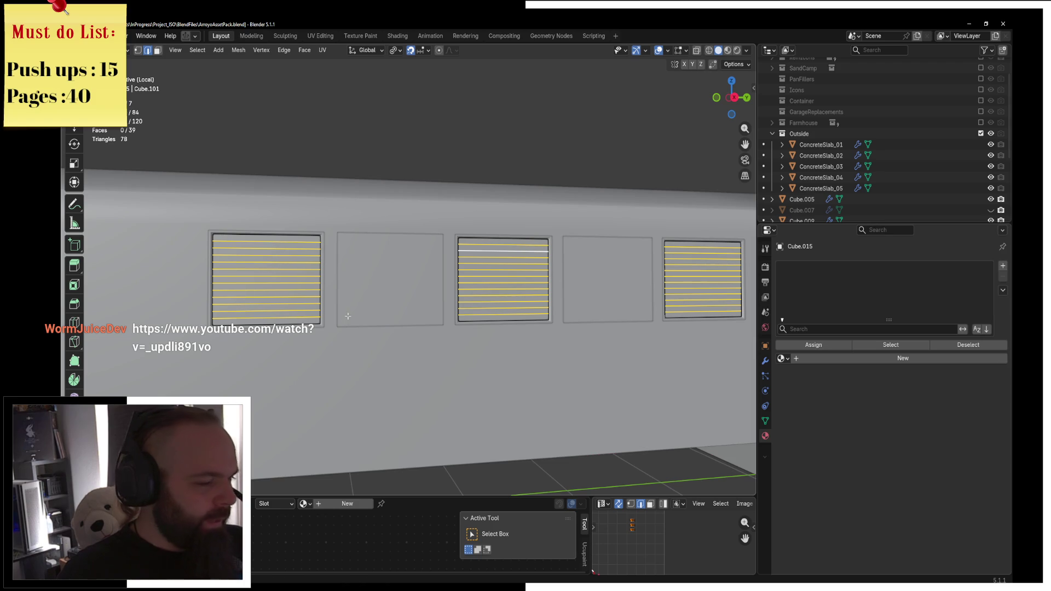
key("KP_3")
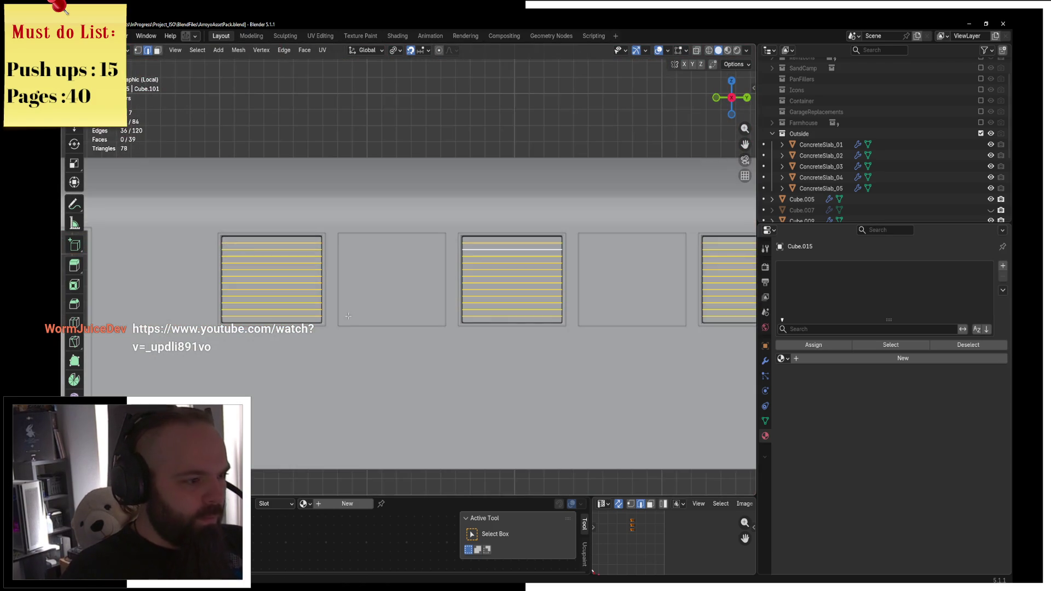
Shift the selected louvre edges 0.01 m along X in front wireframe view
key("g")
middle_click_drag(492, 422, 464, 352)
key("y")
key("x")
key("Escape")
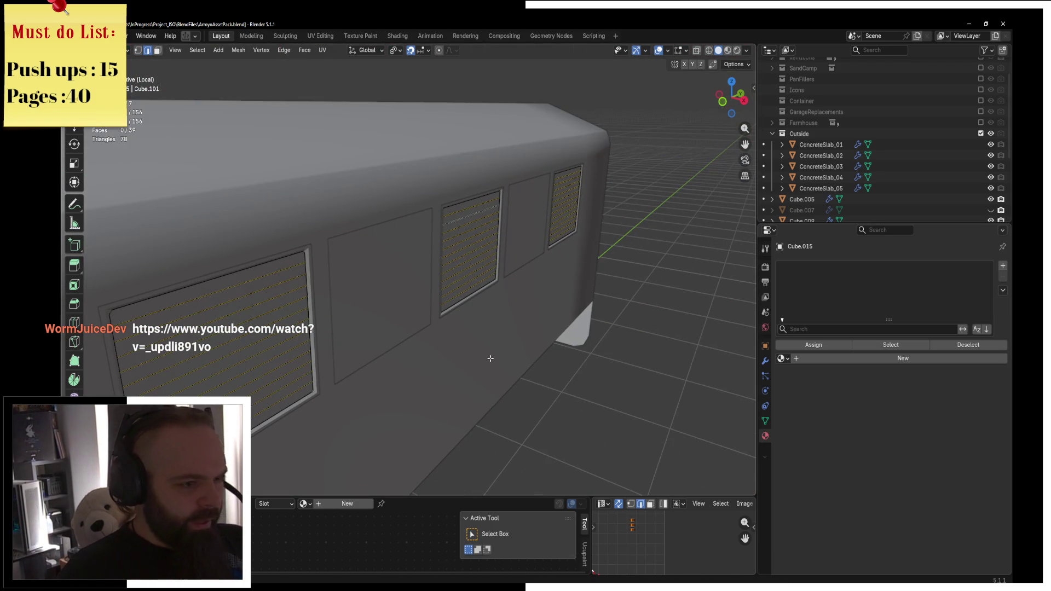
key("KP_3")
key("z")
left_click(410, 356)
key("KP_1")
key("g")
key("x")
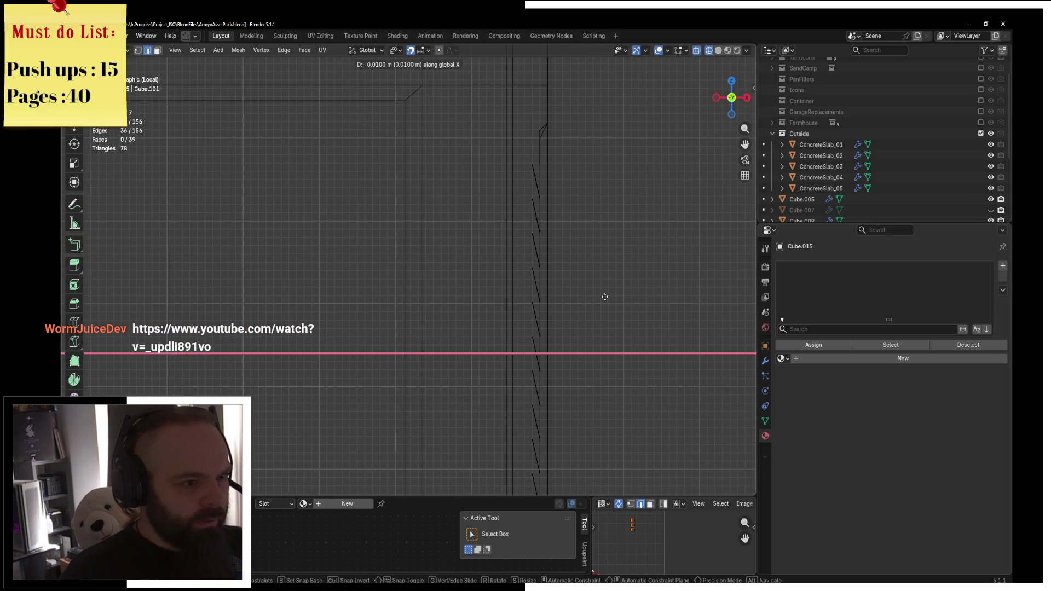
left_click(605, 296)
Inspect the shifted louvres in solid perspective, then zoom into a front wireframe view
key("z")
left_click(684, 298)
mouse_move(684, 297)
middle_mouse_down()
mouse_move(668, 288)
mouse_move(558, 307)
middle_mouse_up()
scroll(557, 307, "down", 3)
mouse_move(416, 273)
middle_mouse_down()
mouse_move(339, 263)
mouse_move(422, 213)
middle_mouse_up()
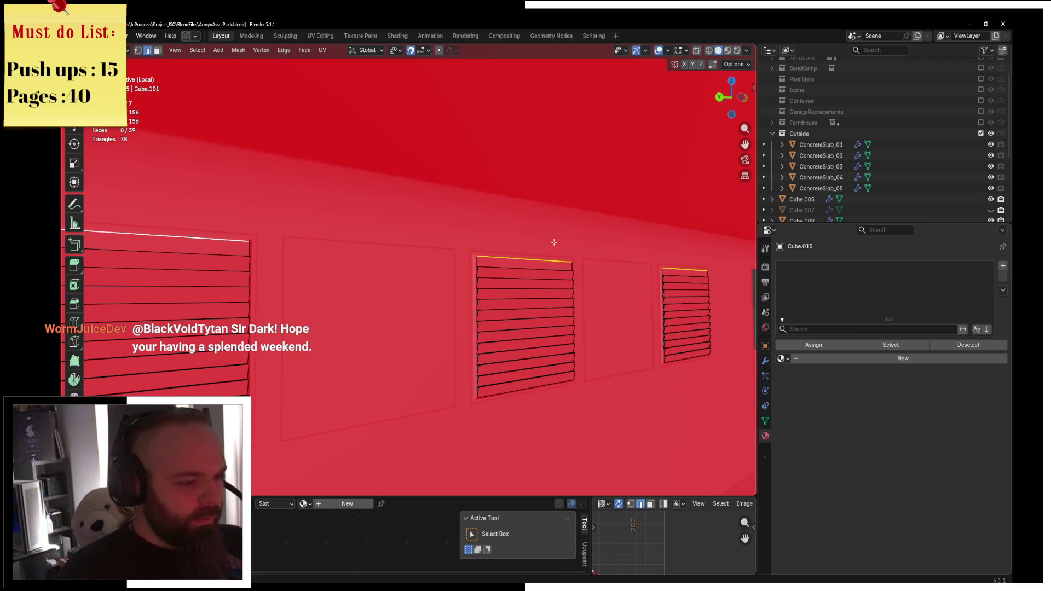
key("KP_1")
key("KP_3")
key("KP_1")
key("z")
left_click(484, 244)
scroll(485, 244, "up", 6)
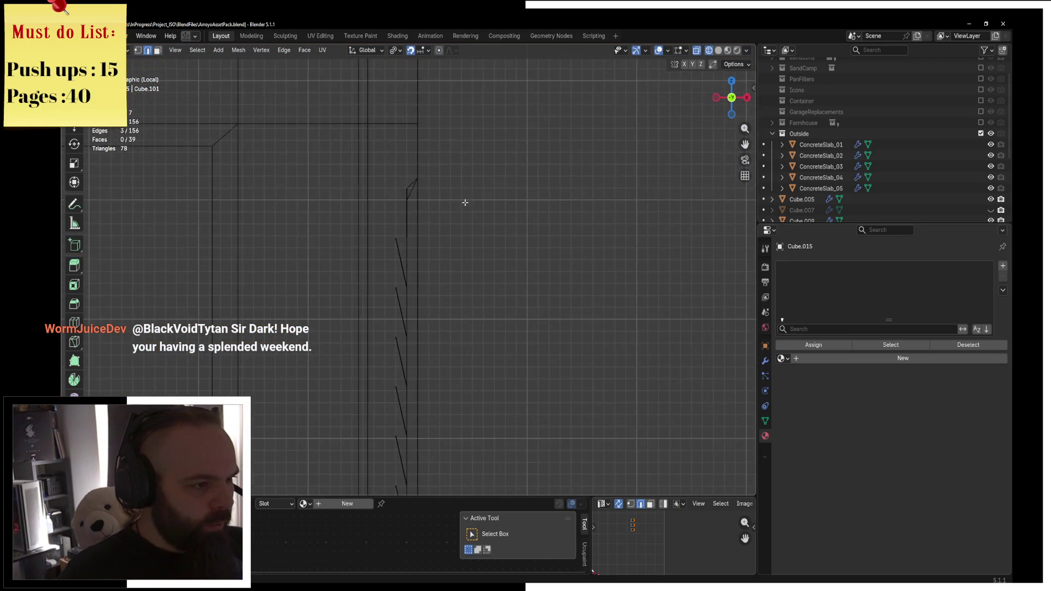
scroll(465, 202, "up", 1)
Cancel a further X move of the edges and return to a solid perspective view
key("g")
key("x")
key("Escape")
key("shift+z")
mouse_move(462, 193)
middle_mouse_down()
mouse_move(584, 195)
mouse_move(486, 214)
middle_mouse_up()
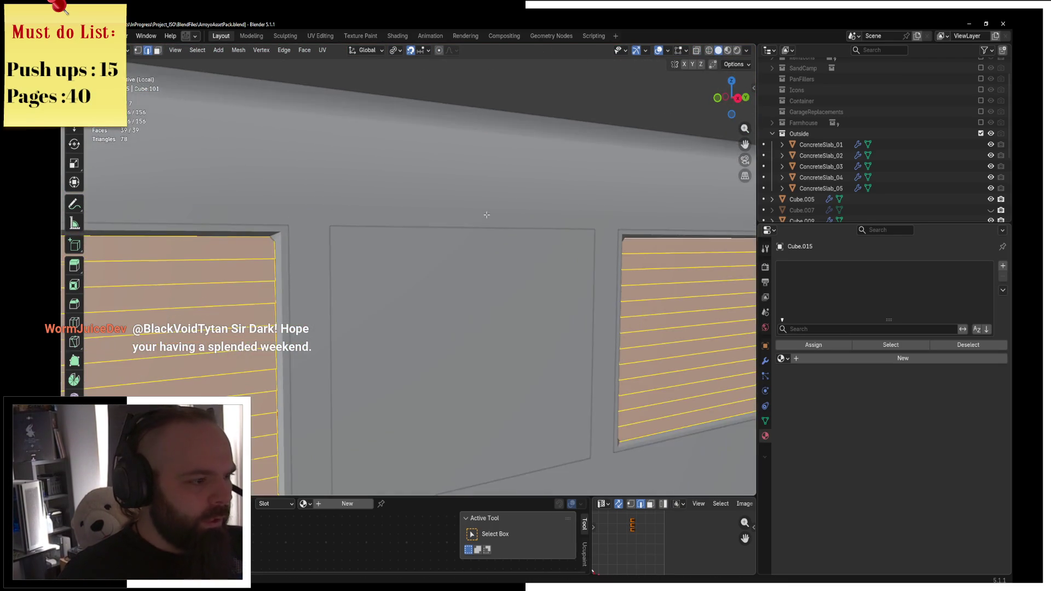
scroll(487, 215, "down", 3)
middle_click_drag(431, 254, 716, 259)
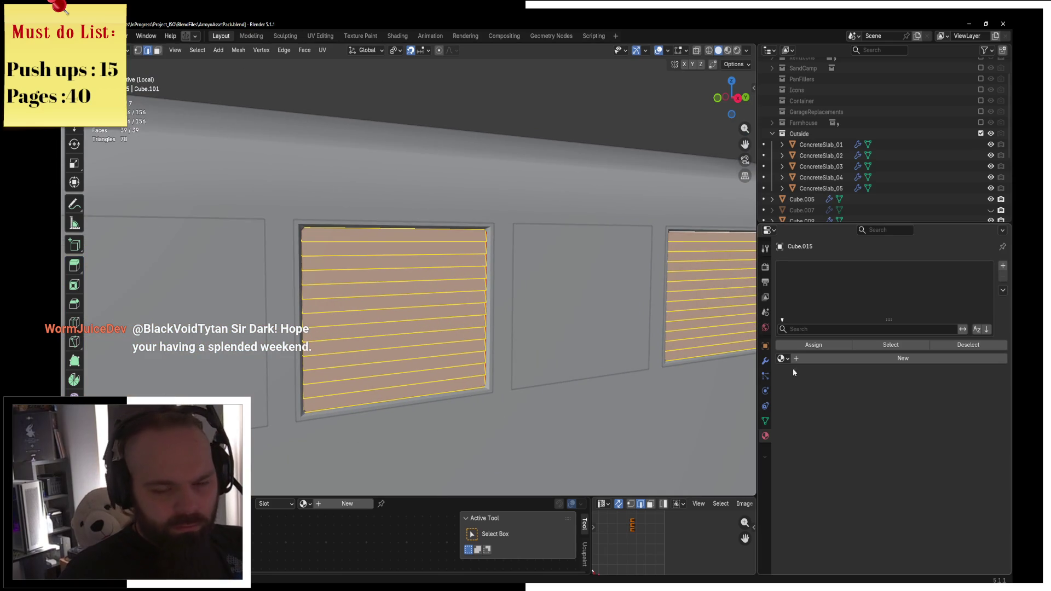
Add a Solidify modifier to the louvre object Cube.015
left_click(765, 361)
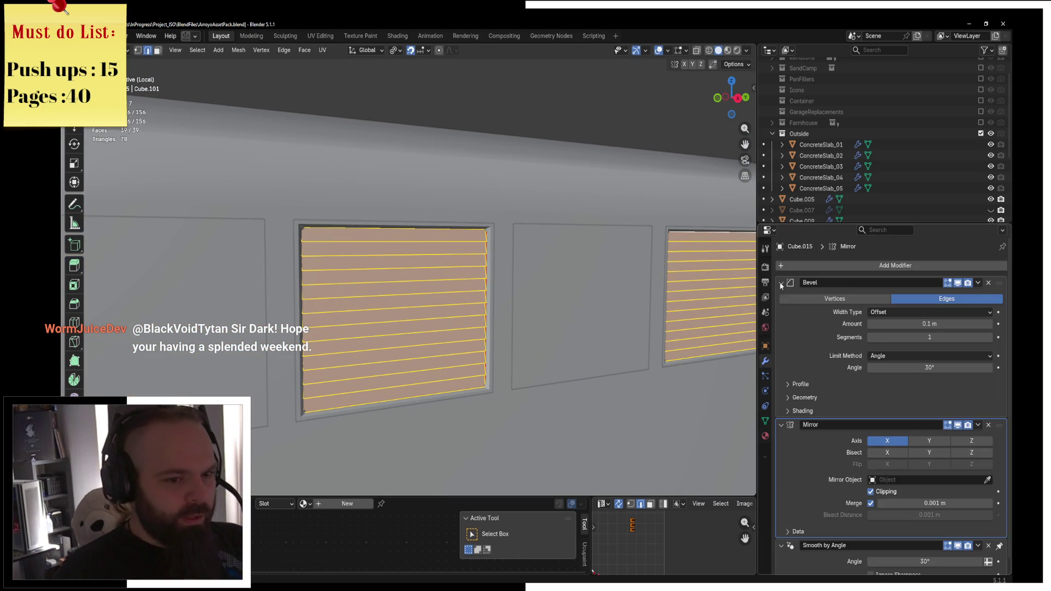
left_click_drag(781, 285, 781, 316)
left_click(805, 266)
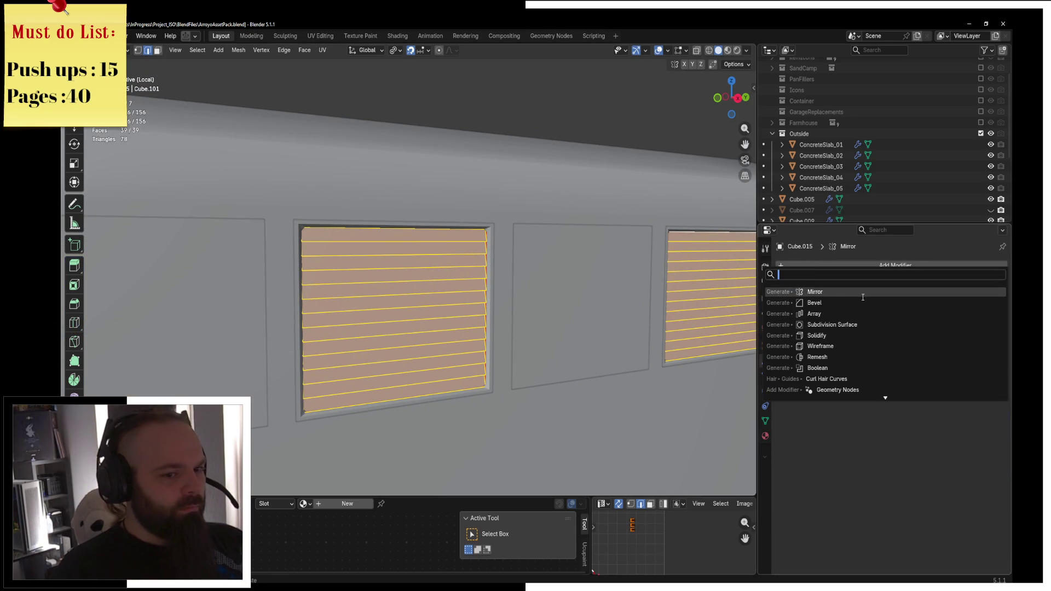
left_click(854, 335)
scroll(528, 328, "up", 3)
Select the window frame object's top edge loop in Edit Mode
key("ctrl+Tab")
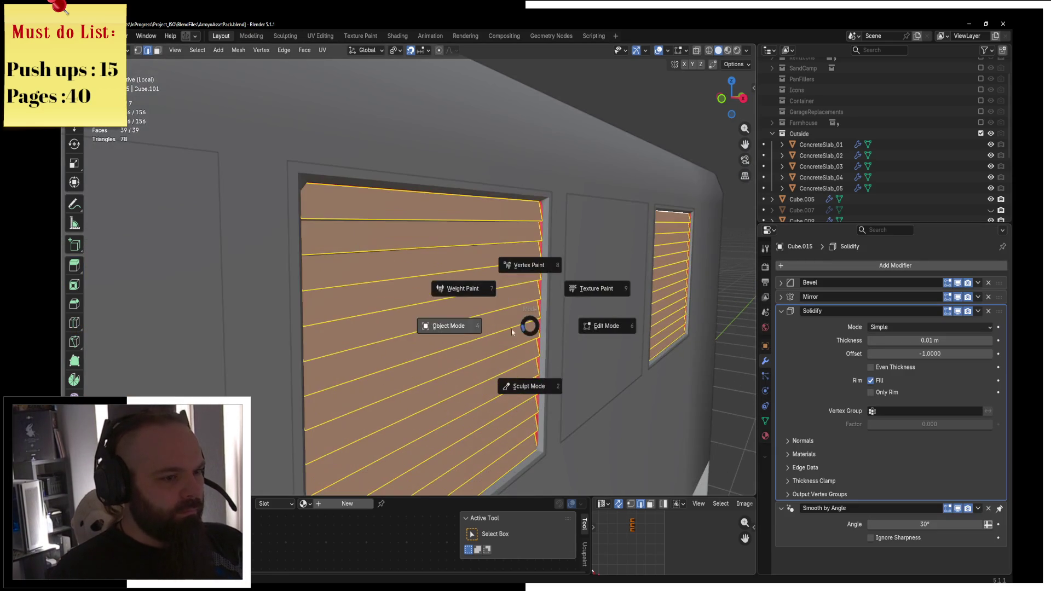
left_click(448, 325)
scroll(473, 245, "up", 2)
left_click(473, 246)
key("Tab")
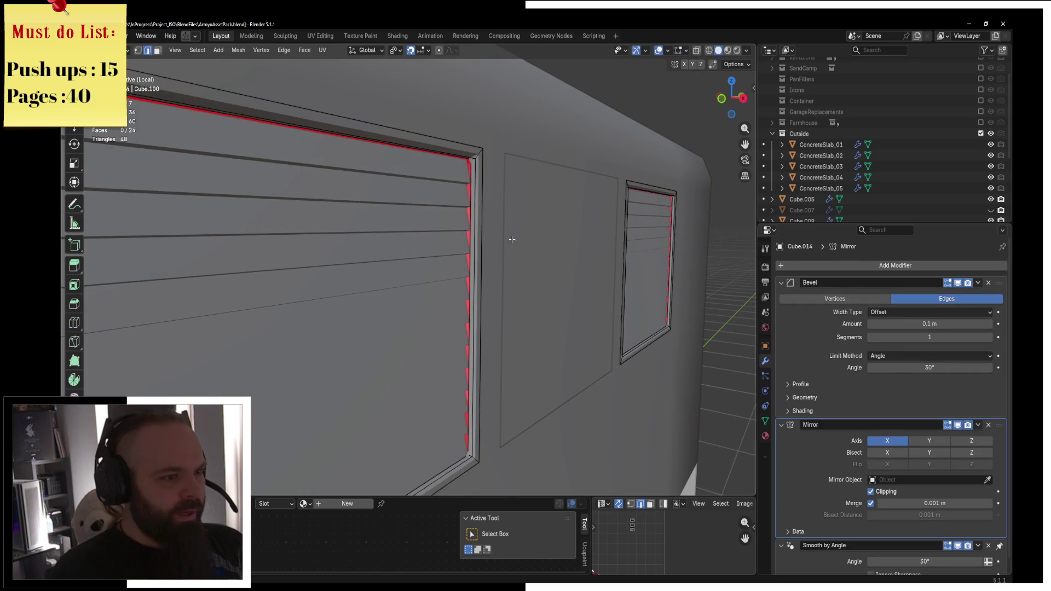
left_click(472, 197, "alt")
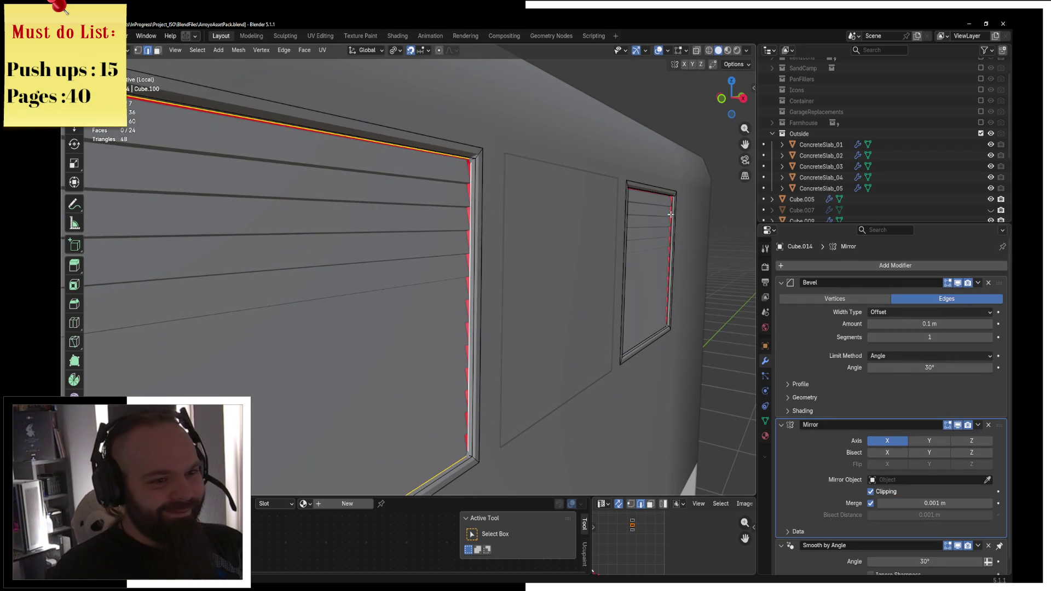
Move the frame's edge loop 0.02 m along X in front wireframe view
mouse_move(652, 227)
middle_mouse_down()
mouse_move(582, 298)
mouse_move(373, 302)
mouse_move(387, 288)
mouse_move(486, 315)
middle_mouse_up()
key("g")
key("x")
key("Escape")
key("KP_1")
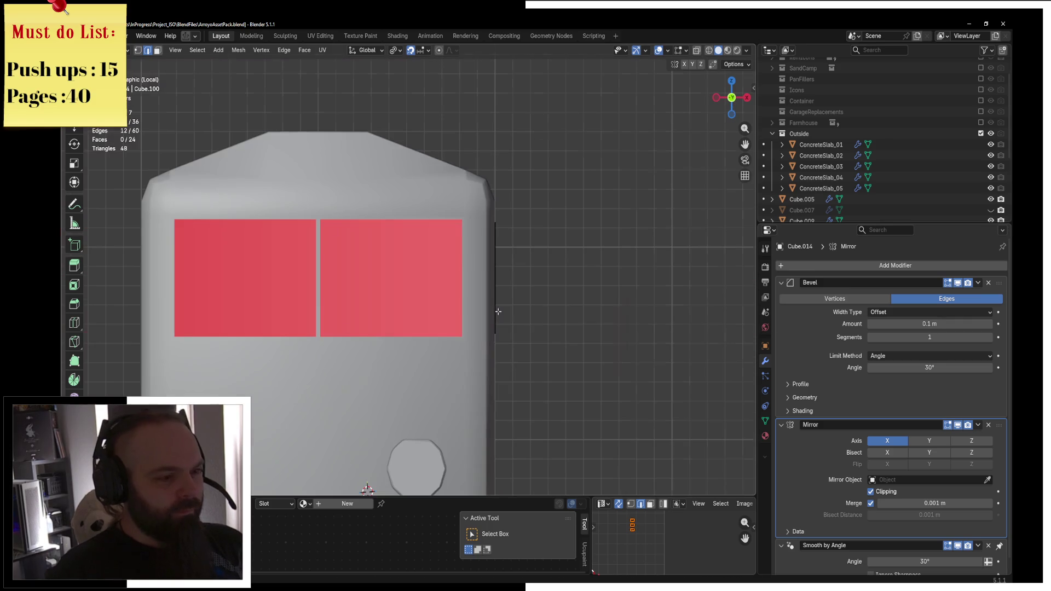
key("z")
left_click(345, 279)
scroll(408, 274, "up", 6)
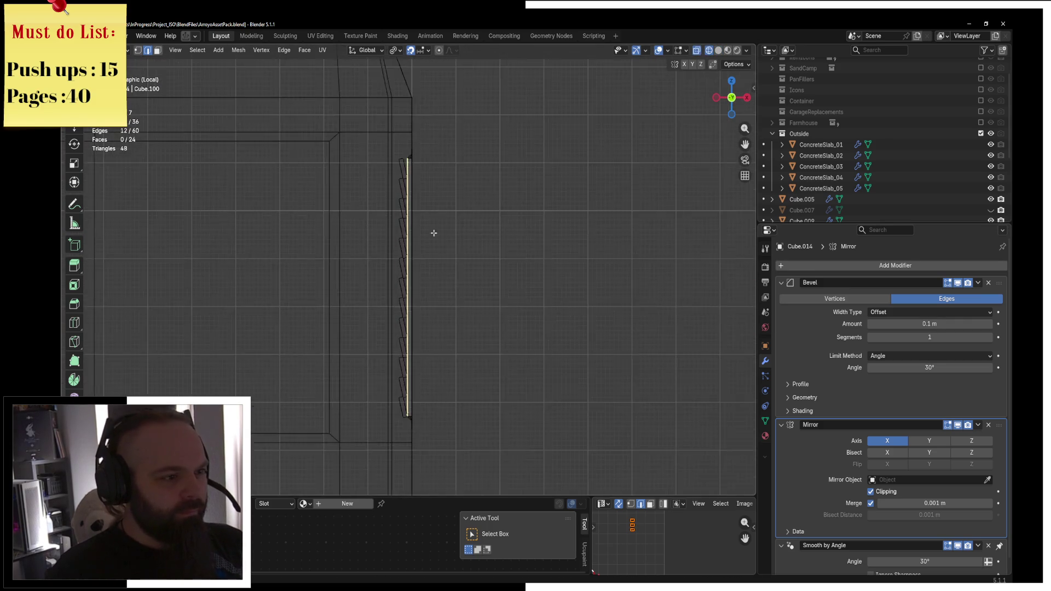
key("g")
key("x")
left_click(449, 269)
key("z")
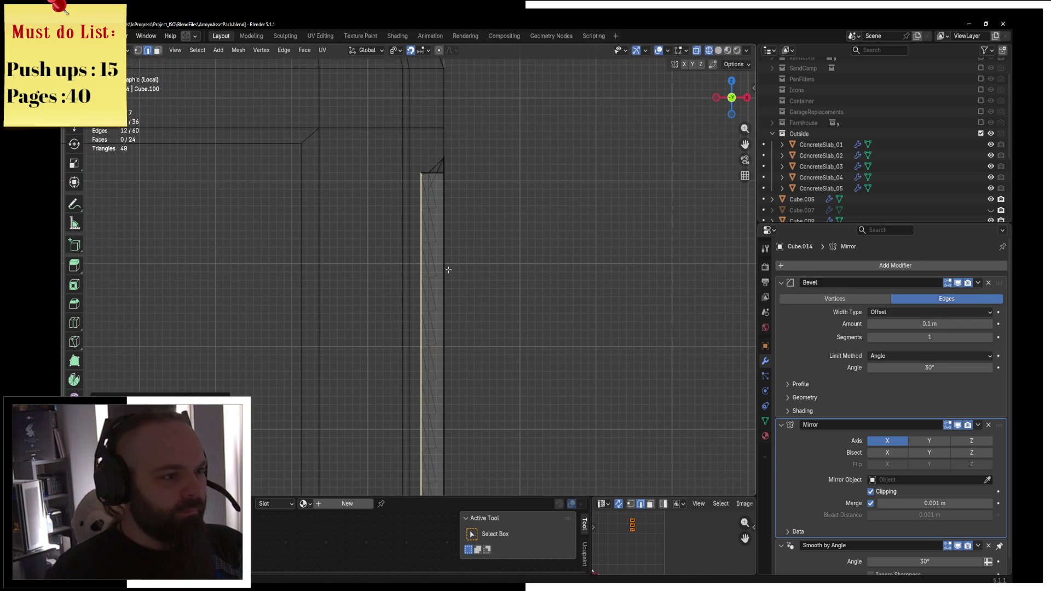
left_click(511, 270)
Back in Object Mode, select the louvred windows object and isolate it
key("ctrl+Tab")
left_click(535, 258)
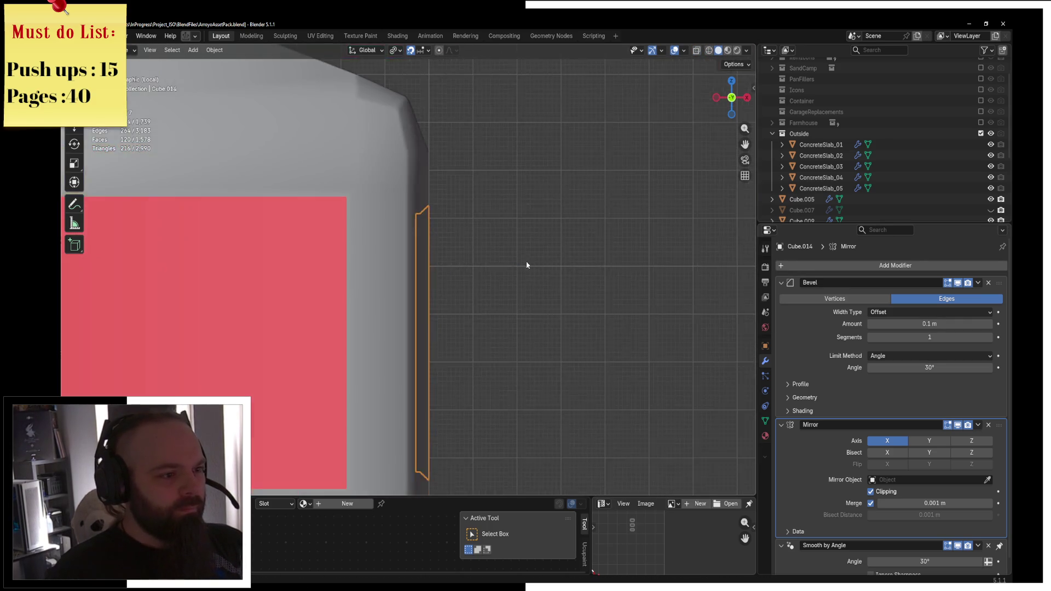
key("KP_Divide")
left_click(500, 279)
key("KP_Divide")
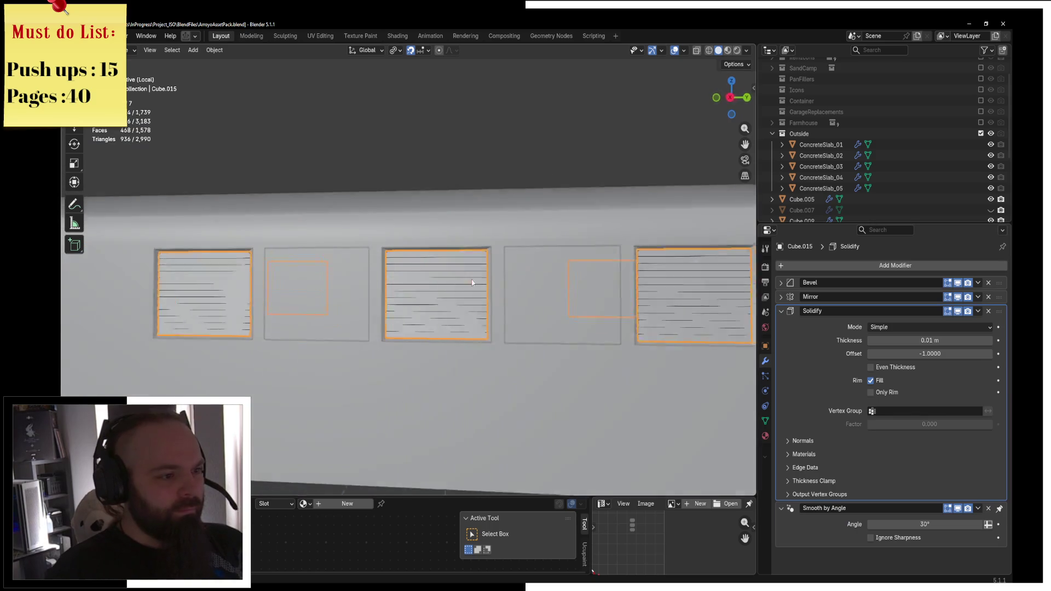
middle_click_drag(470, 281, 474, 281)
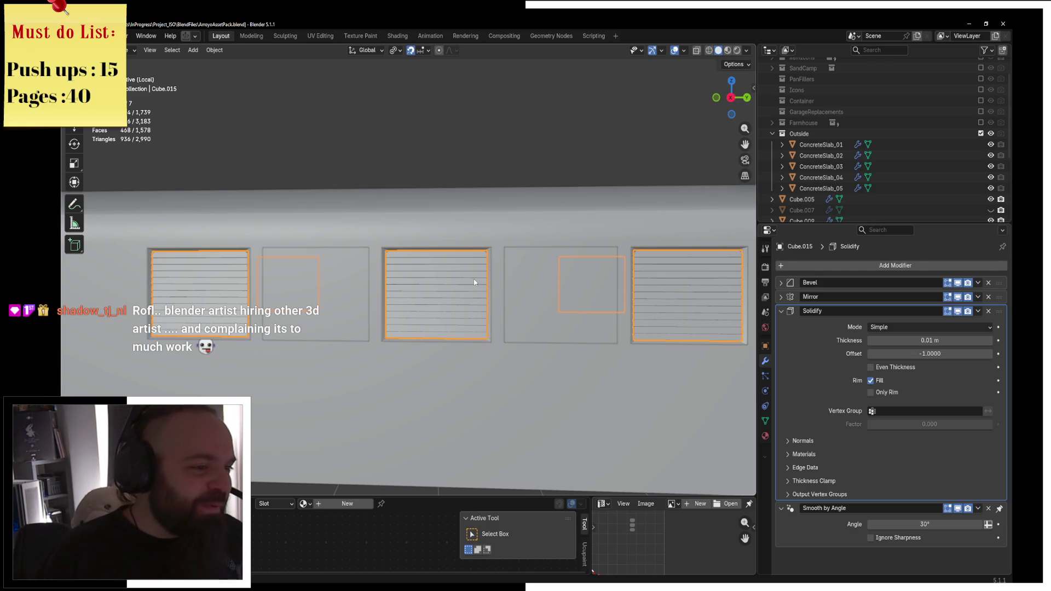
middle_click_drag(474, 282, 500, 295)
middle_click_drag(427, 297, 475, 296)
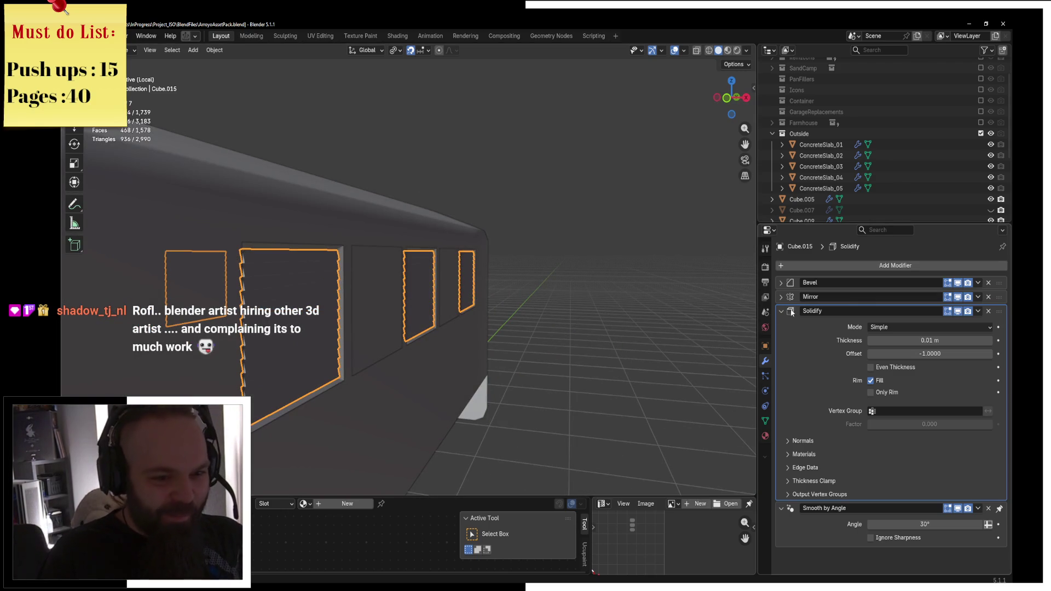
Add a second Bevel modifier (Bevel.001, 0.1 m, 1 segment) to Cube.015
left_click(792, 312)
left_click(837, 266)
type("b")
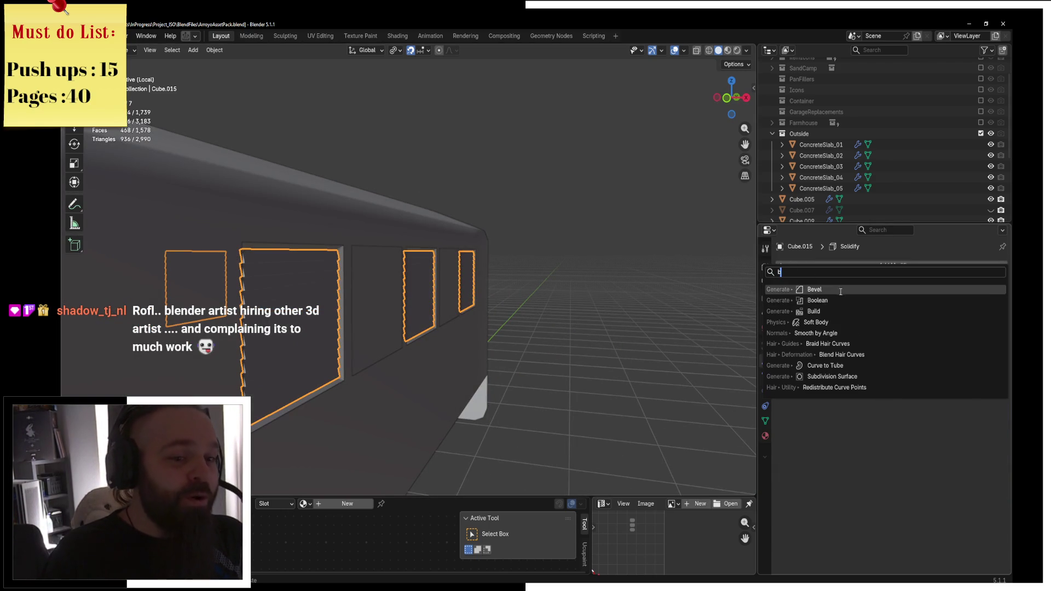
left_click(815, 289)
middle_click_drag(635, 289, 430, 269)
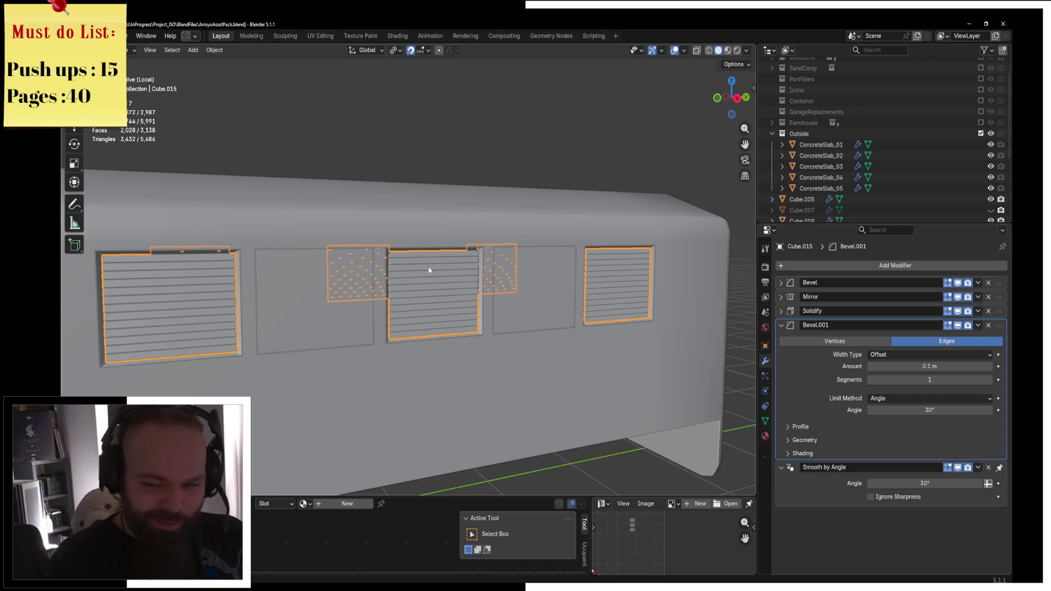
In front view, select and frame the middle louvred window, entering Edit Mode
key("KP_1")
key("KP_3")
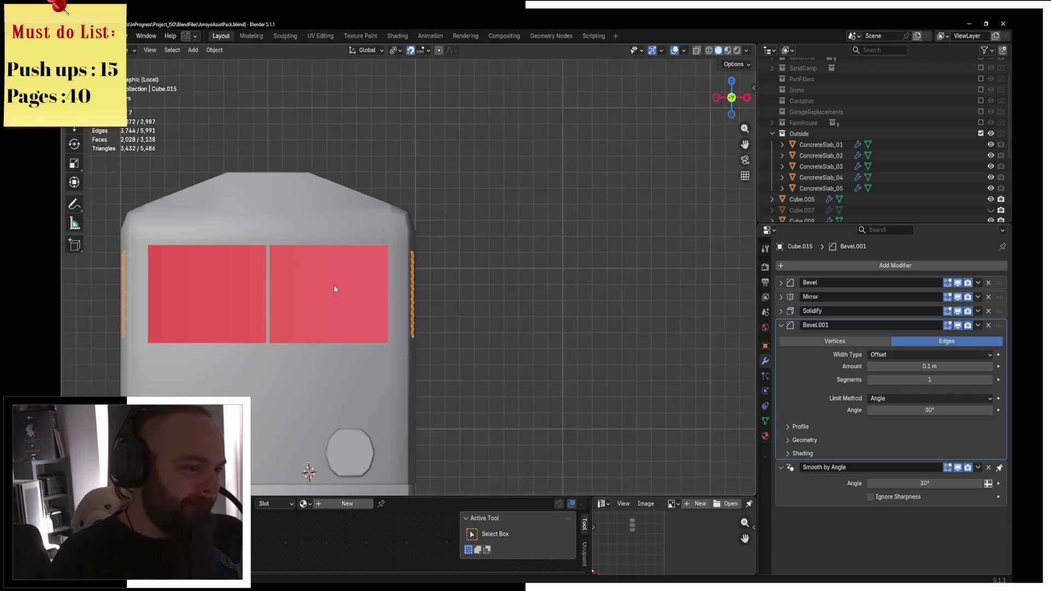
key("KP_1")
left_click(429, 262)
key("KP_Decimal")
key("ctrl+Tab")
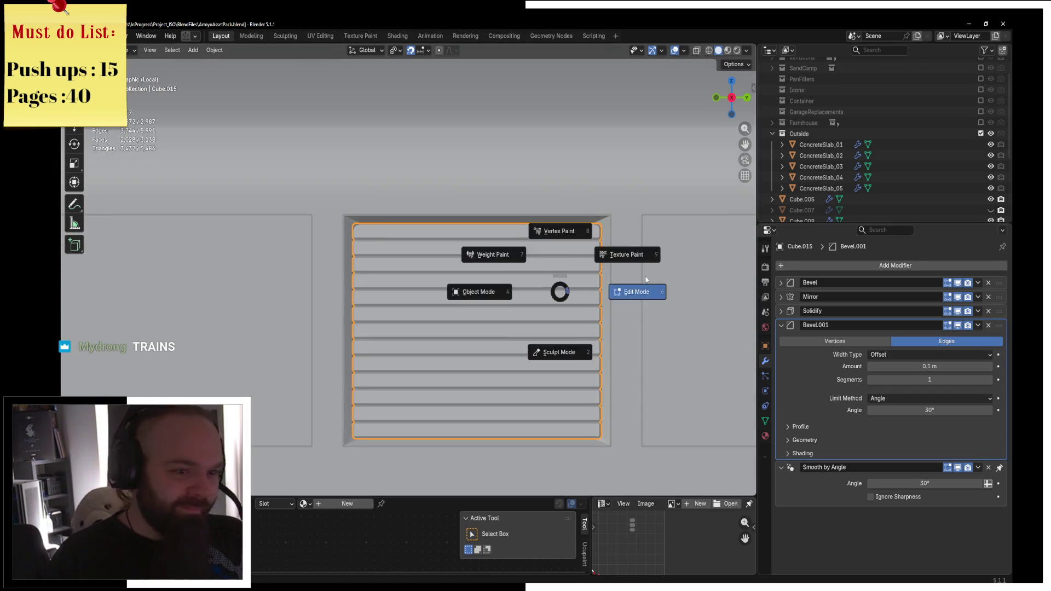
left_click(642, 279)
Return to Object Mode and restore the full perspective view of the train
key("ctrl+Tab")
left_click(540, 257)
scroll(541, 257, "down", 3)
mouse_move(368, 300)
middle_mouse_down()
mouse_move(426, 305)
mouse_move(560, 284)
mouse_move(602, 320)
mouse_move(481, 387)
mouse_move(369, 363)
mouse_move(408, 377)
mouse_move(418, 323)
mouse_move(470, 332)
mouse_move(454, 343)
middle_mouse_up()
scroll(426, 305, "down", 5)
key("ctrl+z")
key("ctrl+z")
key("ctrl+z")
key("ctrl+z")
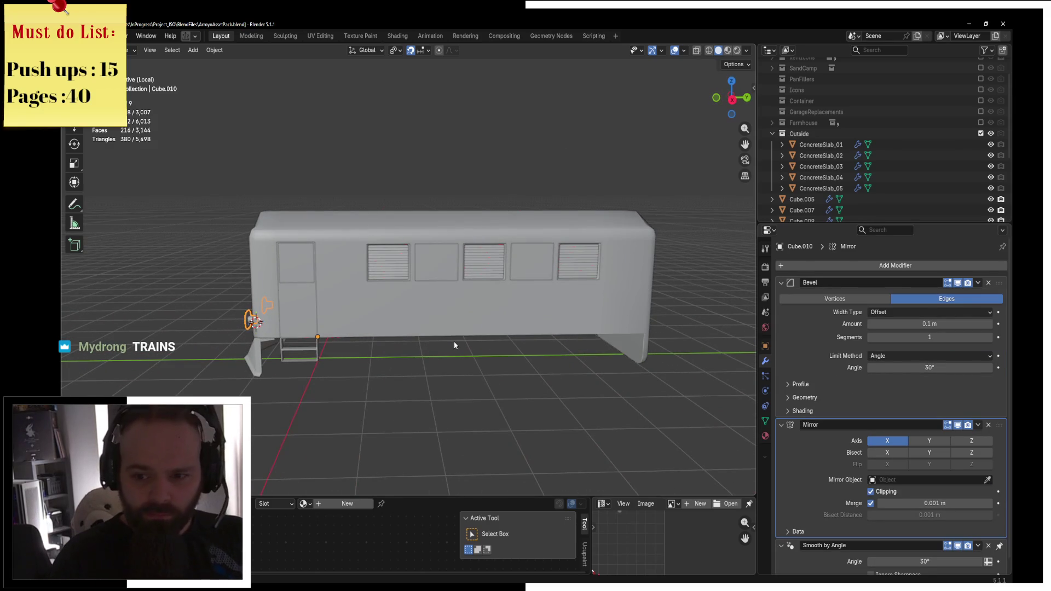
Select the louvred window object Cube.013 and enter Edit Mode with all its panel faces selected
left_click(474, 265)
scroll(567, 313, "up", 5)
mouse_move(567, 313)
middle_mouse_down()
mouse_move(455, 317)
mouse_move(429, 236)
middle_mouse_up()
scroll(482, 309, "up", 3)
left_click(430, 236)
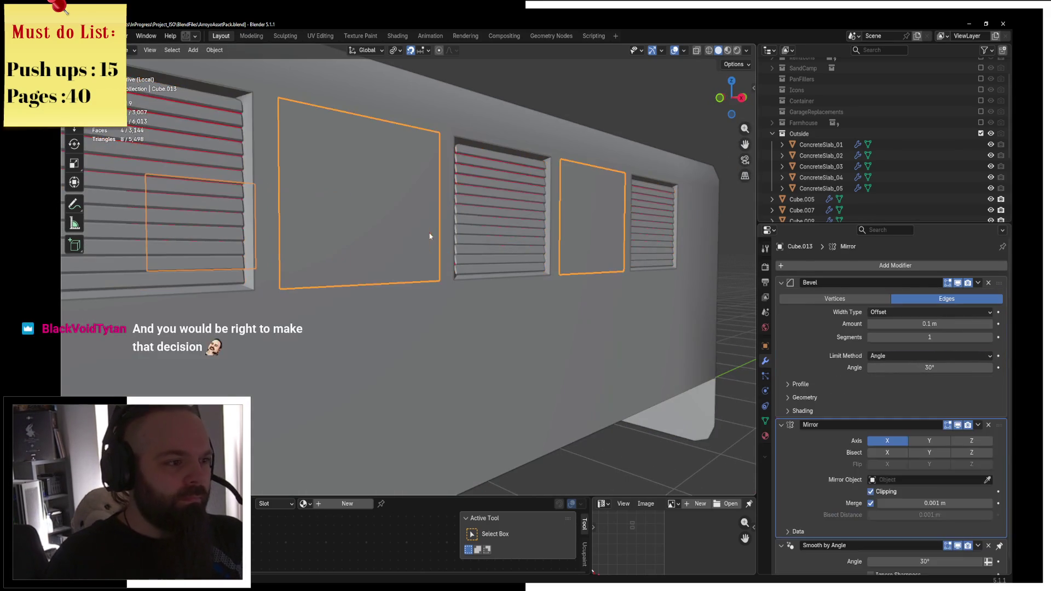
key("ctrl+Tab")
left_click(705, 239)
middle_click_drag(629, 246, 546, 305)
key("a")
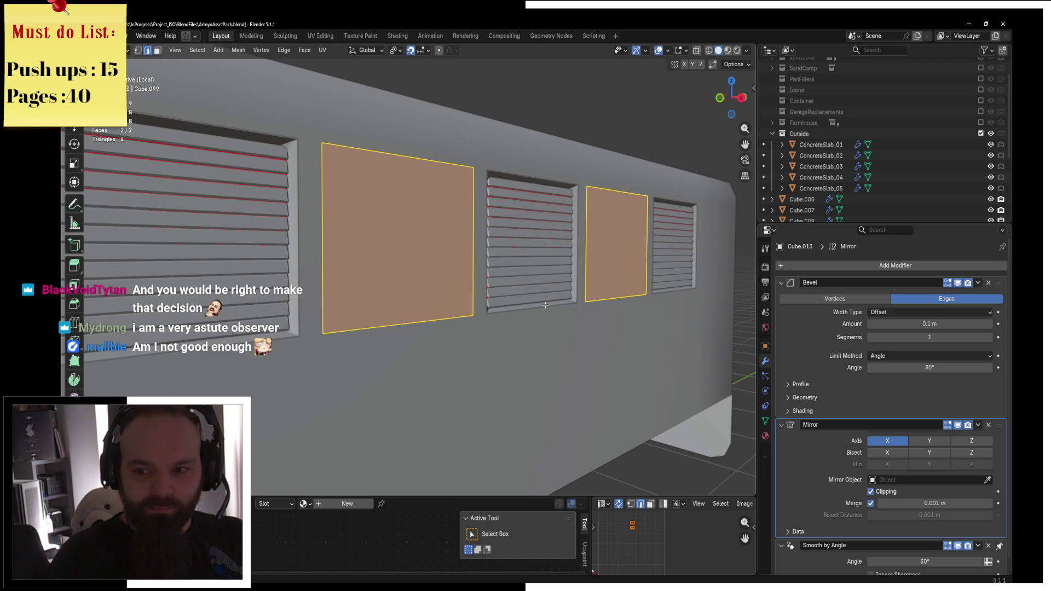
Extrude the panel faces individually and scale them inward to about 0.9
key("alt+e")
left_click(547, 308)
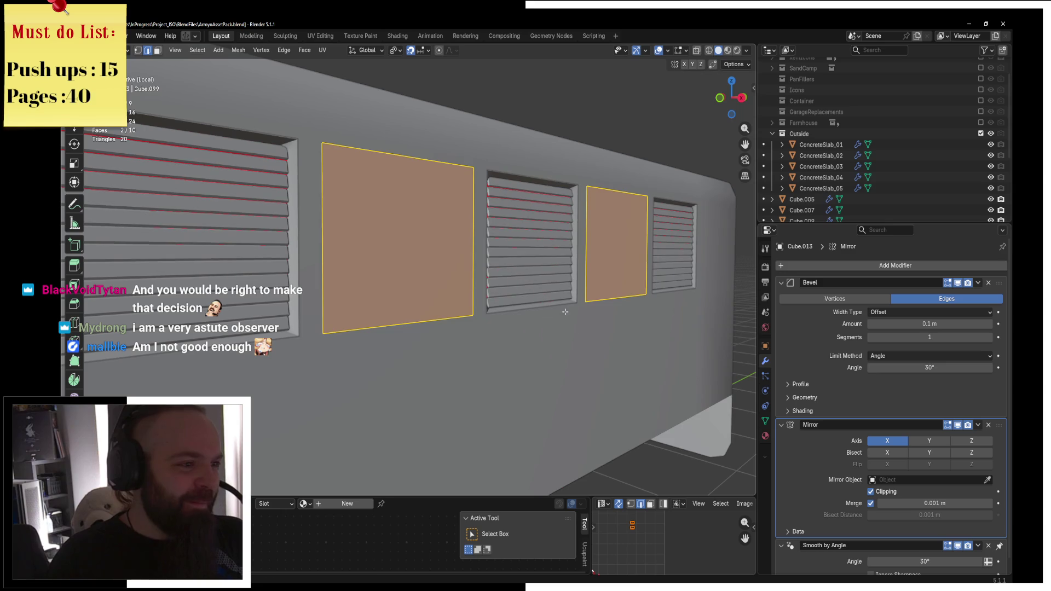
key("s")
left_click(603, 298)
key("e")
middle_click_drag(603, 298, 633, 323, "alt")
right_click(633, 323)
In front wireframe view, slide a panel edge along X, then return to solid shading
key("KP_1")
key("z")
left_click(558, 326)
scroll(523, 327, "up", 5)
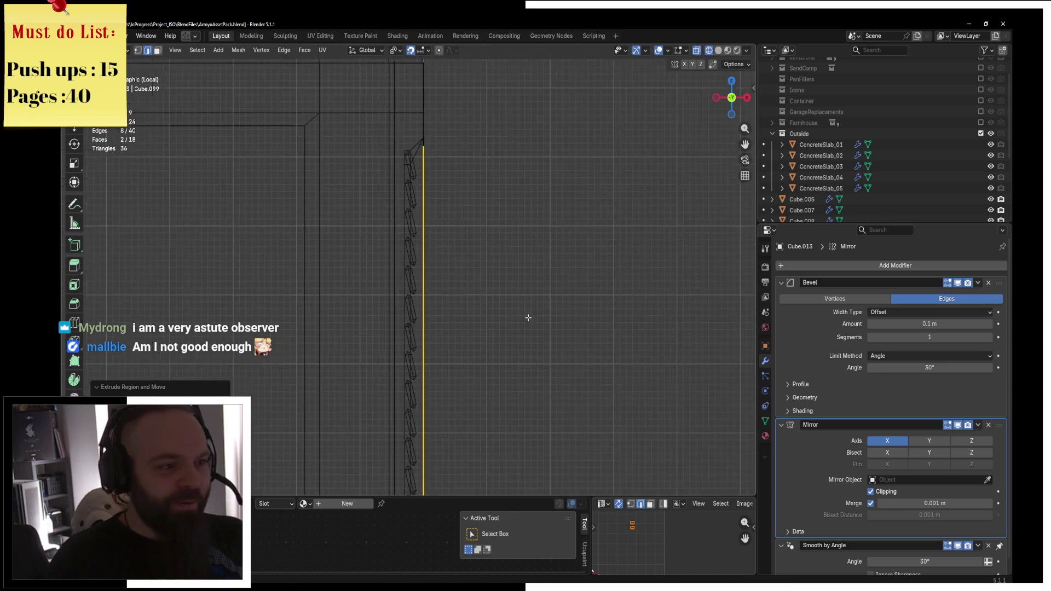
key("g")
key("x")
left_click(506, 306)
key("z")
left_click(620, 288)
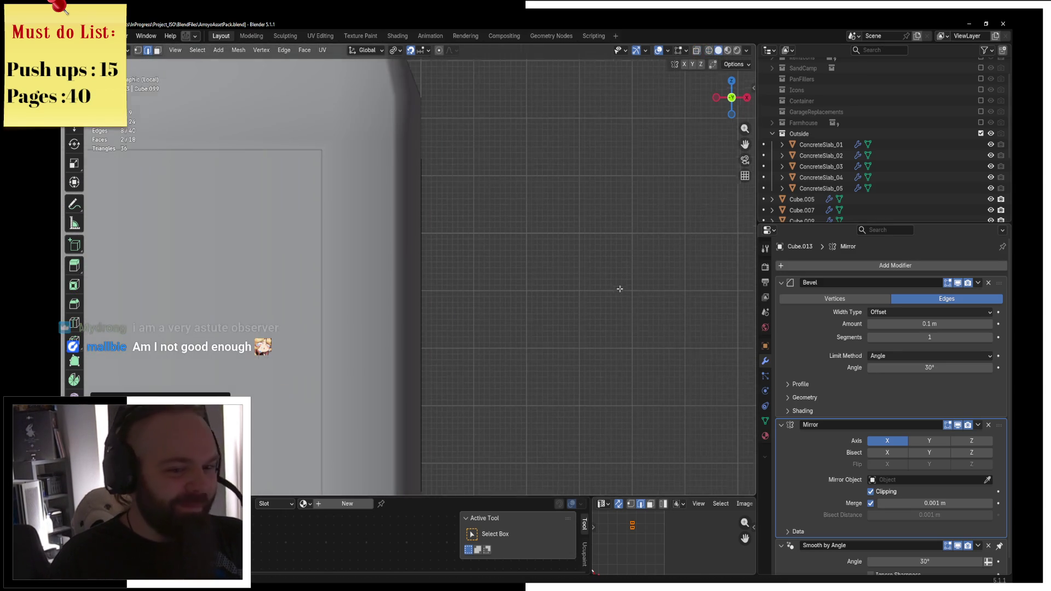
left_click(765, 435)
middle_click_drag(535, 288, 498, 297)
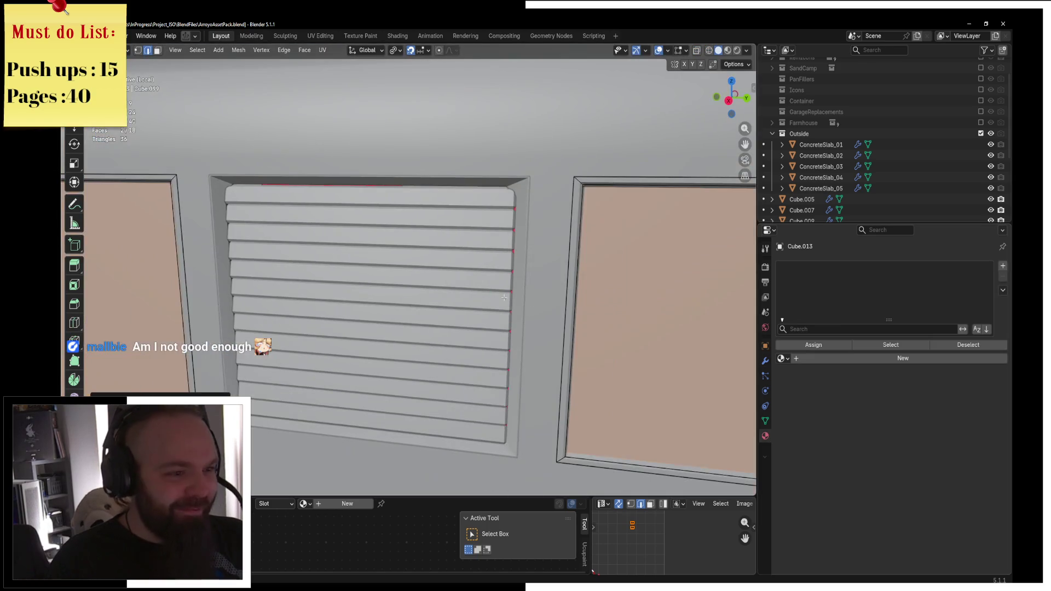
Assign the existing TrainGlass material to the selected pane faces and preview materials in the viewport
left_click(781, 359)
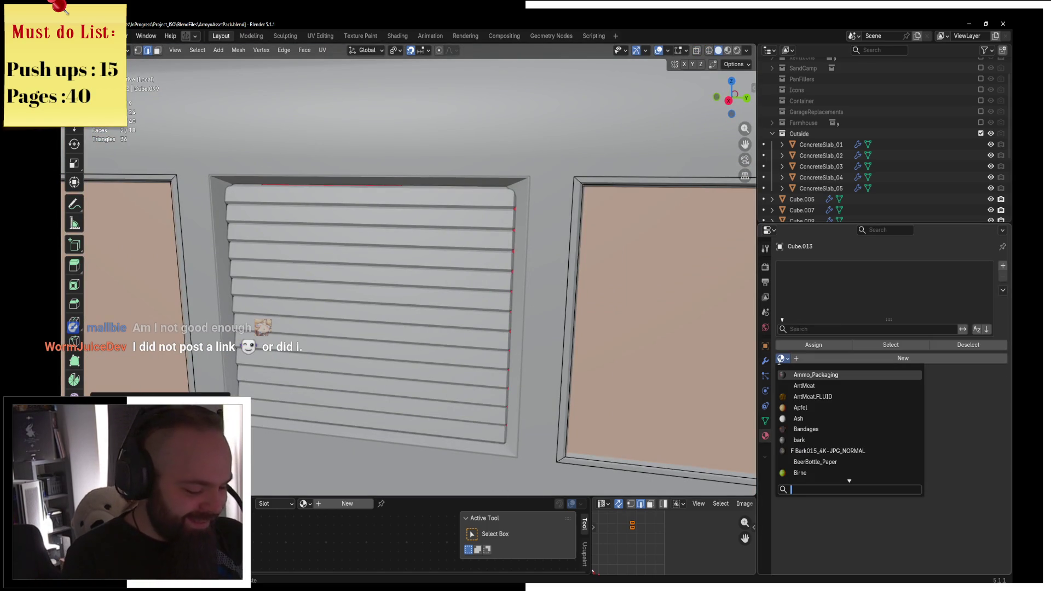
type("train")
key("Return")
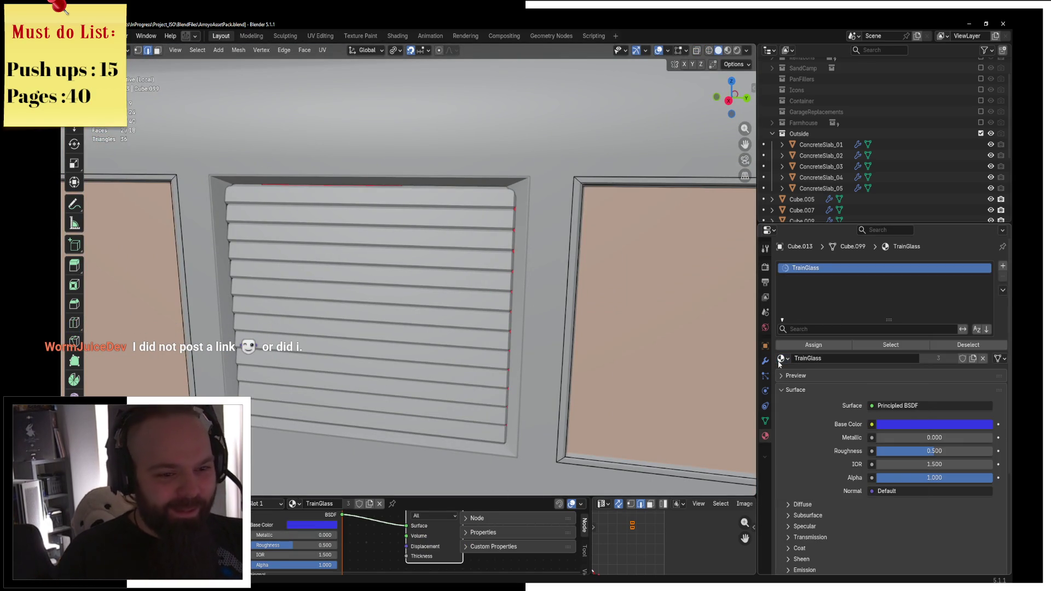
left_click(814, 350)
key("z")
left_click(533, 337)
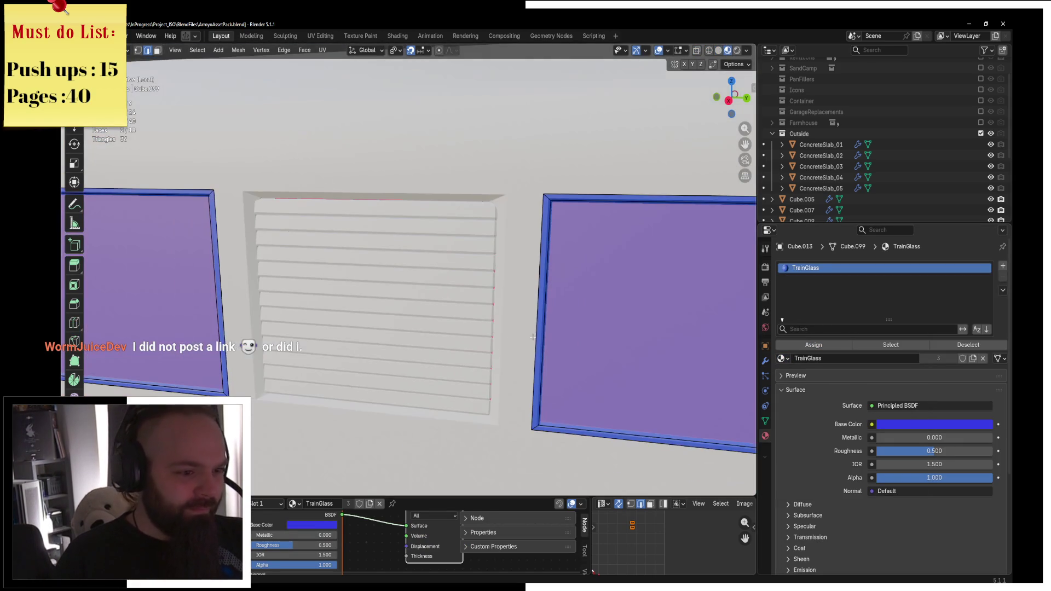
scroll(543, 332, "down", 3)
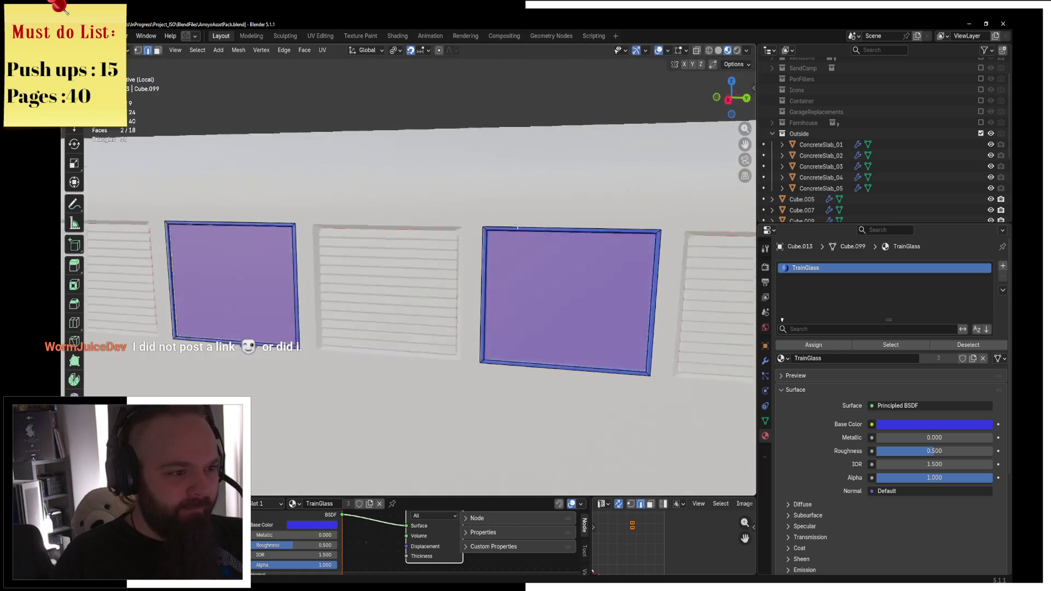
Create a new material named Train_Rubber for the window frames
left_click(782, 359)
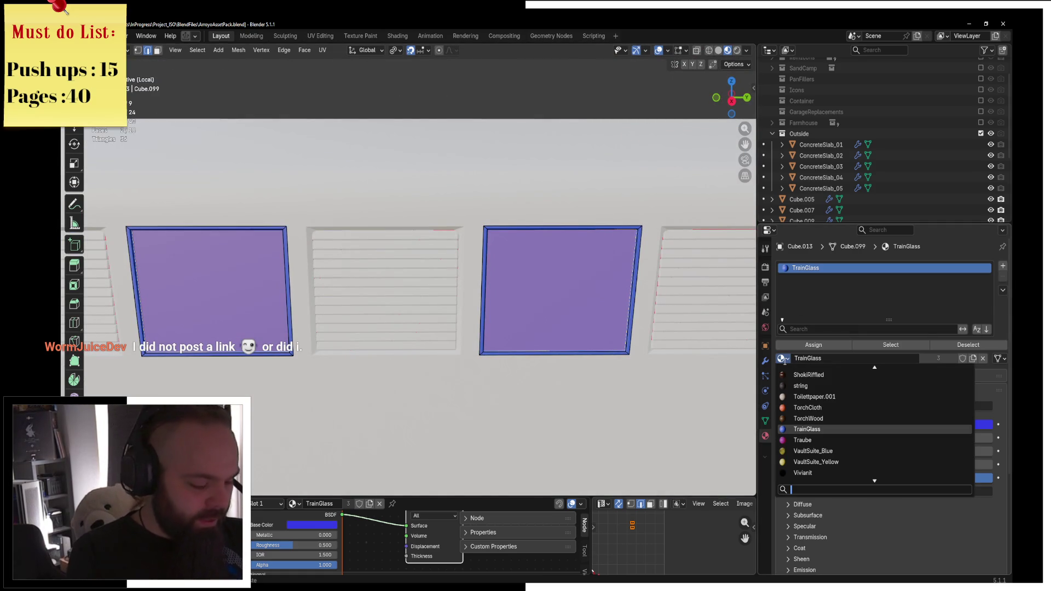
type("rubber")
key("Escape")
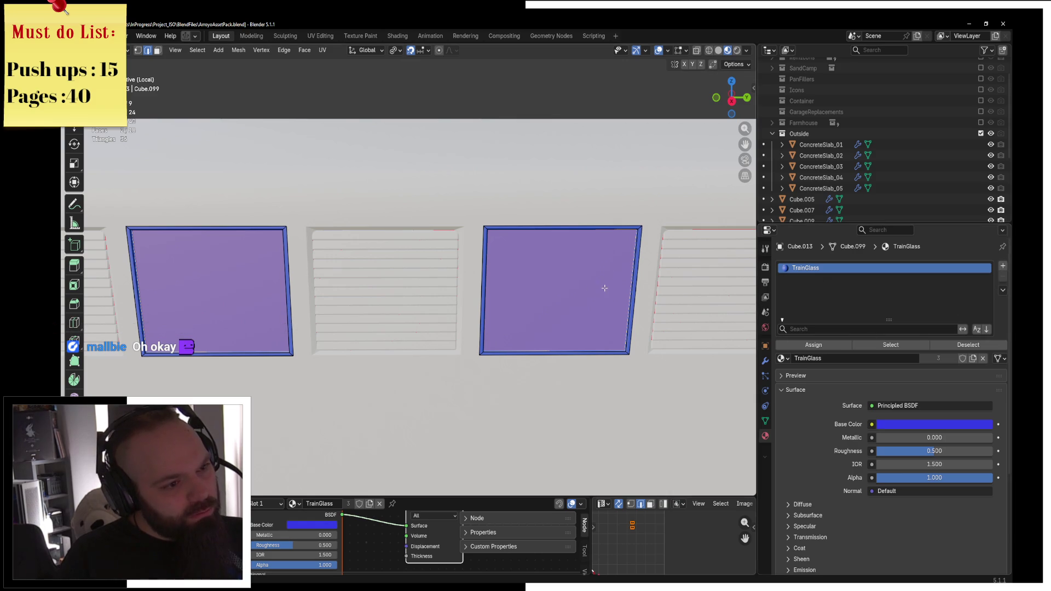
key("ctrl+z")
key("ctrl+z")
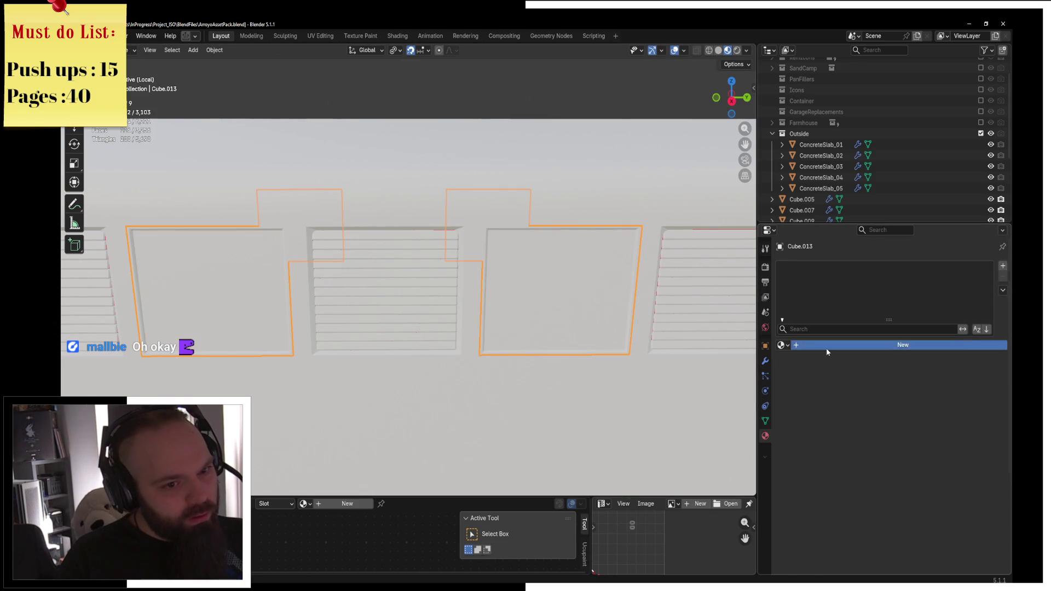
left_click(826, 347)
type("Train_Ru")
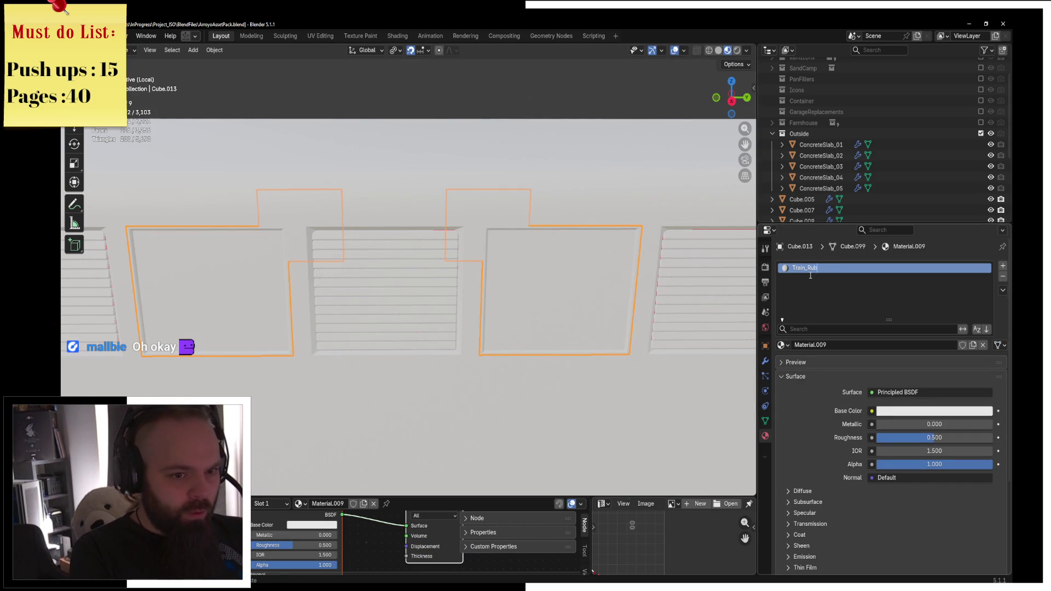
type("ber")
key("Return")
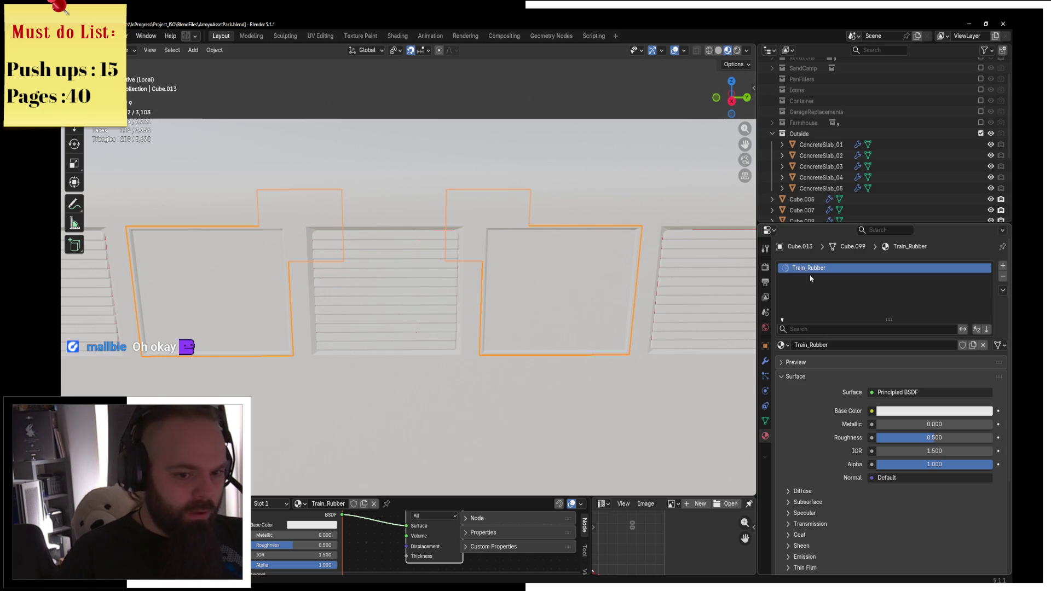
Add a second material slot set to TrainGlass and assign it to the glass faces
left_click(1002, 266)
left_click(782, 345)
type("glass")
key("Return")
key("Tab")
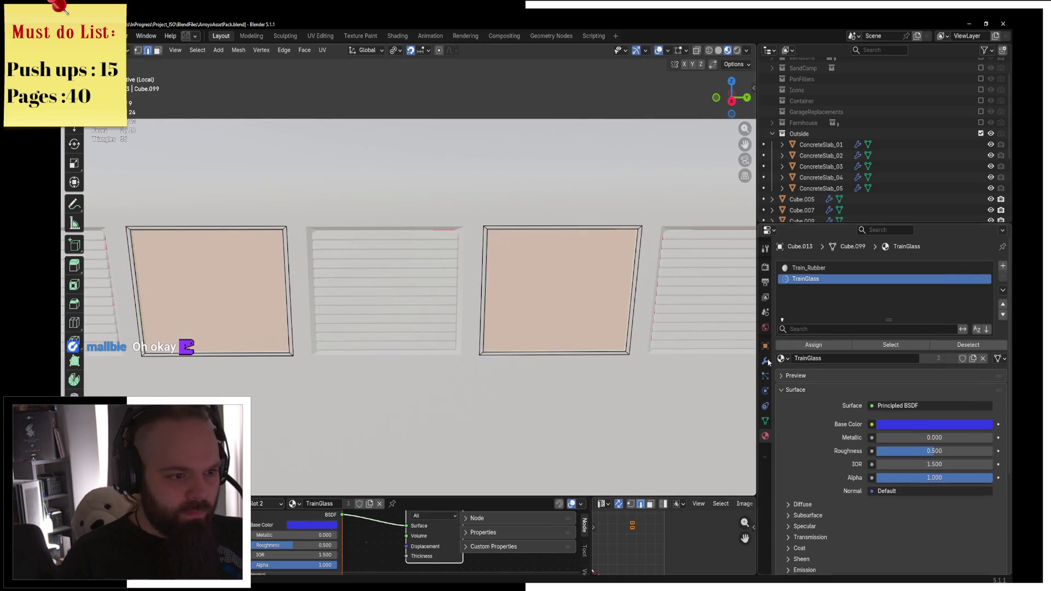
left_click(813, 345)
key("ctrl+Tab")
left_click(411, 317)
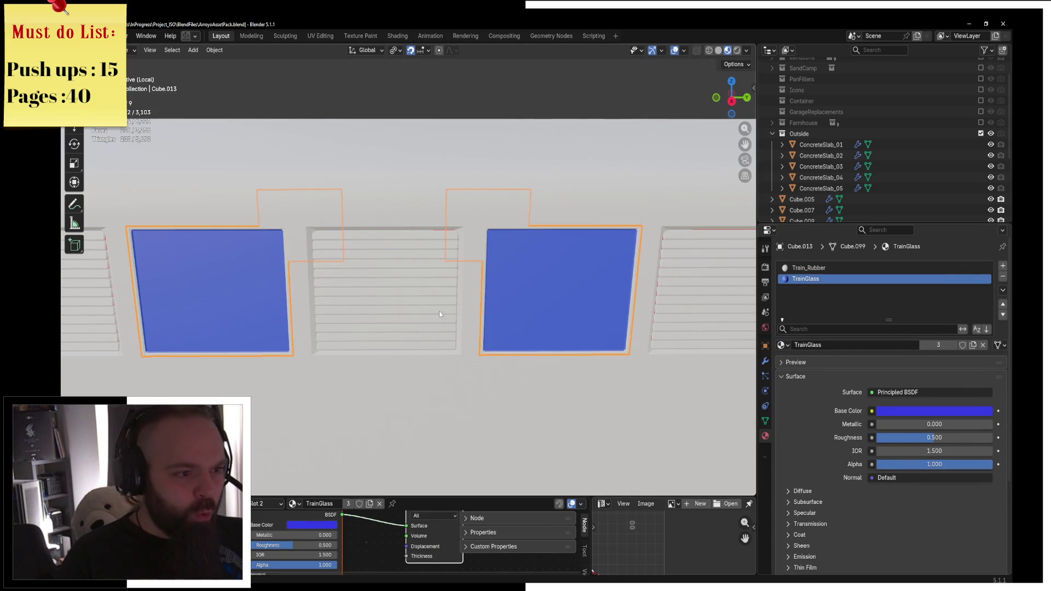
Set the Train_Rubber material's base colour to fully black
left_click(816, 268)
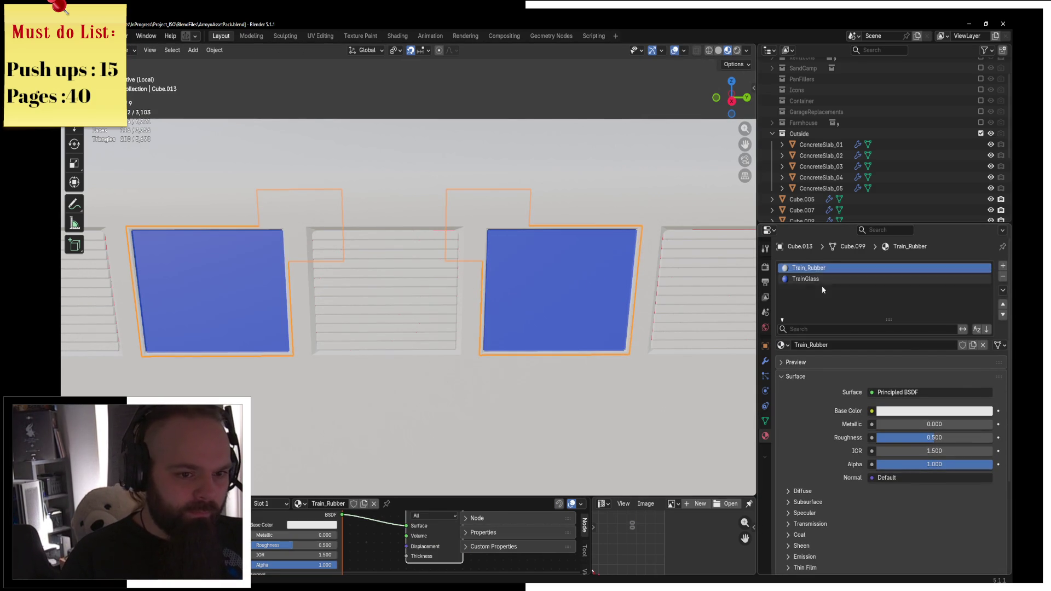
left_click(931, 411)
left_click(985, 289)
left_click_drag(989, 293, 985, 308)
scroll(444, 234, "down", 5)
mouse_move(427, 272)
middle_mouse_down()
mouse_move(415, 288)
mouse_move(588, 428)
mouse_move(576, 379)
middle_mouse_up()
left_click(412, 290)
left_click(588, 428)
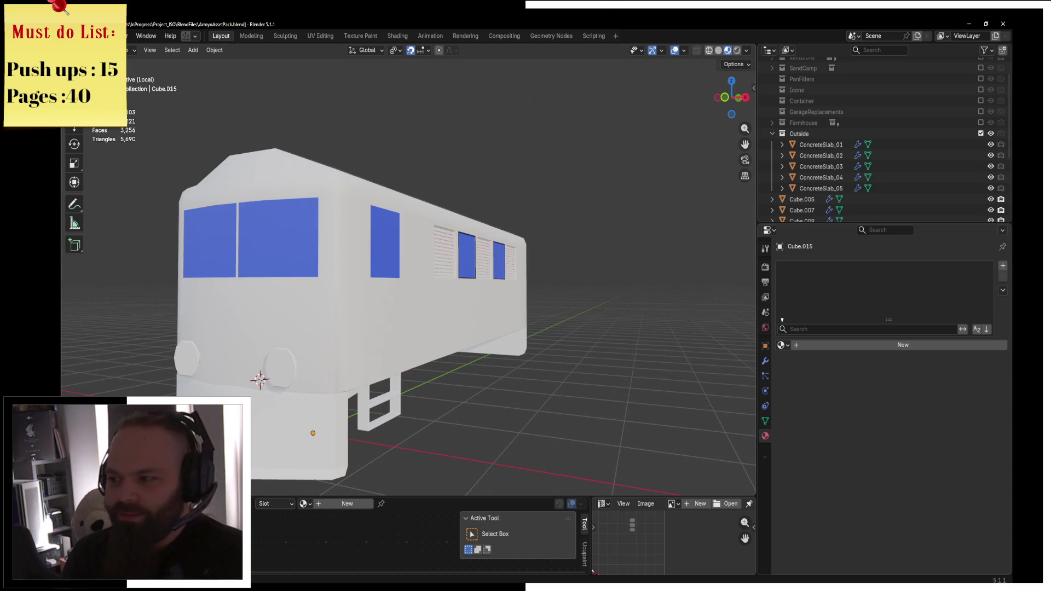
Alt+Tab from Blender to the Chrome window with the YouTube video
key("alt+Tab")
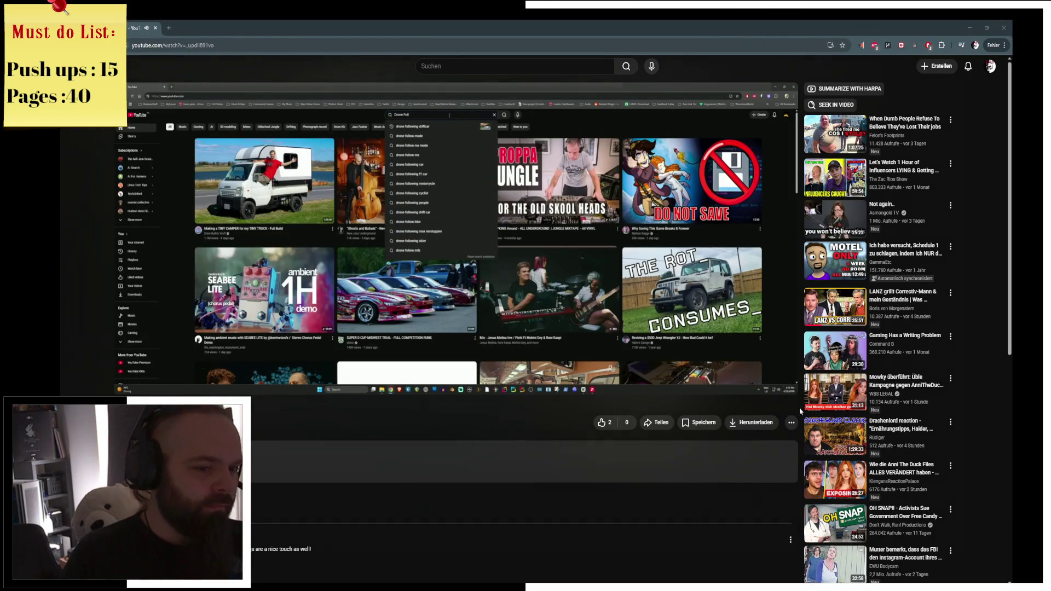
Put the drift game video into fullscreen playback
left_click(782, 383)
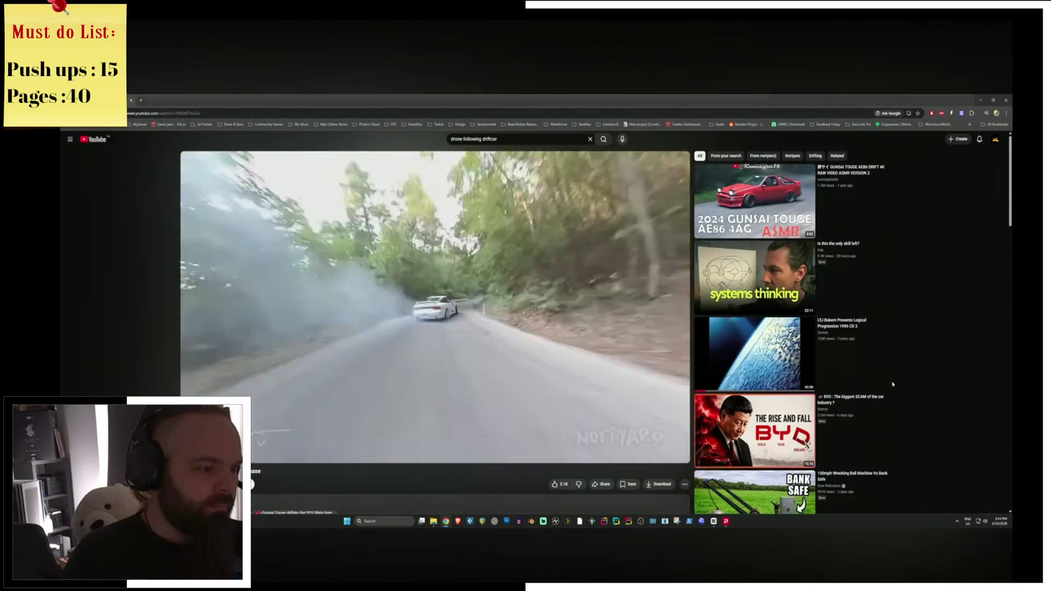
mouse_move(259, 551)
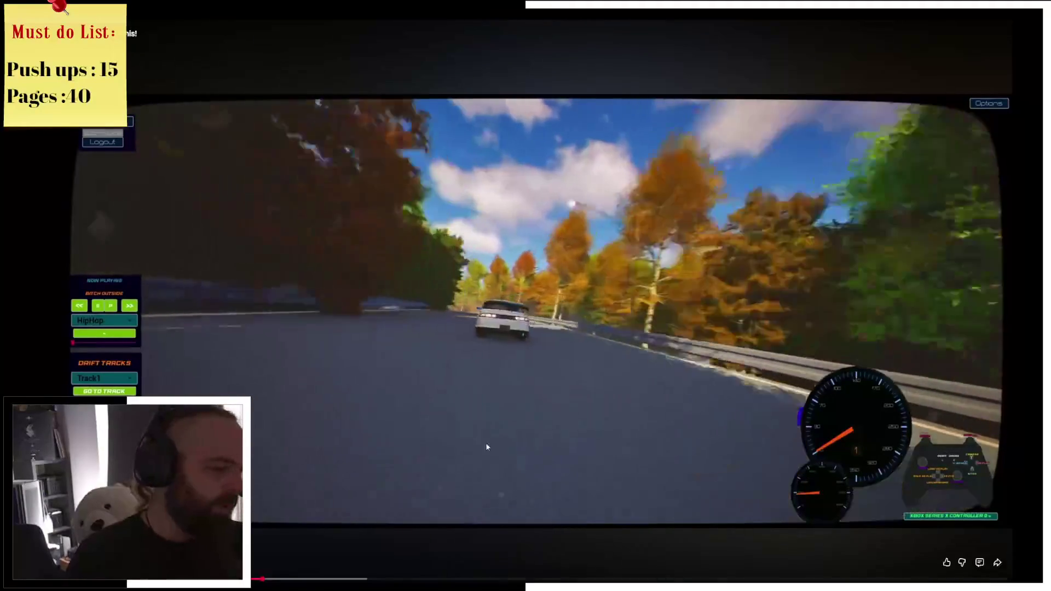
Re-enter fullscreen on the drift video, watch the night footage, then exit fullscreen
key("Escape")
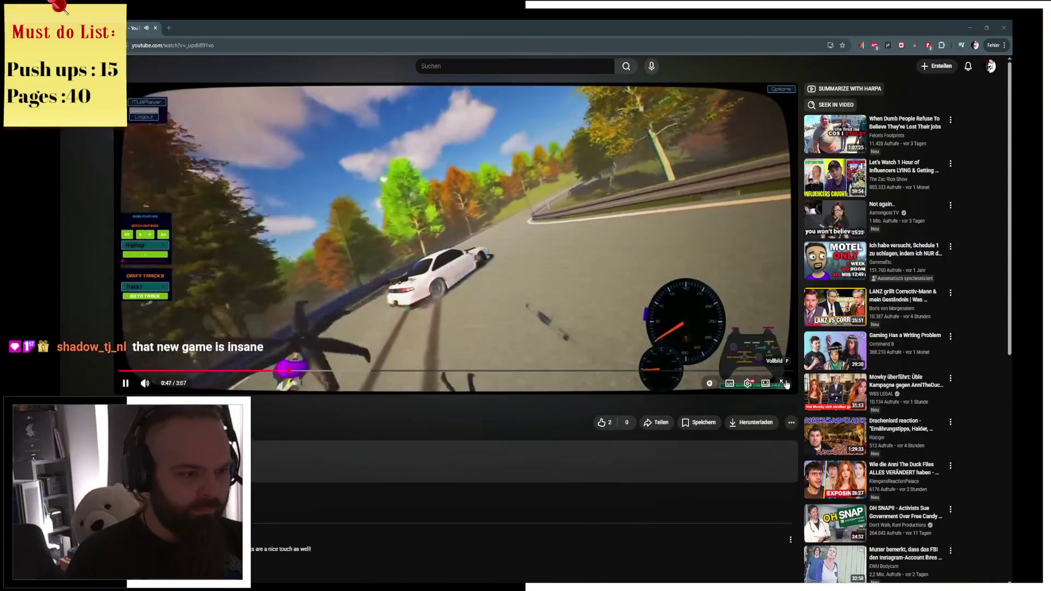
left_click(782, 383)
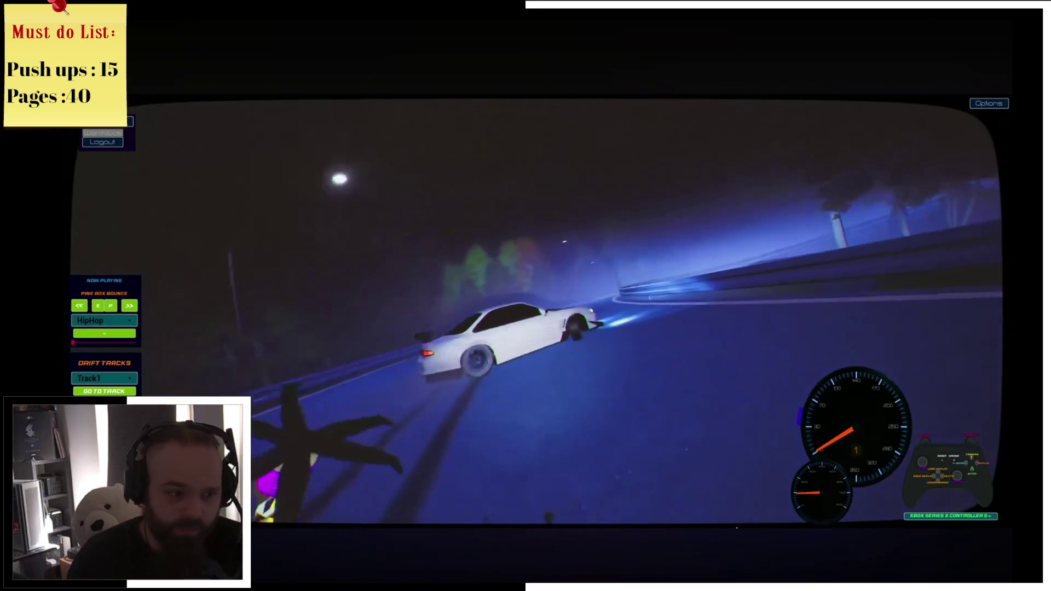
mouse_move(826, 458)
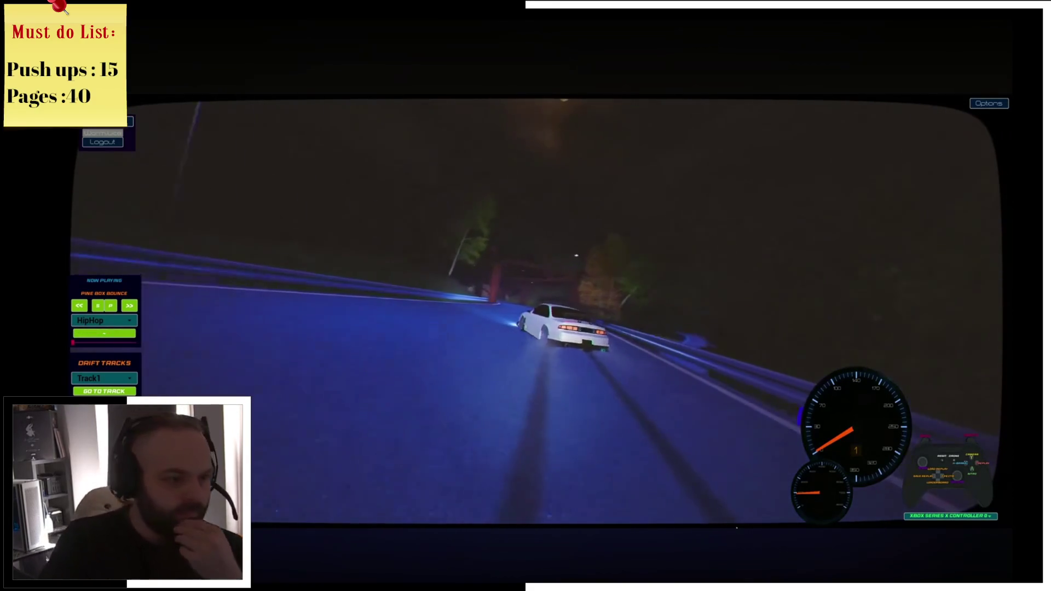
mouse_move(890, 381)
key("Escape")
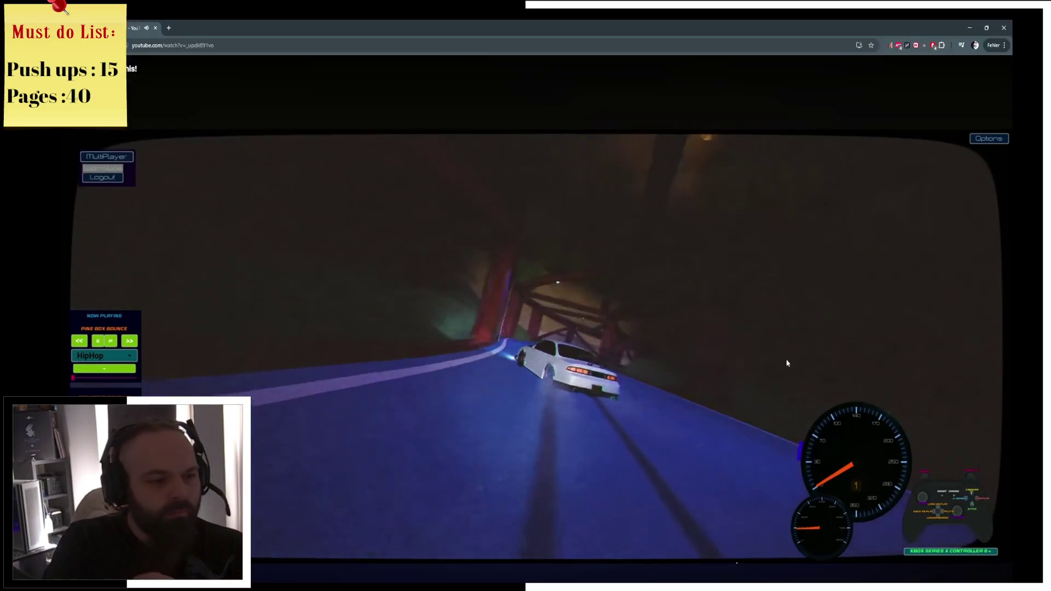
Like the 'Forza 6 cant do this!' video and scroll through its comments
left_click(602, 422)
scroll(438, 446, "down", 2)
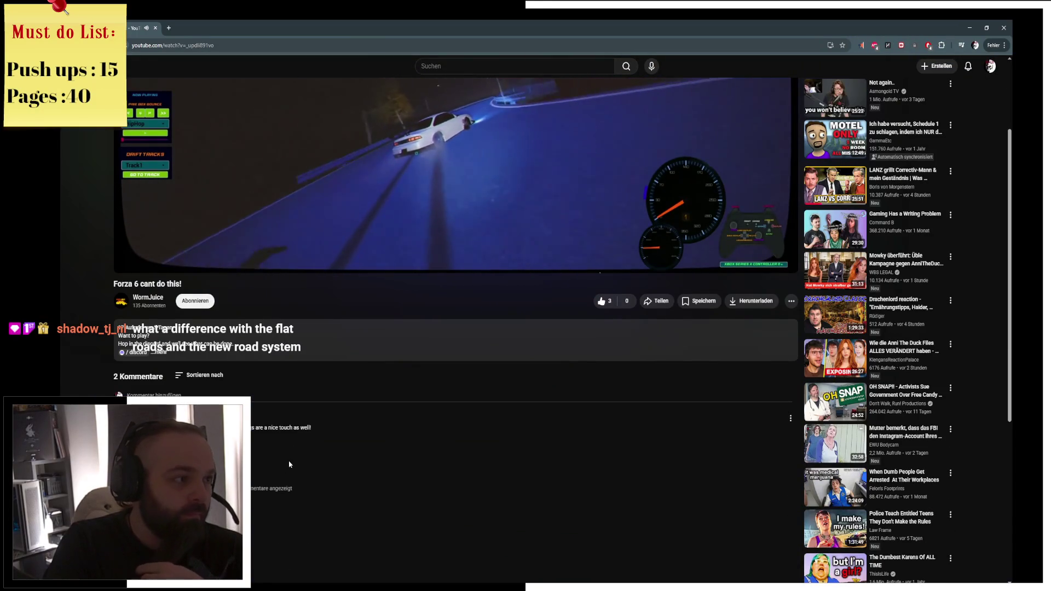
scroll(291, 462, "up", 2)
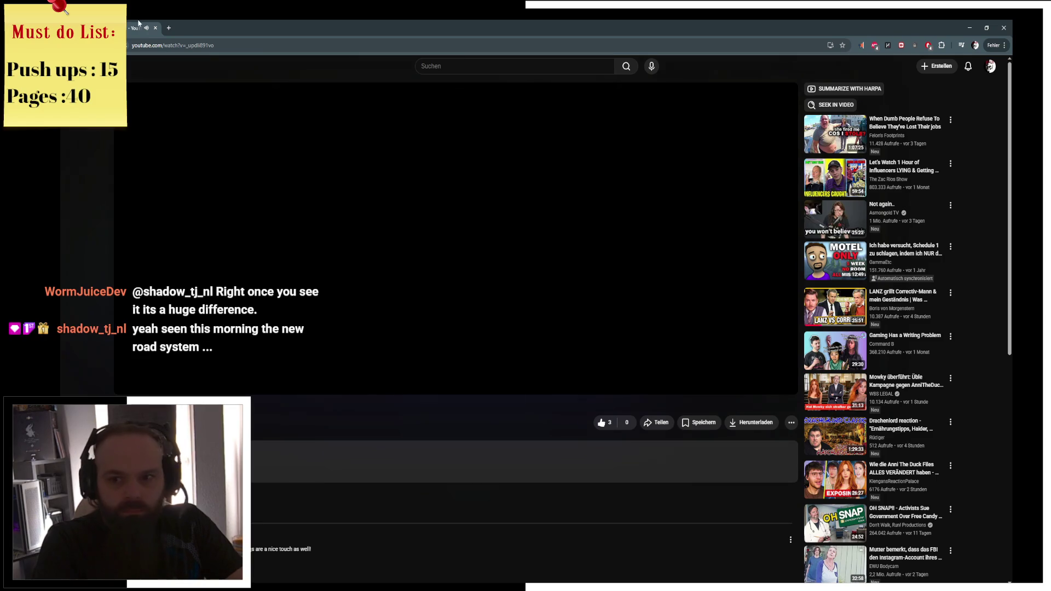
Return to Blender and enter Edit Mode on the train body mesh
key("alt+Tab")
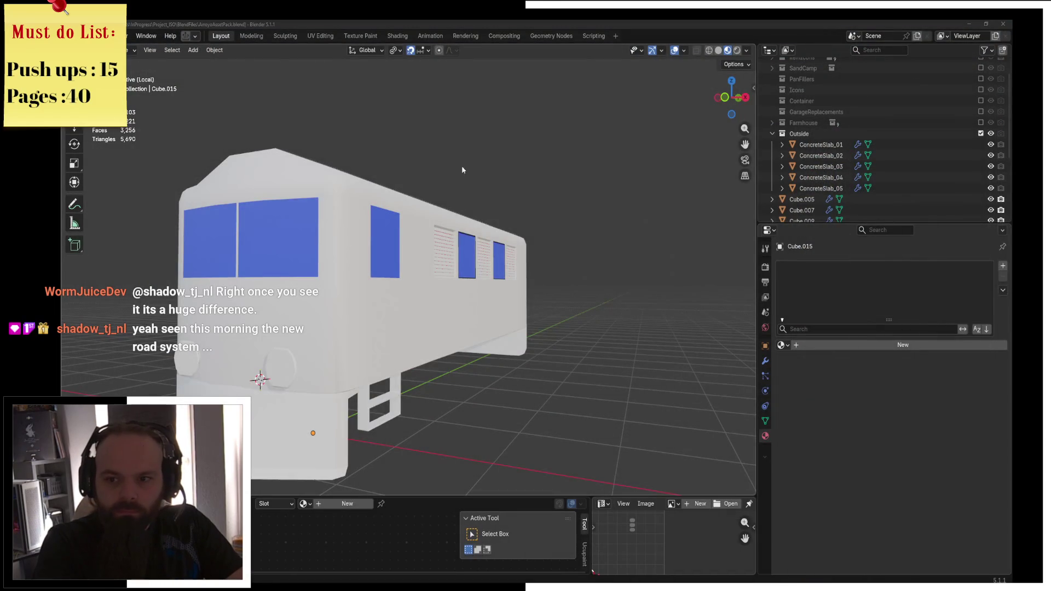
middle_click_drag(469, 225, 424, 244)
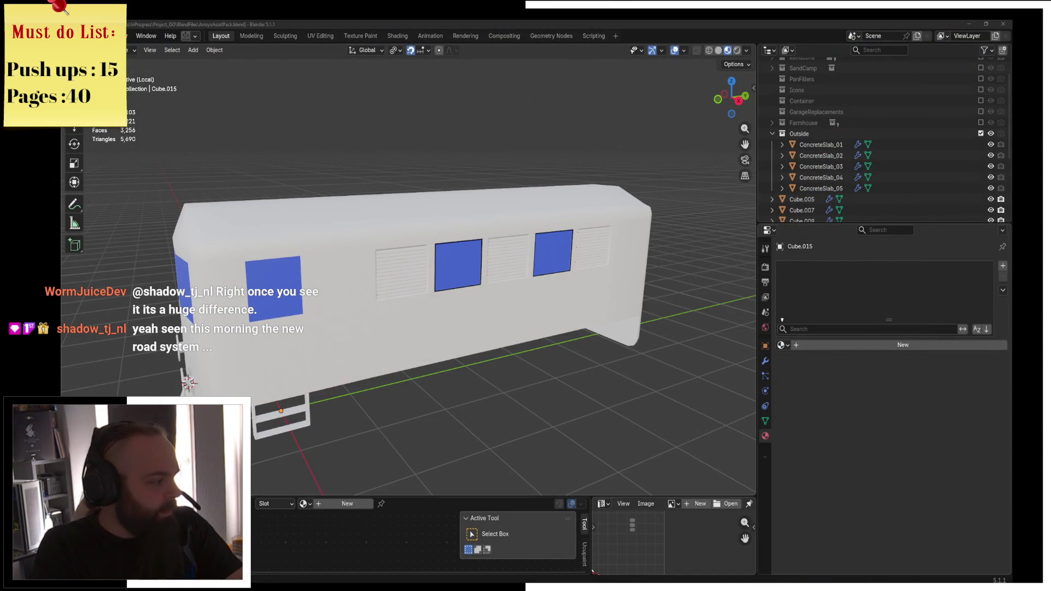
mouse_move(369, 294)
middle_mouse_down()
mouse_move(445, 310)
mouse_move(397, 305)
mouse_move(509, 293)
middle_mouse_up()
key("ctrl+Tab")
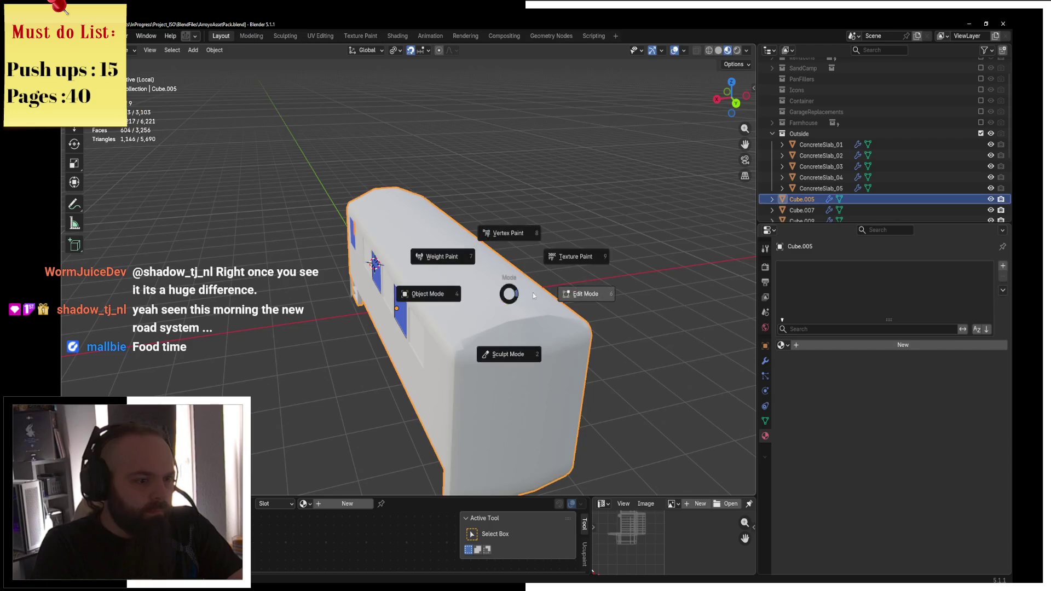
left_click(571, 289)
In front wireframe view, box-select all the faces across the roof
key("KP_1")
scroll(511, 223, "up", 3)
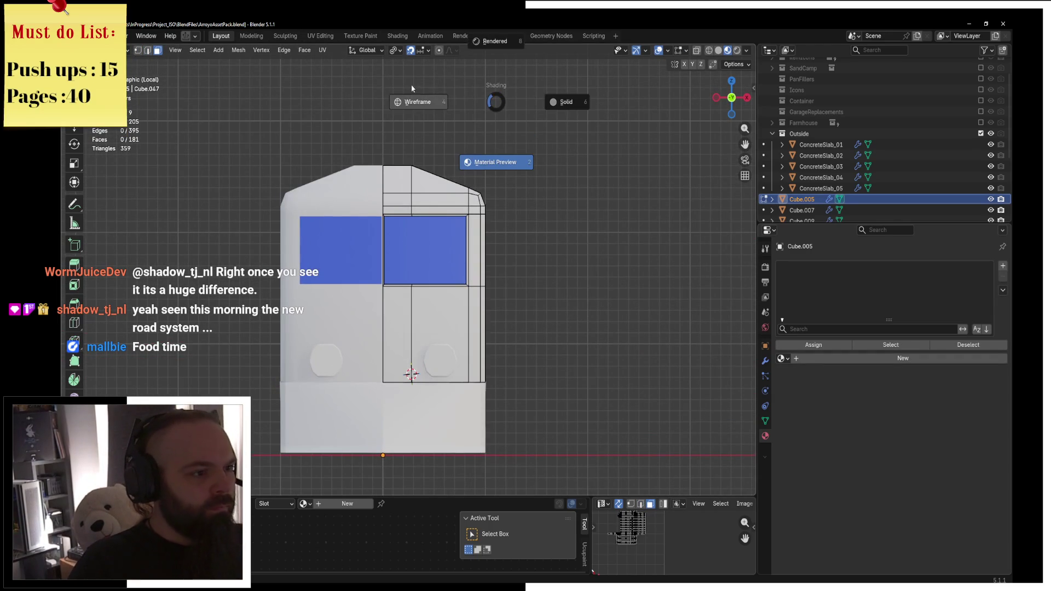
left_click(411, 88)
mouse_move(349, 105)
left_mouse_down()
mouse_move(517, 174)
mouse_move(530, 206)
left_mouse_up()
key("shift+z")
mouse_move(617, 204)
middle_mouse_down()
mouse_move(583, 239)
mouse_move(81, 242)
middle_mouse_up()
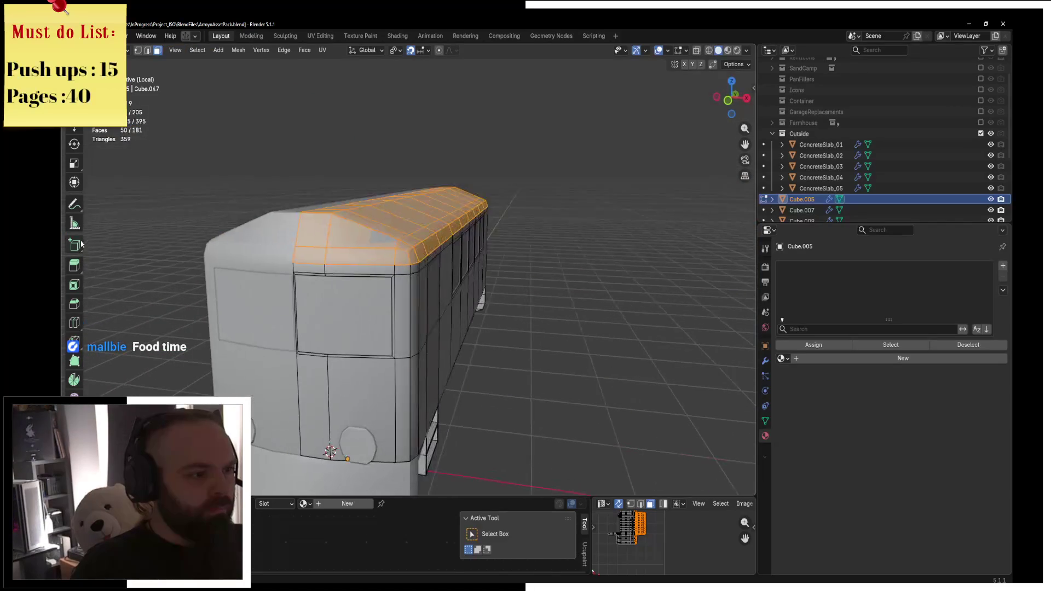
key("KP_1")
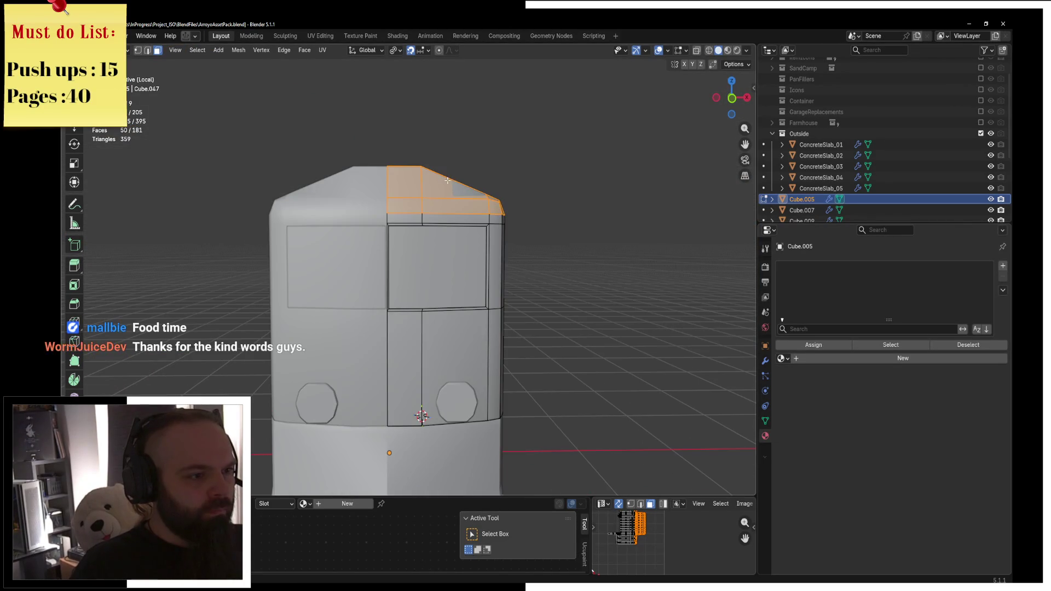
Brush-select the roof edges in front wireframe view and raise them 0.1 m on Z
scroll(447, 180, "up", 5)
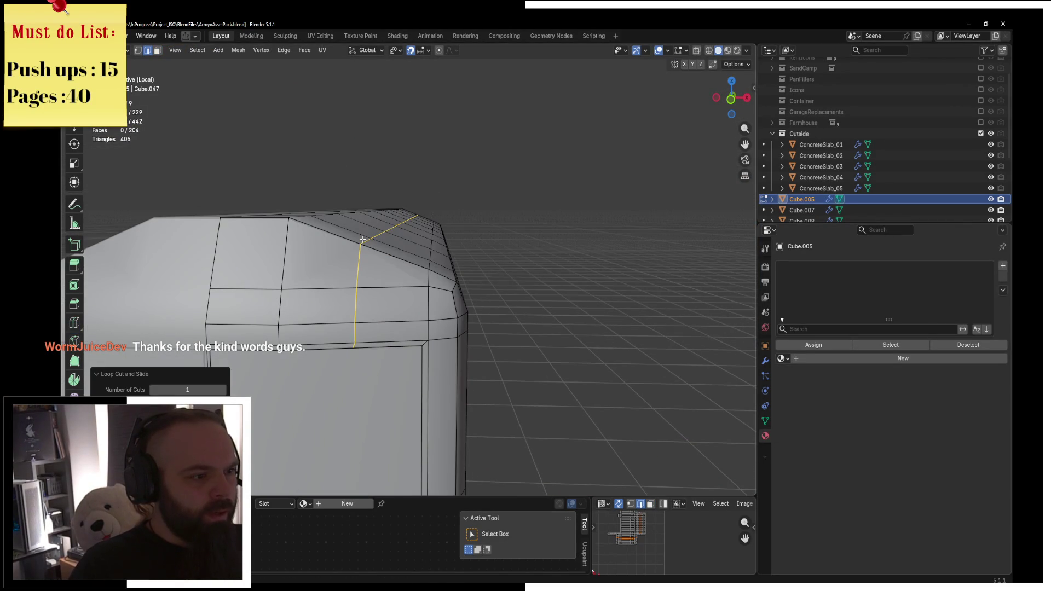
key("KP_1")
key("4")
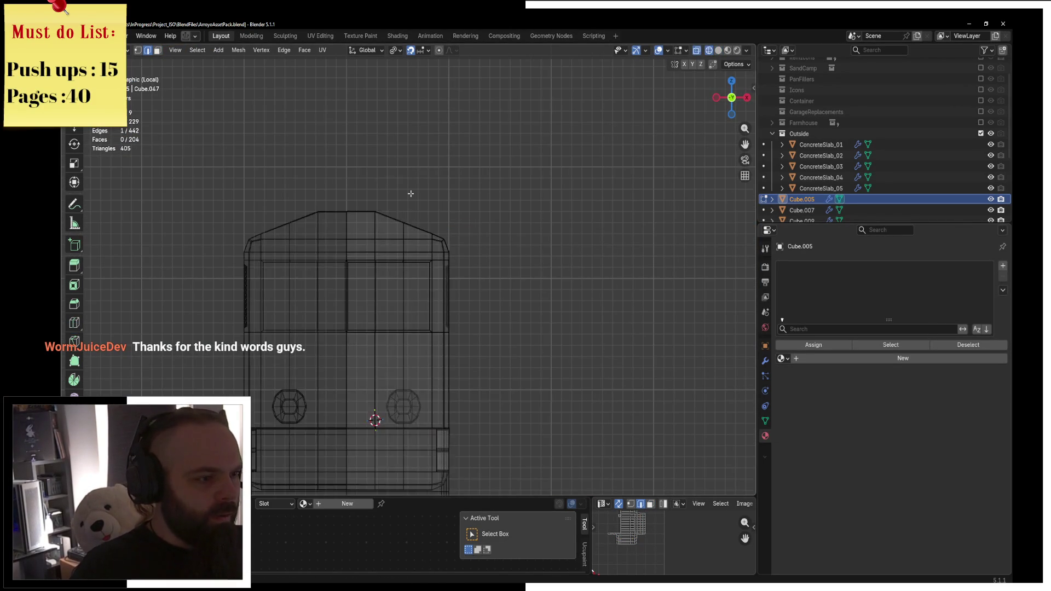
scroll(389, 202, "up", 1)
key("c")
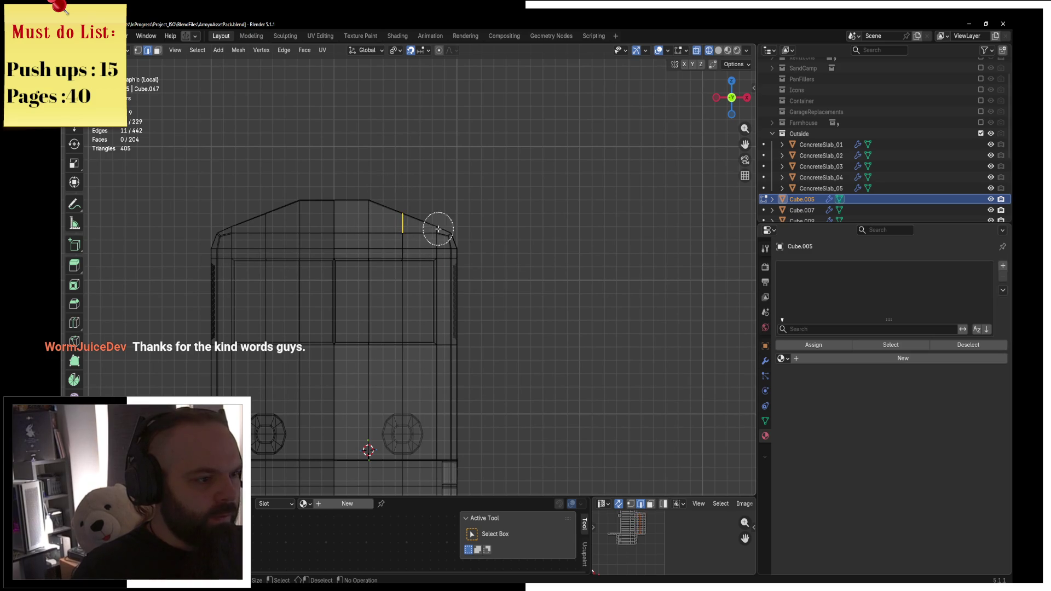
key("Escape")
scroll(442, 210, "up", 1)
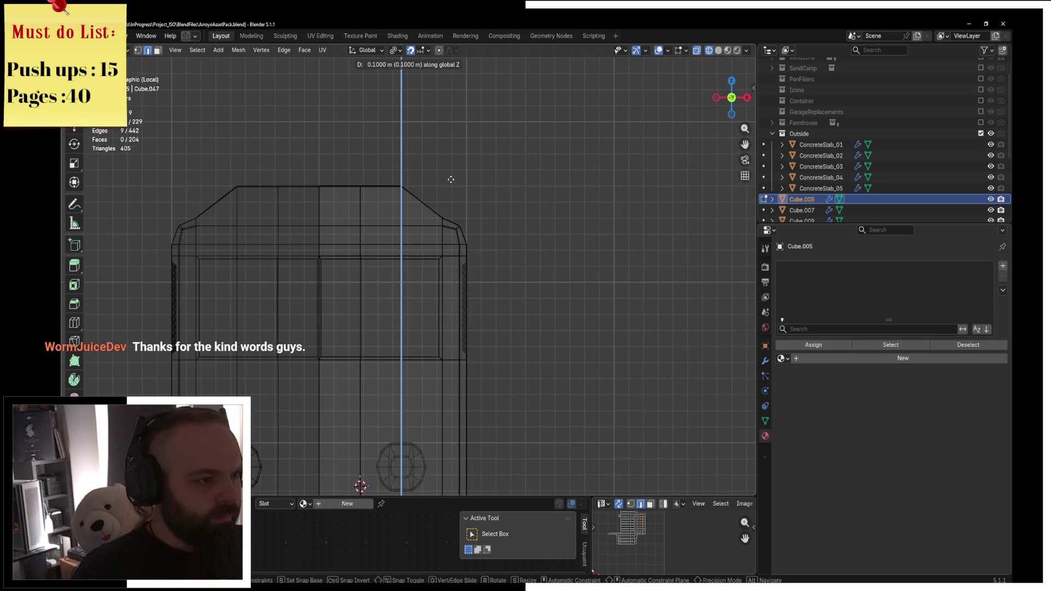
key("Return")
scroll(450, 179, "up", 5)
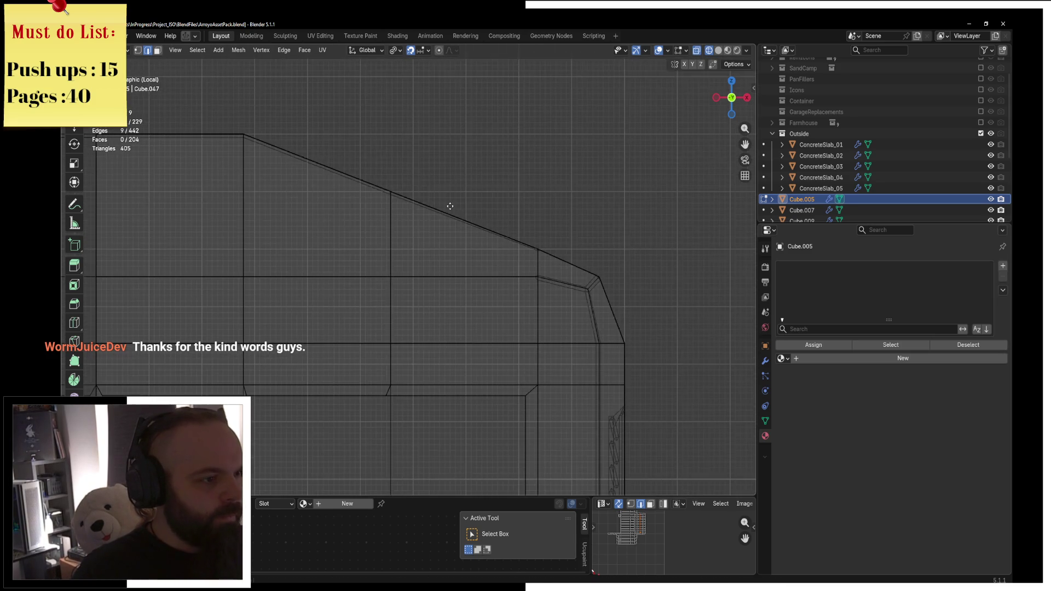
key("Return")
Return to solid shading and toggle the train body between Object and Edit Mode
key("z")
key("6")
key("ctrl+Tab")
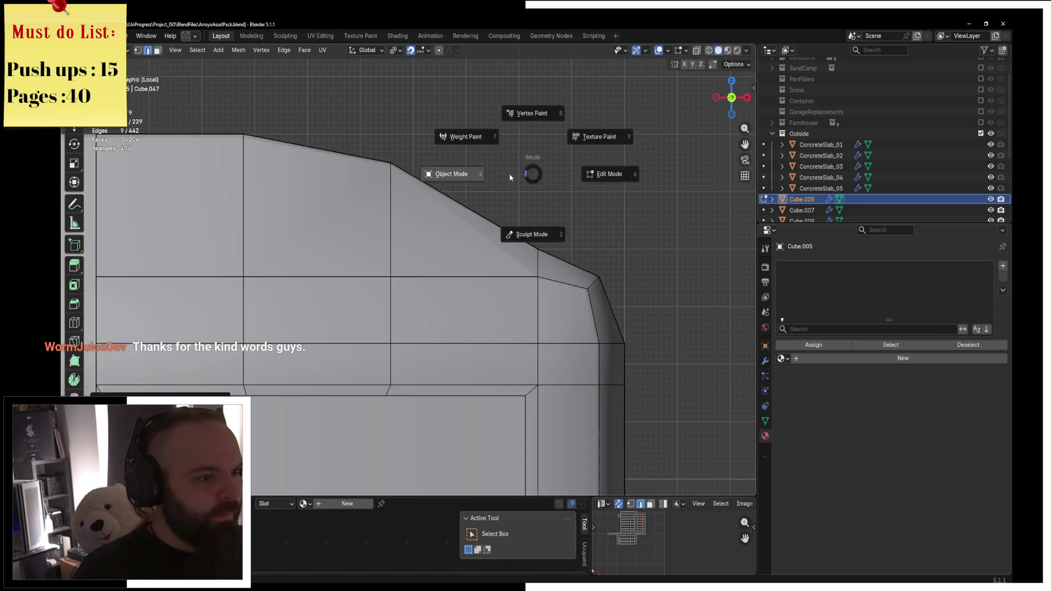
key("4")
key("ctrl+Tab")
key("6")
mouse_move(475, 185)
middle_mouse_down()
mouse_move(525, 206)
mouse_move(462, 329)
mouse_move(457, 305)
middle_mouse_up()
key("ctrl+Tab")
left_click(385, 311)
key("ctrl+Tab")
left_click(481, 284)
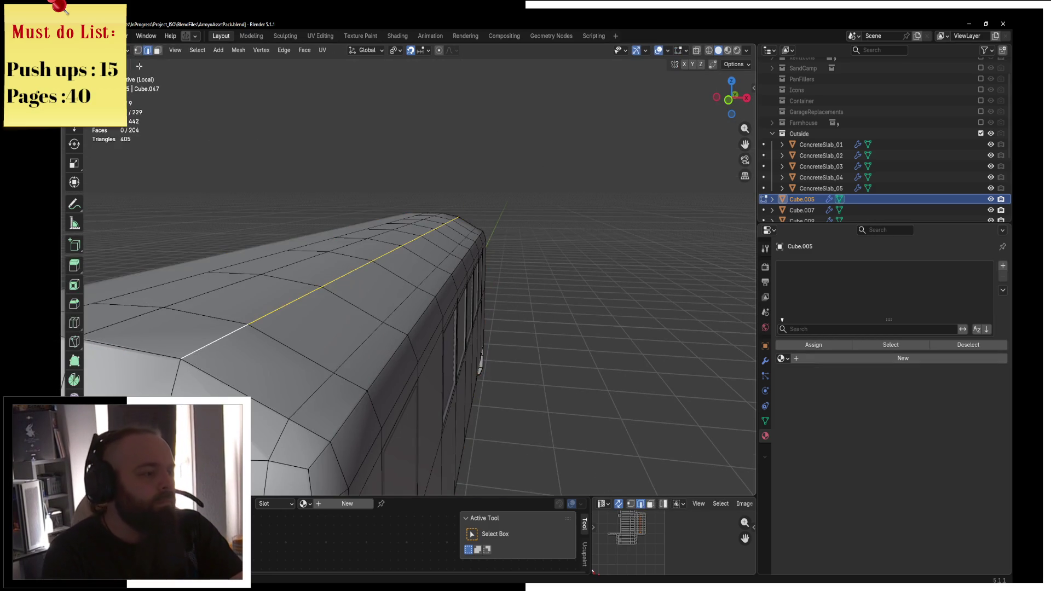
scroll(321, 356, "down", 3)
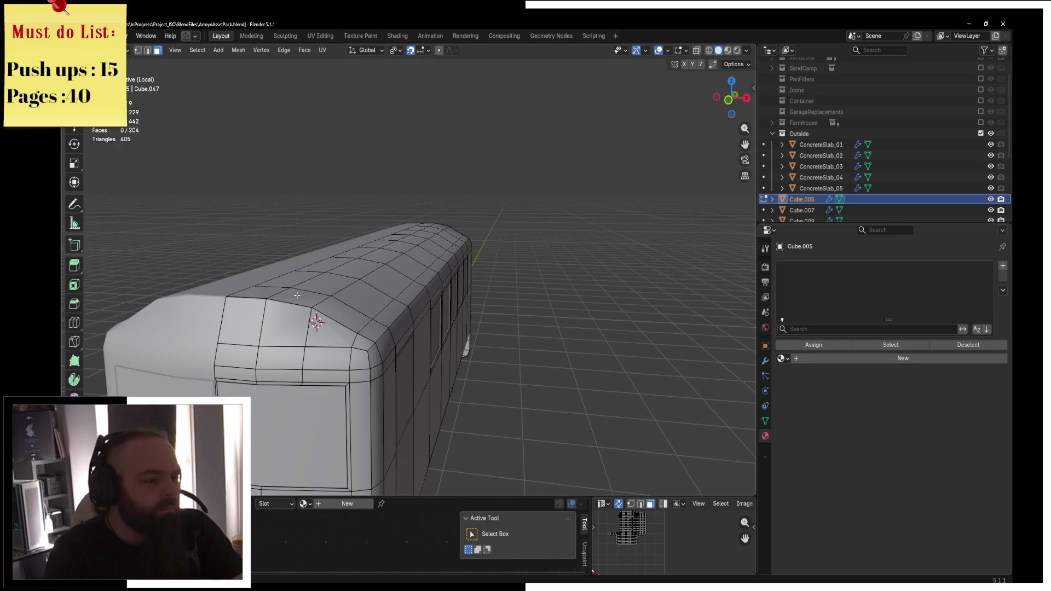
Box-select the roof's top faces in front wireframe view and separate them into their own object
key("KP_1")
left_click(247, 302)
left_click_drag(344, 207, 471, 281)
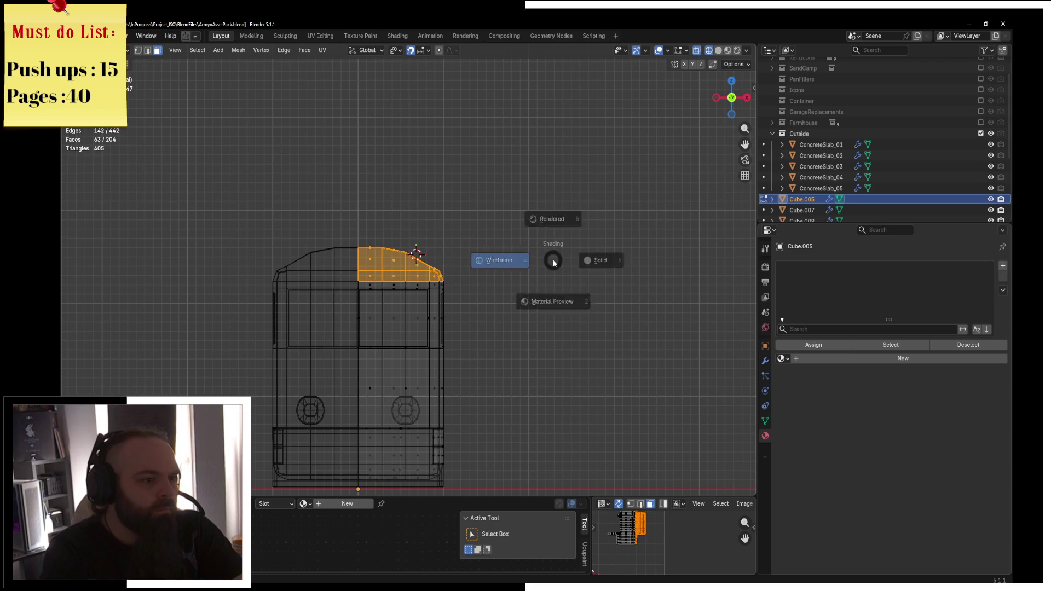
key("shift+z")
mouse_move(415, 251)
middle_mouse_down()
mouse_move(577, 282)
mouse_move(520, 265)
mouse_move(479, 270)
mouse_move(568, 271)
middle_mouse_up()
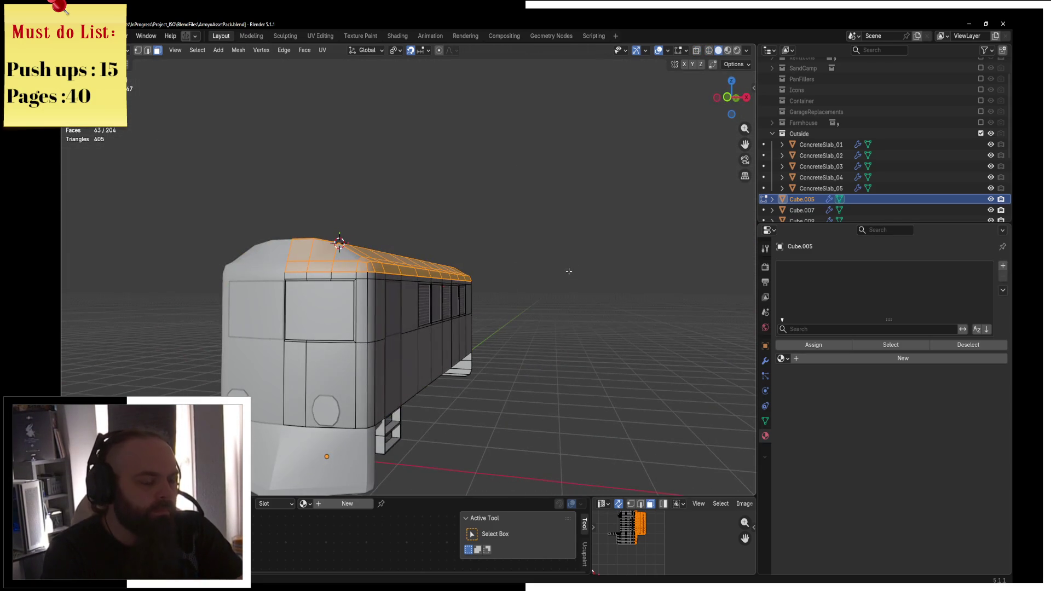
left_click(574, 265)
key("ctrl+Tab")
Inspect the separated roof mesh in Edit Mode, then go back to Object Mode
left_click(505, 239)
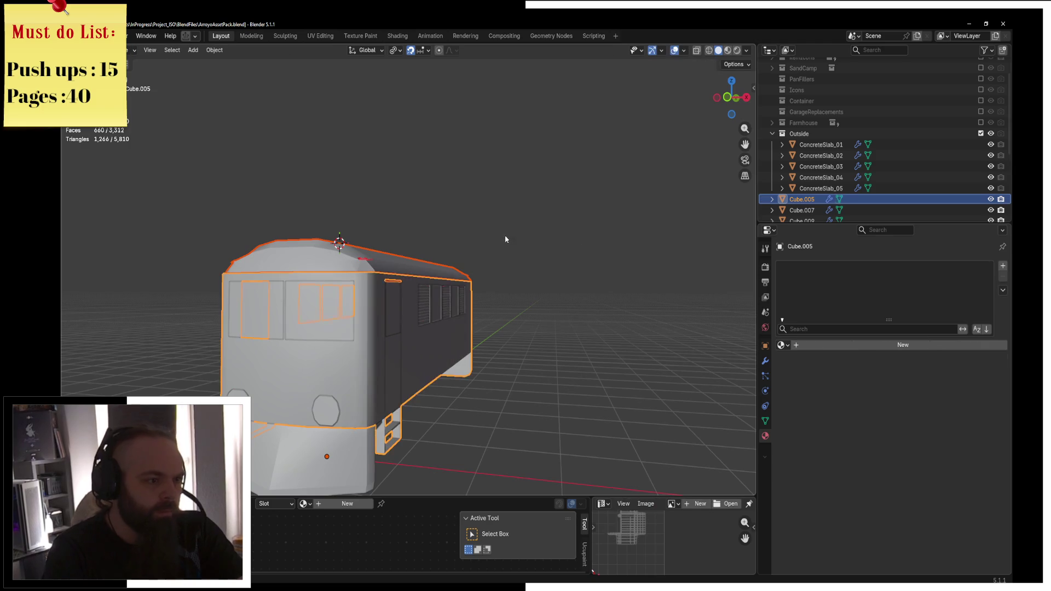
middle_click_drag(335, 255, 505, 297)
key("Tab")
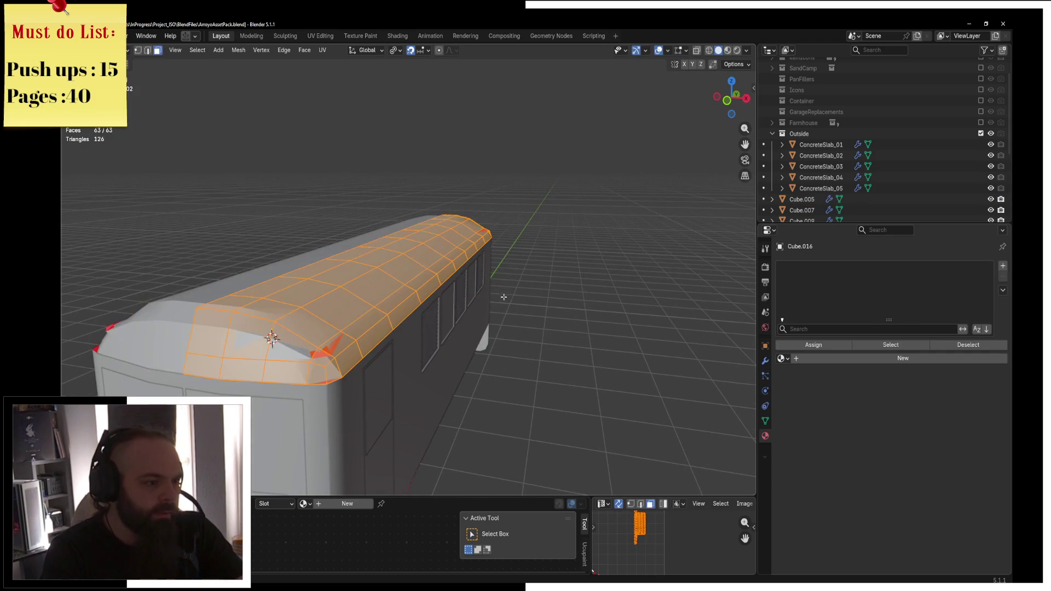
right_click(471, 299)
key("Escape")
mouse_move(414, 315)
middle_mouse_down()
mouse_move(495, 248)
mouse_move(598, 270)
mouse_move(539, 355)
mouse_move(467, 347)
mouse_move(450, 362)
mouse_move(434, 341)
mouse_move(350, 314)
mouse_move(483, 344)
mouse_move(444, 356)
mouse_move(503, 343)
middle_mouse_up()
left_click(534, 356)
left_click(482, 359)
key("ctrl+Tab")
left_click(536, 349)
left_click(428, 359)
Isolate roof piece Cube.016 in Local View from the front and bring up the Add menu
left_click(367, 317)
left_click(502, 343)
key("KP_Divide")
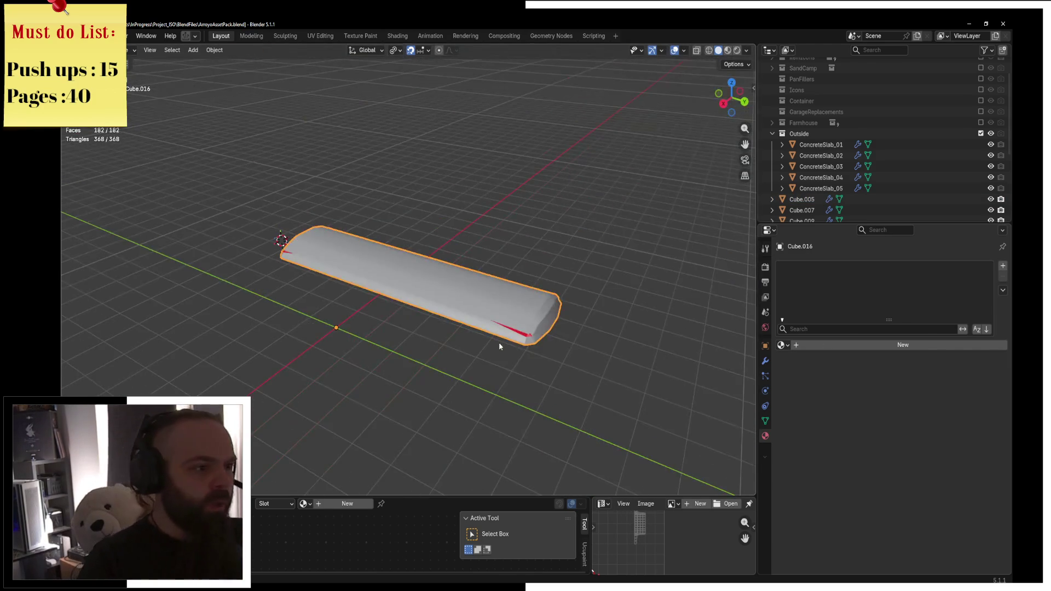
key("KP_1")
key("KP_7")
key("KP_1")
scroll(481, 285, "up", 2)
scroll(482, 289, "up", 2)
scroll(396, 305, "up", 1)
key("shift+a")
Add a 12-vertex cylinder and rotate it 90° on X to face the front
mouse_move(421, 341)
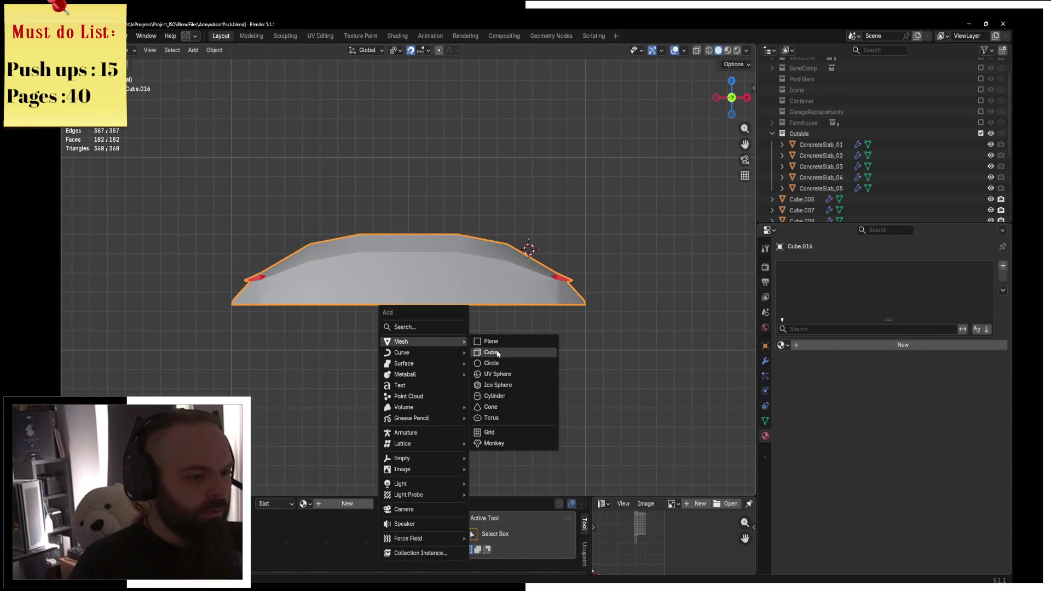
left_click(519, 398)
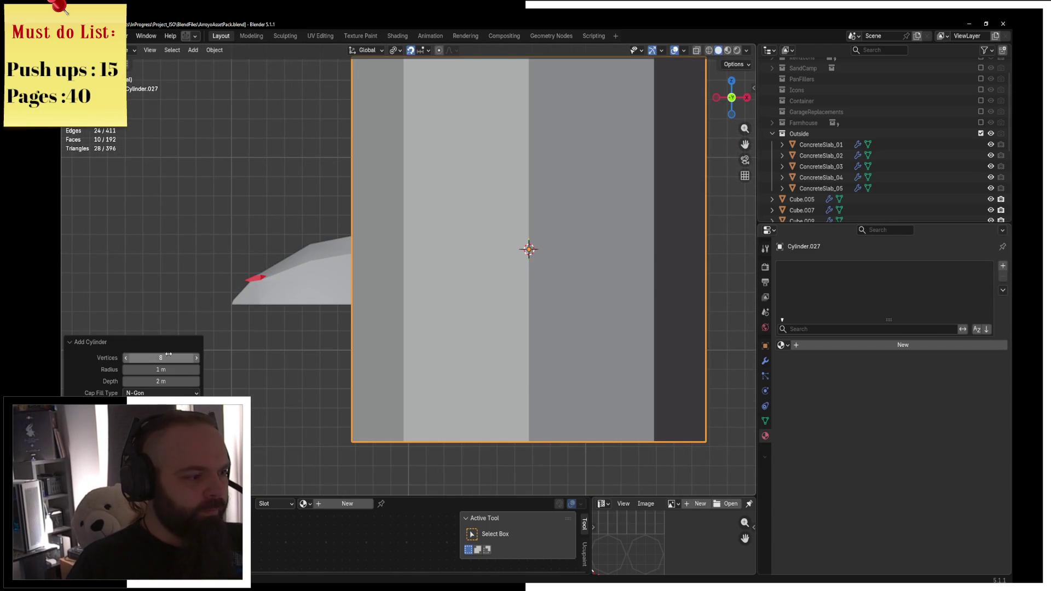
key("Return")
scroll(423, 283, "down", 4)
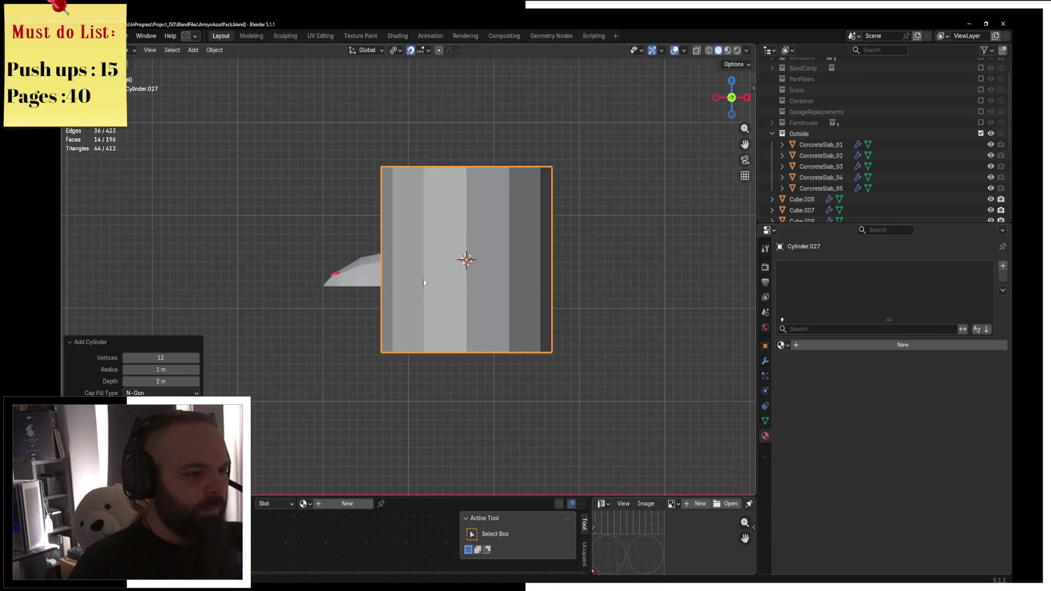
key("x")
key("9")
key("0")
key("Return")
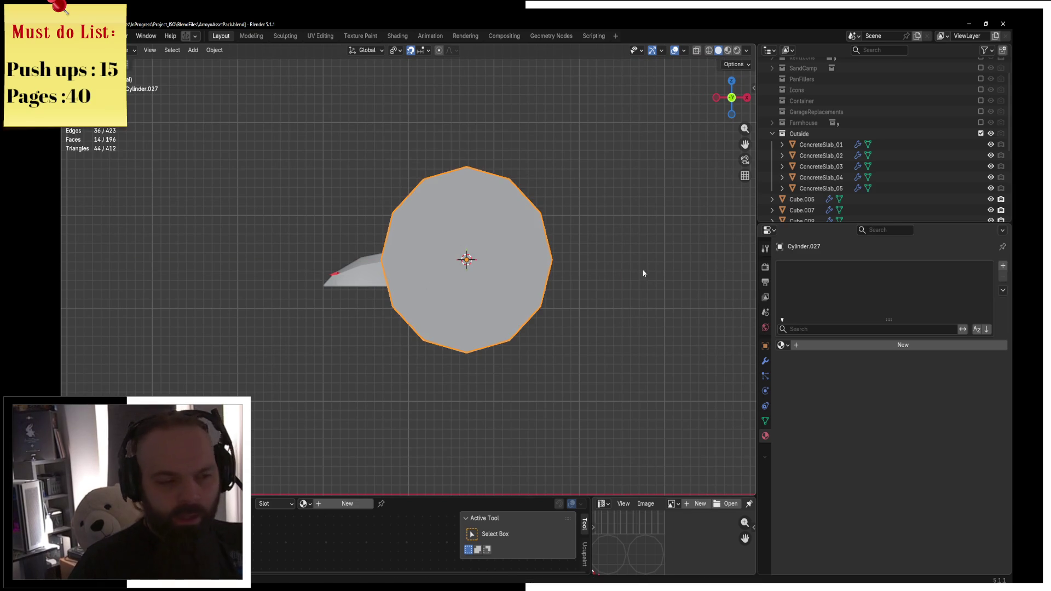
Scale the cylinder down and move it along X and Y toward the roof
key("s")
left_click(546, 254)
key("g")
key("x")
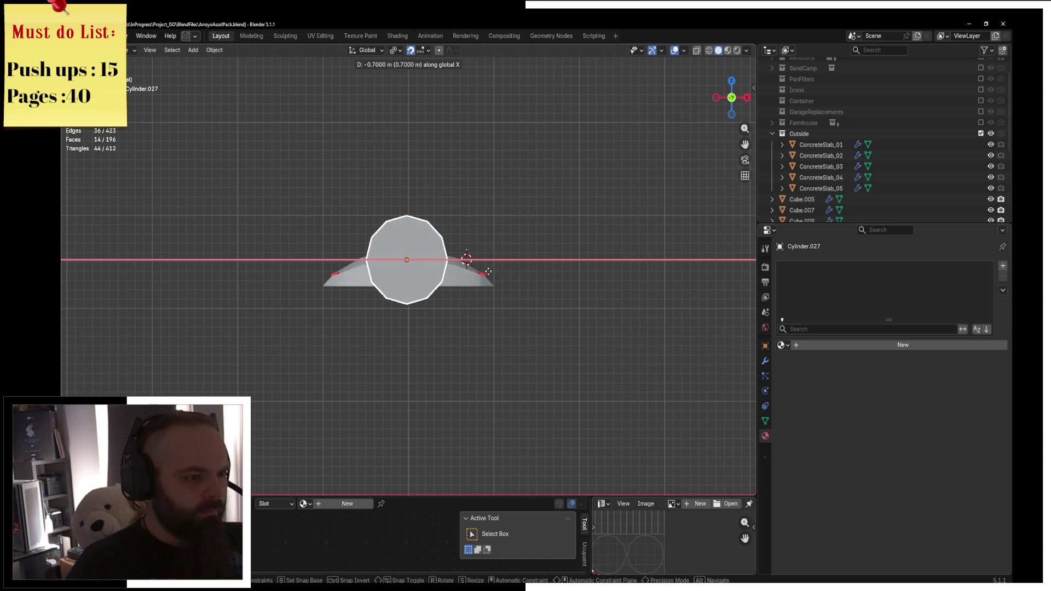
scroll(473, 243, "up", 8)
key("g")
key("y")
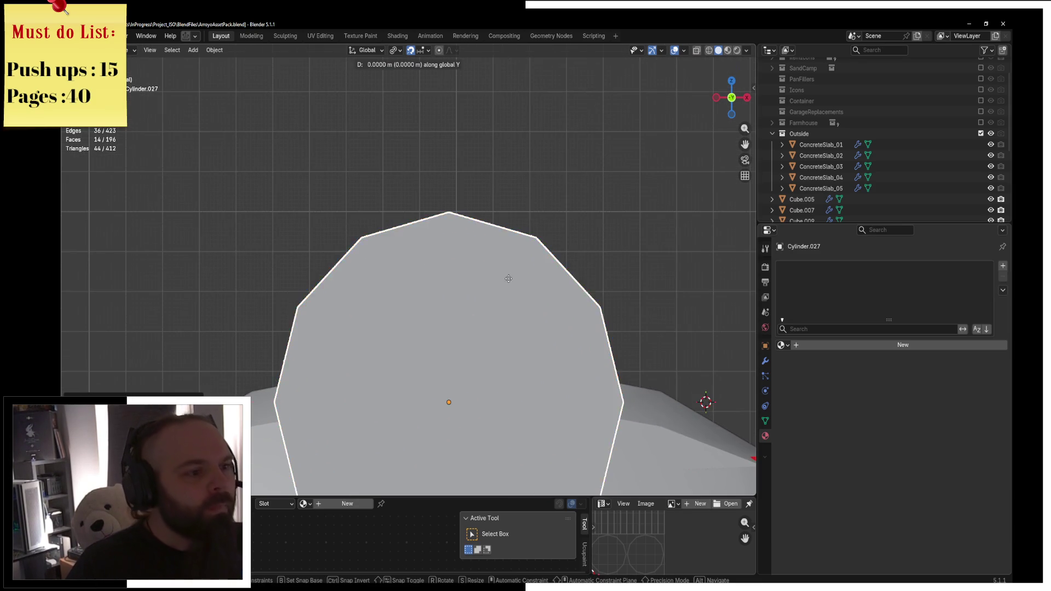
key("s")
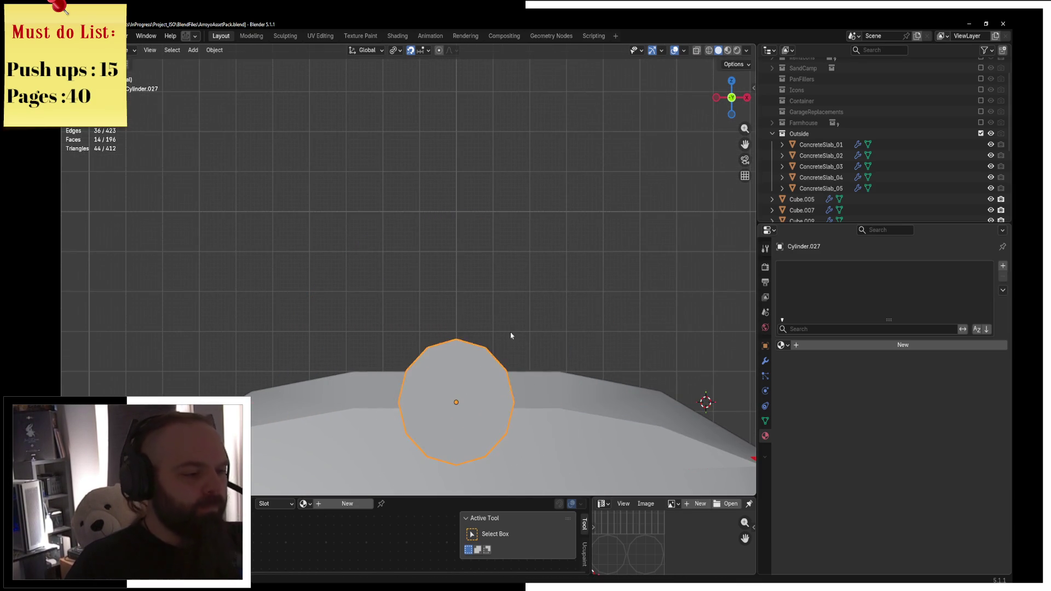
Rescale the cylinder and place it on the roof top, checking from the front view
mouse_move(550, 359)
middle_mouse_down()
mouse_move(626, 350)
mouse_move(300, 314)
mouse_move(185, 263)
middle_mouse_up()
key("s")
key("y")
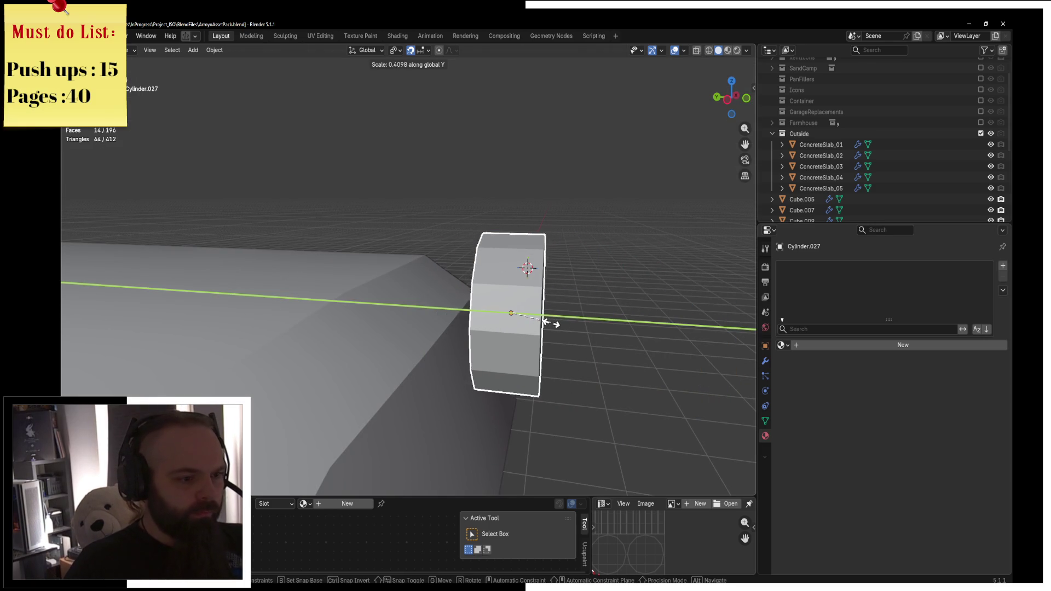
key("y")
mouse_move(598, 324)
middle_mouse_down()
mouse_move(514, 312)
mouse_move(544, 322)
middle_mouse_up()
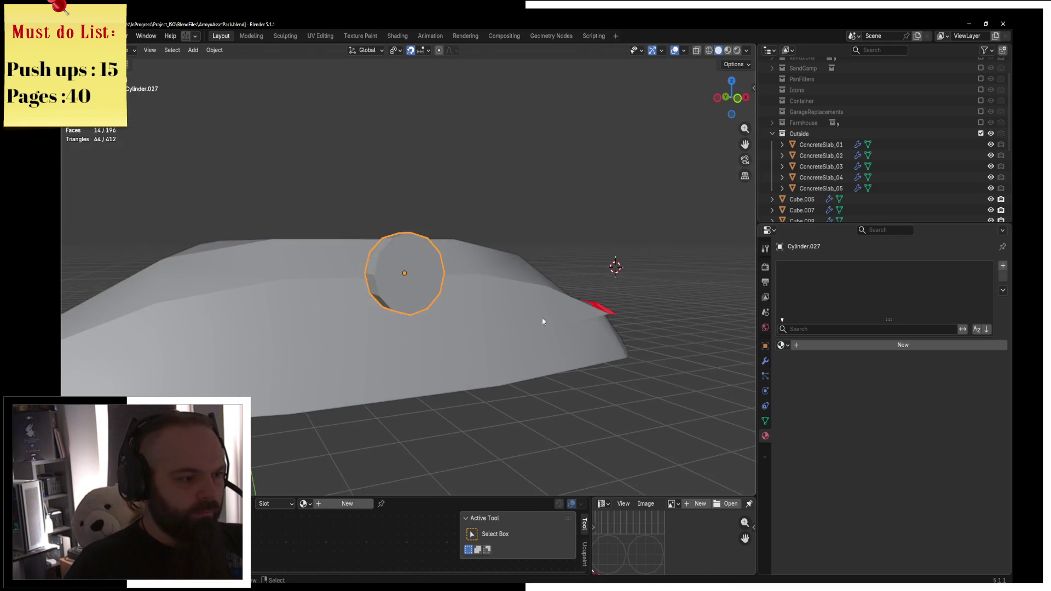
key("KP_1")
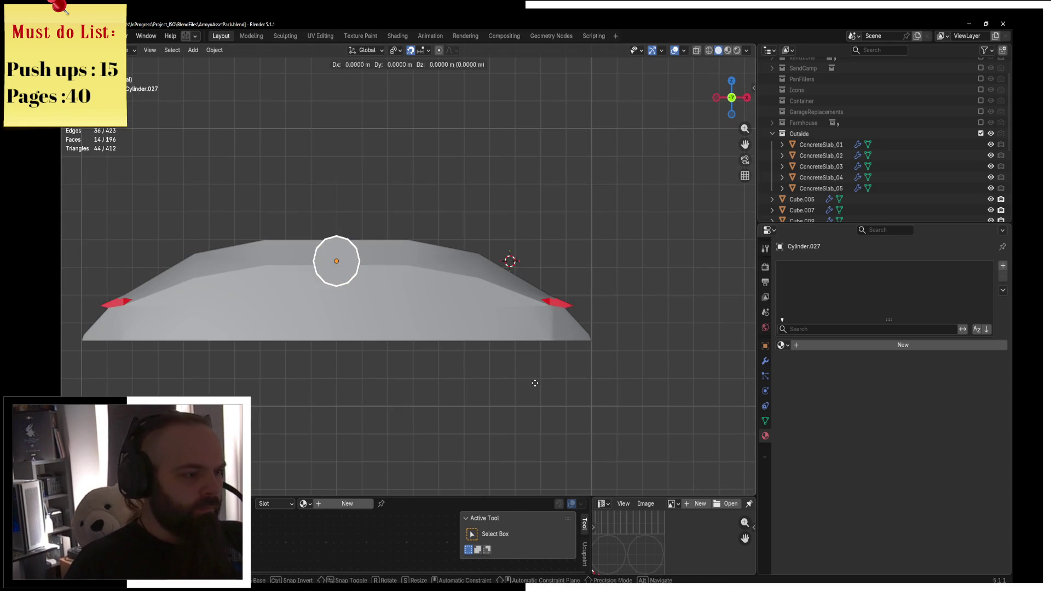
left_click(535, 416)
mouse_move(500, 344)
middle_mouse_down()
mouse_move(668, 356)
mouse_move(458, 335)
middle_mouse_up()
Enter Edit Mode on the cylinder and select its front cap face
left_click(528, 338)
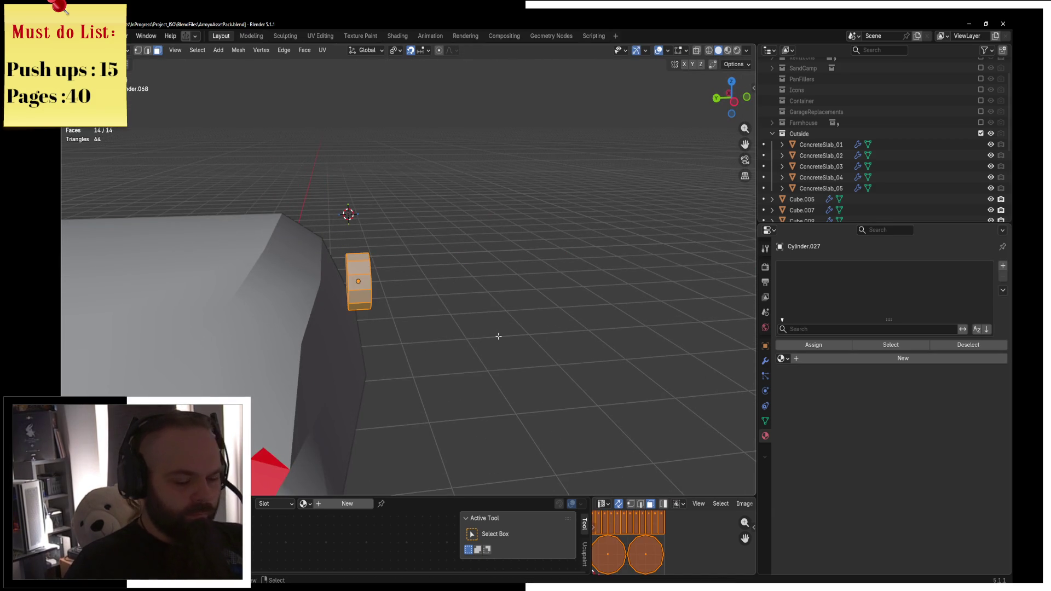
key("KP_Decimal")
middle_click_drag(472, 325, 489, 252)
left_click(397, 240)
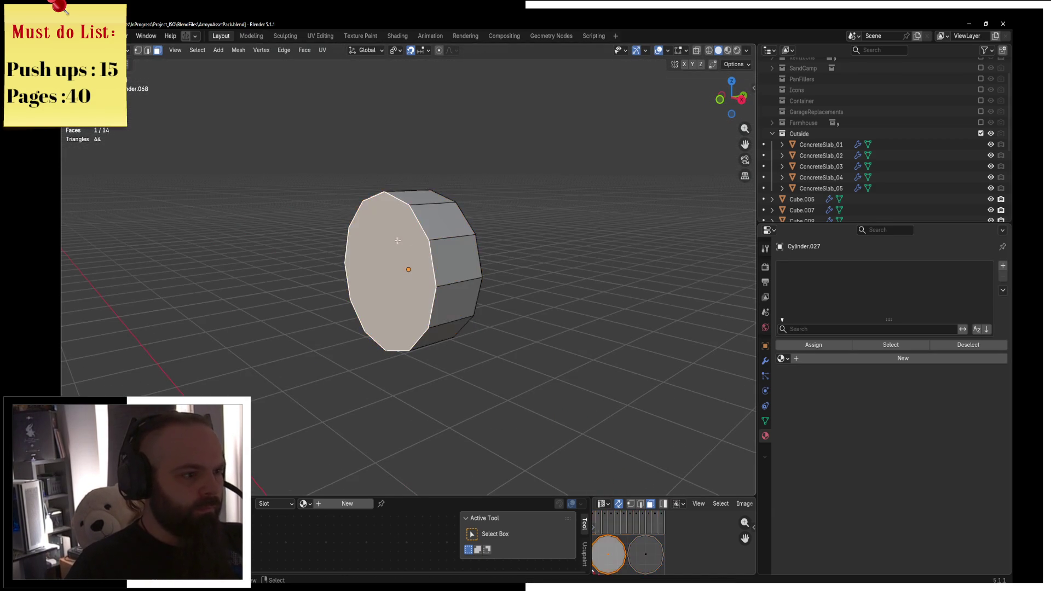
key("KP_3")
scroll(383, 241, "up", 2)
Extrude the cap face along Y and shrink it to start the stepped lamp
key("g")
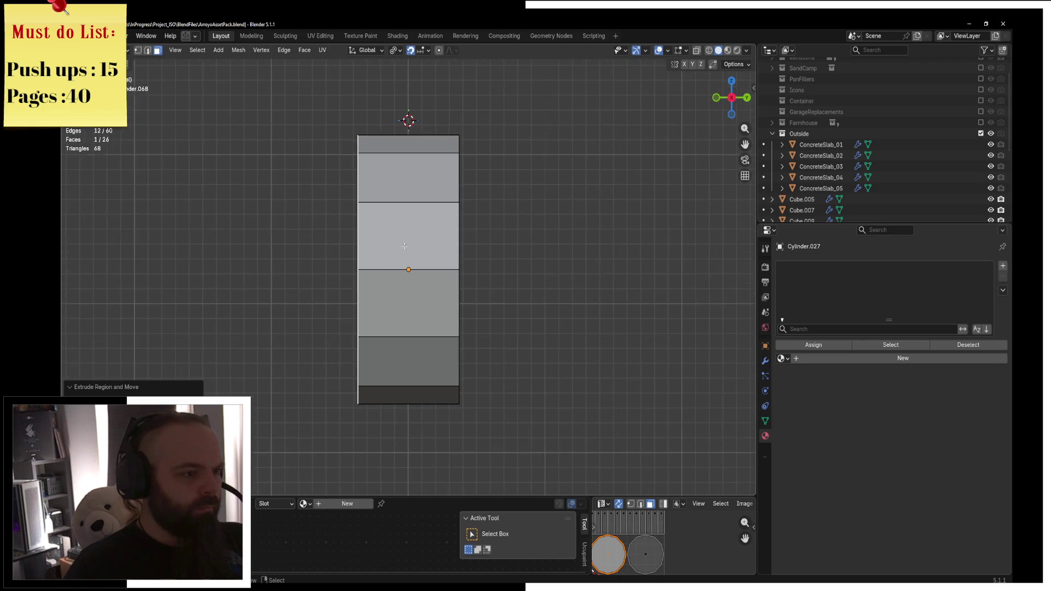
key("y")
key("s")
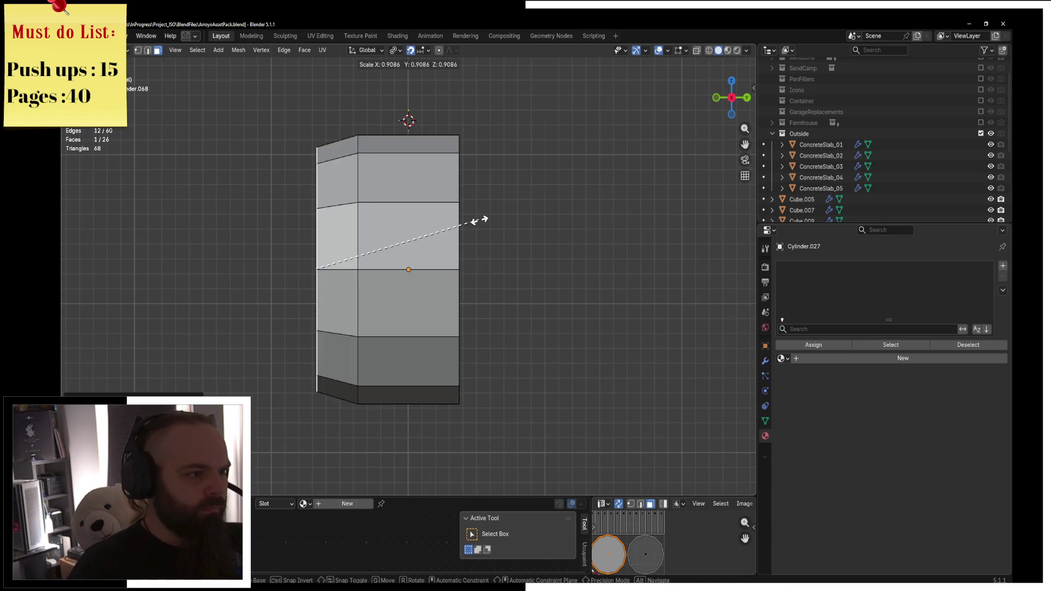
key("e")
left_click(417, 230)
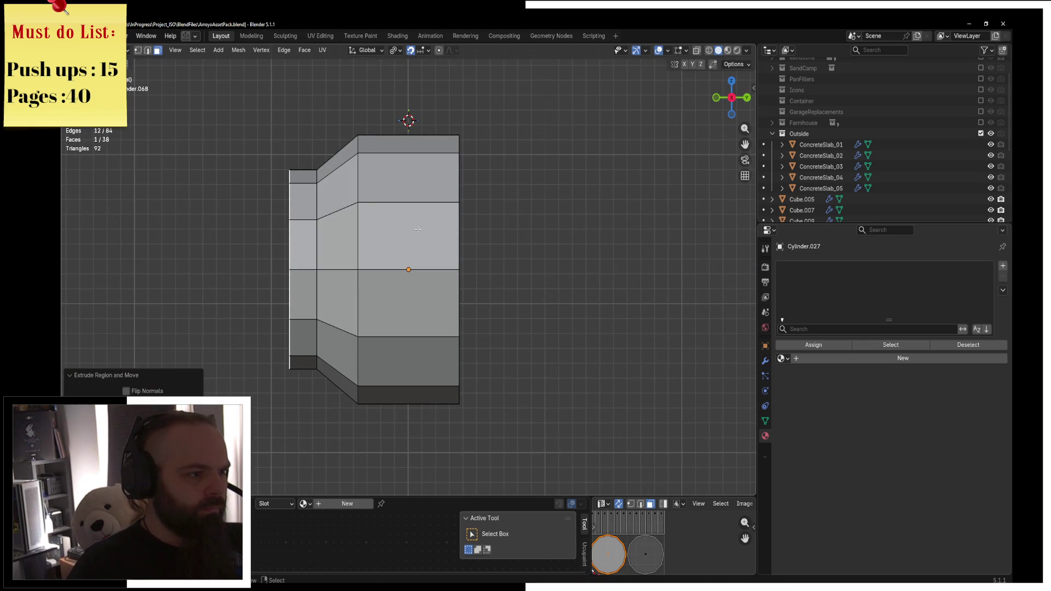
middle_click_drag(335, 246, 416, 257)
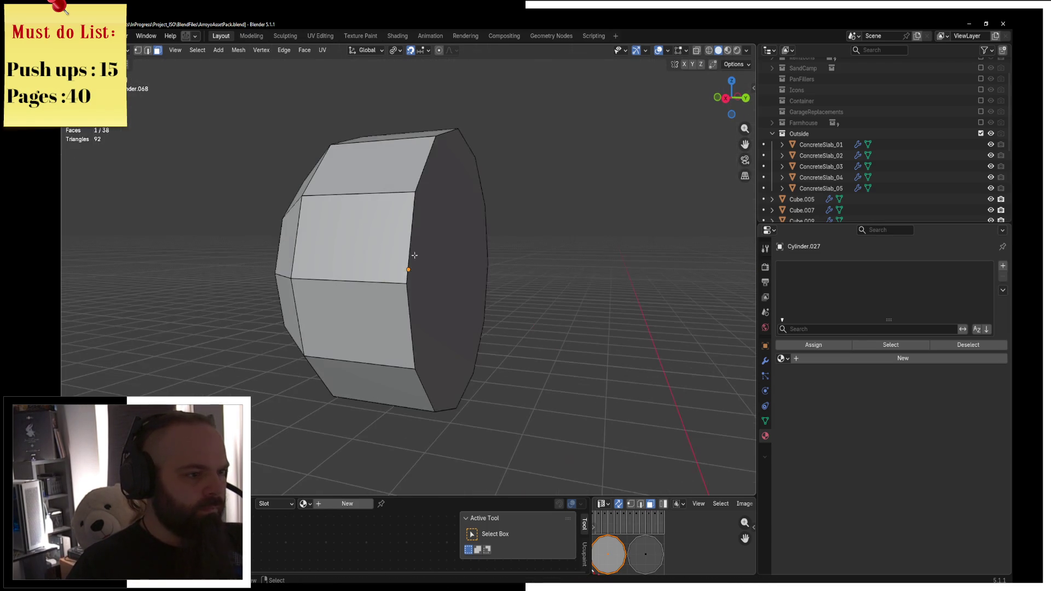
key("e")
key("s")
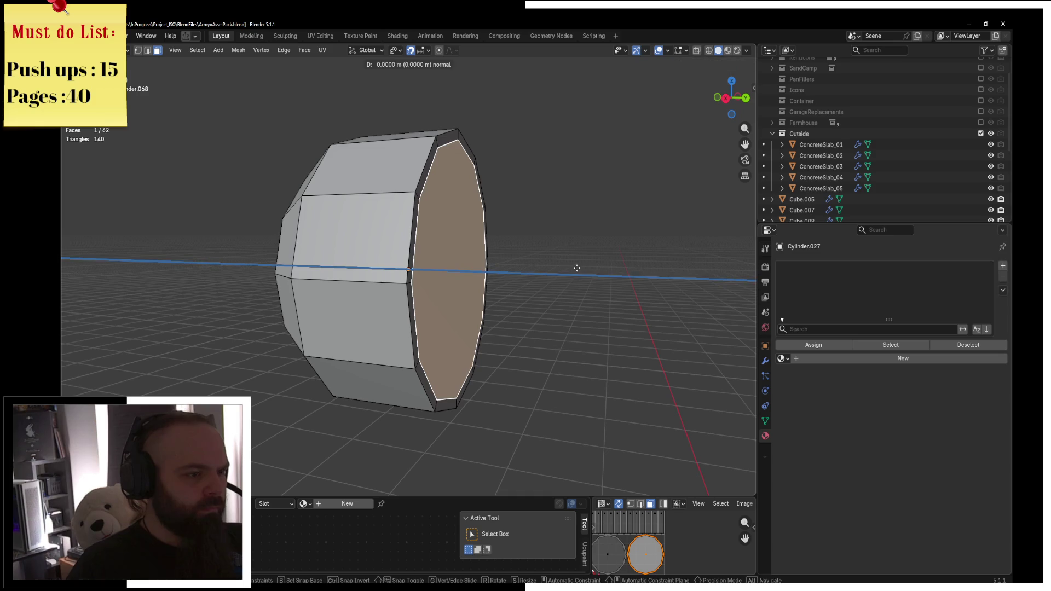
In side wireframe view, shrink the end face to form the recessed ring
key("KP_3")
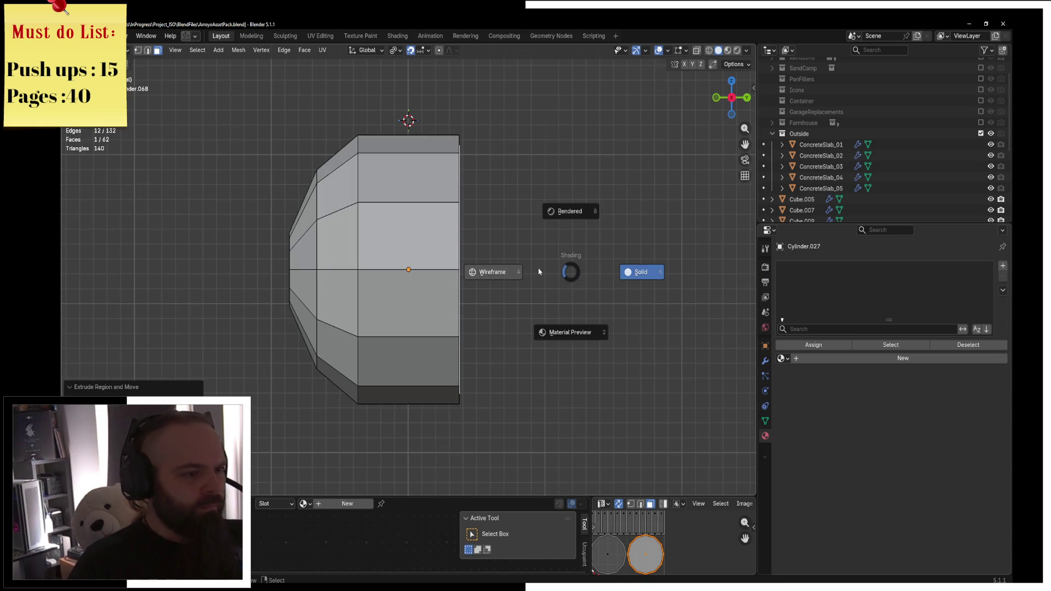
key("4")
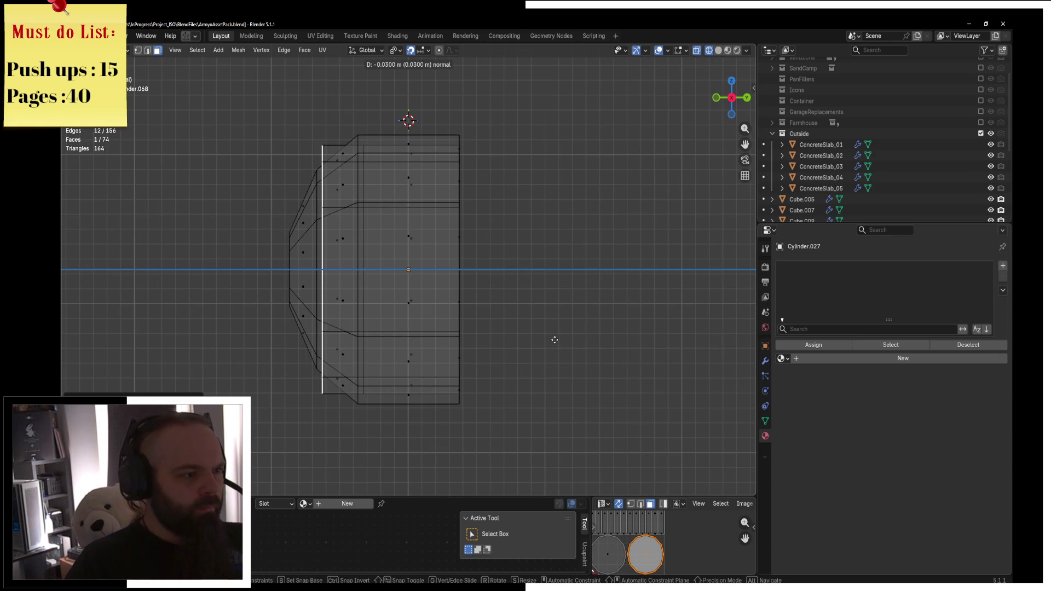
left_click(470, 359)
mouse_move(549, 331)
middle_mouse_down()
mouse_move(476, 347)
mouse_move(464, 326)
middle_mouse_up()
key("s")
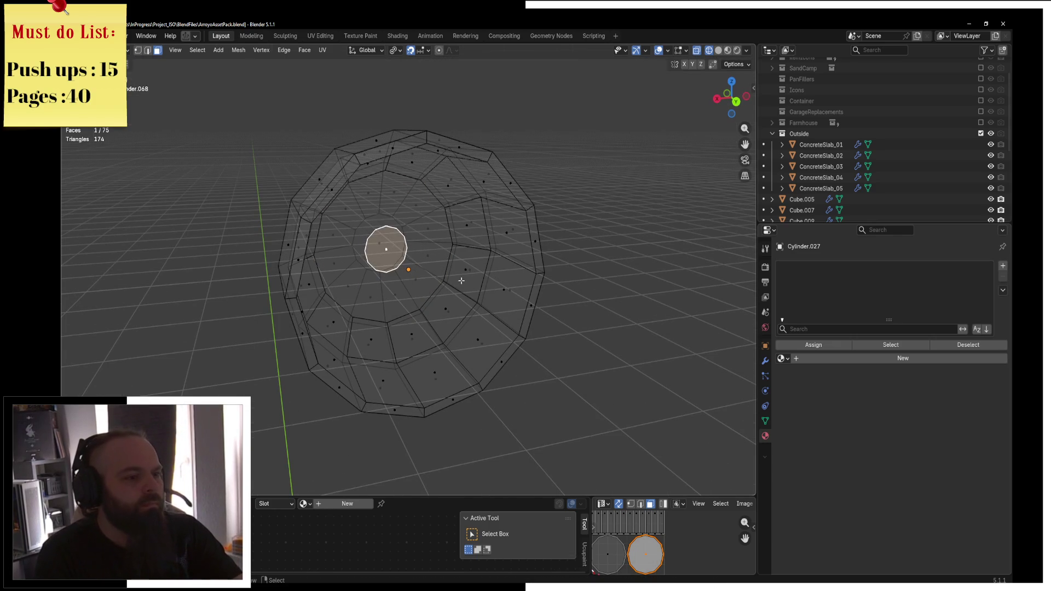
key("KP_1")
key("KP_3")
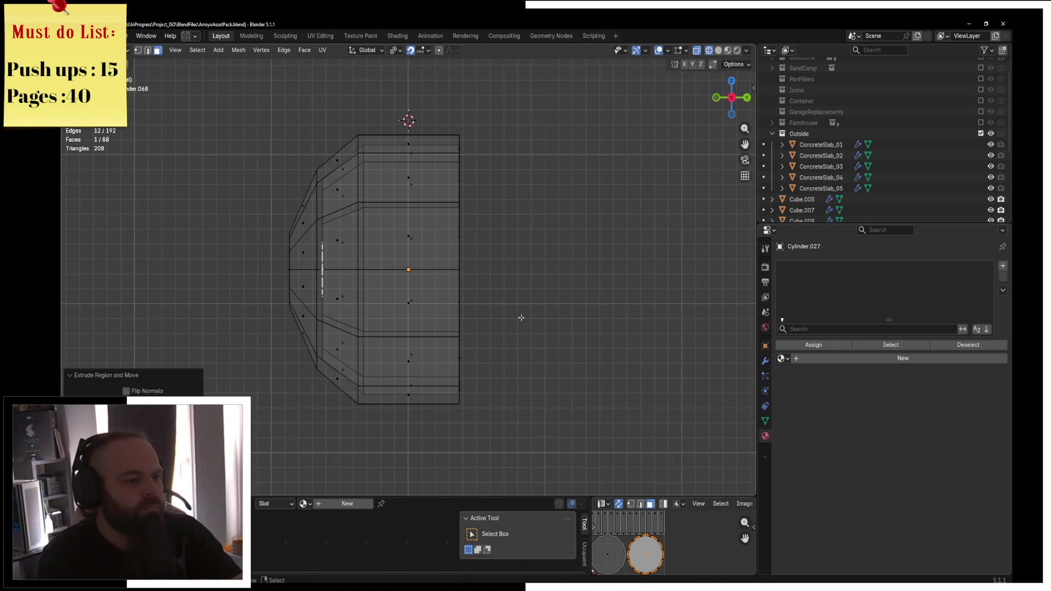
left_click(554, 295)
Extrude the end face twice along Y and scale it down into the bulb
key("e")
key("x")
key("y")
left_click(618, 293)
key("e")
left_click(663, 293)
key("s")
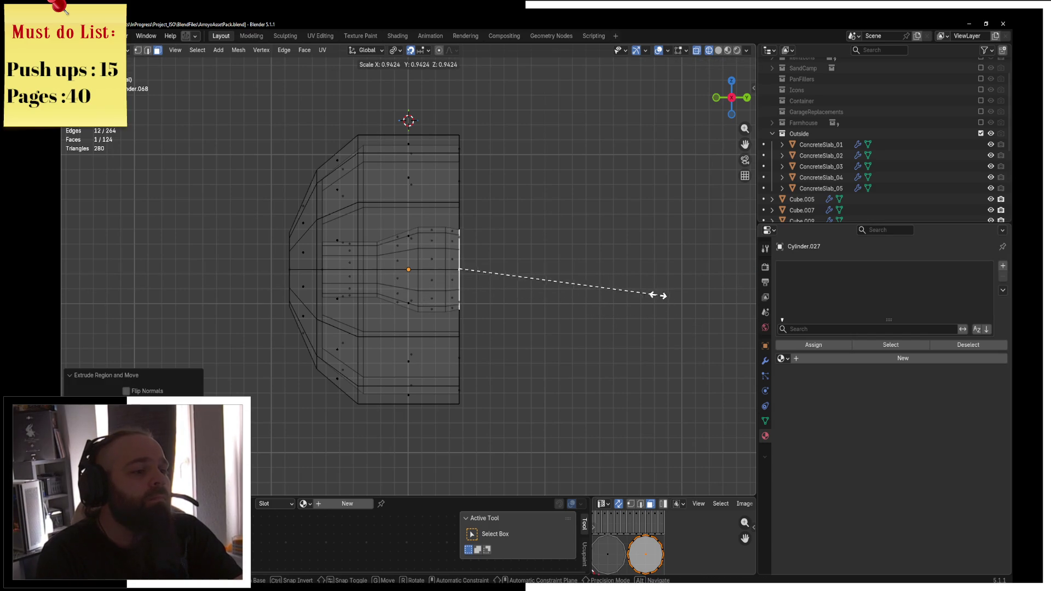
left_click(602, 286)
Grow the selection from the end face and move the bulb faces along Y
scroll(415, 259, "up", 1)
key("ctrl+KP_Add")
key("ctrl+KP_Add")
key("g")
key("y")
left_click(508, 246)
Return to solid shading and Object Mode, then exit local view to show the whole train
key("z")
left_click(595, 256)
key("ctrl+Tab")
left_click(533, 248)
mouse_move(533, 247)
middle_mouse_down()
mouse_move(428, 247)
mouse_move(537, 270)
mouse_move(443, 161)
mouse_move(392, 188)
mouse_move(468, 285)
mouse_move(429, 162)
mouse_move(479, 293)
middle_mouse_up()
key("z")
key("KP_Divide")
scroll(478, 294, "up", 6)
Rotate the headlamp around the Z axis
key("r")
key("z")
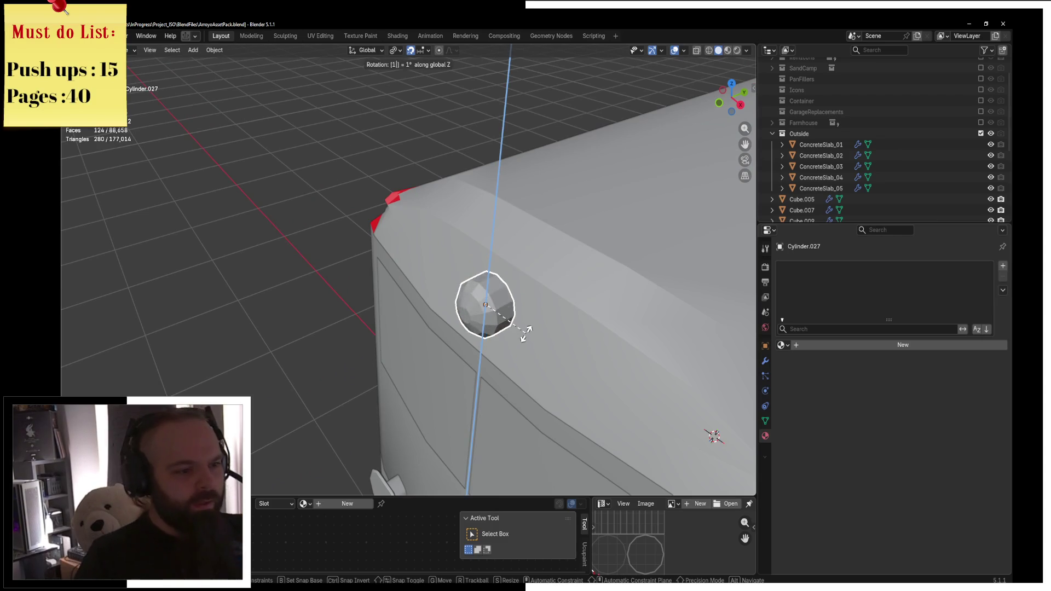
left_click(520, 330)
mouse_move(520, 329)
middle_mouse_down()
mouse_move(563, 436)
mouse_move(483, 396)
mouse_move(429, 450)
mouse_move(408, 292)
middle_mouse_up()
In the front body slab's mesh, inset the face behind the lamp
left_click(409, 292)
key("ctrl+Tab")
left_click(497, 288)
mouse_move(497, 288)
middle_mouse_down()
mouse_move(519, 309)
mouse_move(417, 300)
mouse_move(454, 270)
middle_mouse_up()
left_click(417, 300)
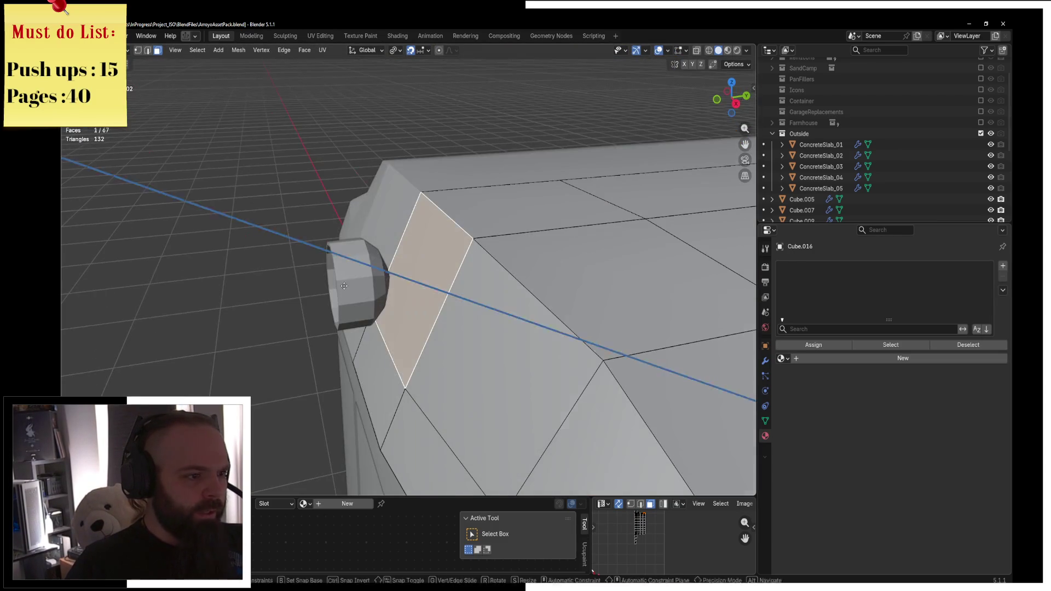
key("i")
left_click(454, 268)
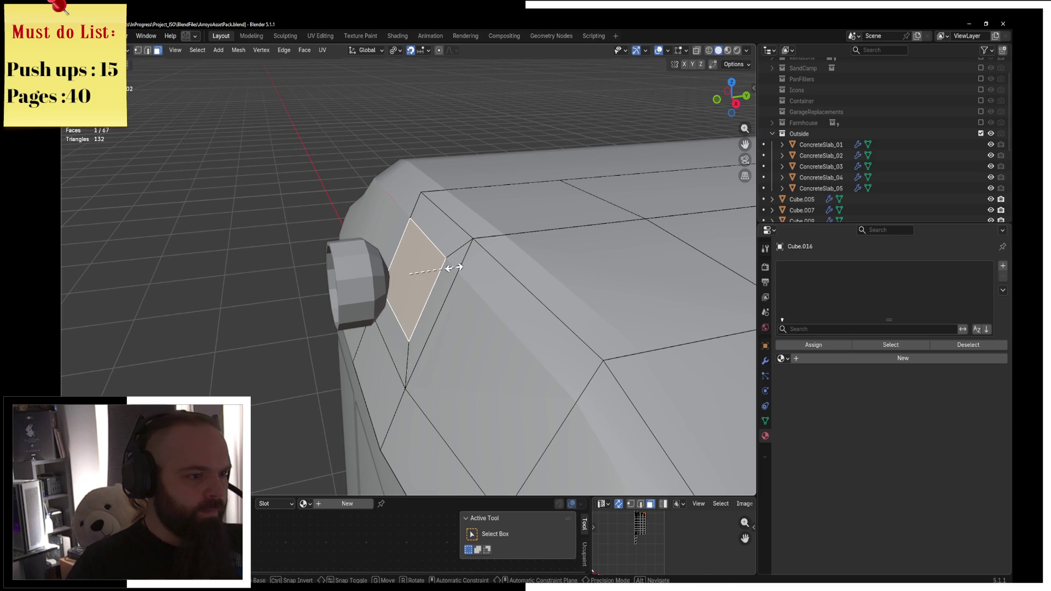
Undo a trial move of the inset face, then extrude it along its normal
key("g")
key("y")
left_click(454, 268)
key("ctrl+z")
key("ctrl+z")
key("ctrl+z")
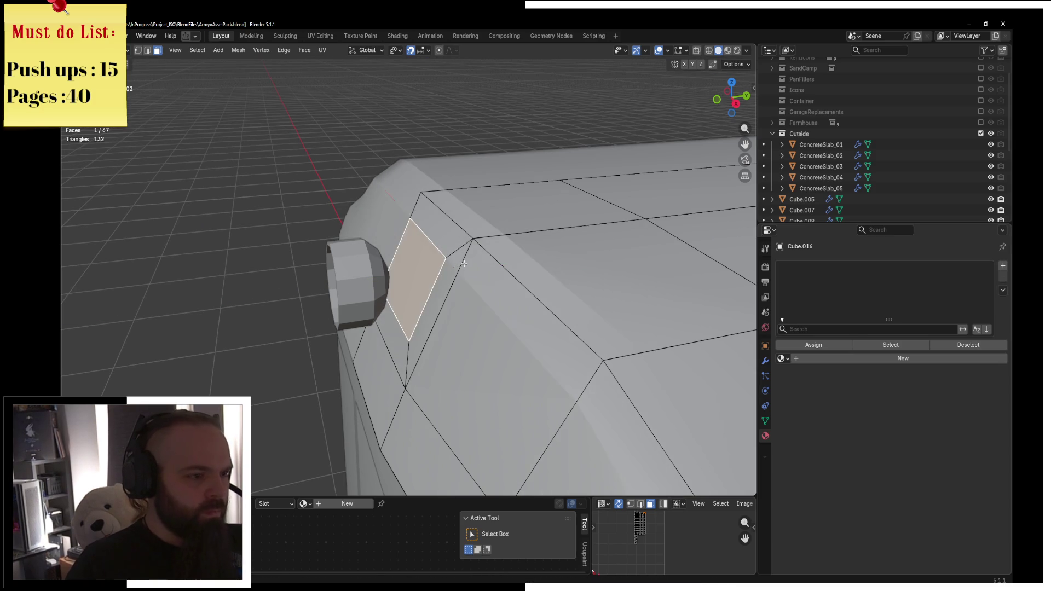
key("ctrl+shift+z")
key("ctrl+shift+z")
key("e")
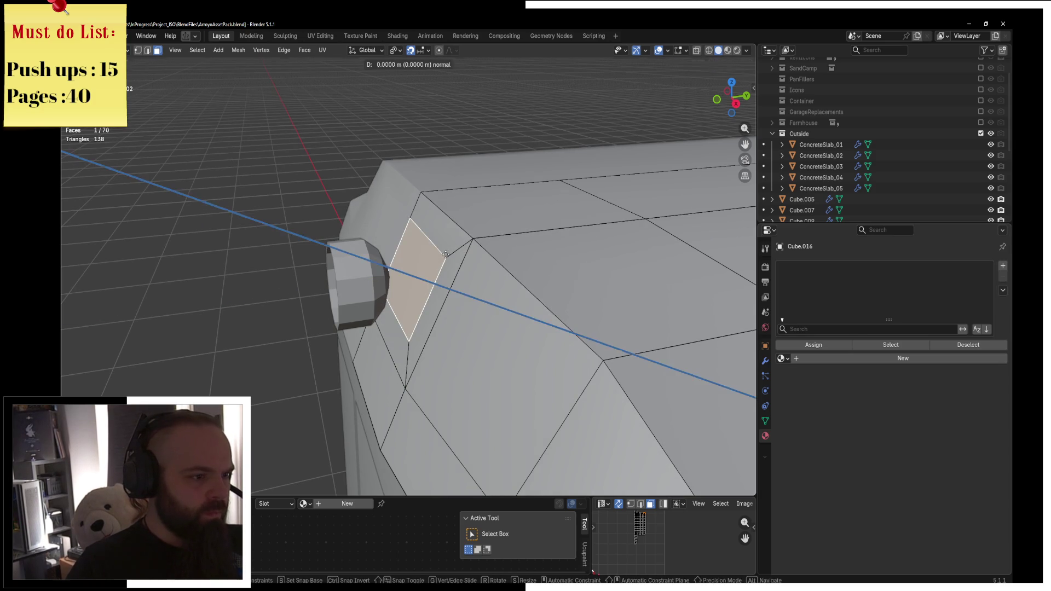
left_click(443, 257)
In side wireframe view, flatten the socket edge by scaling Y to 0
key("KP_3")
key("z")
left_click(414, 260)
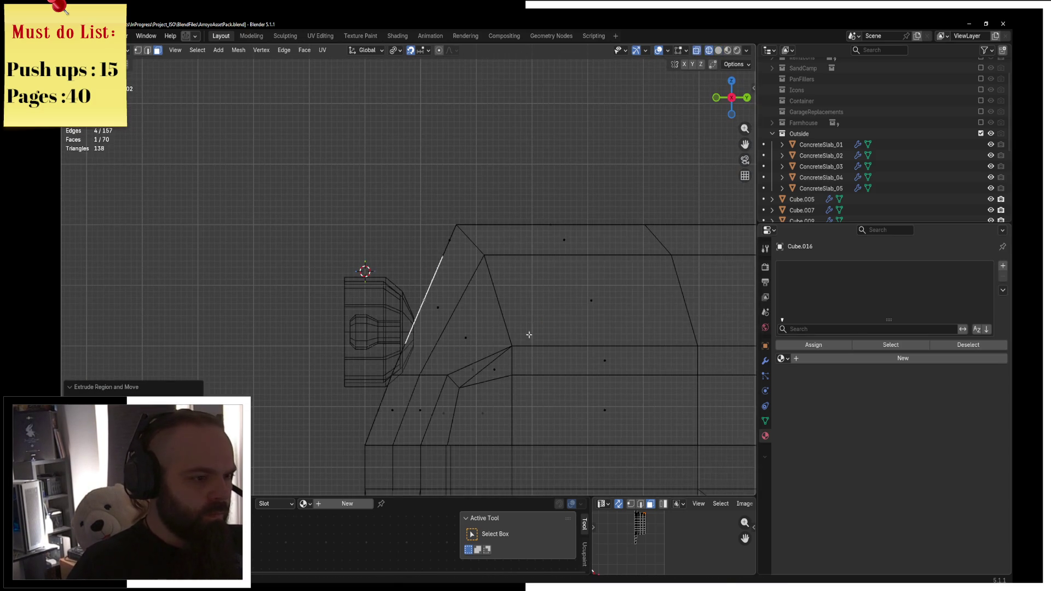
type("sx")
type("0")
key("Escape")
type("sy0")
key("Return")
Move the straightened edge along Y, leave Edit Mode and return to solid shading
key("g")
key("y")
left_click(565, 335)
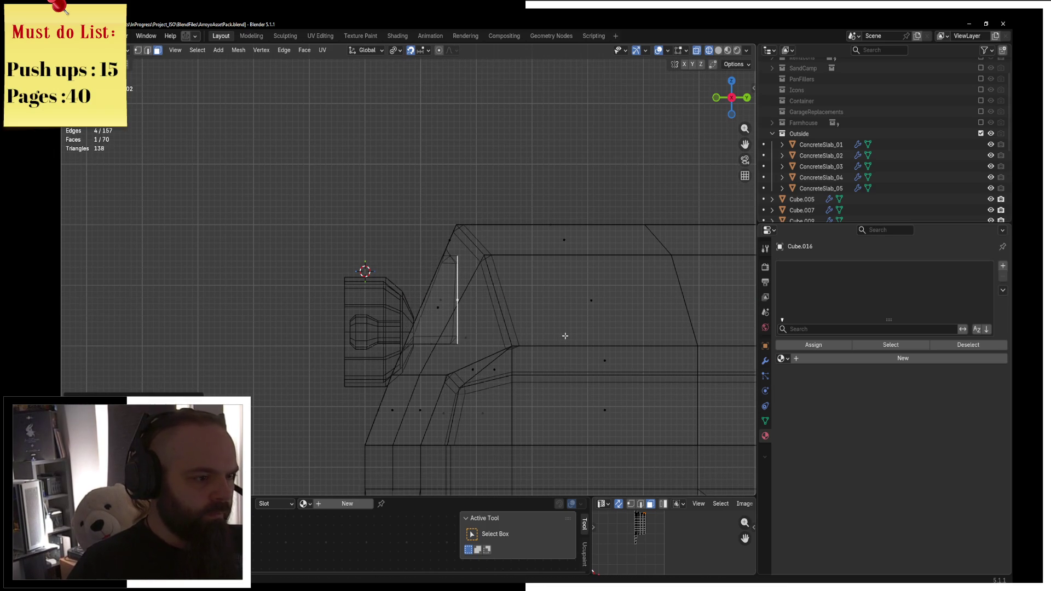
key("Tab")
middle_click_drag(565, 335, 481, 347)
key("z")
left_click(406, 338)
In wireframe, add Cube.005 to the selection and toggle its Edit Mode
mouse_move(405, 338)
middle_mouse_down()
mouse_move(422, 307)
mouse_move(410, 389)
mouse_move(432, 304)
mouse_move(442, 305)
mouse_move(403, 294)
mouse_move(423, 248)
mouse_move(417, 333)
mouse_move(532, 251)
middle_mouse_up()
key("z")
left_click(386, 309)
left_click(411, 394, "shift")
key("ctrl+Tab")
left_click(480, 304)
key("ctrl+Tab")
left_click(347, 289)
Select Cube.005 for mesh editing and switch to edge select mode
key("Tab")
key("Tab")
mouse_move(454, 247)
middle_mouse_down()
mouse_move(428, 248)
mouse_move(468, 289)
mouse_move(416, 246)
mouse_move(520, 254)
mouse_move(512, 343)
middle_mouse_up()
left_click(428, 248)
left_click(468, 290)
key("Tab")
left_click(147, 52)
Try moving and sliding a socket edge in front wireframe view, cancelling each attempt
key("g")
key("z")
right_click(520, 253)
key("KP_1")
key("z")
left_click(393, 332)
key("g")
key("g")
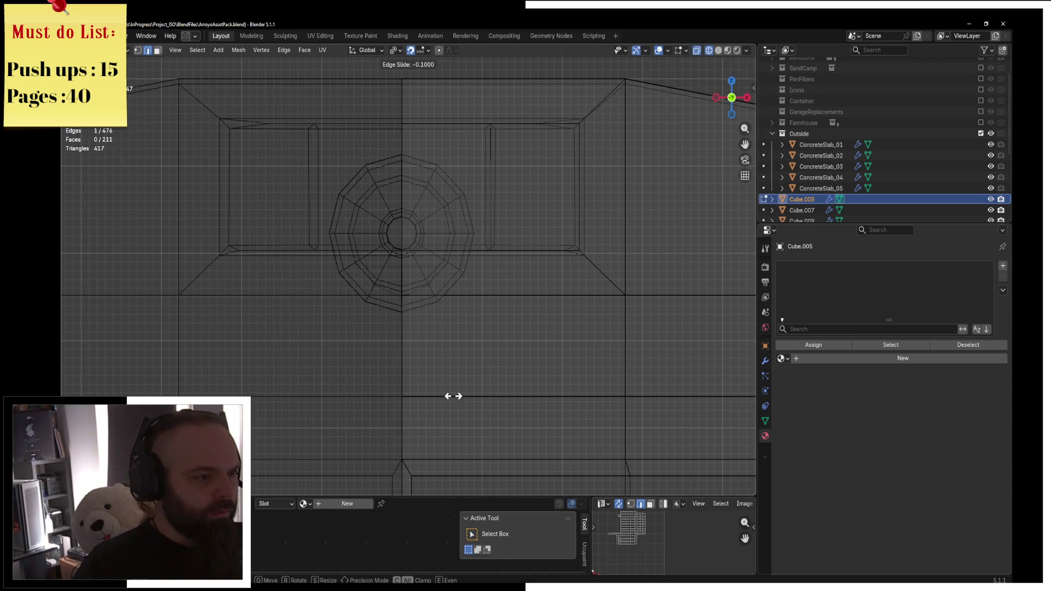
right_click(453, 393)
From the side view, move the socket edge along Y to shape the pocket
middle_click_drag(446, 328, 460, 372)
key("g")
key("z")
right_click(459, 372)
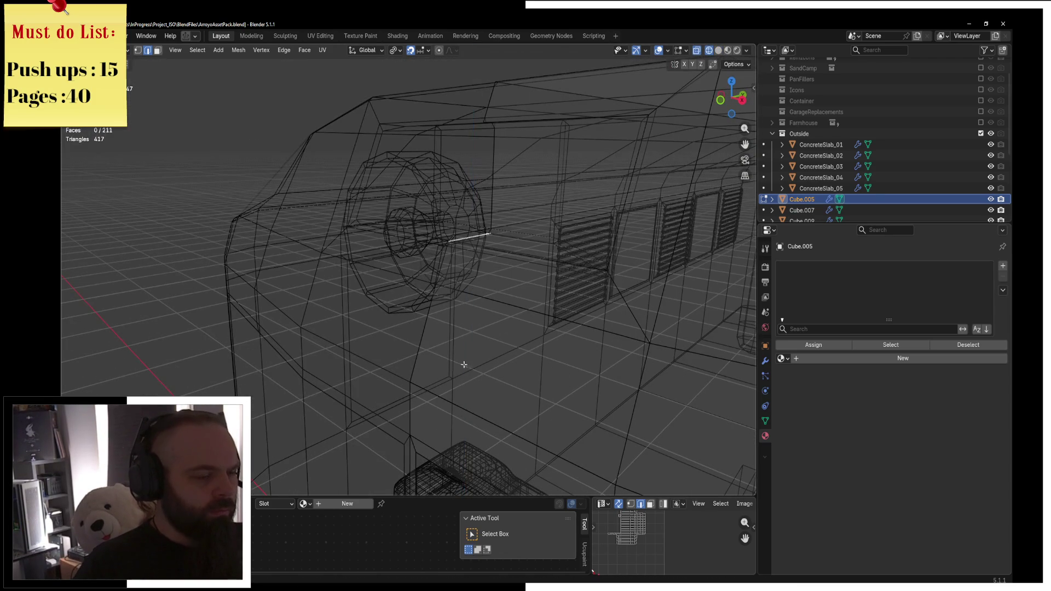
key("KP_3")
key("g")
key("z")
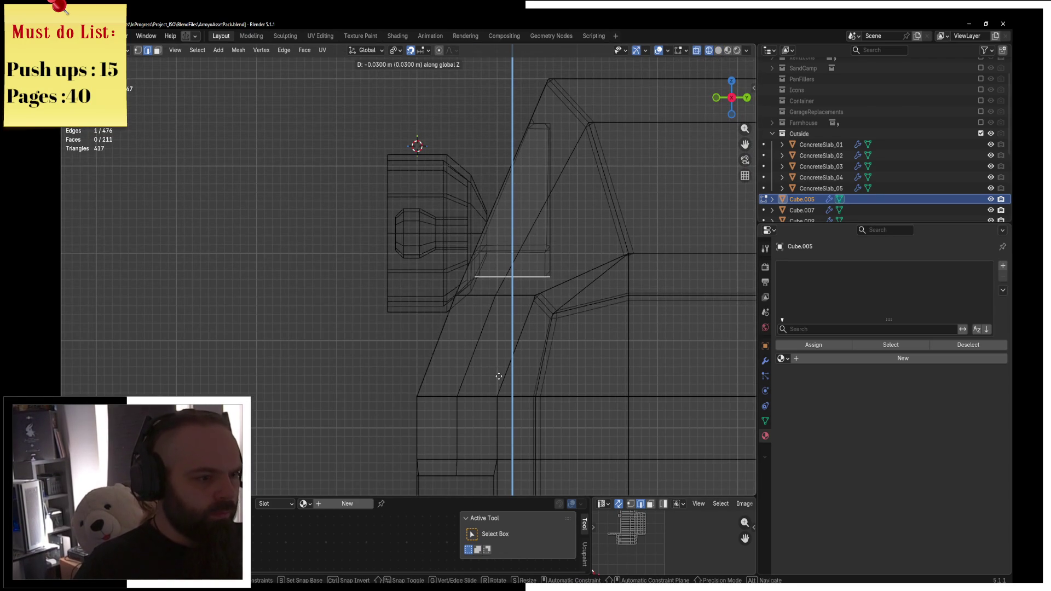
key("y")
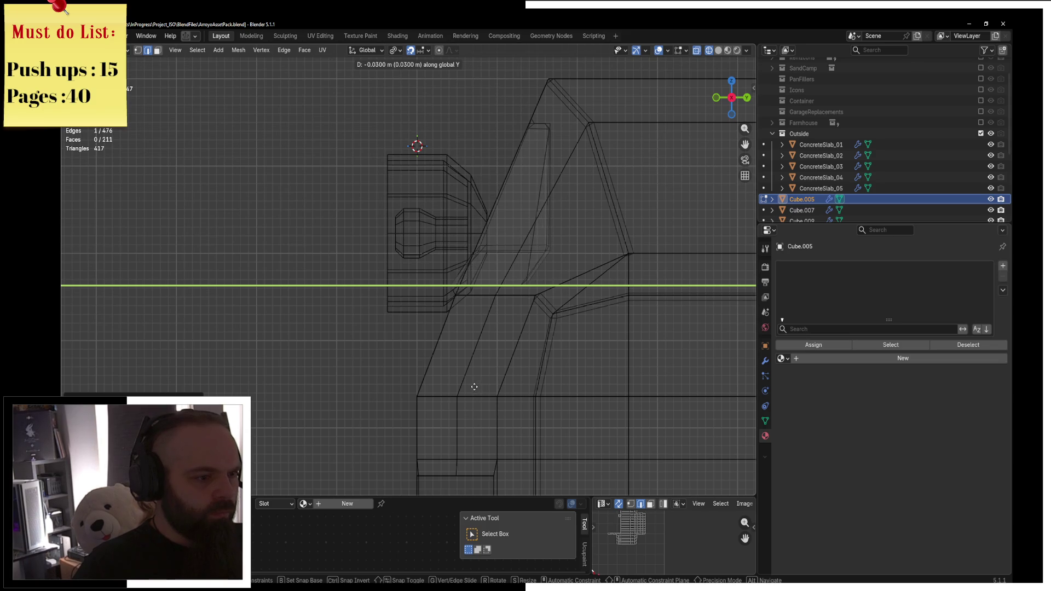
left_click(476, 382)
Back in solid Object Mode, select the headlamp and begin moving it into the socket
key("z")
left_click(560, 351)
middle_click_drag(560, 350, 528, 279)
key("ctrl+Tab")
left_click(478, 288)
left_click(393, 229)
key("g")
key("z")
key("Escape")
key("KP_1")
Nudge the headlamp 0.03 m along Z and shift it 0.08 m along Y
key("g")
key("z")
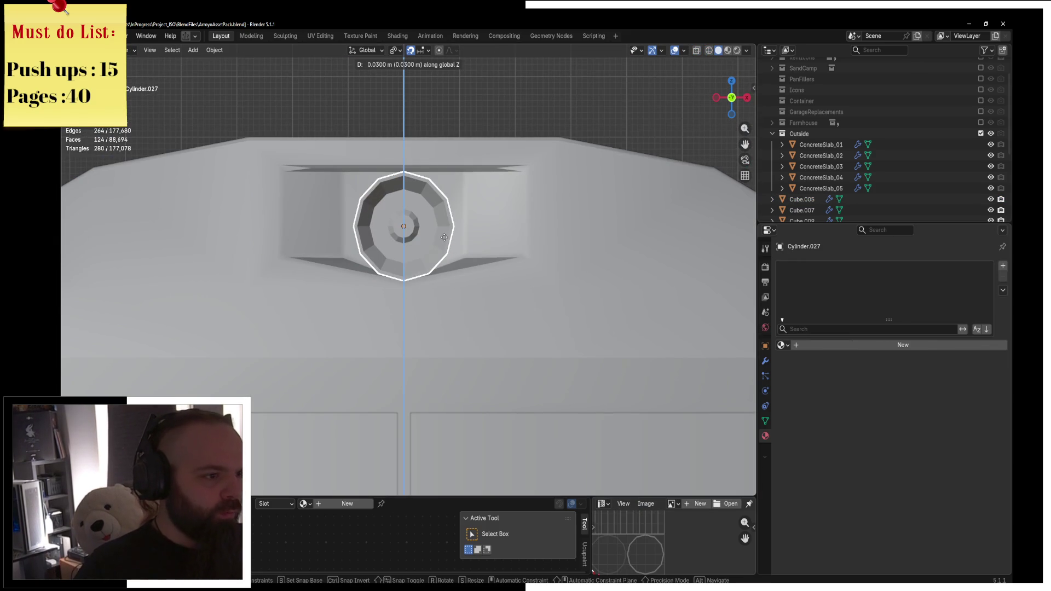
left_click(444, 236)
middle_click_drag(445, 235, 438, 289)
key("g")
key("y")
key("x")
key("Escape")
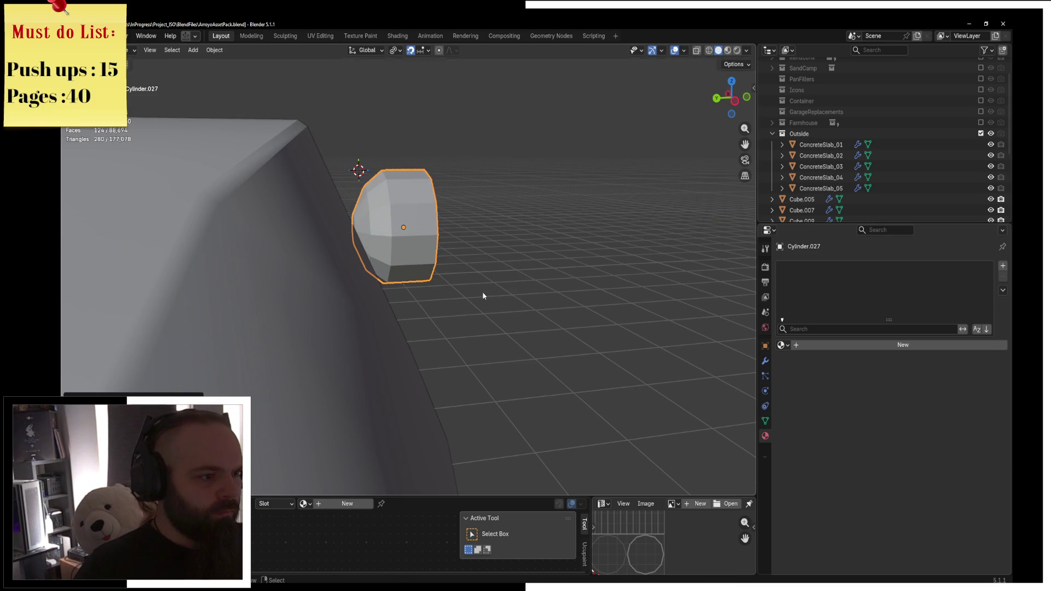
key("KP_1")
key("KP_3")
key("g")
key("y")
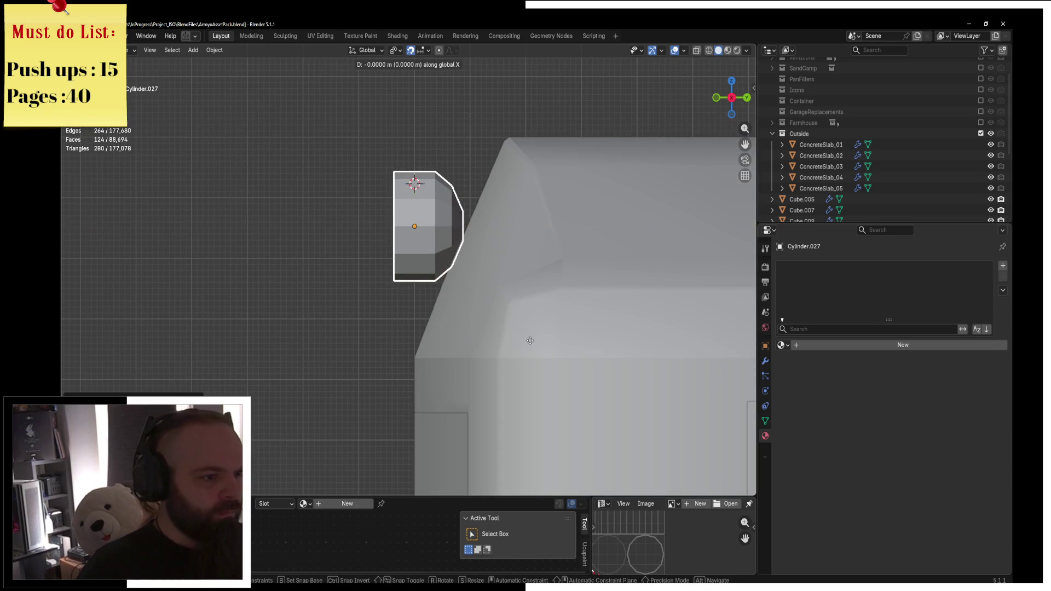
left_click(569, 338)
middle_click_drag(575, 342, 526, 283)
Apply Shade Auto Smooth to the headlamp in Object Mode
key("ctrl+Tab")
left_click(475, 285)
key("F3")
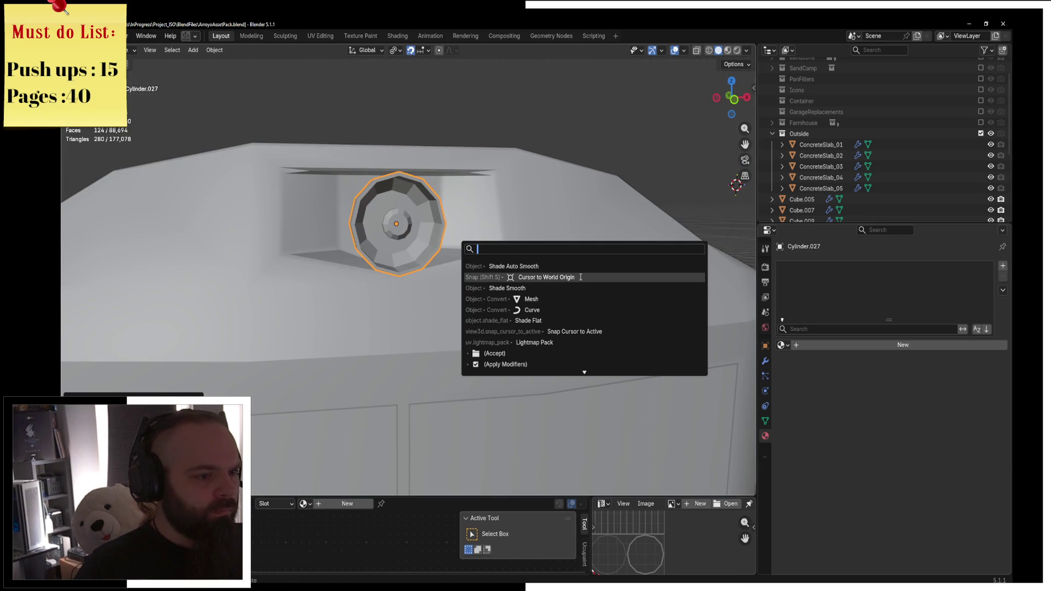
left_click(580, 266)
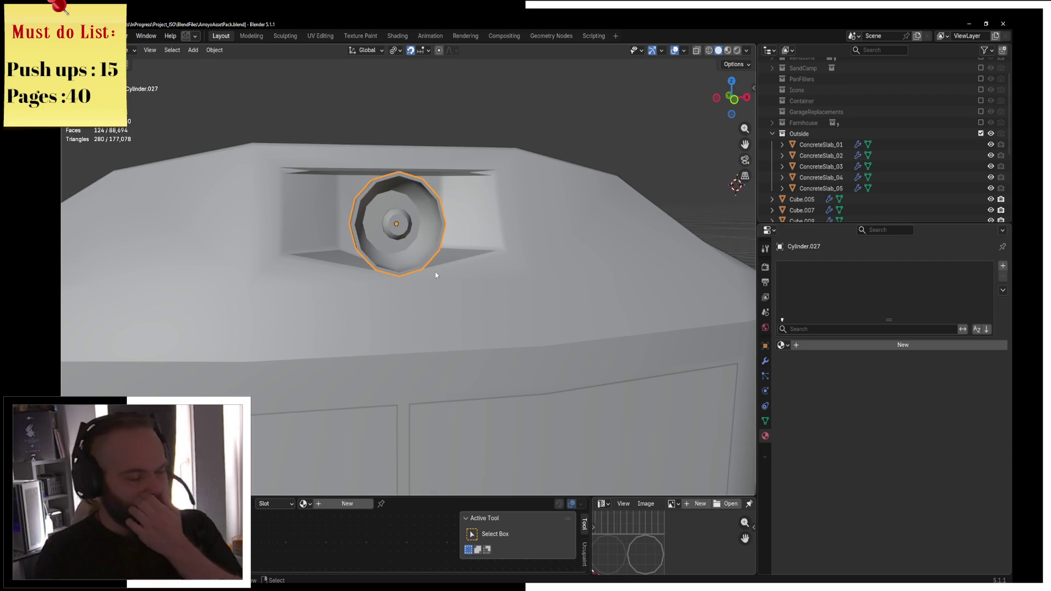
In Edit Mode, select the inner bulb faces and give them a new material, Material.009
mouse_move(469, 284)
middle_mouse_down()
mouse_move(399, 239)
mouse_move(506, 306)
middle_mouse_up()
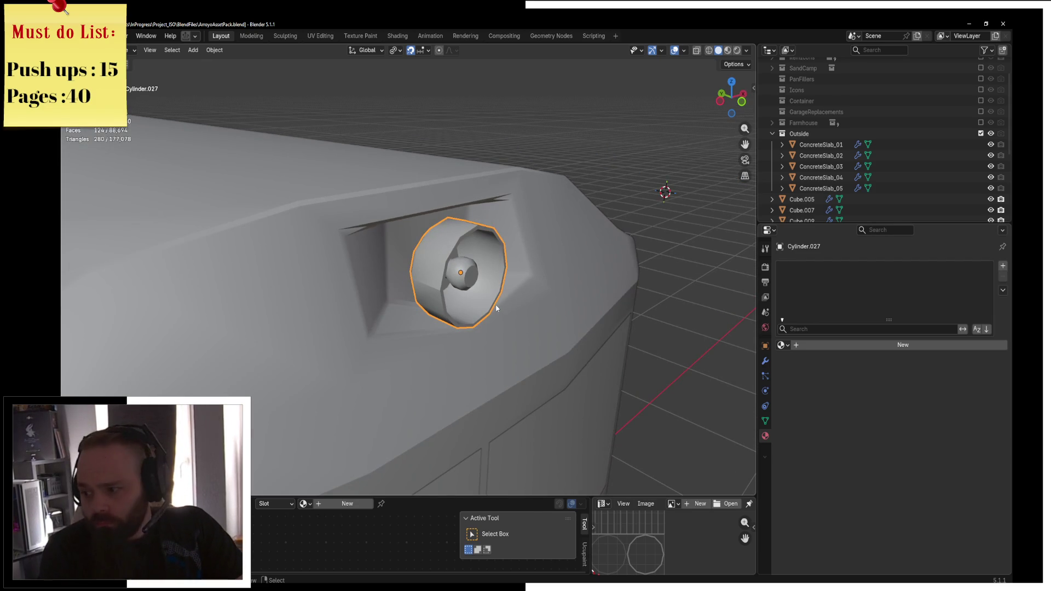
key("ctrl+Tab")
left_click(525, 308)
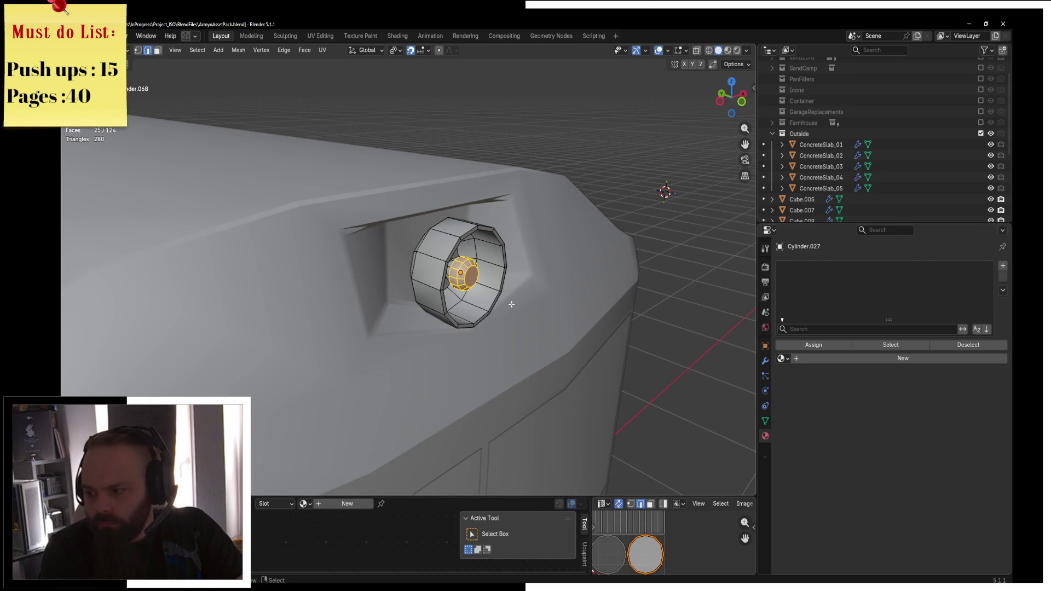
scroll(423, 302, "up", 2)
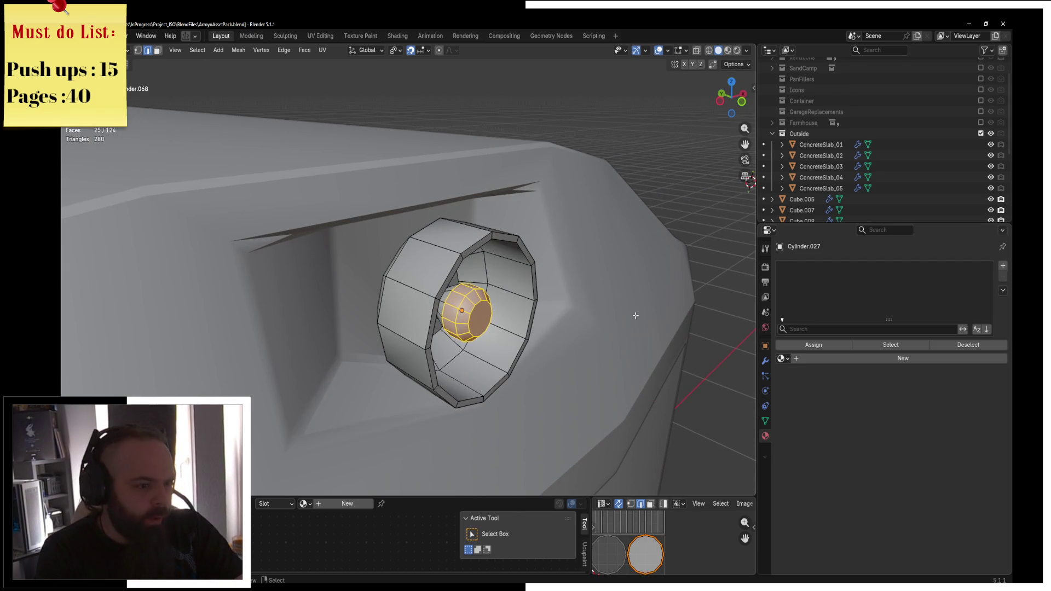
key("alt+a")
middle_click_drag(479, 323, 493, 328)
key("l")
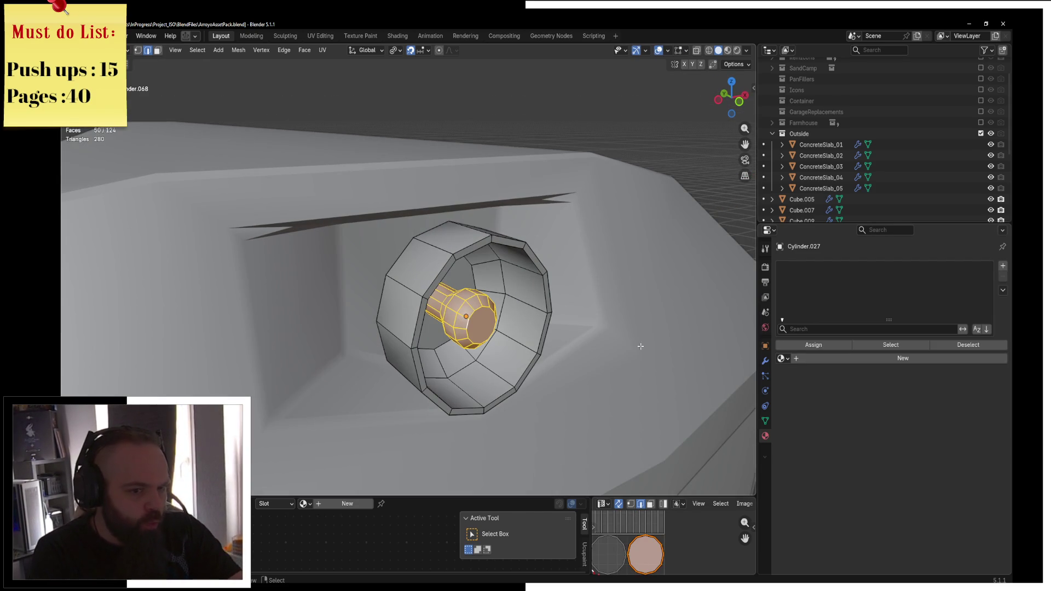
left_click(810, 358)
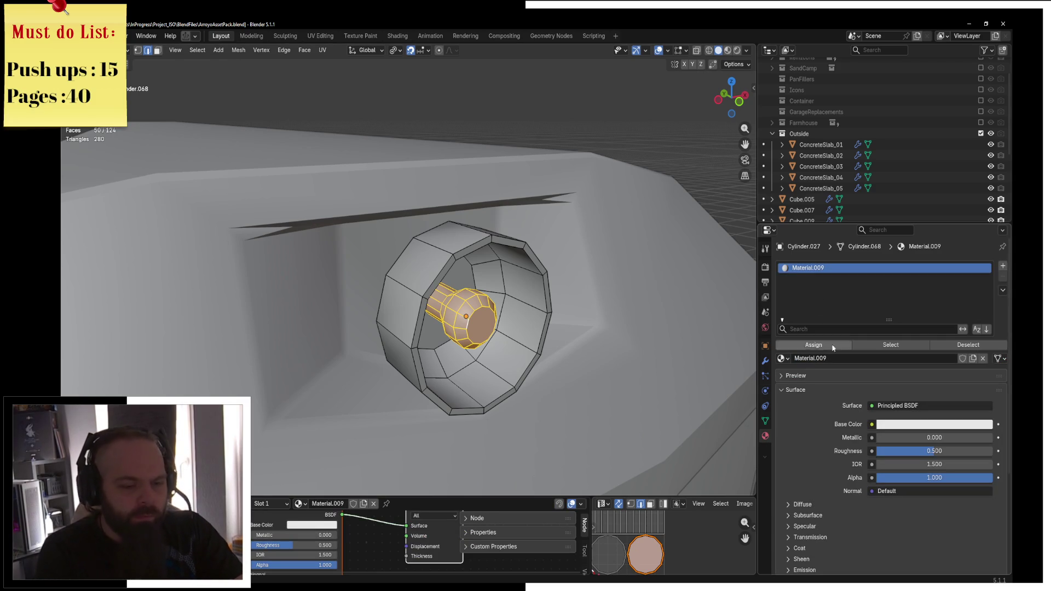
Rename the bulb material Train_Lamp, make it pale yellow with roughness 0, and assign it
left_click(842, 358)
type("Train_Lamp")
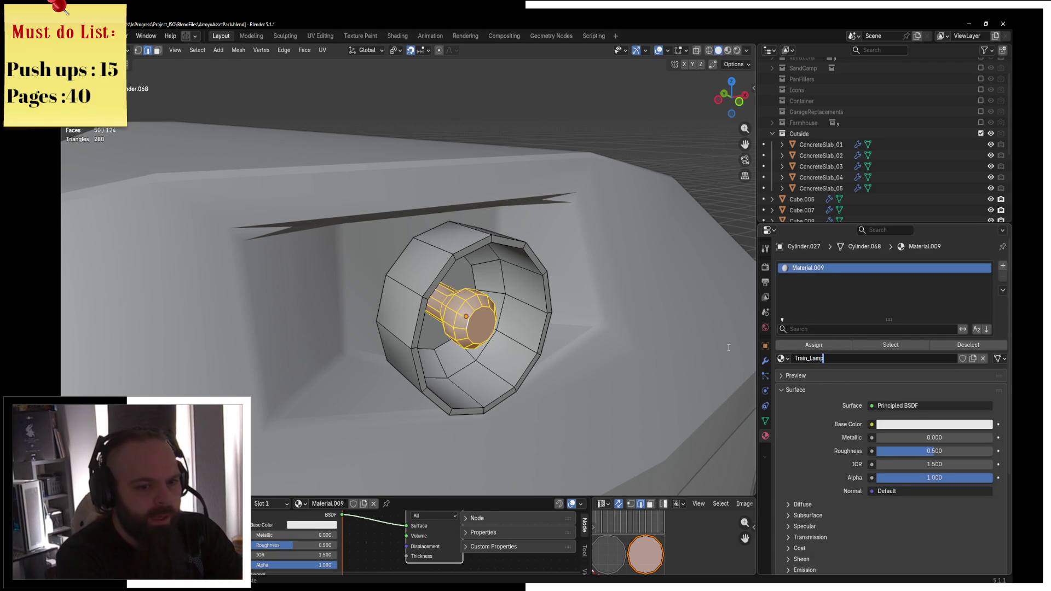
key("Return")
left_click(915, 422)
left_click(942, 276)
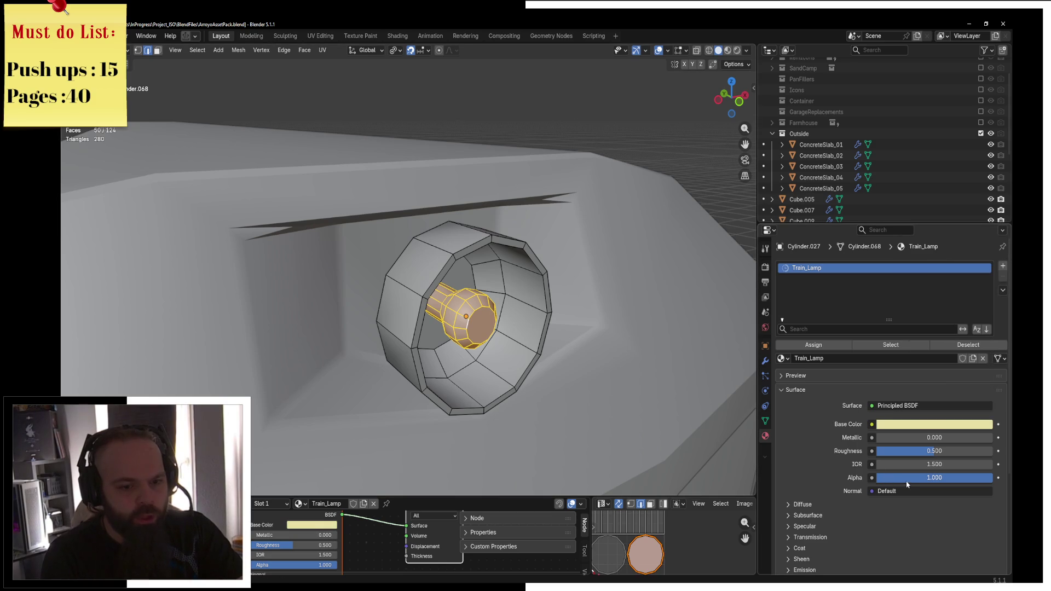
double_click(930, 450)
type("0")
key("Return")
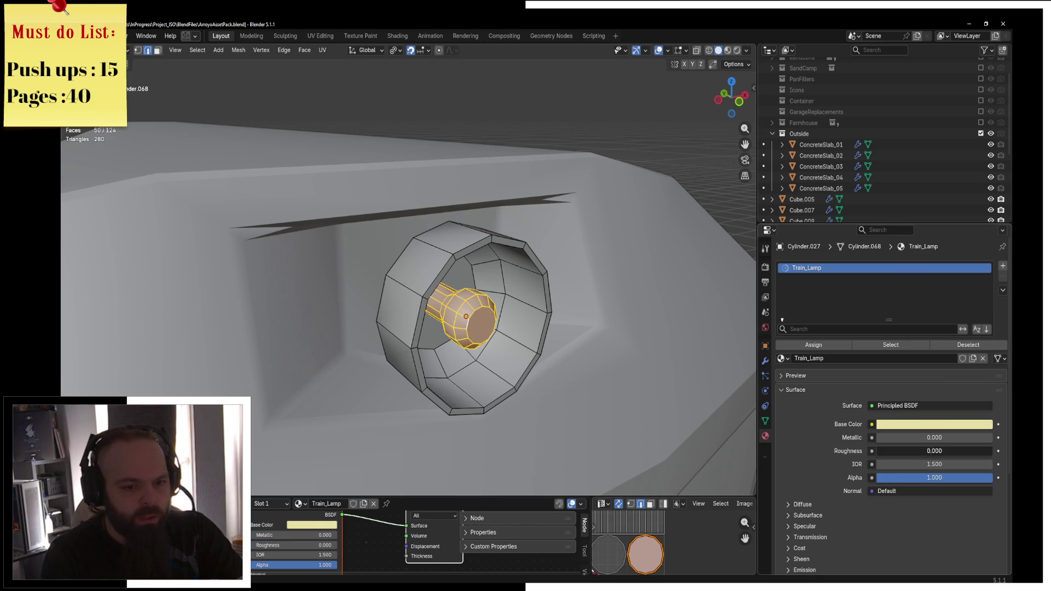
left_click(779, 346)
Select the reflector's inner face rings and outer loop on the headlamp
left_click(526, 300)
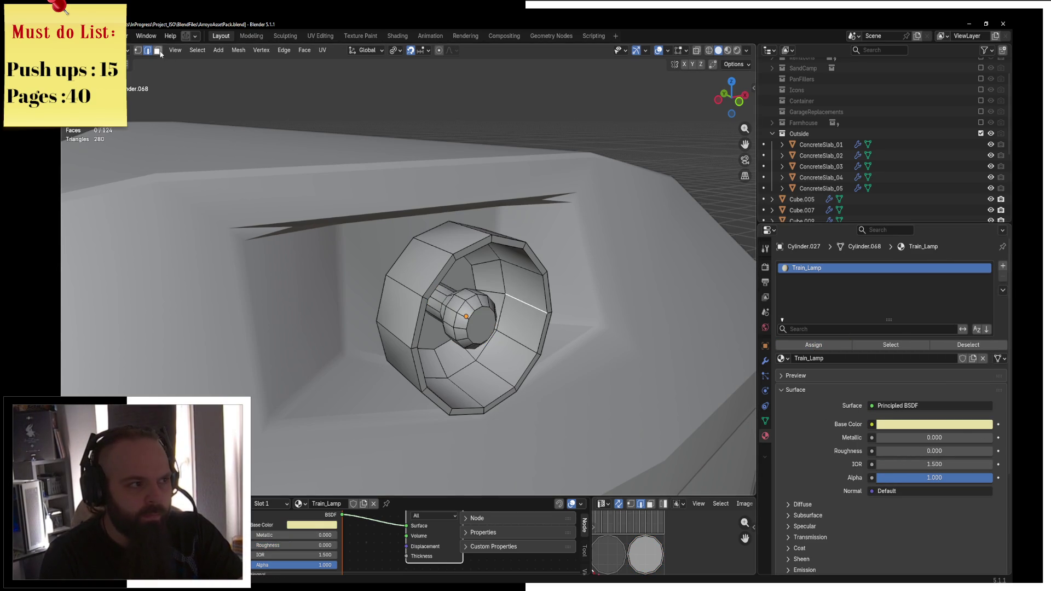
left_click(513, 296, "alt")
left_click(513, 296, "alt+shift")
mouse_move(514, 295)
middle_mouse_down()
mouse_move(529, 280)
mouse_move(539, 307)
middle_mouse_up()
left_click(541, 309, "alt+shift")
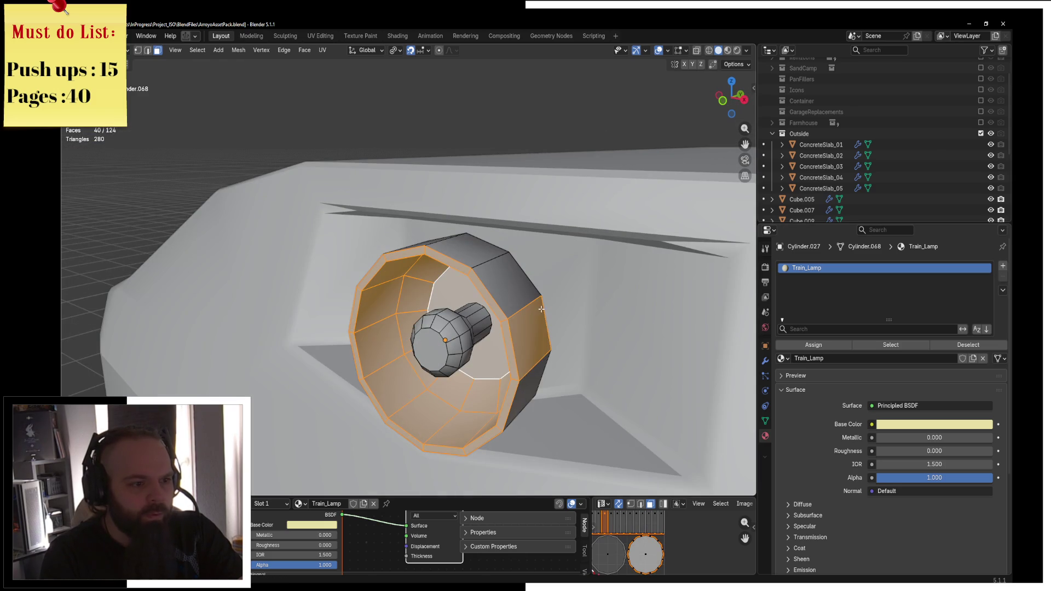
left_click(536, 327, "alt+shift")
left_click(536, 327, "alt+shift")
mouse_move(536, 326)
middle_mouse_down()
mouse_move(486, 300)
mouse_move(540, 317)
middle_mouse_up()
key("z")
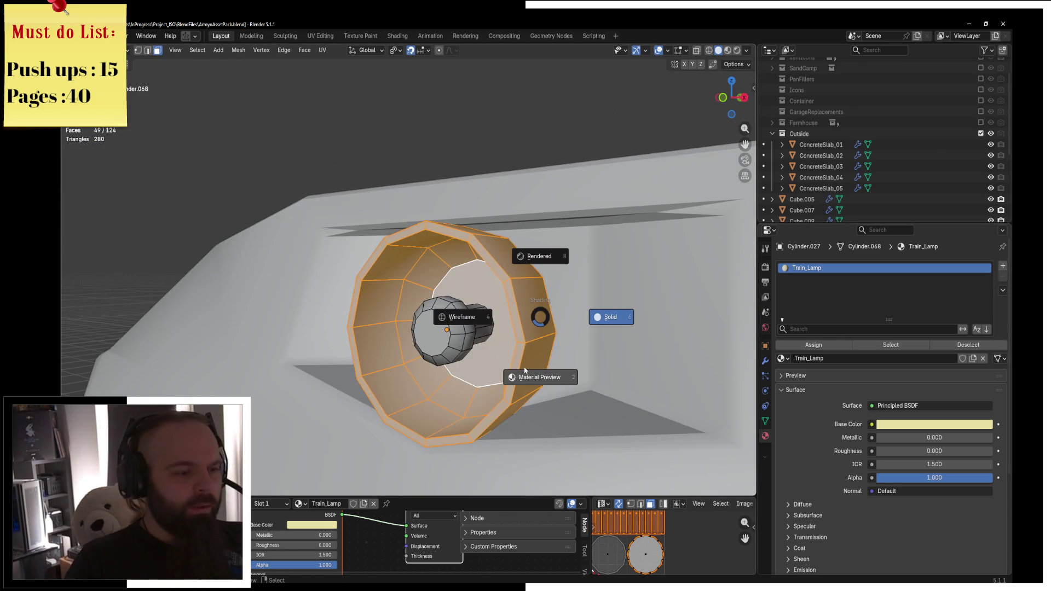
left_click(539, 377)
middle_click_drag(539, 377, 606, 386)
key("z")
left_click(535, 383)
mouse_move(438, 246)
middle_mouse_down()
mouse_move(400, 204)
mouse_move(359, 220)
middle_mouse_up()
key("z")
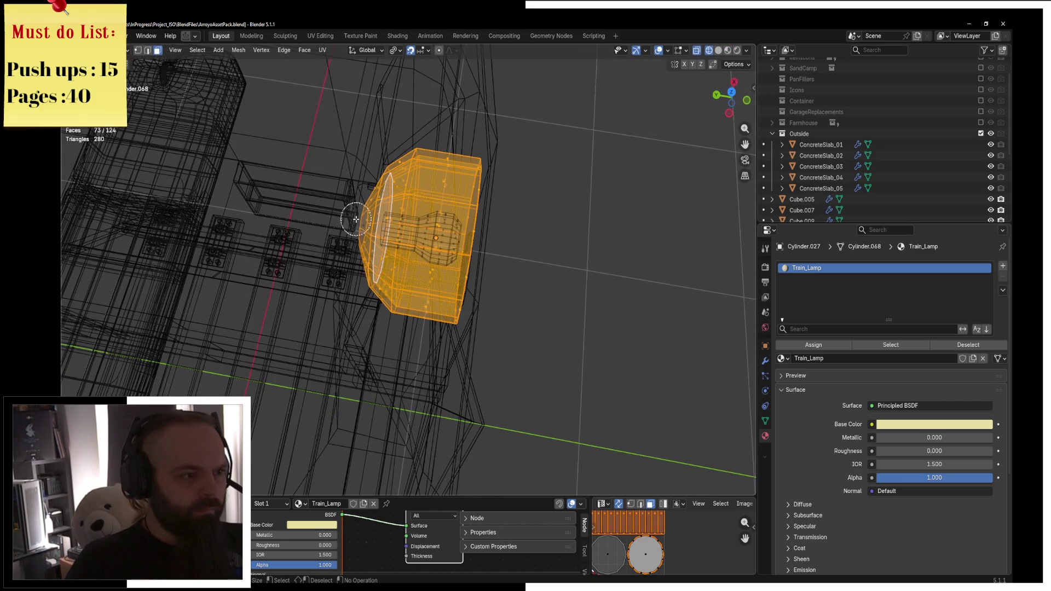
left_click(425, 218)
middle_click_drag(425, 218, 913, 307)
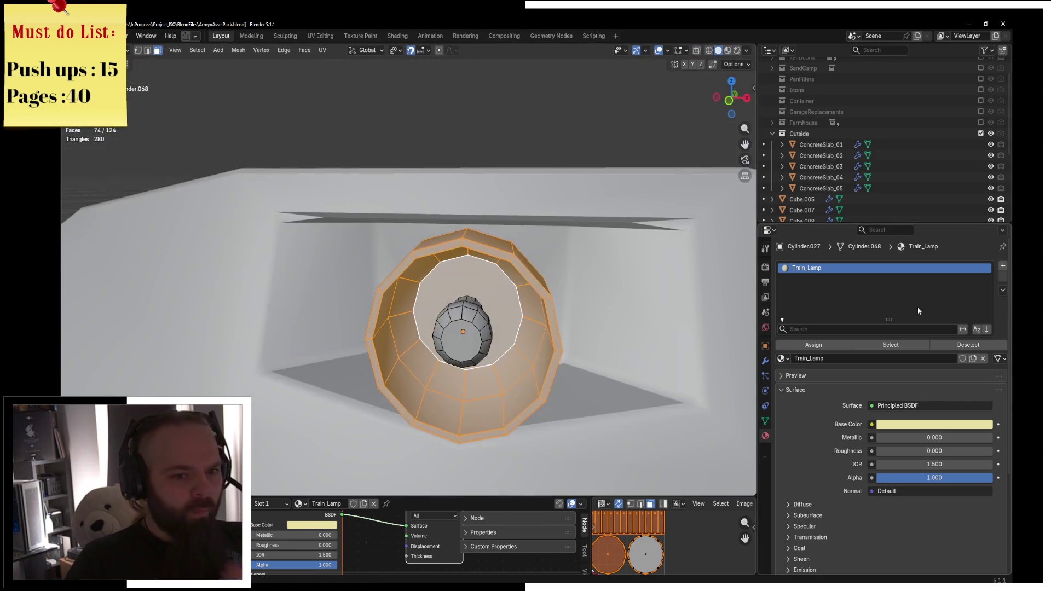
Add a second lamp material slot with a new dark grey Train_Metal material for the reflector
left_click(1002, 266)
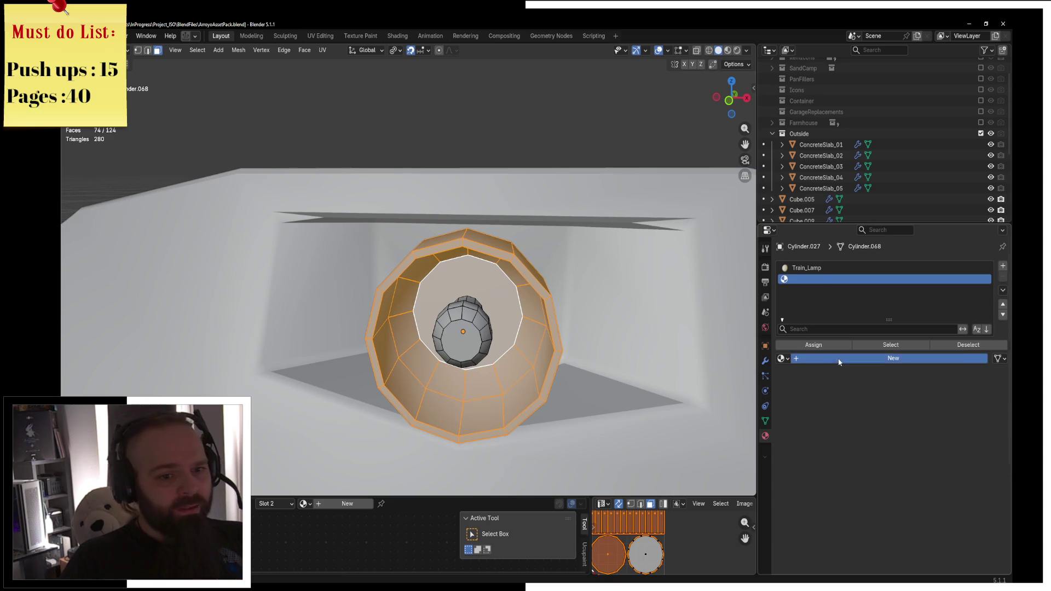
left_click(837, 358)
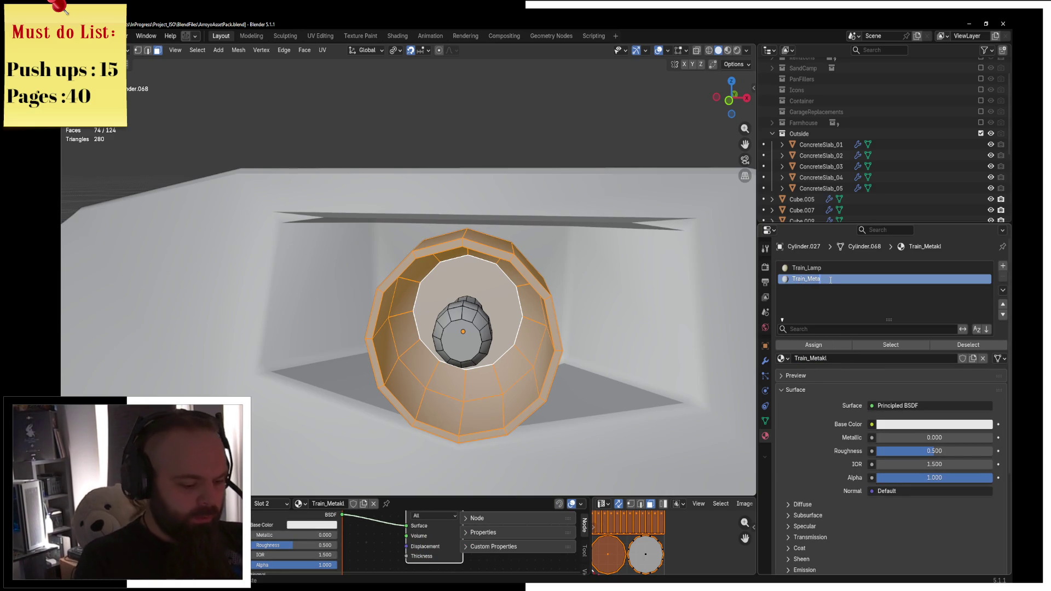
type("Train_Metal")
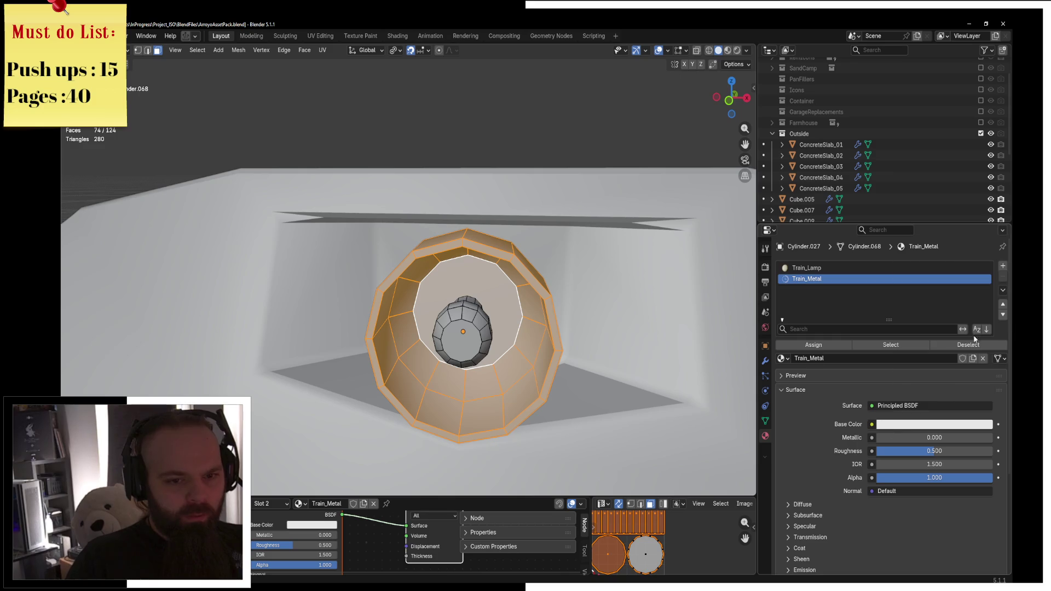
left_click(930, 423)
left_click_drag(987, 294, 986, 318)
key("Tab")
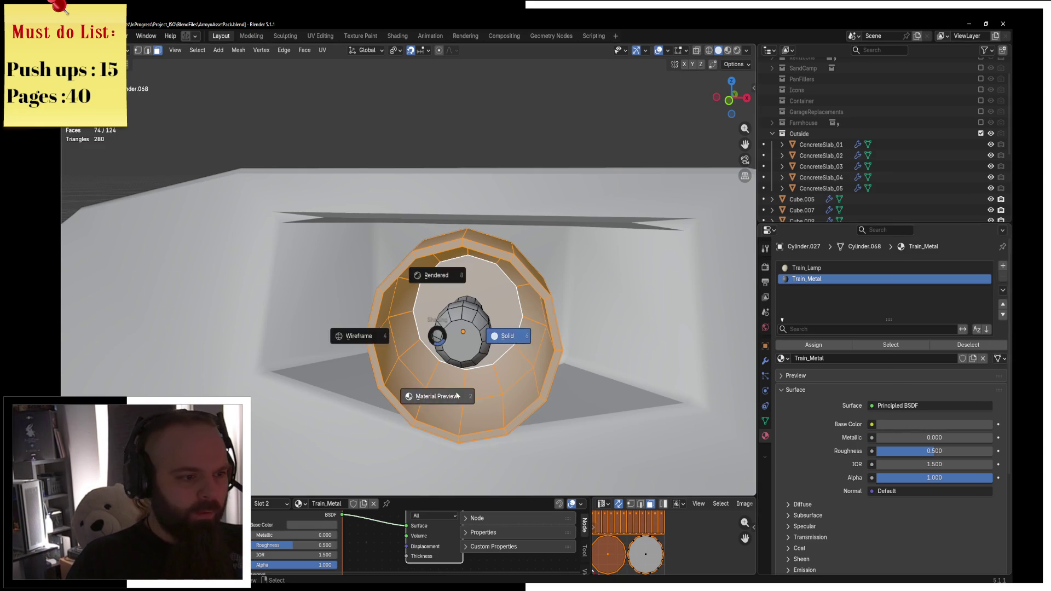
scroll(438, 328, "down", 4)
key("Tab")
scroll(507, 295, "down", 3)
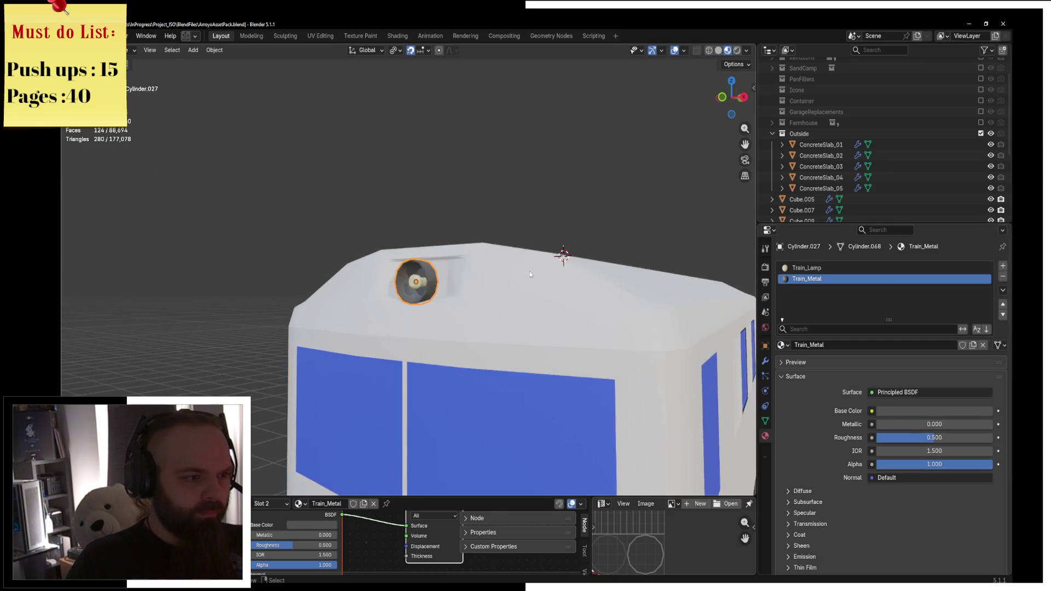
Select the train body's roof section, leaving out the faces beside the headlight
left_click(530, 271)
mouse_move(530, 271)
middle_mouse_down()
mouse_move(602, 336)
mouse_move(471, 327)
mouse_move(463, 294)
middle_mouse_up()
key("Tab")
key("Tab")
key("l")
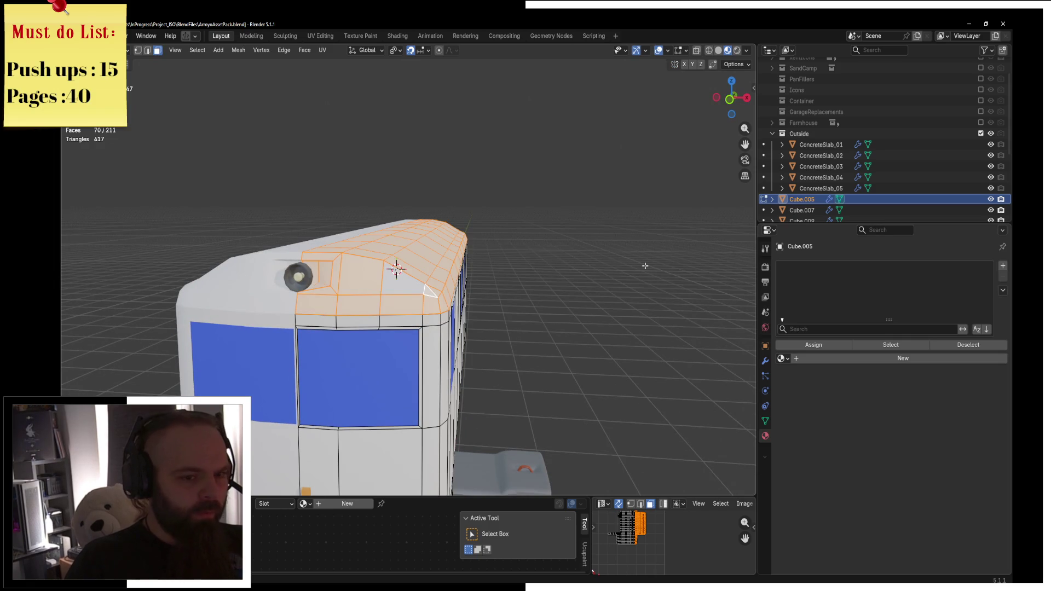
scroll(232, 260, "up", 4)
left_click(428, 303, "shift")
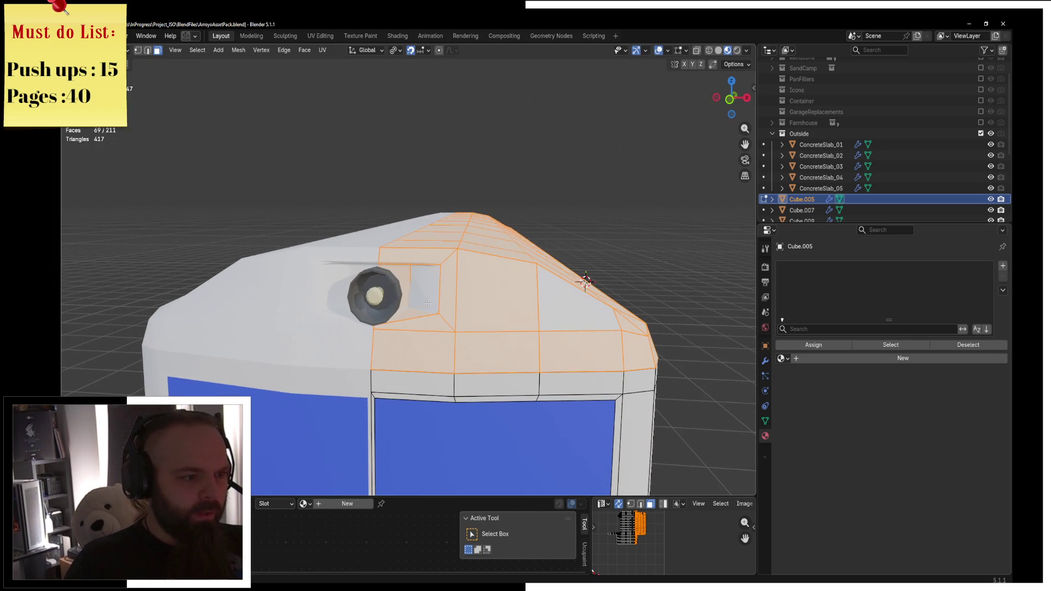
left_click(400, 294, "shift")
middle_click_drag(400, 295, 419, 210)
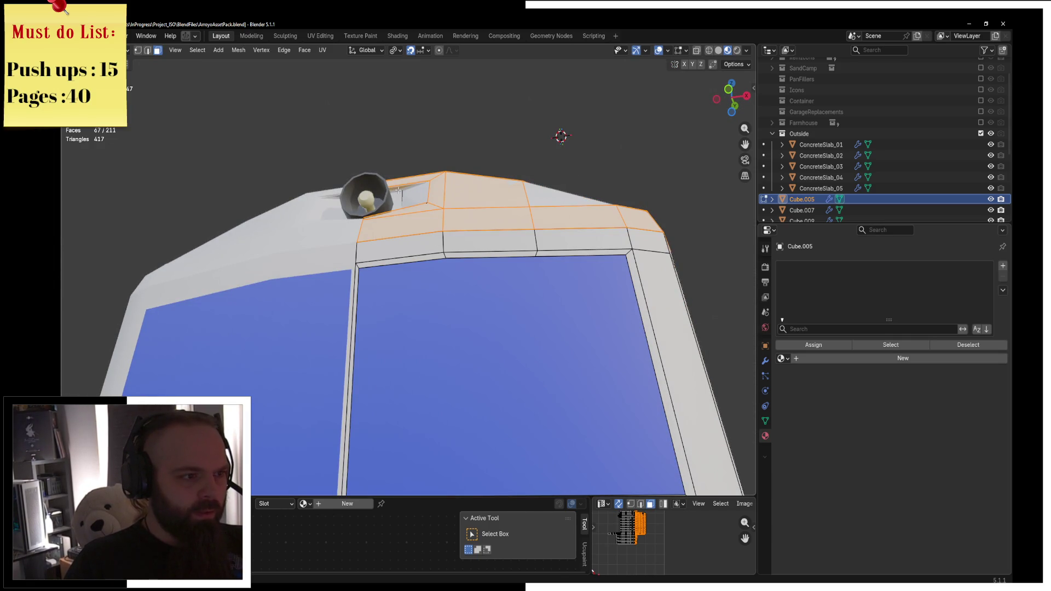
Give the train body Cube.005 the existing Train_Metal material
left_click(783, 358)
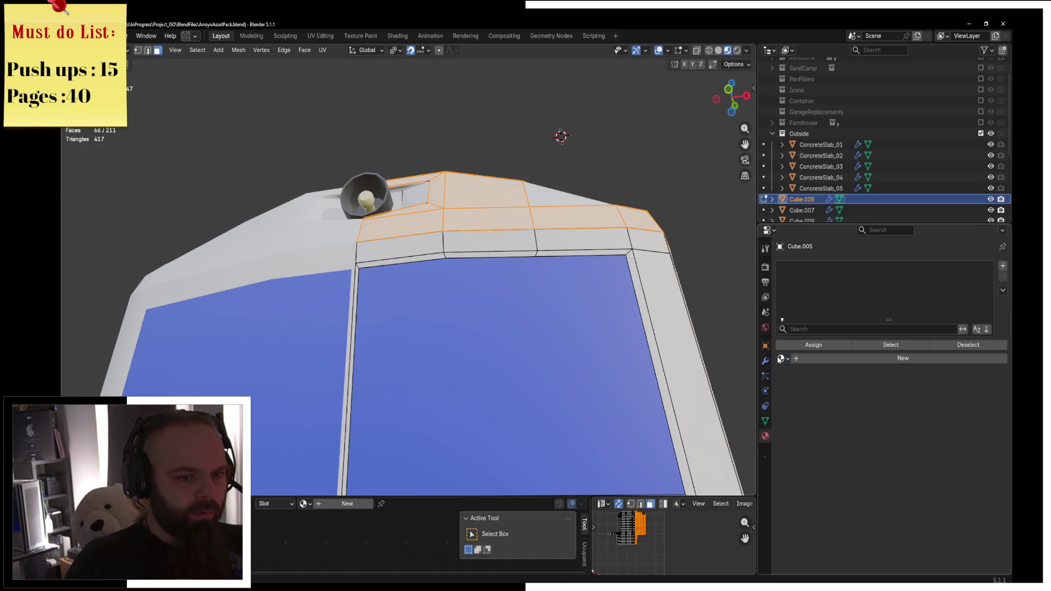
left_click(794, 360)
left_click(783, 358)
type("tra")
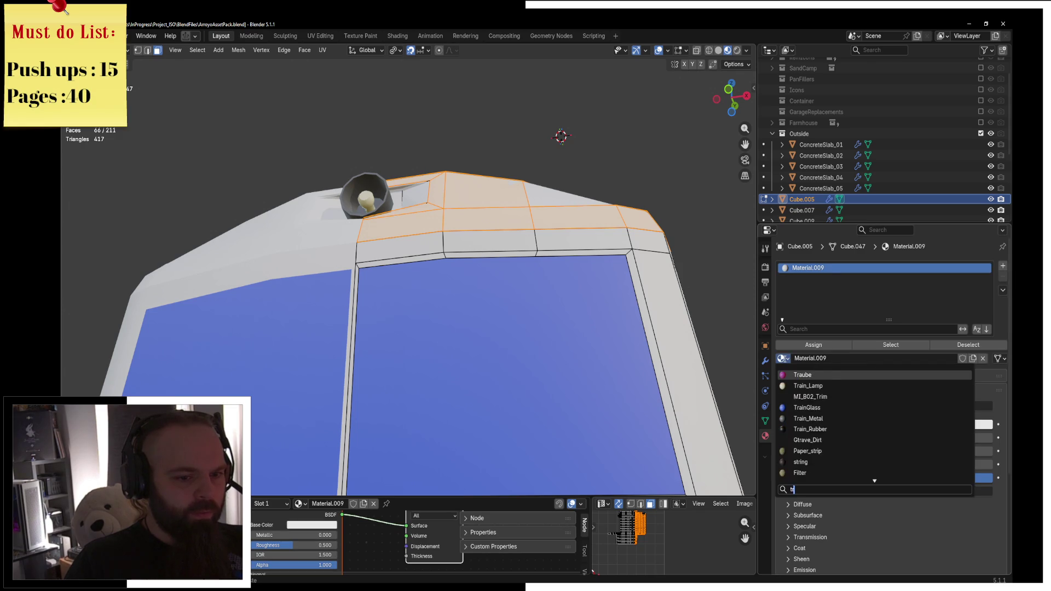
left_click(832, 408)
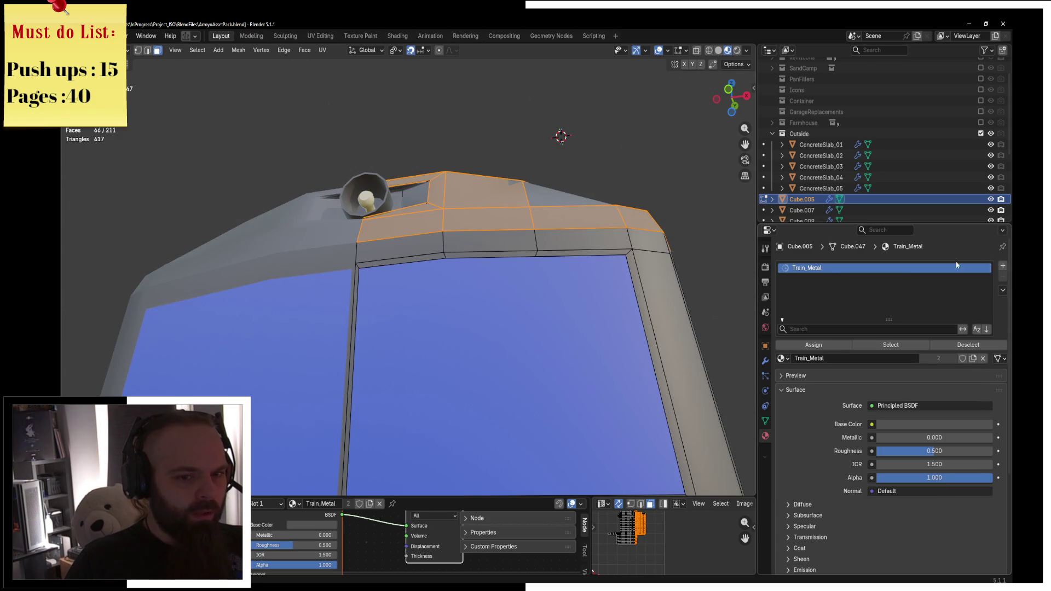
Add a second body slot with a new pale yellow Train_Roof material for the roof faces
left_click(1003, 269)
left_click(783, 358)
type("tra")
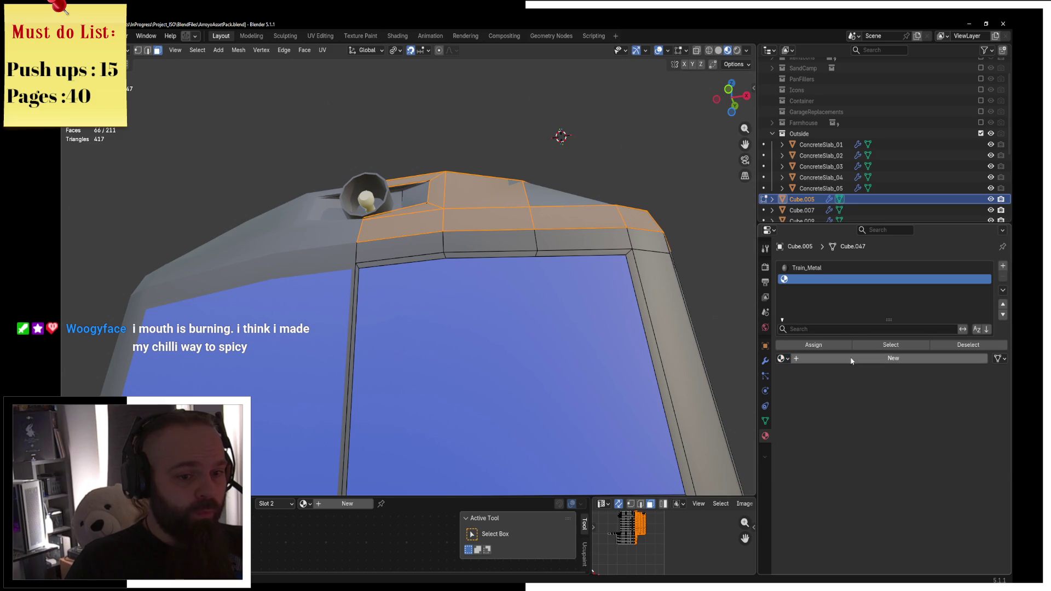
left_click(875, 358)
type("rain_T")
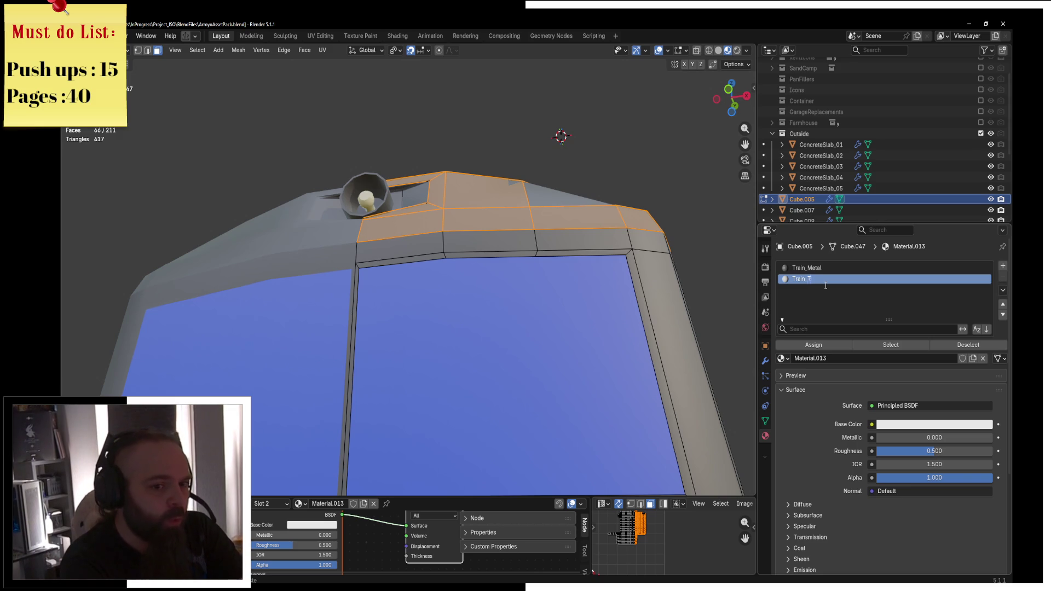
type("f")
key("Return")
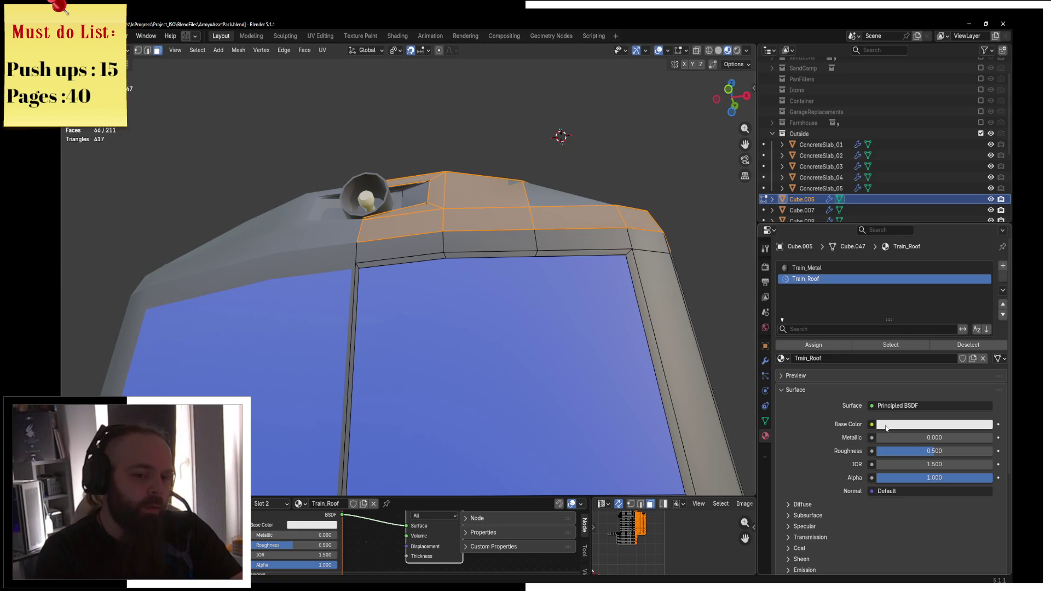
left_click(887, 431)
left_click(929, 294)
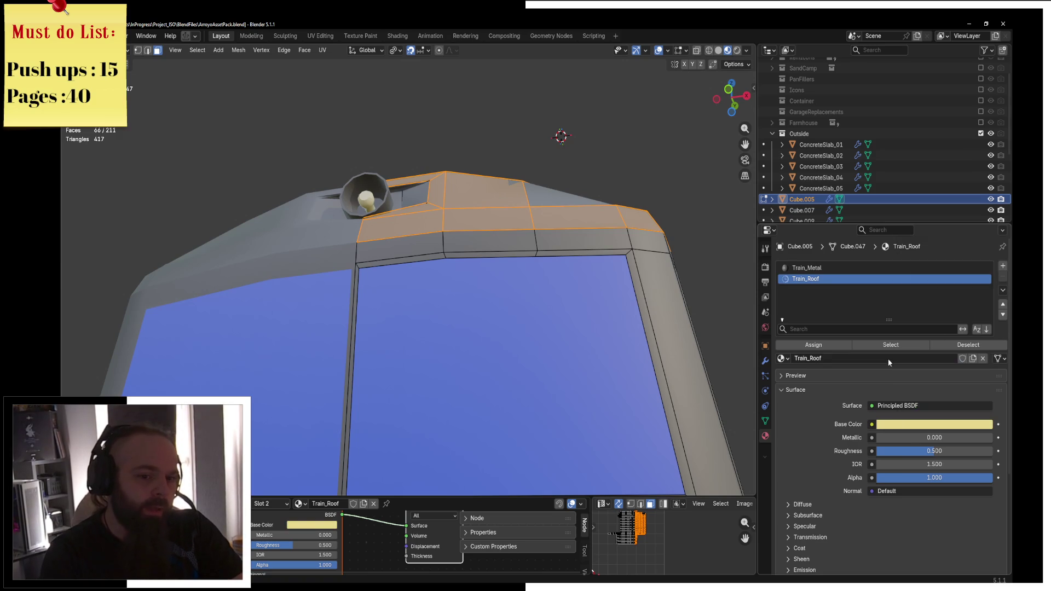
middle_click_drag(383, 284, 431, 309)
key("ctrl+Tab")
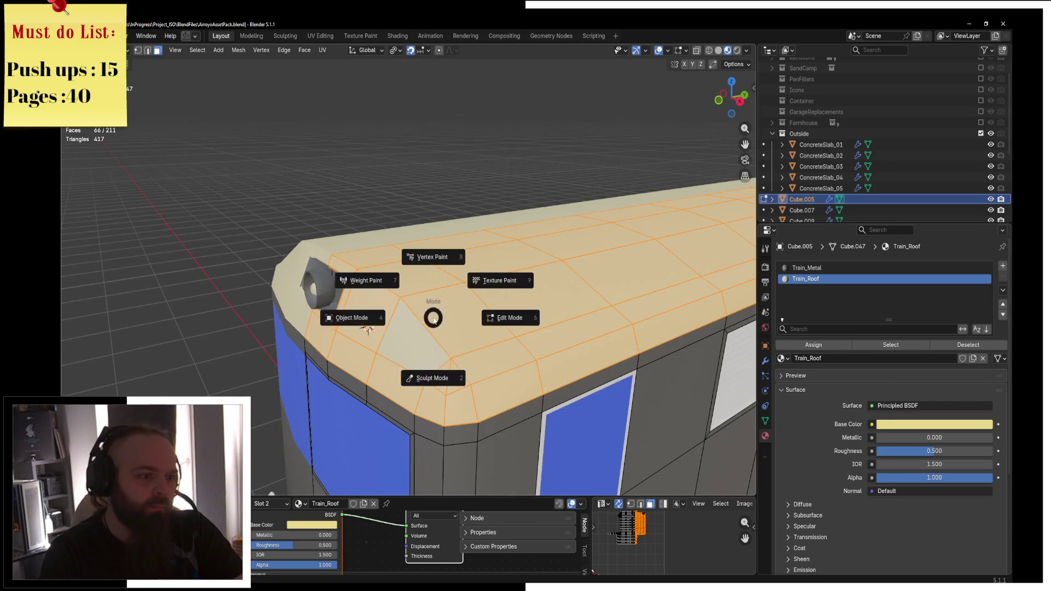
In Object Mode, make the Train_Roof base colour a paler cream
left_click(398, 308)
scroll(461, 297, "up", 3)
key("ctrl+Tab")
key("Escape")
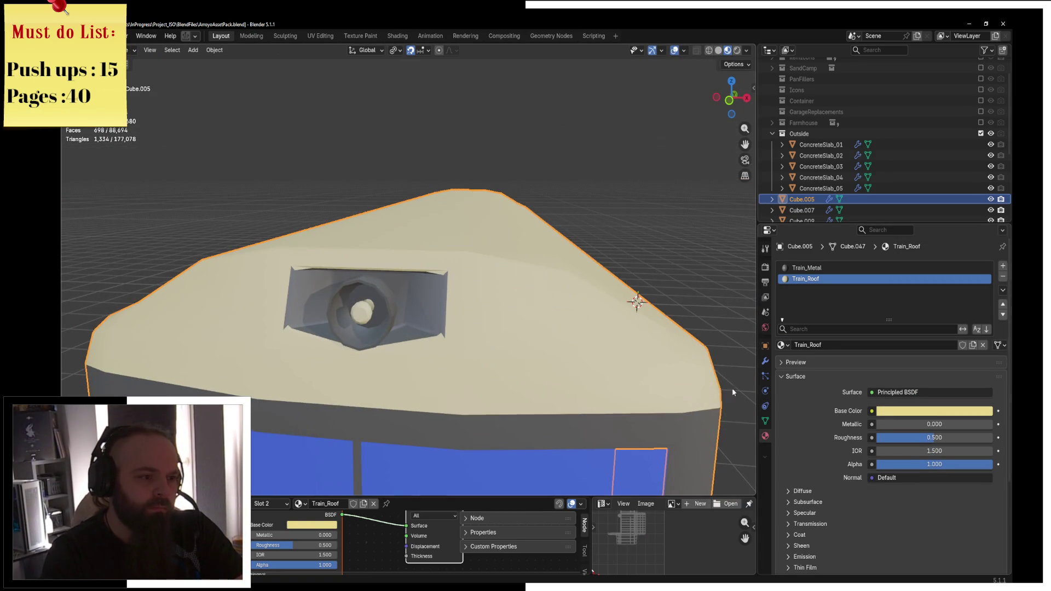
left_click(881, 411)
left_click_drag(926, 288, 929, 278)
In Edit Mode with edge select, pick the headlamp recess's top and bottom edges
key("Tab")
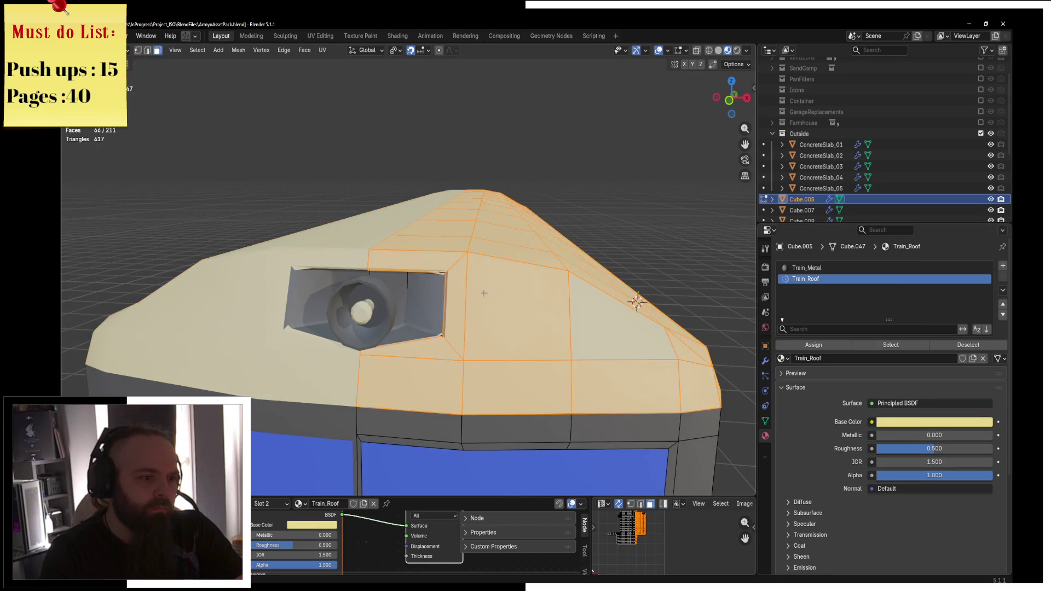
scroll(383, 273, "up", 2)
left_click(148, 50)
key("alt+a")
left_click(459, 386)
left_click(485, 280, "shift")
middle_click_drag(508, 335, 468, 312)
In wireframe, select the face beside the headlamp and Mark Sharp its edges
left_click(428, 324)
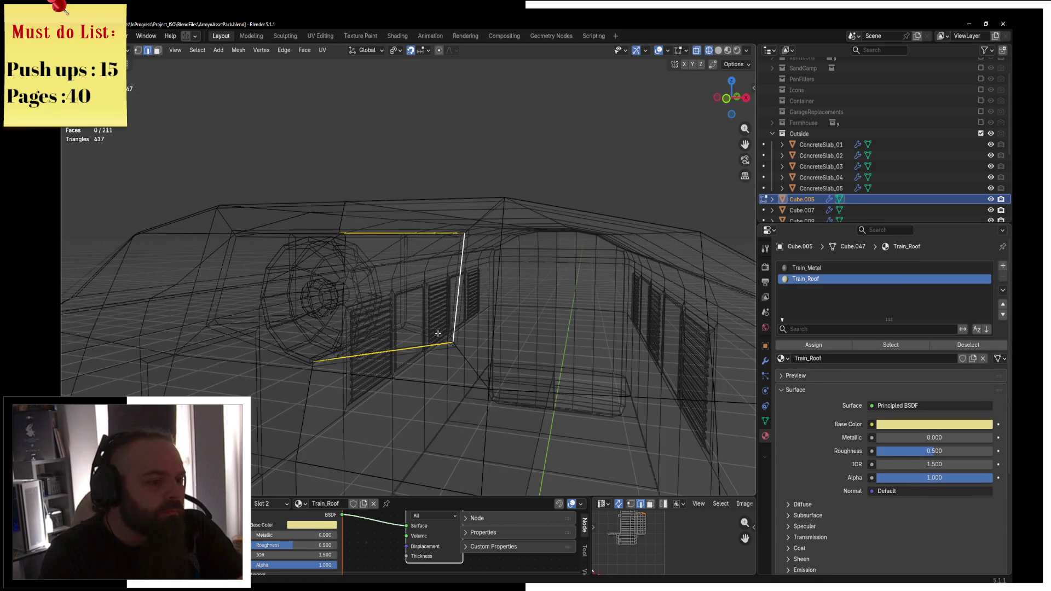
middle_click_drag(396, 251, 419, 249)
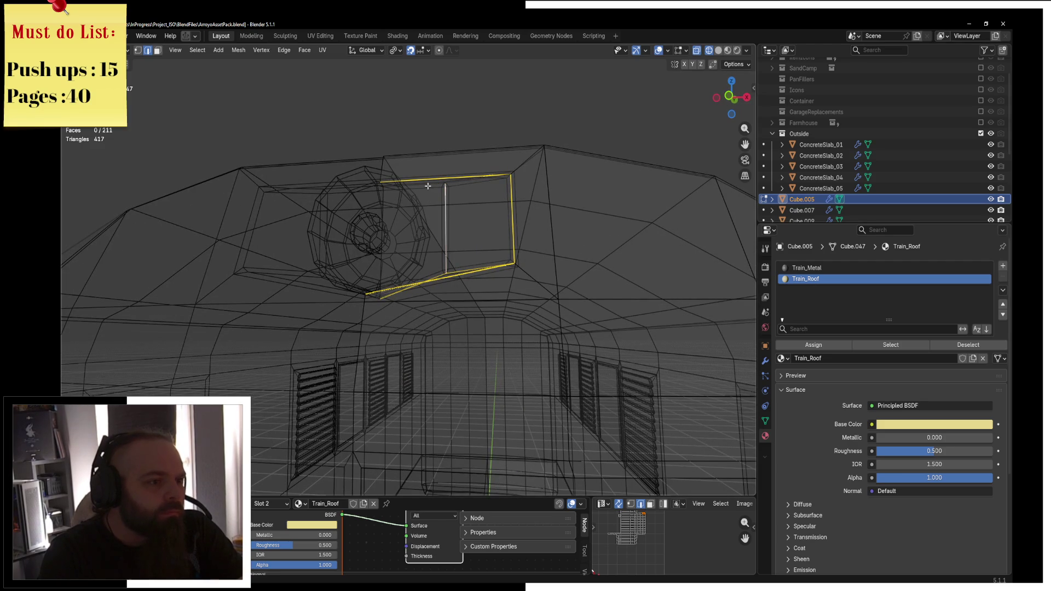
key("z")
left_click(470, 186)
key("z")
left_click(481, 183)
left_click(481, 184)
middle_click_drag(502, 203, 602, 260)
key("F3")
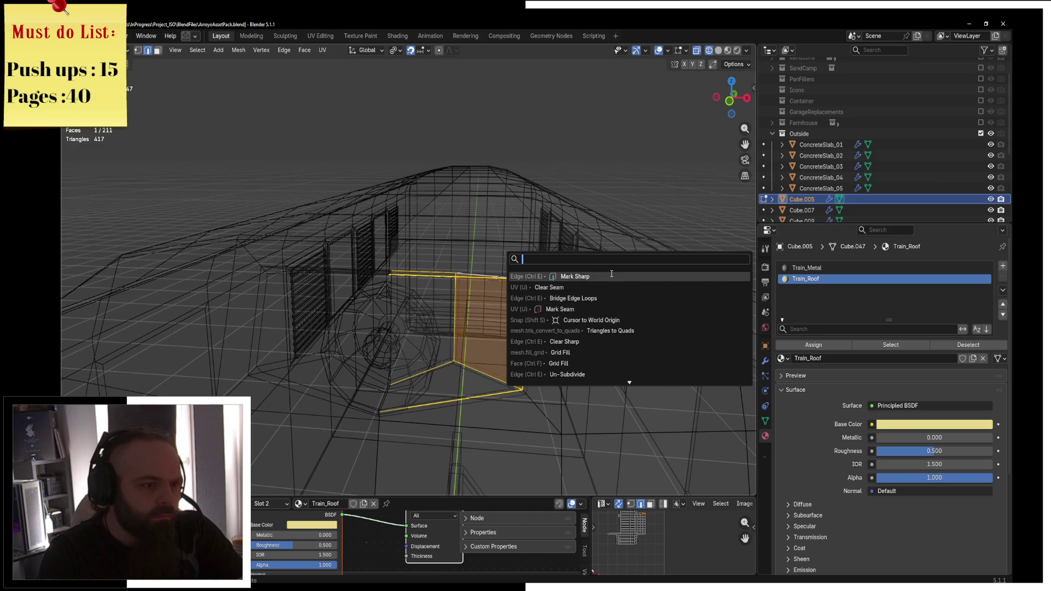
left_click(572, 277)
Return to Object Mode to view the whole train car, then re-enter Edit Mode on the body
key("ctrl+Tab")
key("shift+z")
left_click(508, 296)
mouse_move(507, 296)
middle_mouse_down()
mouse_move(439, 327)
mouse_move(393, 304)
mouse_move(460, 314)
mouse_move(483, 346)
mouse_move(485, 323)
mouse_move(406, 324)
mouse_move(561, 288)
mouse_move(375, 277)
mouse_move(426, 293)
middle_mouse_up()
scroll(459, 314, "down", 3)
key("Tab")
key("shift+z")
In face mode, select the side strip's face loop and paint in the corner strip faces
key("z")
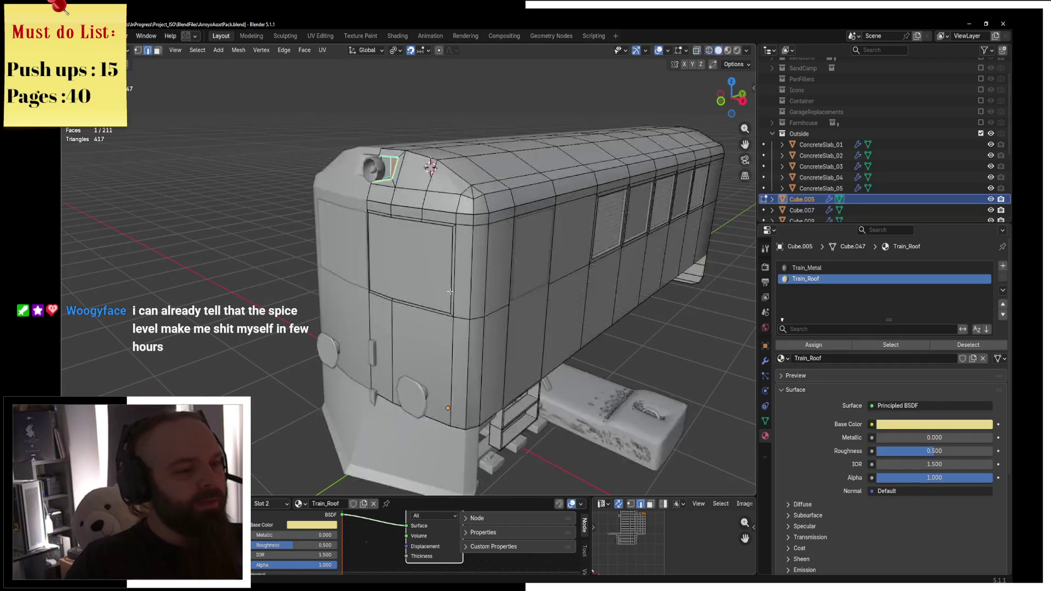
left_click(157, 51)
scroll(492, 246, "up", 4)
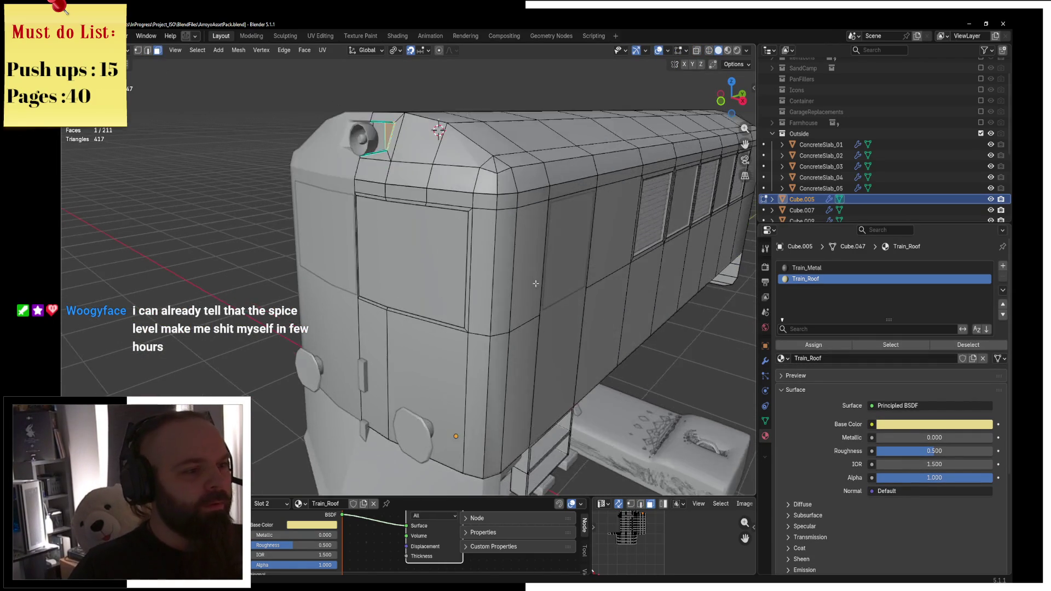
middle_click_drag(492, 246, 525, 180)
left_click(523, 173)
left_click(532, 172, "alt")
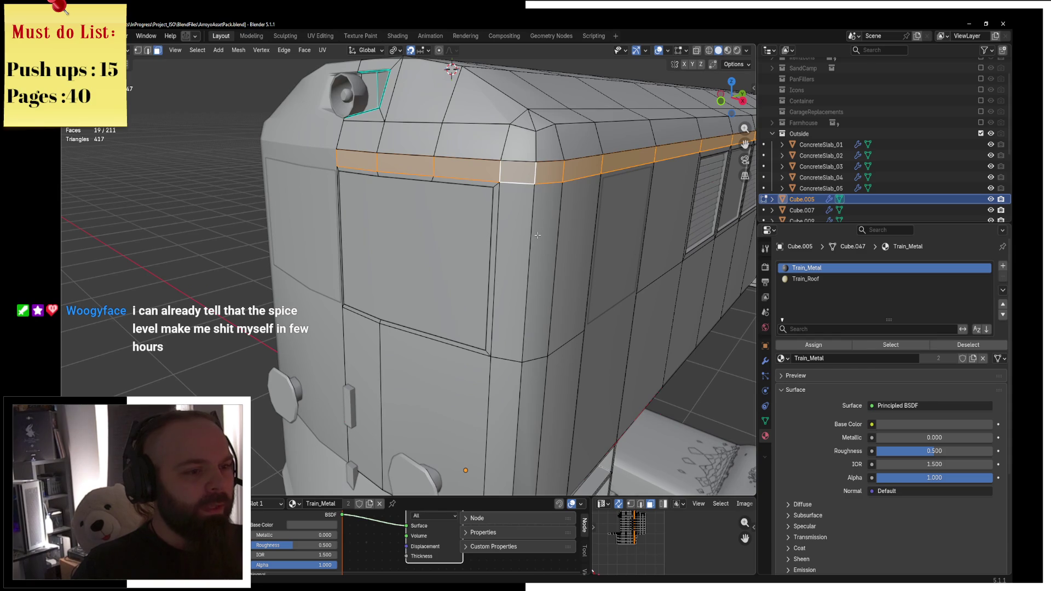
key("c")
mouse_move(538, 234)
left_mouse_down()
mouse_move(540, 380)
mouse_move(448, 394)
mouse_move(395, 383)
left_mouse_up()
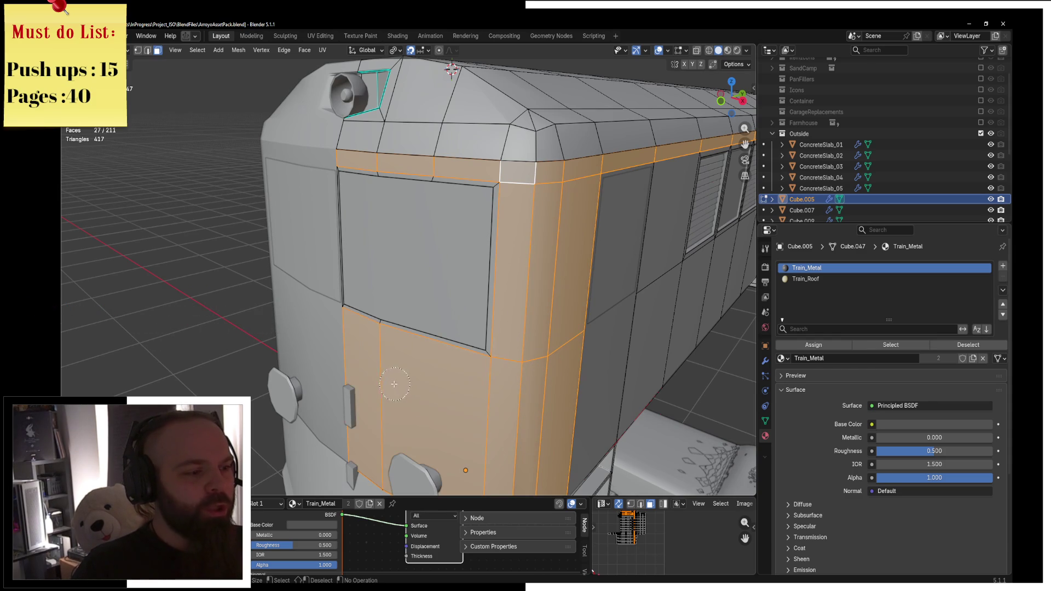
Add the lower side panels and the end faces to the face selection
middle_click_drag(595, 382, 439, 341)
mouse_move(505, 310)
left_mouse_down()
mouse_move(615, 277)
mouse_move(687, 237)
left_mouse_up()
mouse_move(481, 242)
middle_mouse_down()
mouse_move(493, 297)
mouse_move(633, 340)
mouse_move(547, 307)
mouse_move(602, 274)
middle_mouse_up()
left_click_drag(601, 274, 629, 246)
mouse_move(629, 246)
middle_mouse_down()
mouse_move(435, 244)
mouse_move(482, 263)
mouse_move(515, 257)
middle_mouse_up()
left_click_drag(514, 257, 520, 306)
scroll(498, 300, "up", 3)
scroll(493, 295, "up", 4)
key("c")
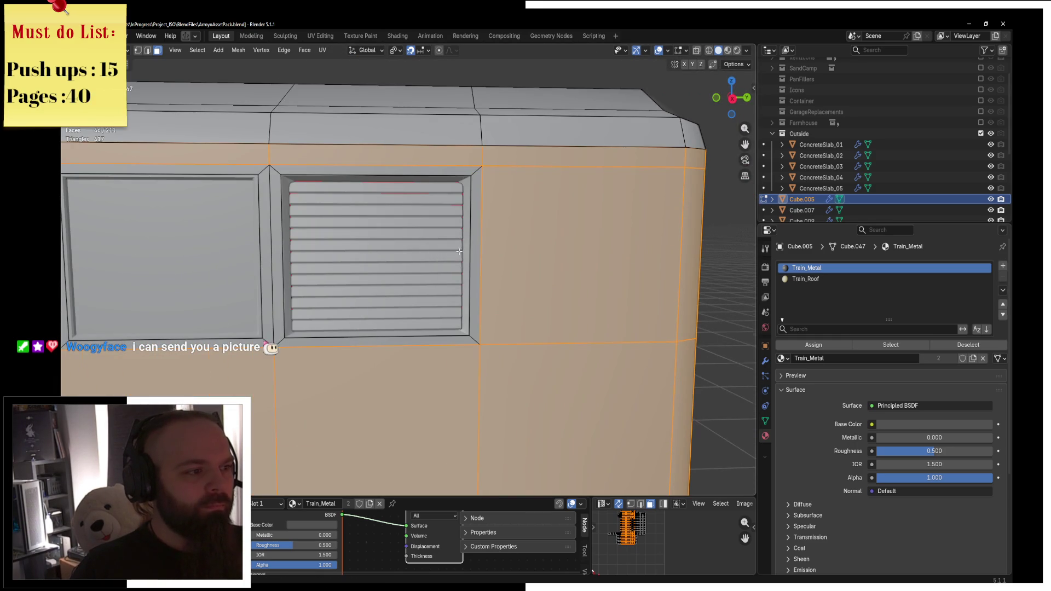
scroll(459, 251, "down", 5)
mouse_move(469, 262)
middle_mouse_down()
mouse_move(539, 281)
mouse_move(541, 265)
middle_mouse_up()
scroll(539, 281, "up", 3)
scroll(536, 261, "up", 3)
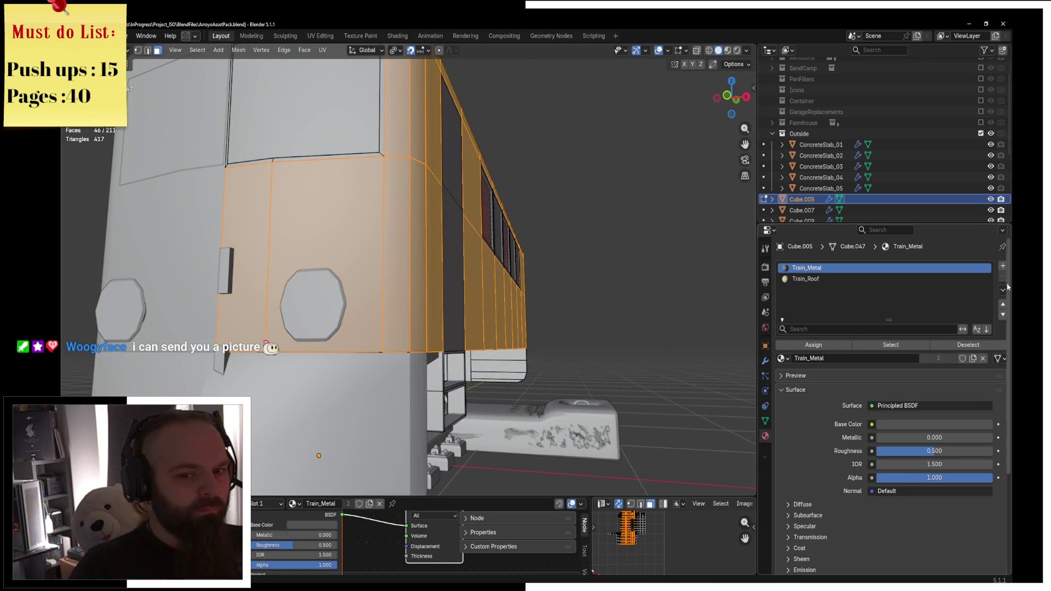
Create a new dark red material named Train_Color and assign it to the selected faces
left_click(1002, 267)
left_click(879, 359)
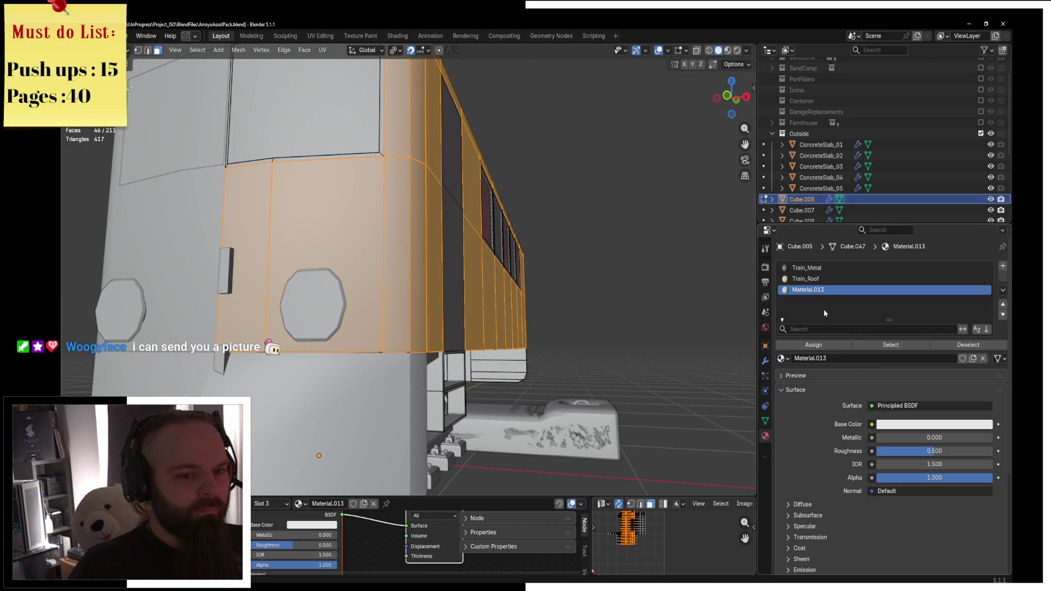
double_click(823, 290)
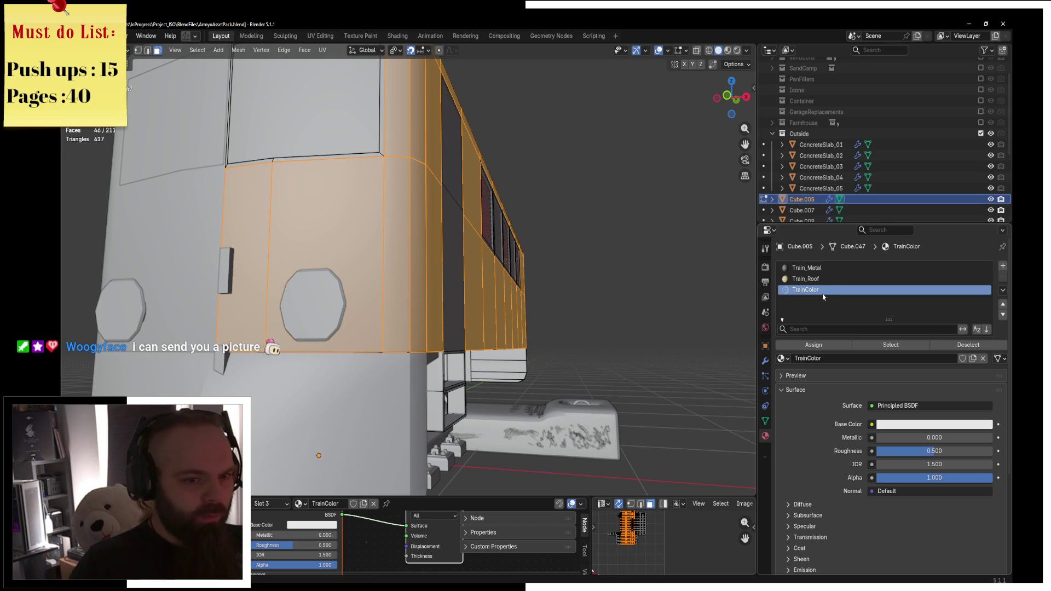
double_click(810, 291)
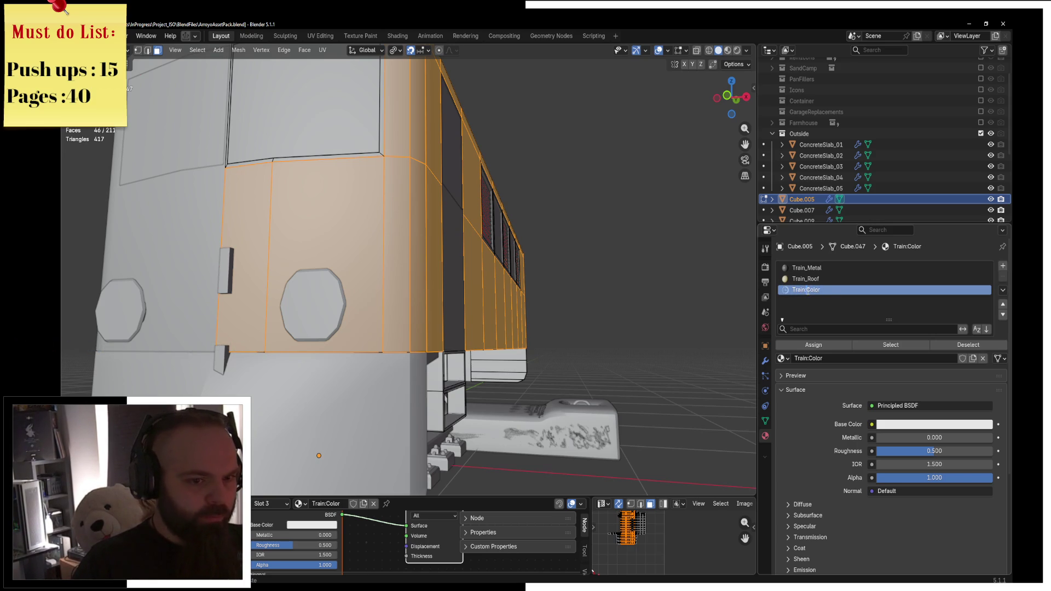
type("_")
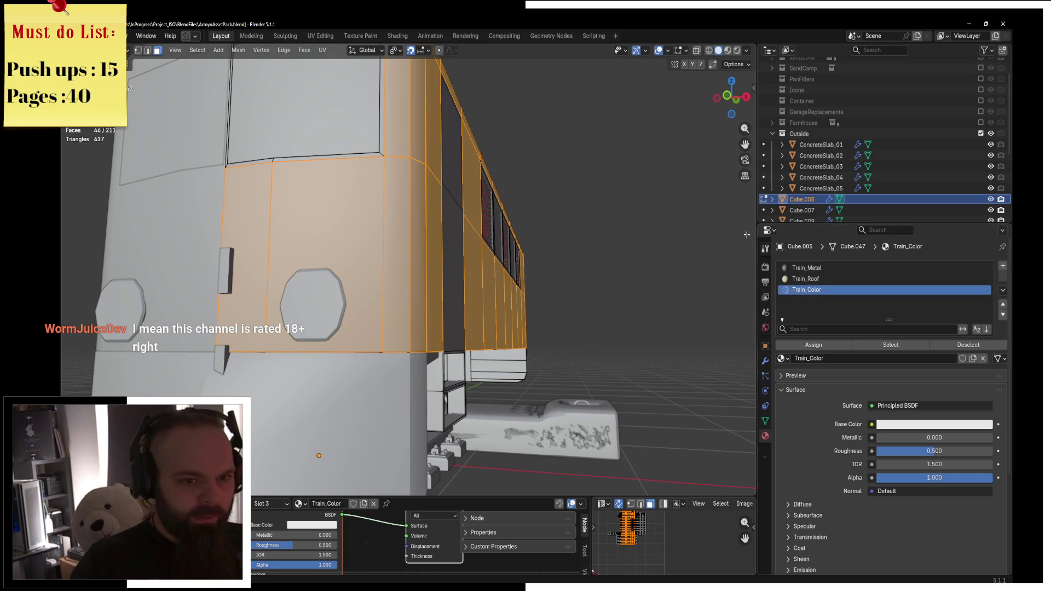
left_click(933, 424)
left_click(941, 319)
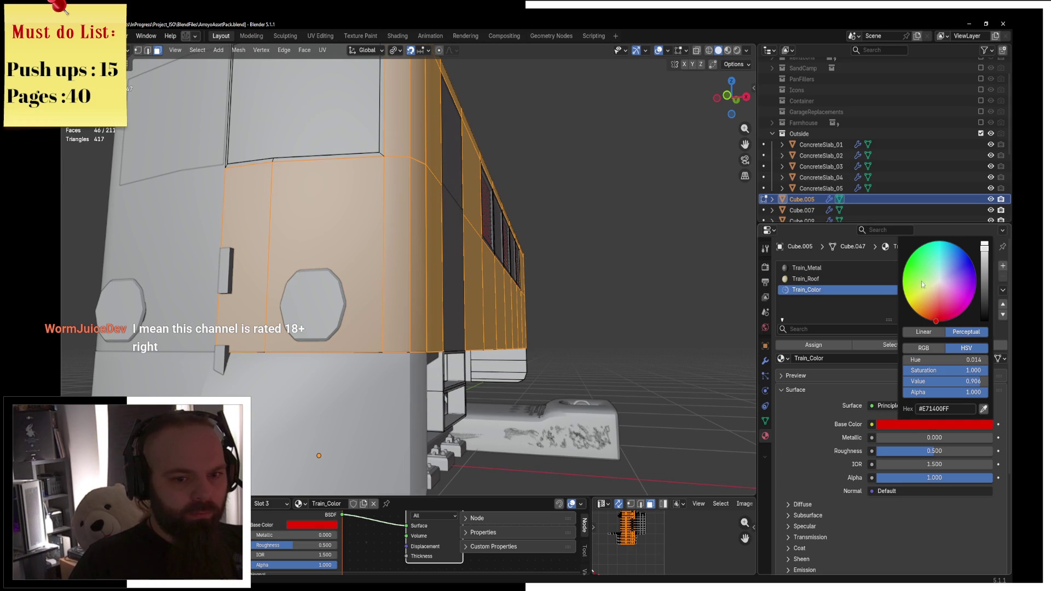
left_click(983, 296)
left_click(812, 345)
Preview the new materials, then return to Edit Mode in solid shading and select one narrow front face
key("z")
key("Tab")
mouse_move(523, 278)
middle_mouse_down()
mouse_move(464, 296)
mouse_move(286, 240)
mouse_move(427, 271)
mouse_move(459, 235)
mouse_move(571, 251)
middle_mouse_up()
key("ctrl+Tab")
left_click(646, 251)
mouse_move(645, 251)
middle_mouse_down()
mouse_move(600, 278)
mouse_move(624, 290)
middle_mouse_up()
key("z")
left_click(564, 302)
middle_click_drag(564, 302, 636, 336)
scroll(636, 337, "up", 5)
key("z")
left_click(553, 255)
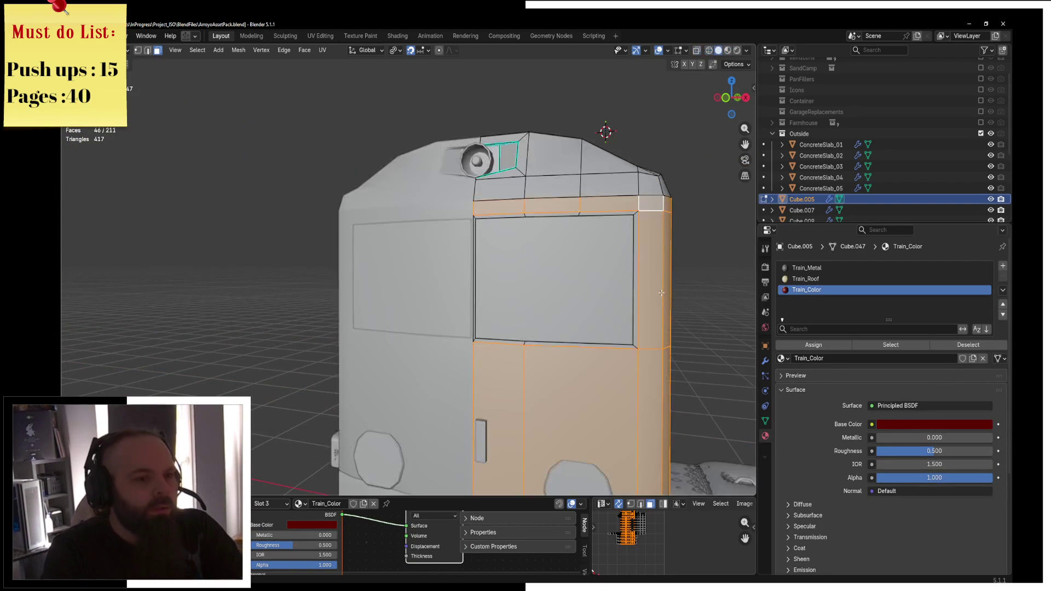
left_click(555, 227)
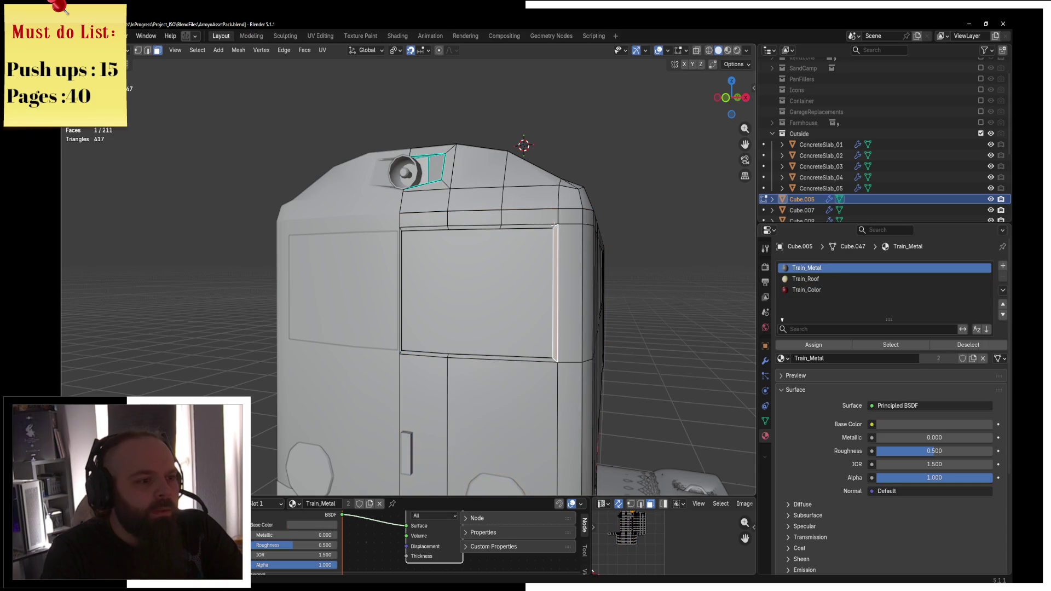
Select the linked window frame faces, leaving the vent frames out of the selection
key("l")
mouse_move(554, 226)
middle_mouse_down()
mouse_move(545, 259)
mouse_move(383, 279)
mouse_move(264, 277)
middle_mouse_up()
key("l")
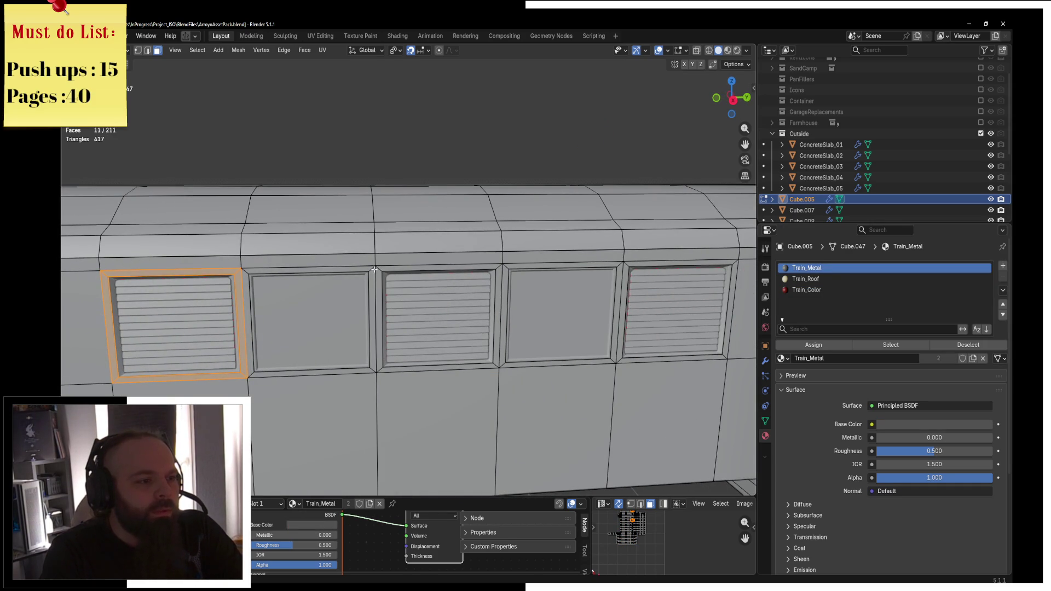
key("l")
key("l")
key("ctrl+z")
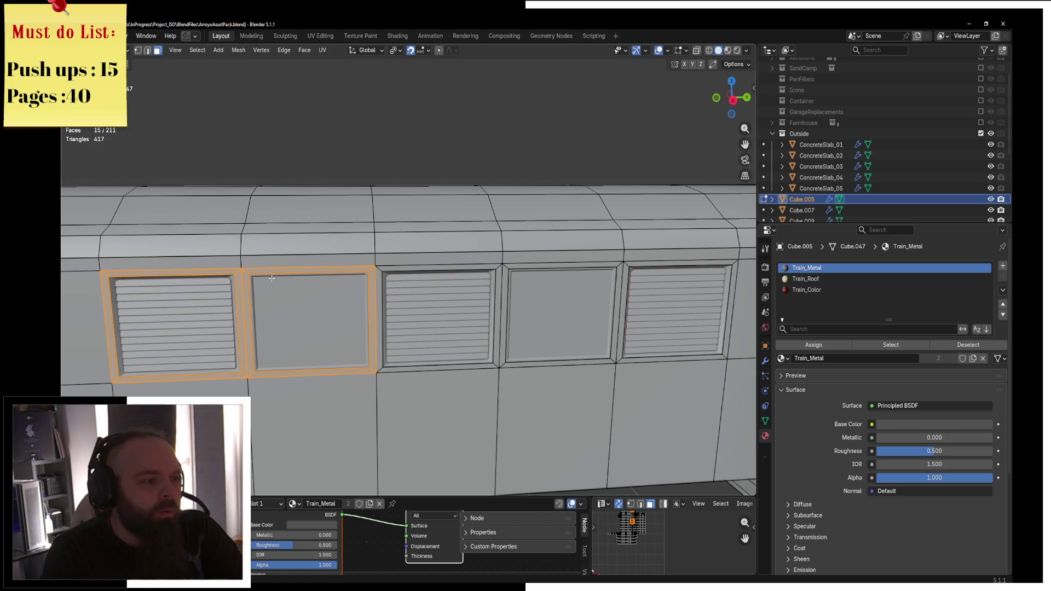
key("shift+l")
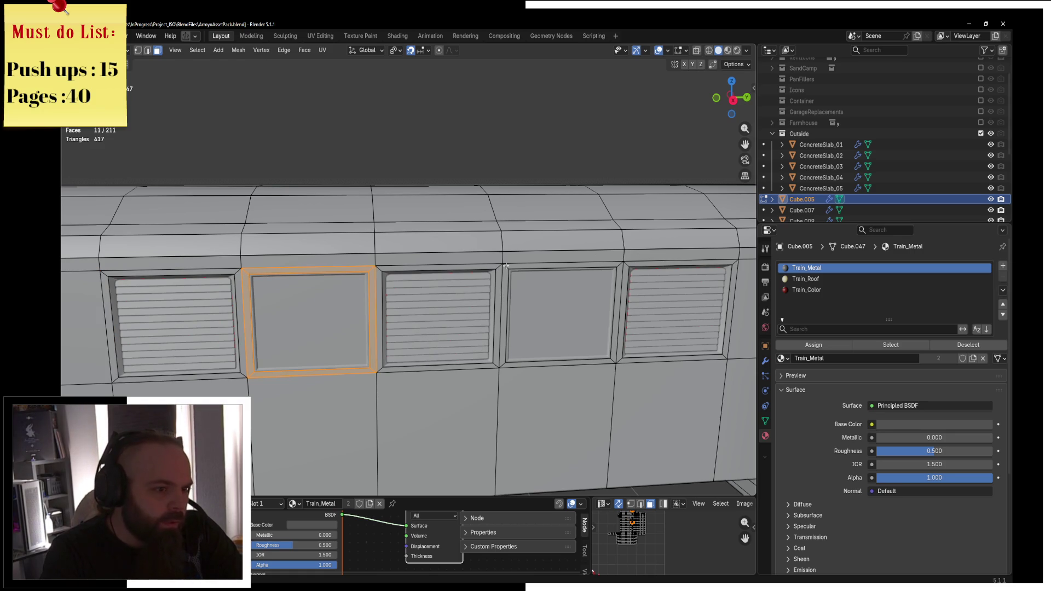
key("l")
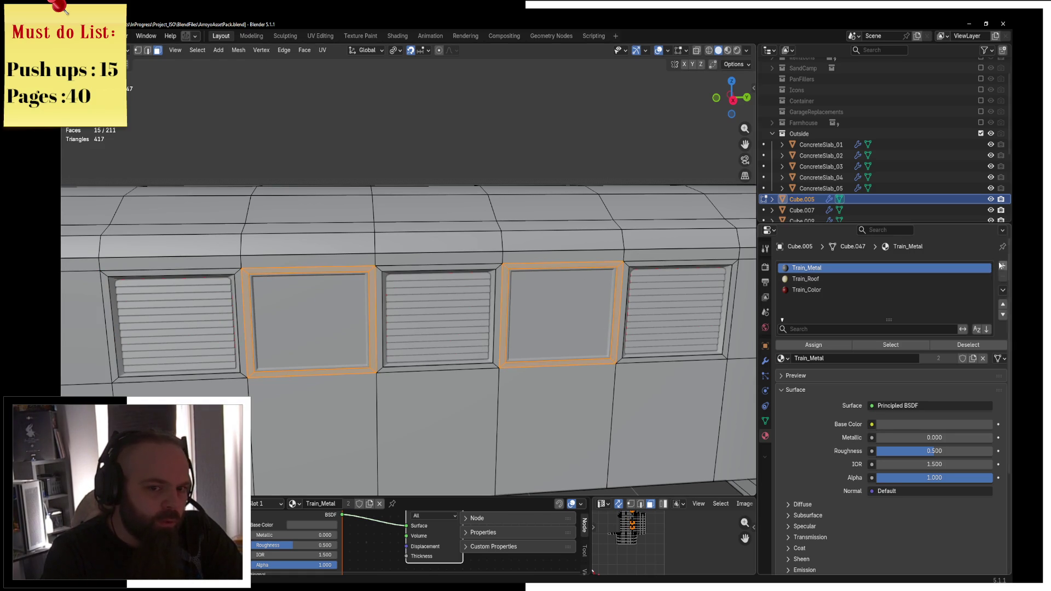
Add a new material slot using the existing Train_Rubber material
left_click(1003, 266)
left_click(782, 358)
type("tra")
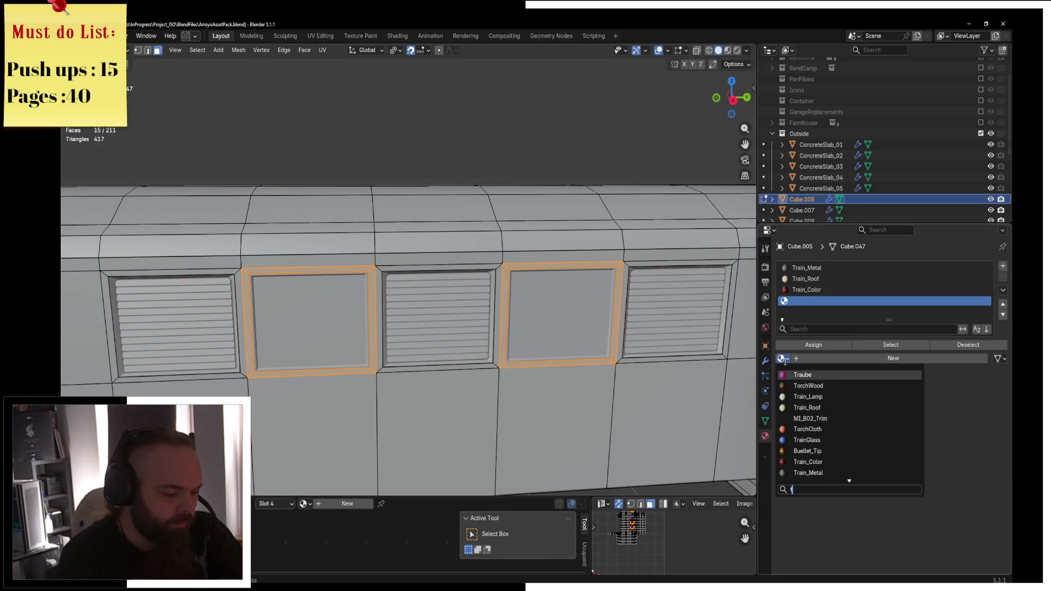
key("Down")
key("Down")
key("Down")
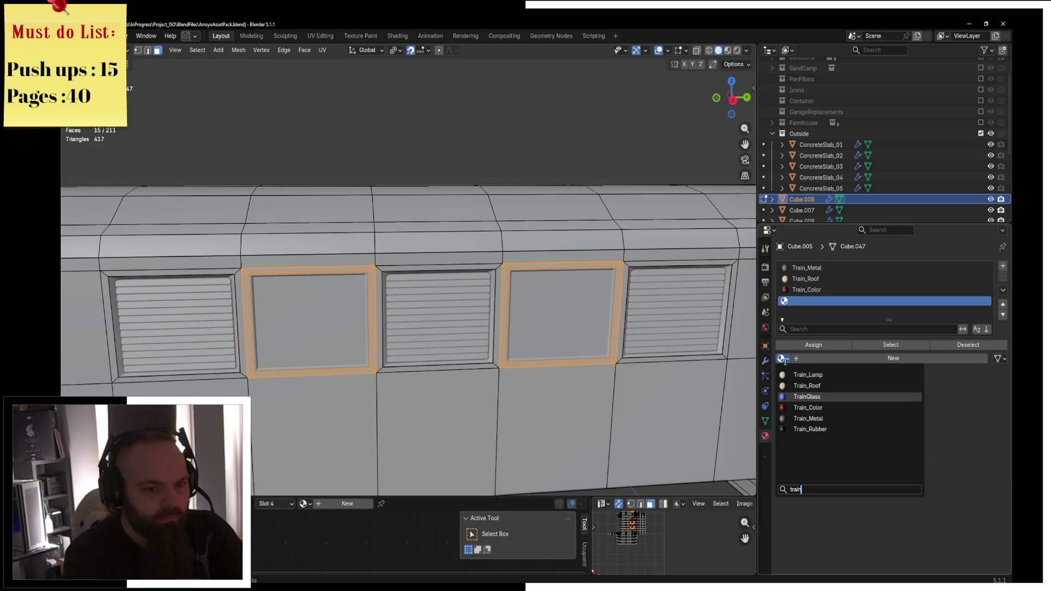
key("Return")
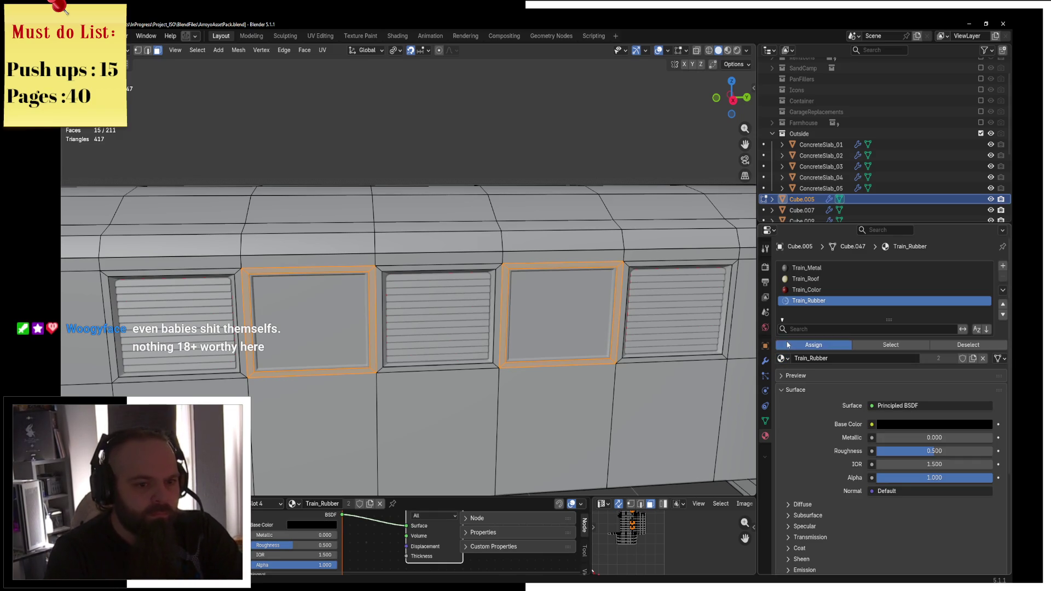
Switch to Material Preview and Object Mode, then view the train's front end
key("z")
key("4")
key("z")
key("2")
scroll(498, 324, "down", 2)
key("ctrl+Tab")
left_click(446, 339)
mouse_move(431, 329)
middle_mouse_down()
mouse_move(475, 314)
mouse_move(562, 334)
mouse_move(283, 313)
mouse_move(442, 337)
middle_mouse_up()
mouse_move(519, 320)
middle_mouse_down()
mouse_move(448, 286)
mouse_move(535, 276)
middle_mouse_up()
scroll(534, 277, "up", 3)
scroll(544, 272, "down", 4)
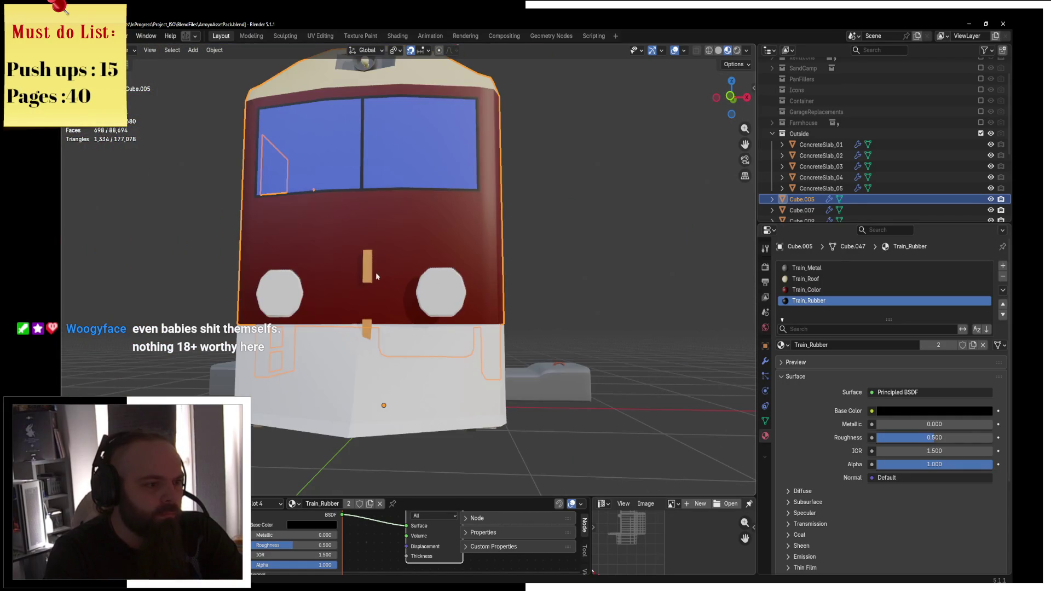
Select the train body and enter Edit Mode, viewing its long side
left_click(374, 276)
middle_click_drag(407, 277, 433, 279)
left_click(500, 300)
left_click(500, 299)
left_click(503, 311)
key("Tab")
middle_click_drag(544, 302, 464, 298)
middle_click_drag(367, 345, 371, 299)
Add six horizontal loop cuts along the lower side of the body
key("ctrl+r")
scroll(371, 299, "up", 2)
scroll(371, 298, "up", 3)
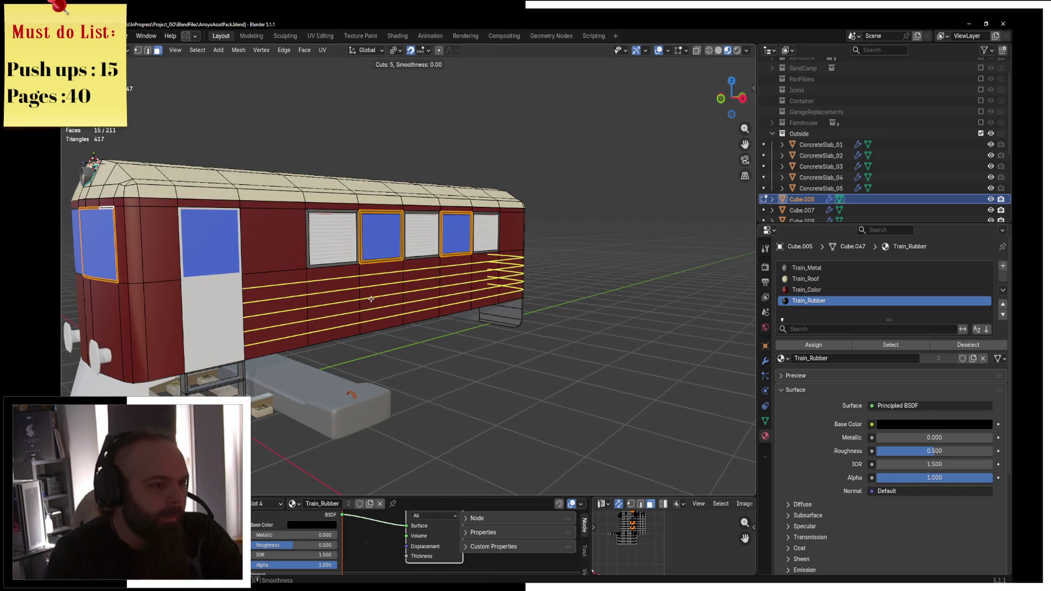
left_click(371, 299)
mouse_move(371, 298)
middle_mouse_down()
mouse_move(495, 286)
mouse_move(545, 297)
middle_mouse_up()
Select the new edge loops and bevel them by 0.0145 m
key("c")
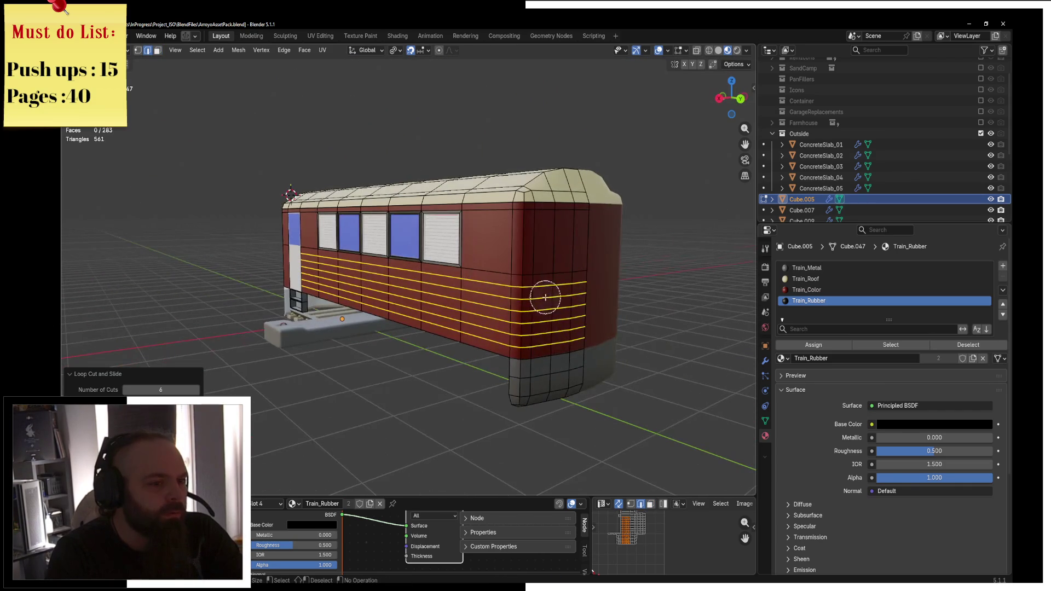
right_click(539, 328)
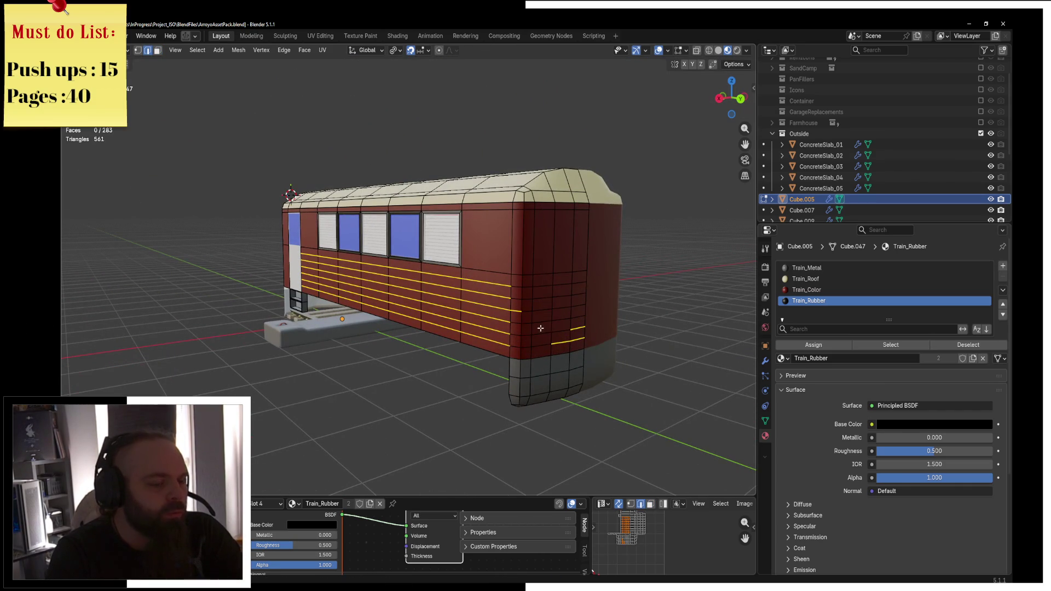
scroll(543, 327, "up", 3)
key("ctrl+b")
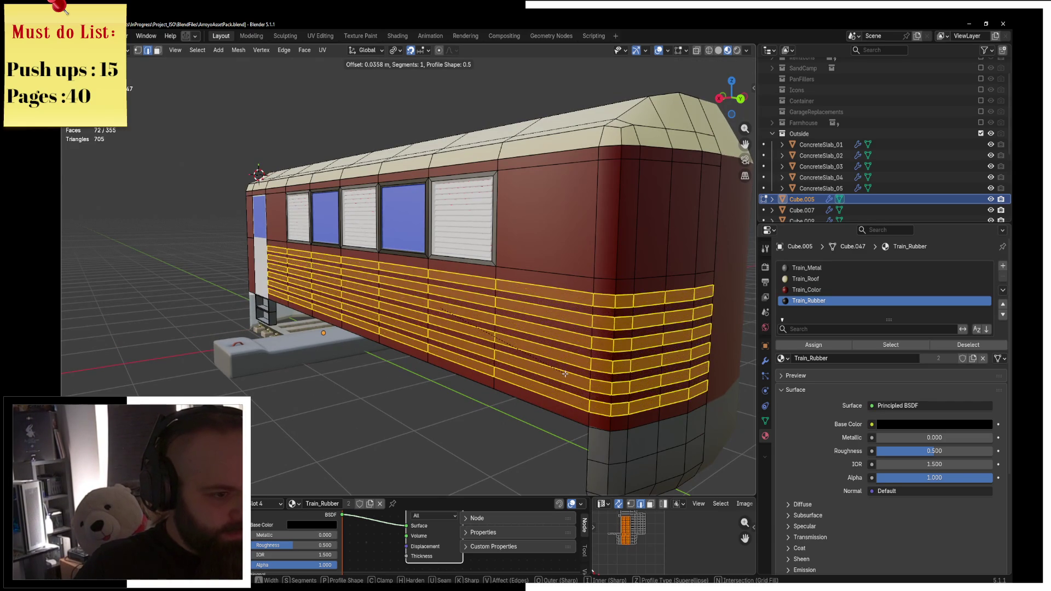
scroll(564, 374, "down", 1)
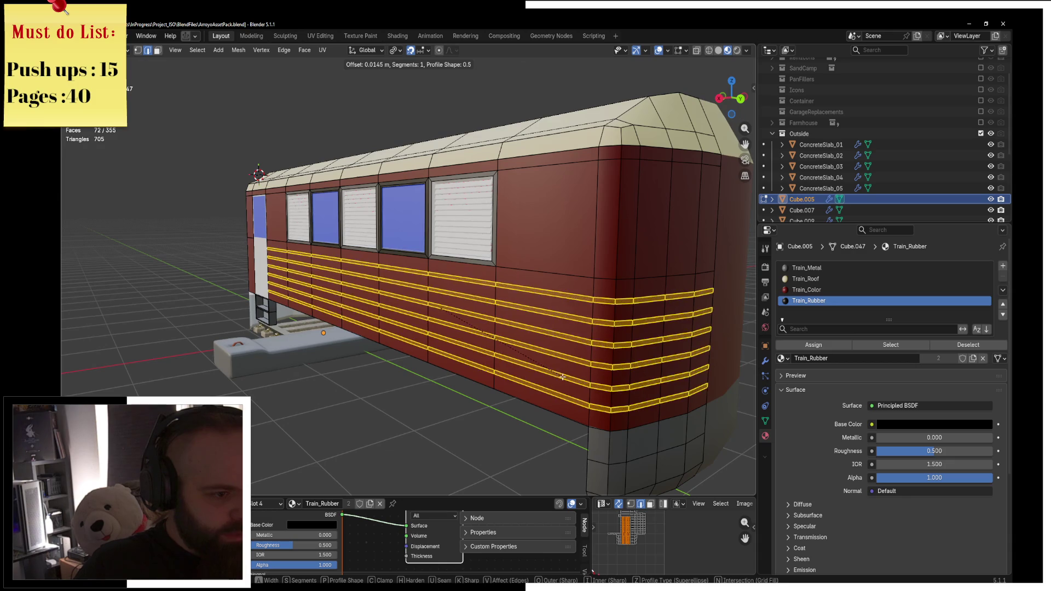
left_click(562, 377)
Select the bevelled side strip faces, excluding the front end, and extrude them outward as ribs
left_click(157, 51)
key("c")
mouse_move(675, 305)
middle_mouse_down()
mouse_move(616, 293)
mouse_move(654, 394)
mouse_move(665, 335)
mouse_move(646, 350)
mouse_move(547, 329)
mouse_move(629, 323)
mouse_move(616, 322)
middle_mouse_up()
key("Escape")
key("e")
left_click(616, 322)
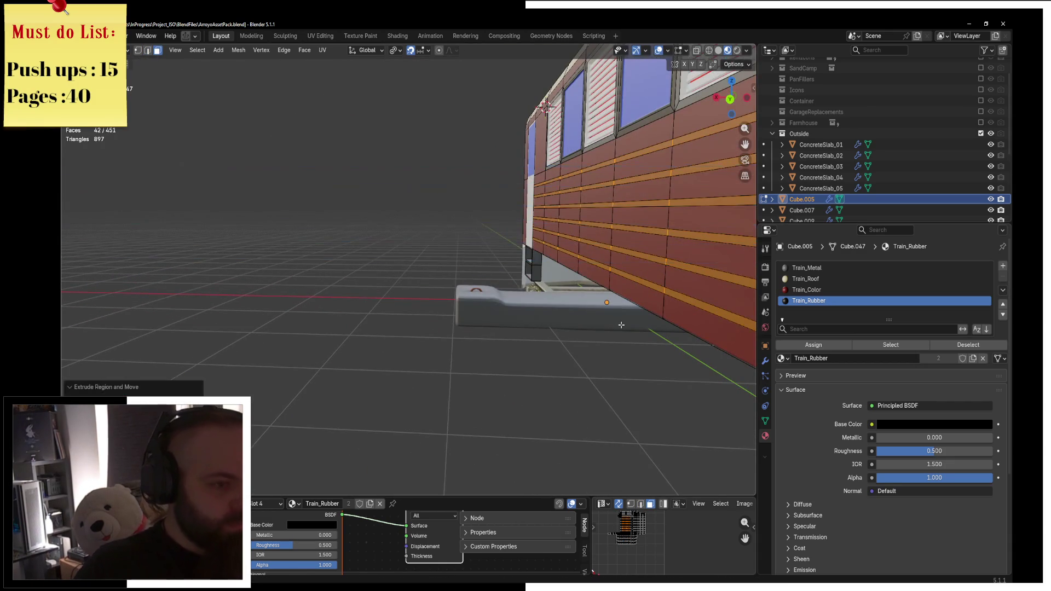
In front wireframe view, move the selected geometry along the X axis
key("KP_1")
key("z")
left_click(574, 315)
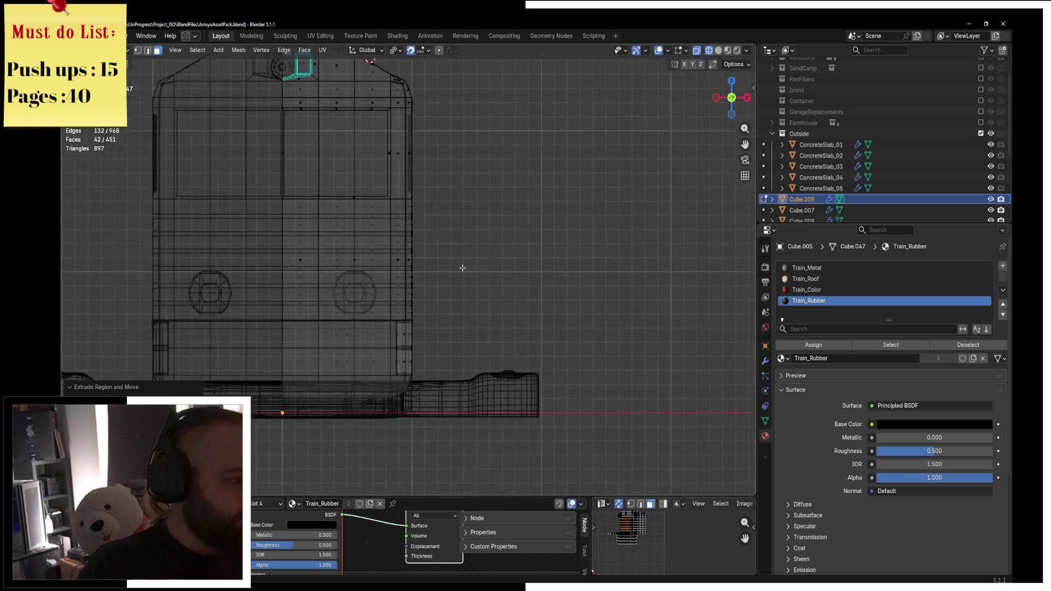
scroll(446, 299, "up", 6)
key("g")
key("x")
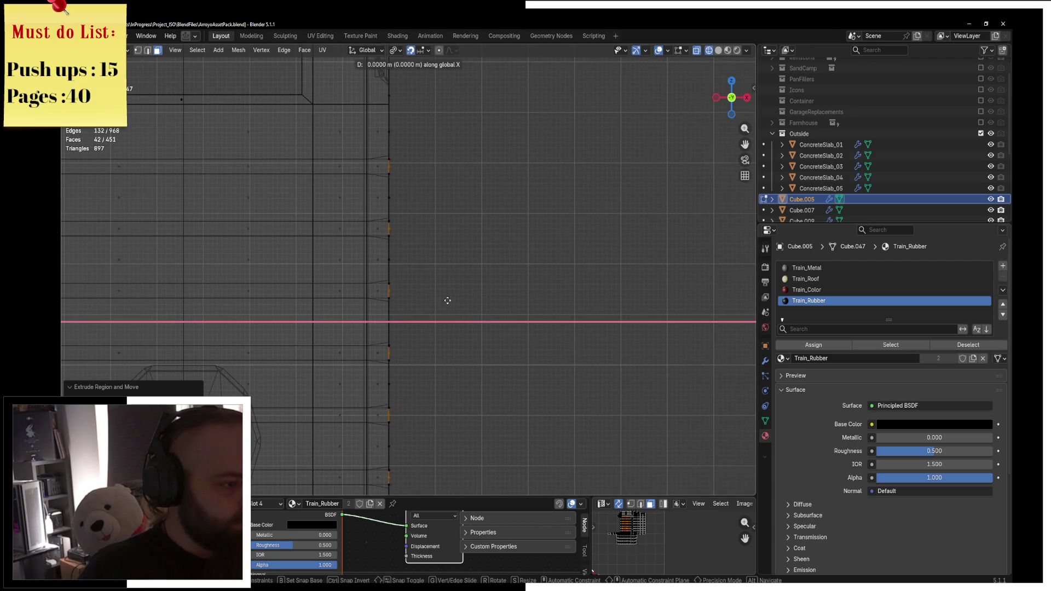
left_click(453, 305)
Return to solid shading and Object Mode, then start a Z scale of the body and cancel it
key("z")
left_click(540, 298)
key("Tab")
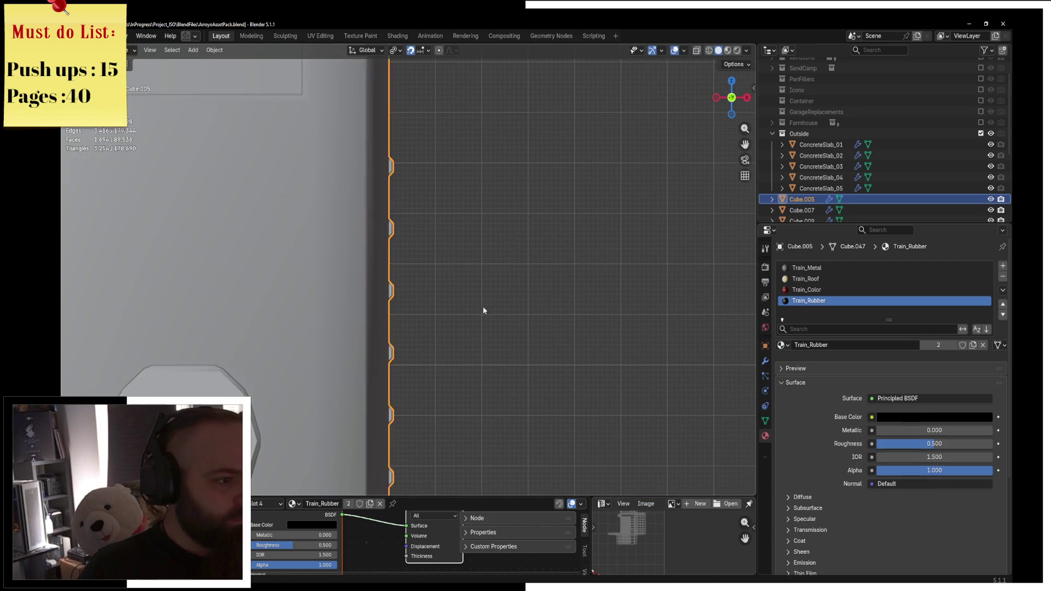
scroll(523, 299, "down", 8)
mouse_move(551, 297)
middle_mouse_down()
mouse_move(449, 298)
mouse_move(565, 301)
middle_mouse_up()
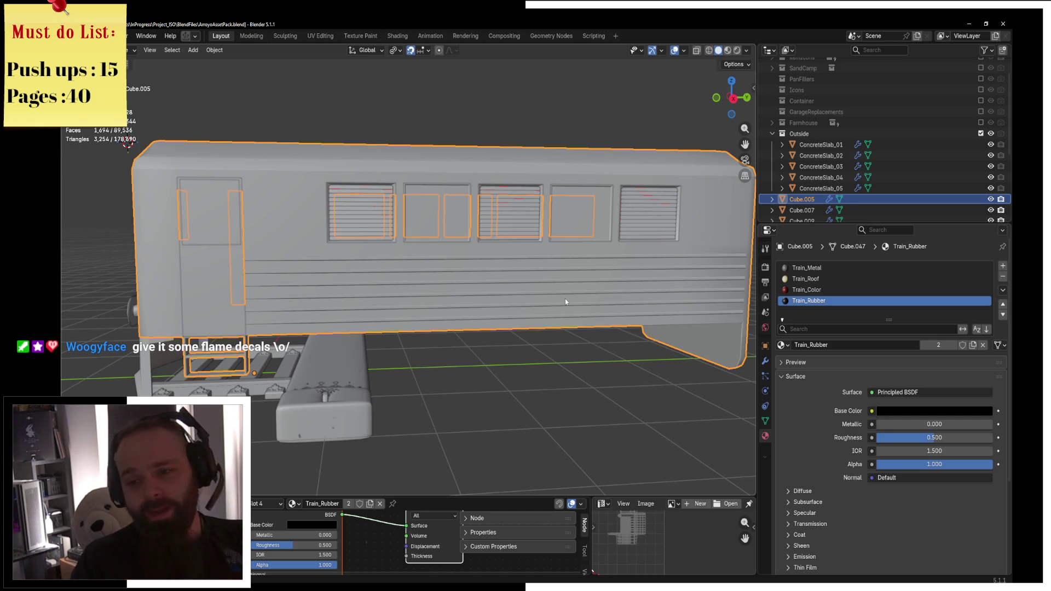
key("s")
key("z")
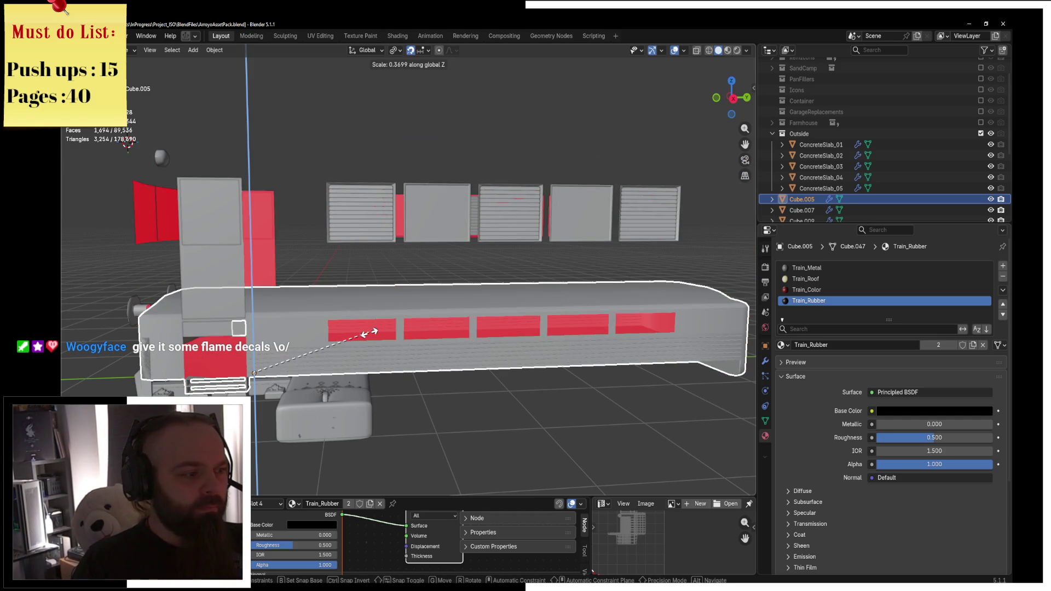
key("Escape")
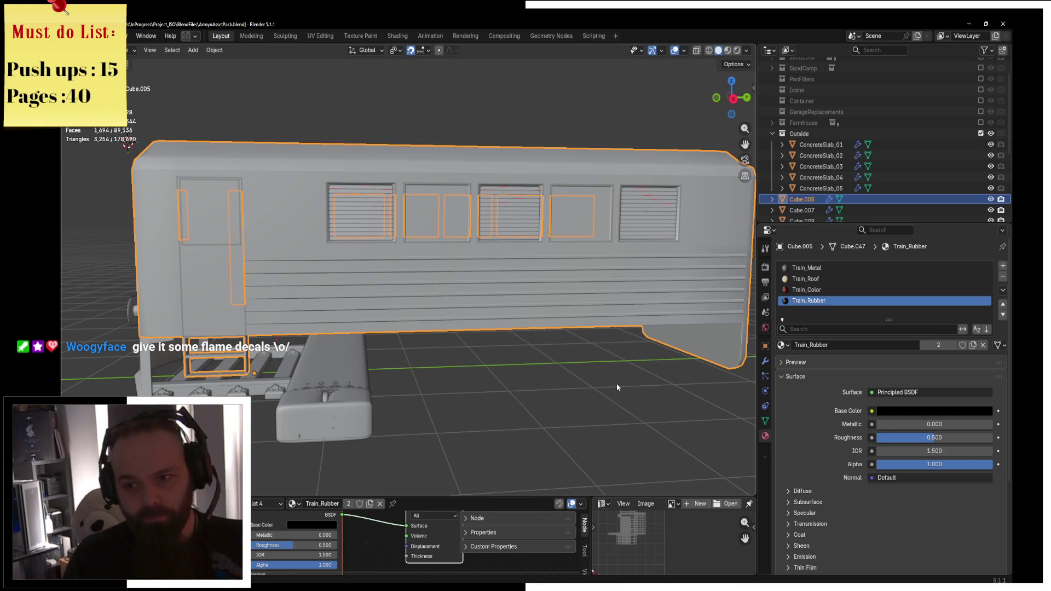
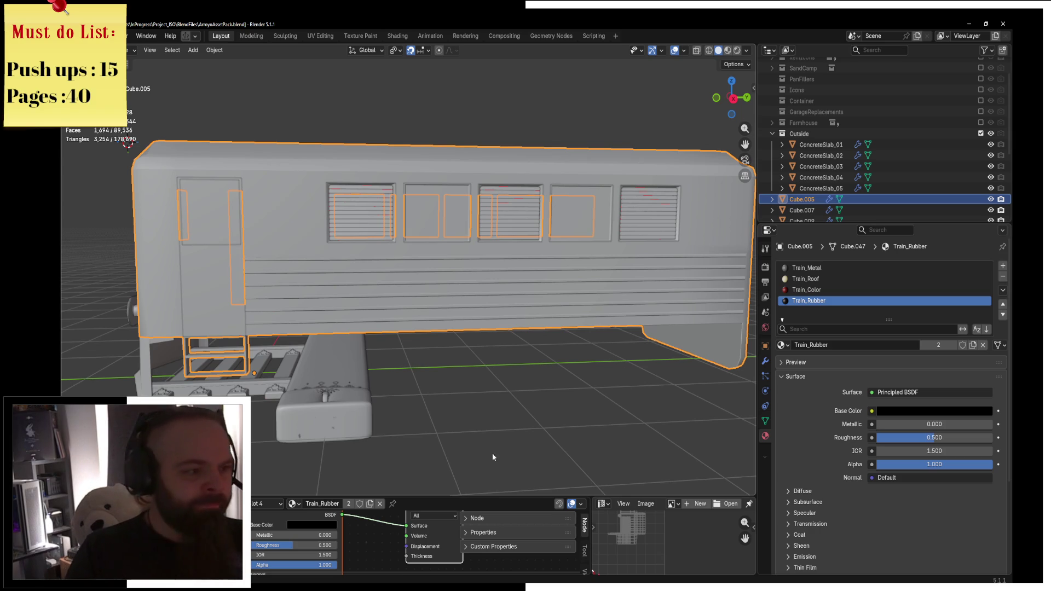
Switch the viewport to Material Preview shading to see the carriage's materials
middle_click_drag(517, 458, 466, 347)
key("z")
left_click(465, 391)
mouse_move(465, 392)
middle_mouse_down()
mouse_move(532, 326)
mouse_move(460, 360)
middle_mouse_up()
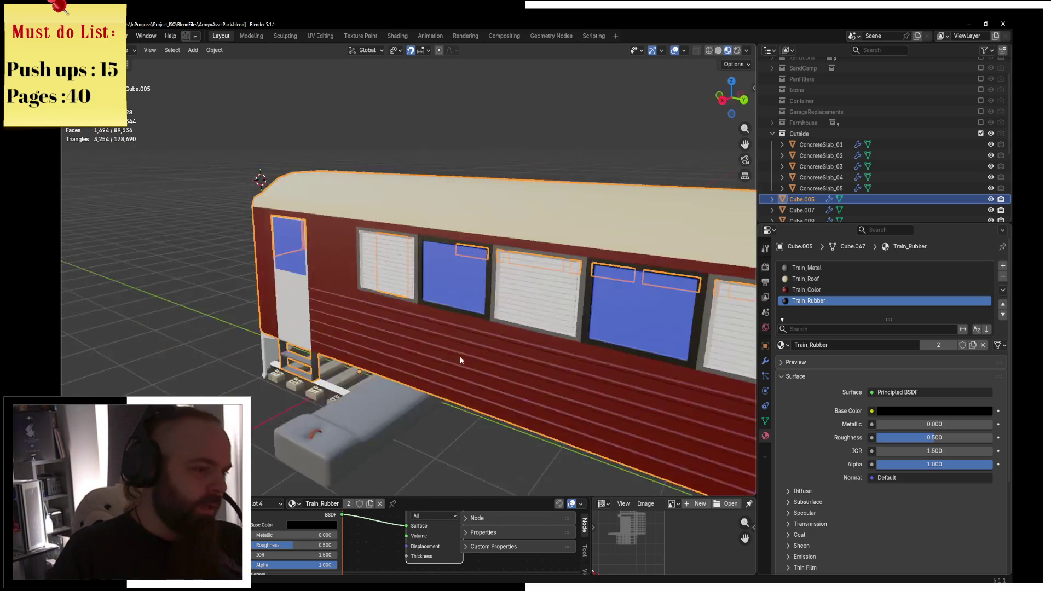
Assign the Train_Metal material to the first set of window shutters
left_click(410, 290)
middle_click_drag(411, 290, 366, 260)
key("g")
key("Escape")
scroll(451, 271, "up", 5)
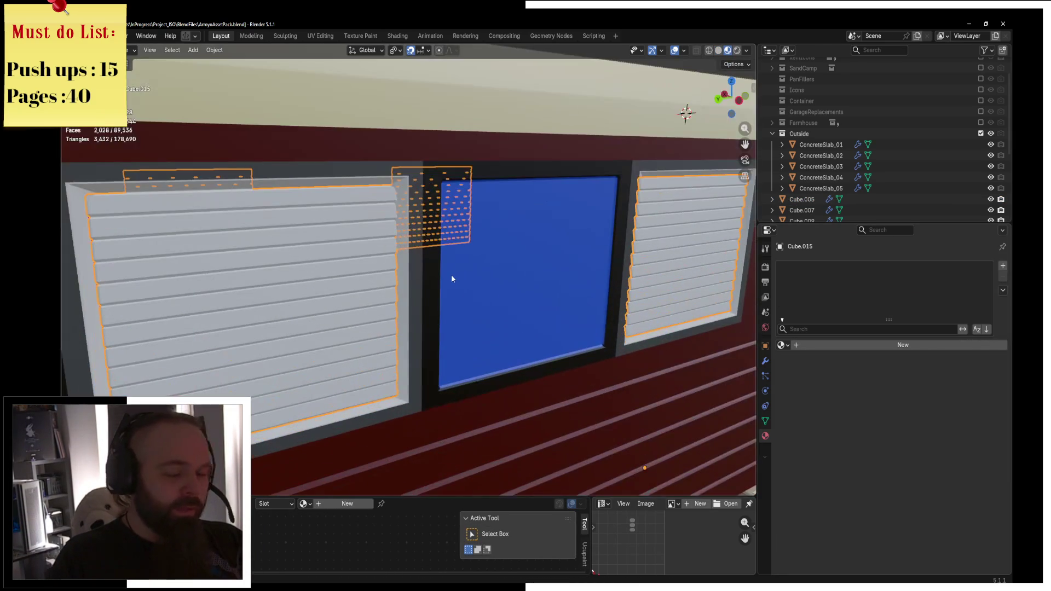
left_click(781, 345)
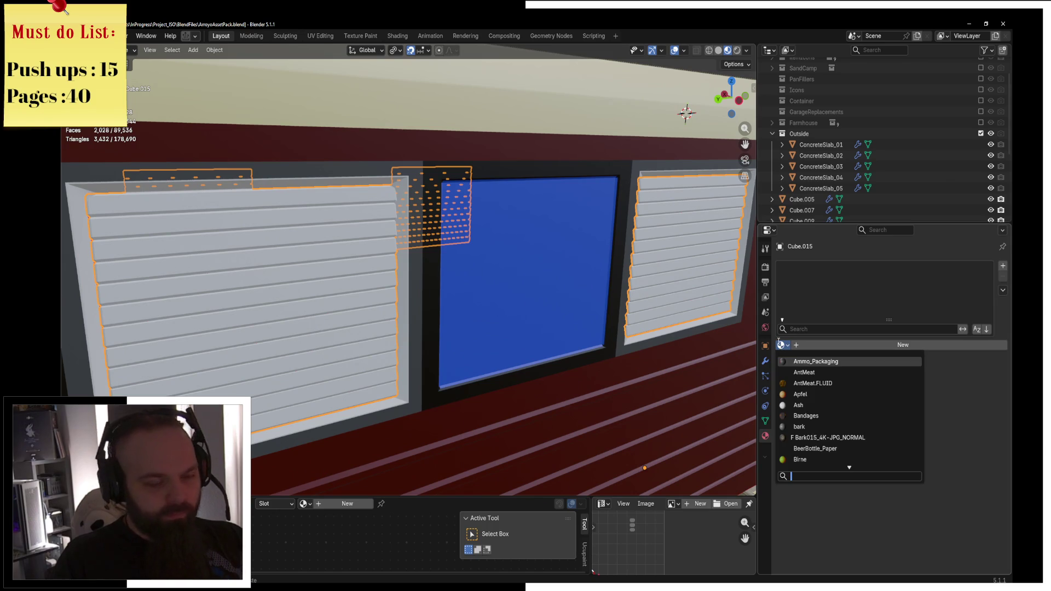
type("traom")
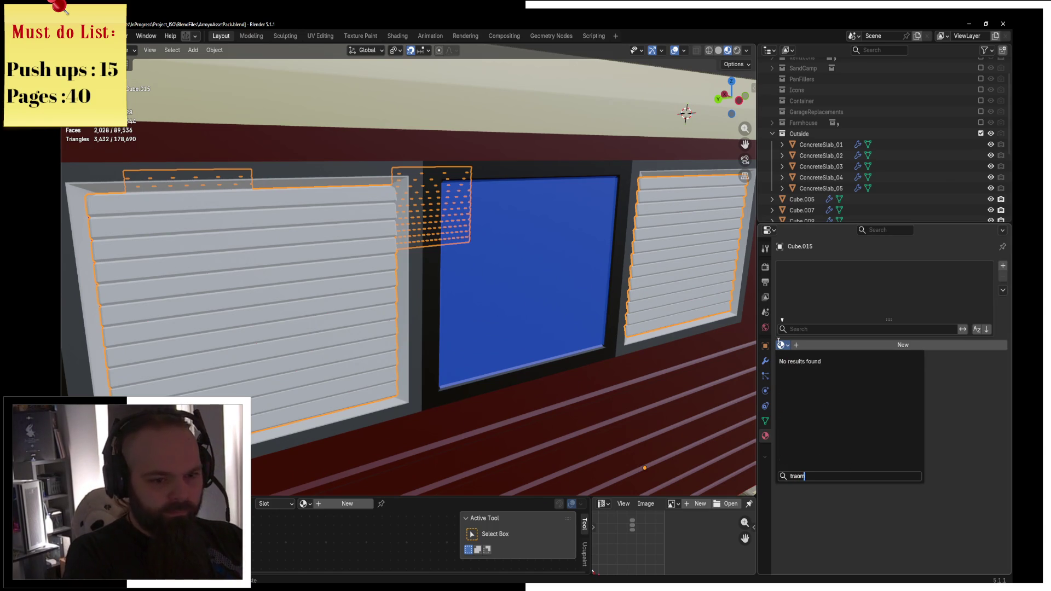
key("BackSpace")
key("BackSpace")
type("in")
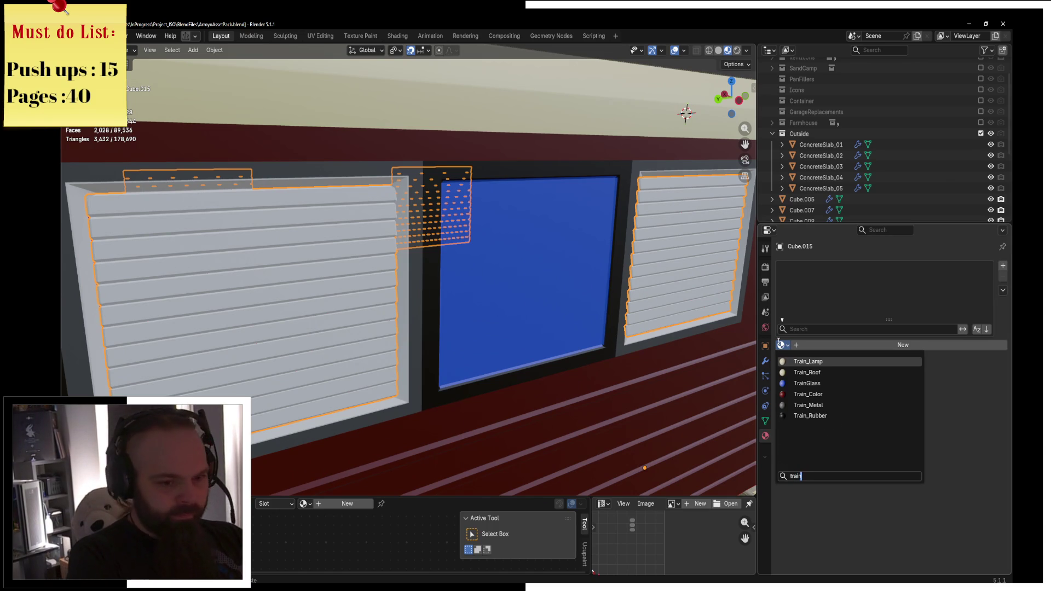
left_click(848, 405)
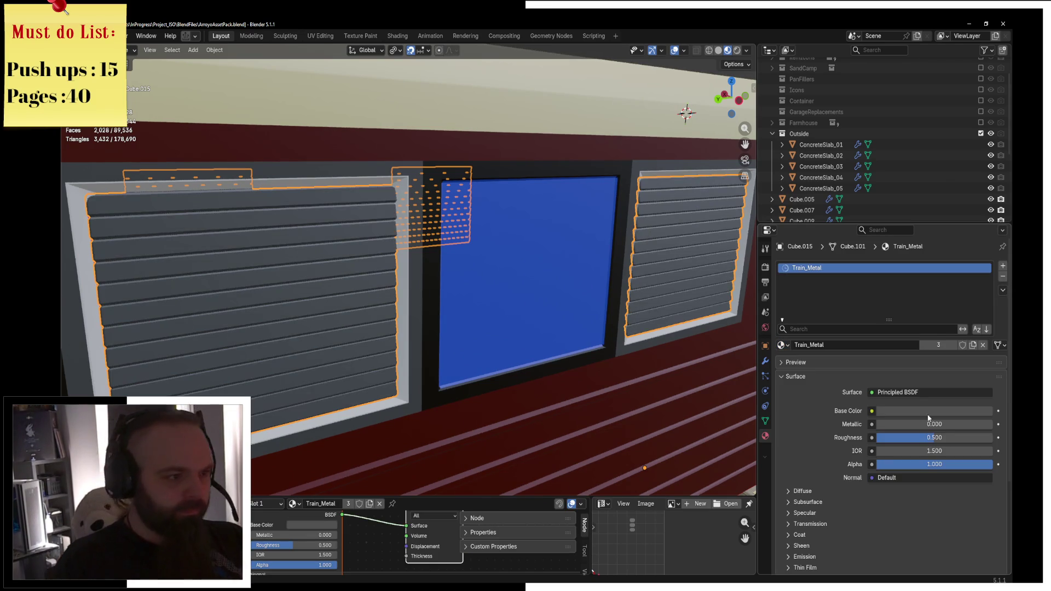
Give the other set of window shutters the Train_Metal material too
left_click(398, 268)
scroll(402, 265, "down", 3)
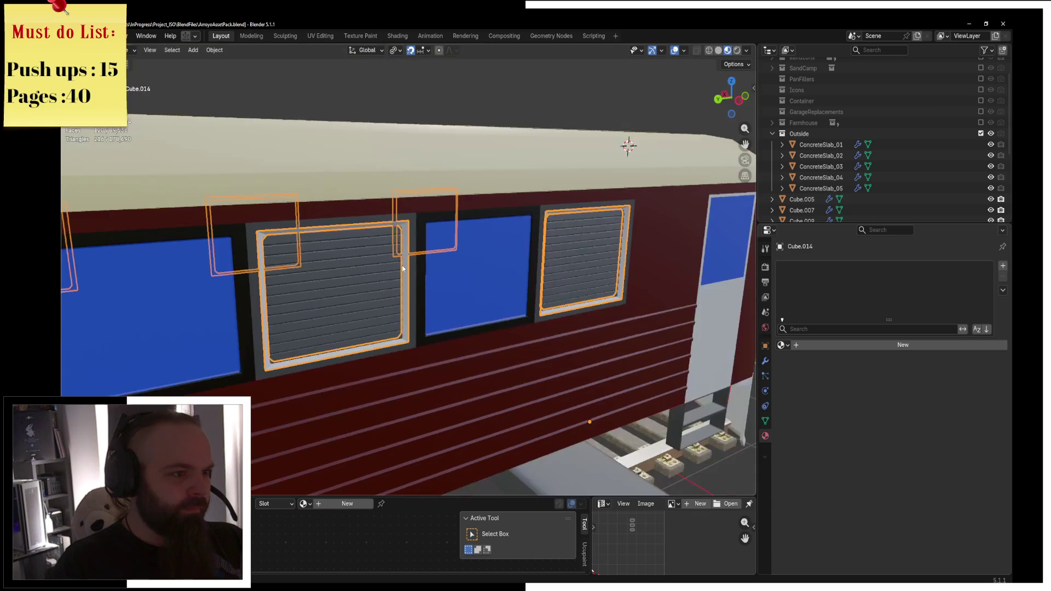
scroll(540, 249, "up", 1)
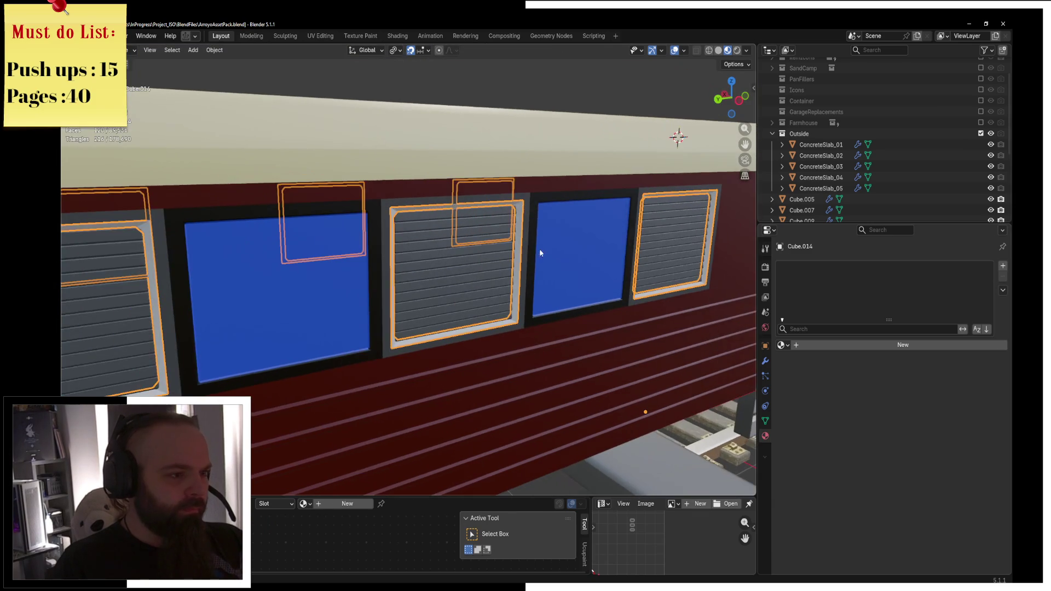
left_click(782, 345)
type("tra")
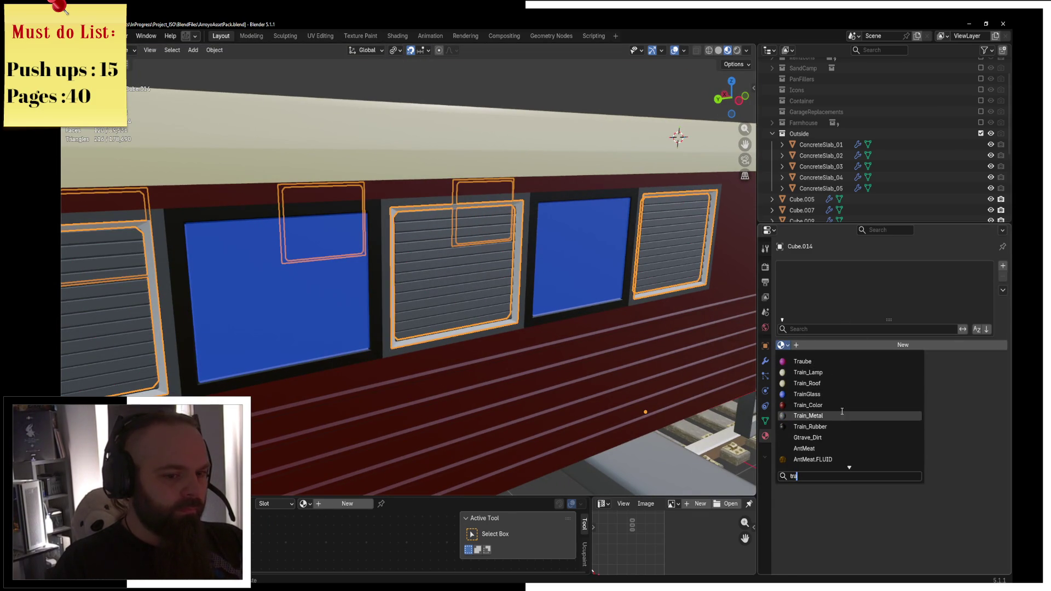
left_click(843, 415)
Select one of the front buffers and delete it
scroll(535, 282, "down", 2)
mouse_move(535, 281)
middle_mouse_down()
mouse_move(577, 276)
mouse_move(604, 293)
mouse_move(580, 290)
middle_mouse_up()
key("alt+a")
scroll(604, 293, "up", 2)
scroll(604, 293, "down", 3)
scroll(580, 290, "up", 2)
scroll(139, 370, "down", 3)
middle_click_drag(323, 343, 458, 297)
left_click(303, 331)
middle_click_drag(492, 328, 363, 284)
key("Delete")
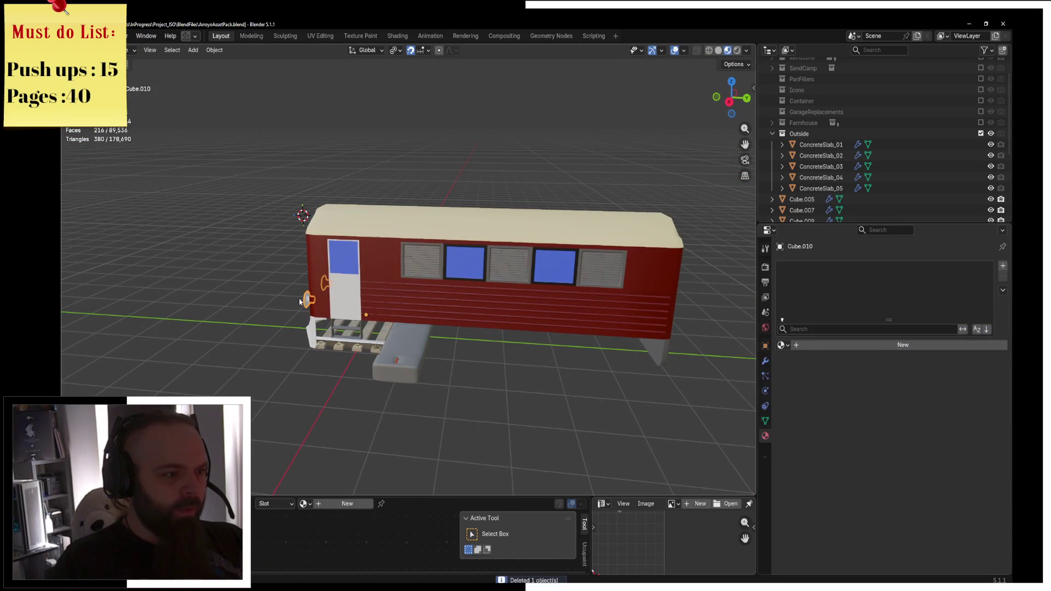
In Edit Mode, rotate the buffer geometry 180° on X and move it 8 m along Y
key("ctrl+Tab")
left_click(498, 328)
key("r")
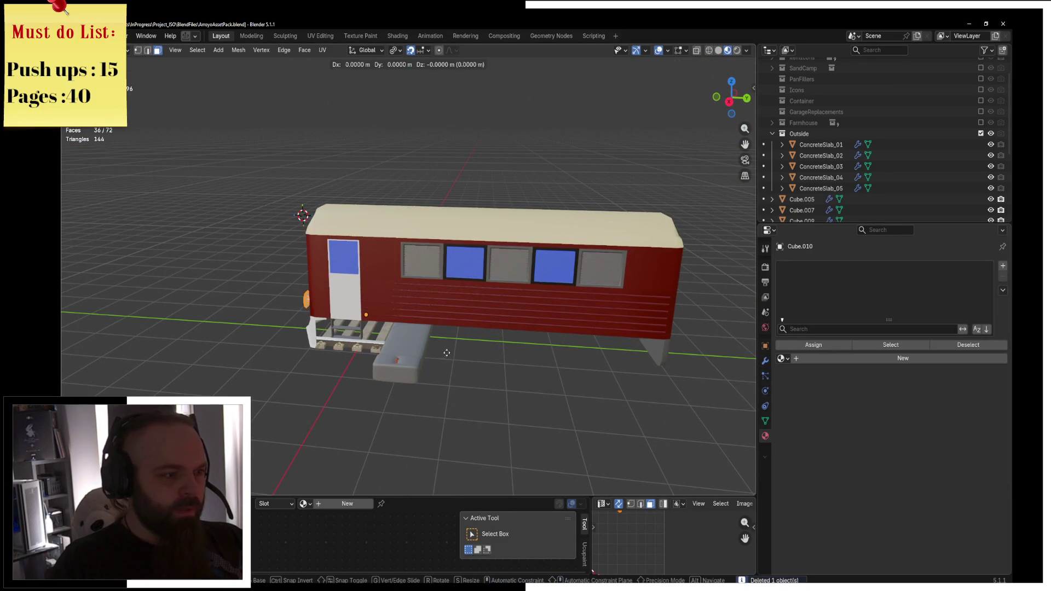
type("zyx1")
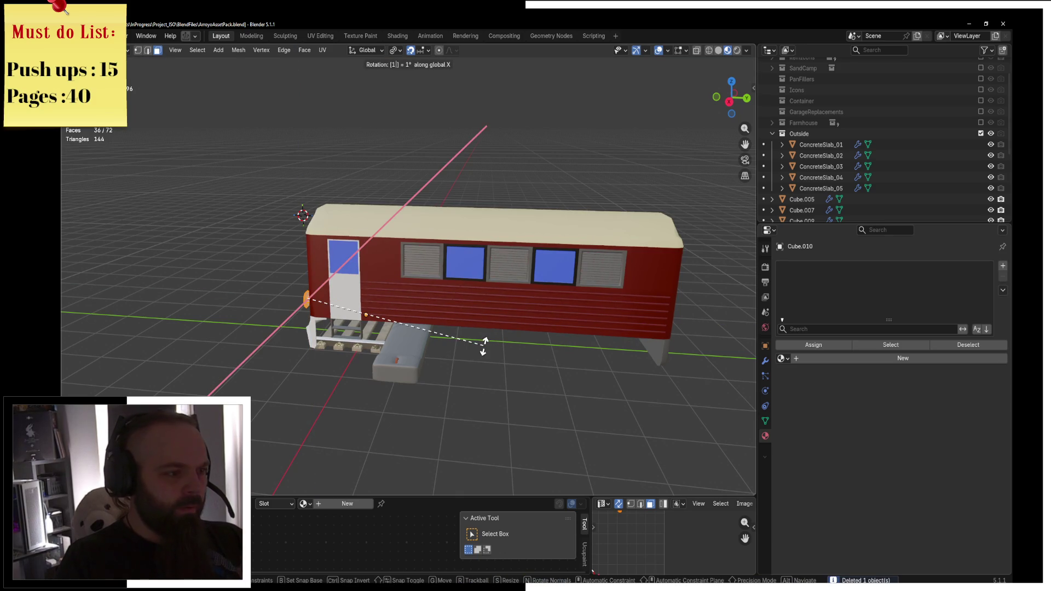
key("Return")
type("gy8")
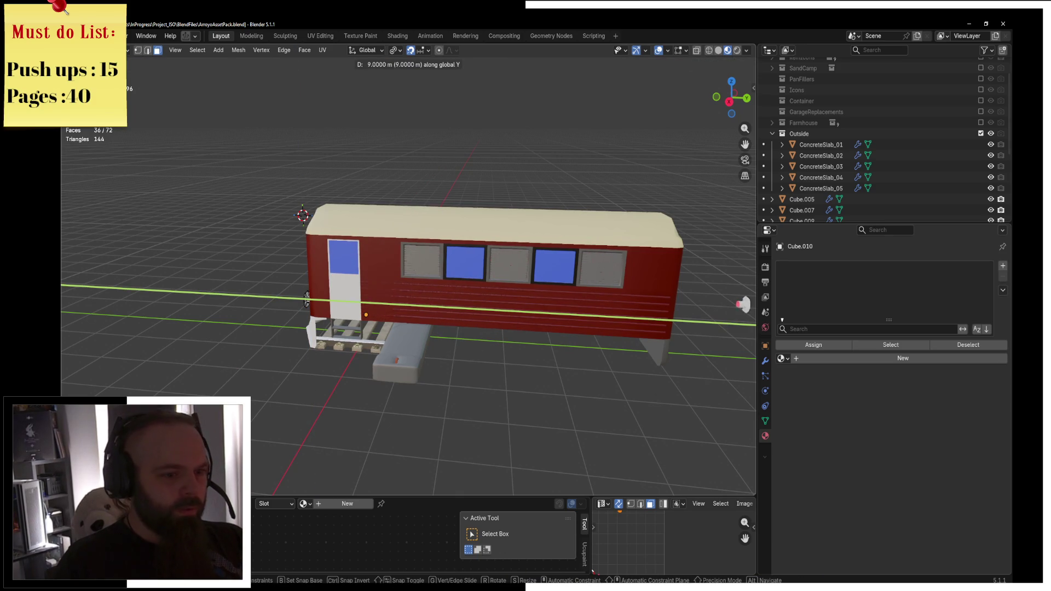
key("Return")
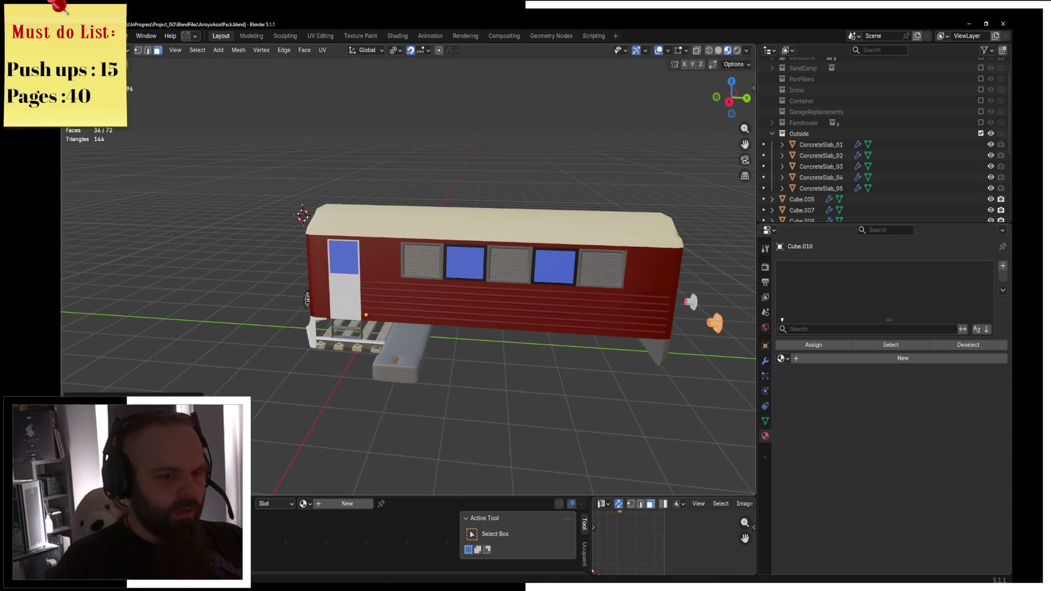
From the side view, slide the buffer along Y to sit against the carriage end
middle_click_drag(503, 469, 335, 396, "shift")
key("KP_3")
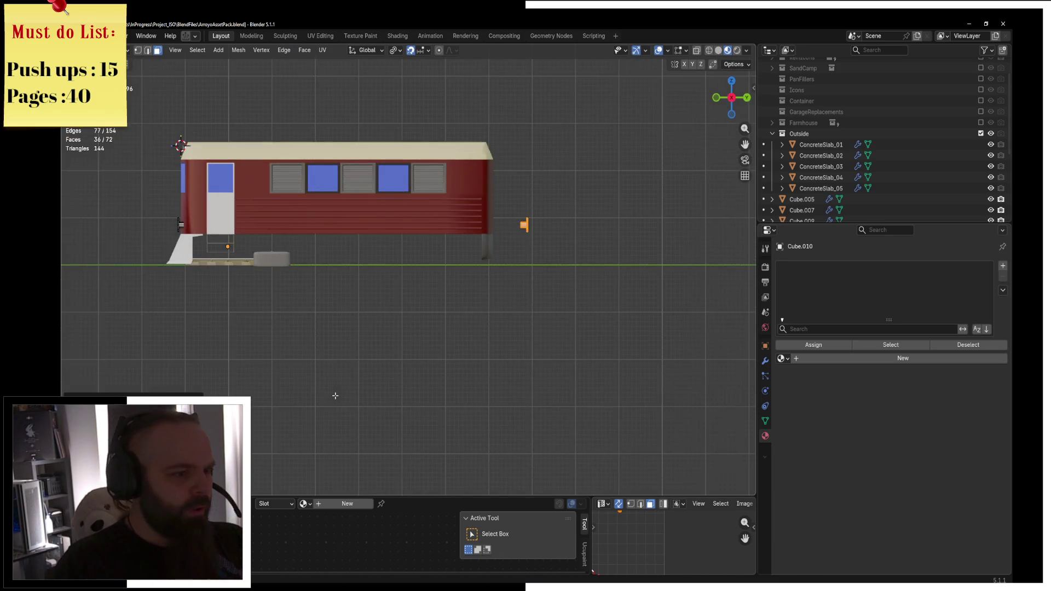
scroll(300, 392, "up", 3)
scroll(481, 302, "up", 4)
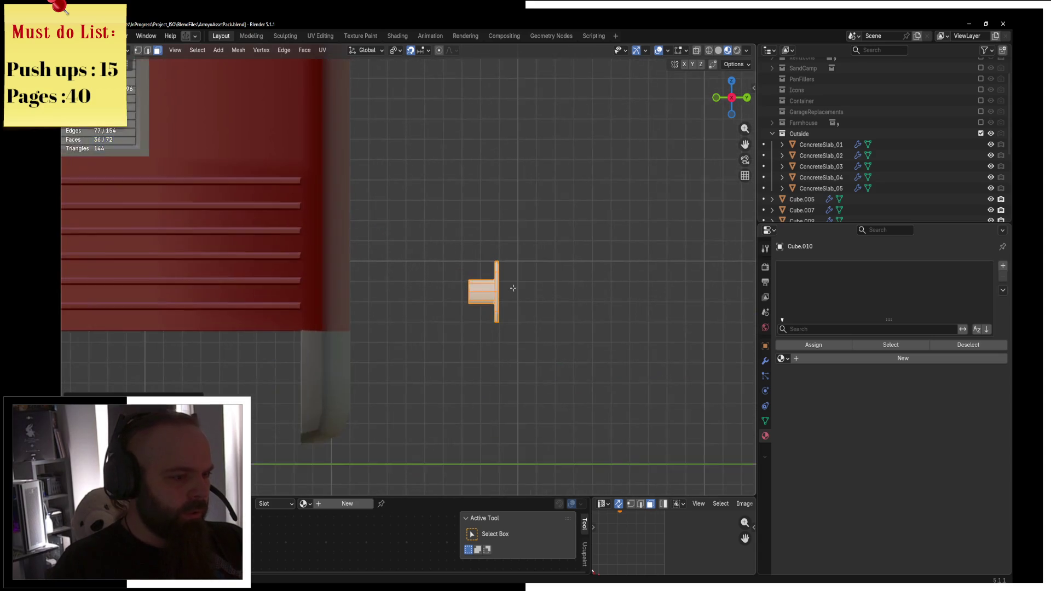
key("g")
key("y")
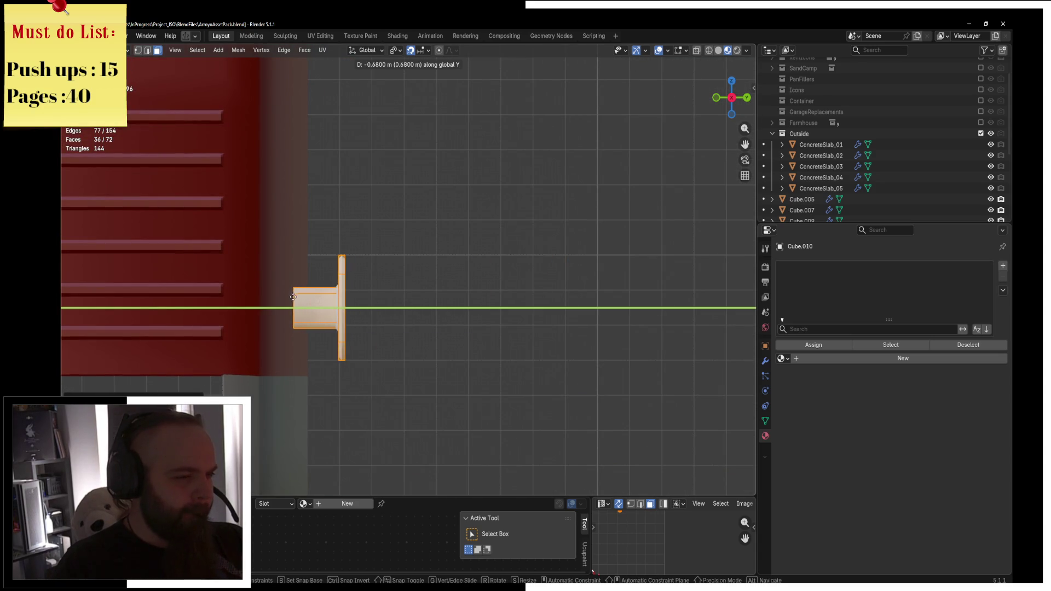
left_click(286, 305)
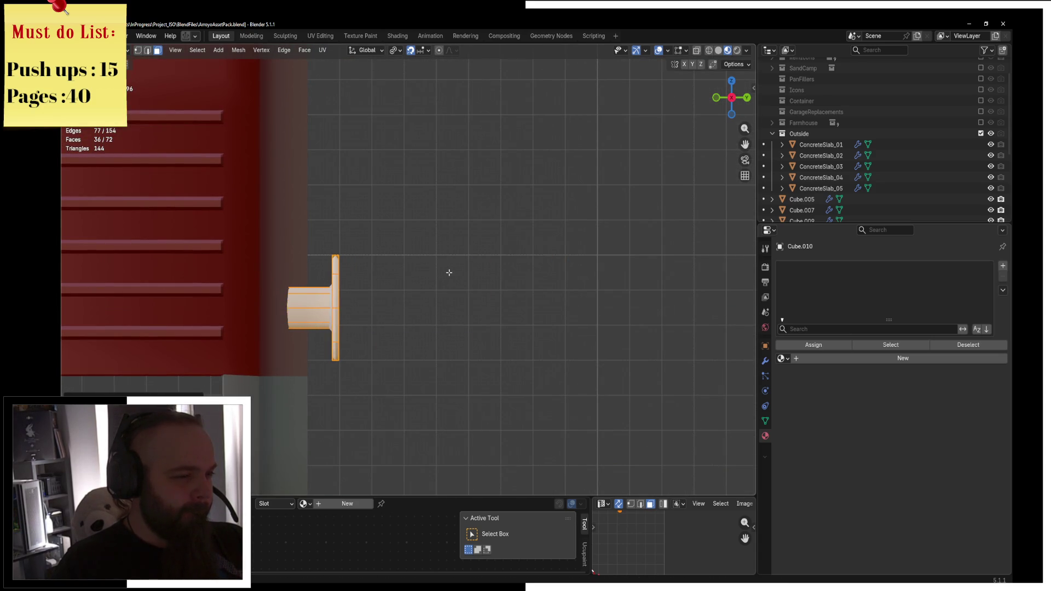
scroll(447, 272, "down", 4)
key("grave")
middle_click_drag(521, 272, 429, 292)
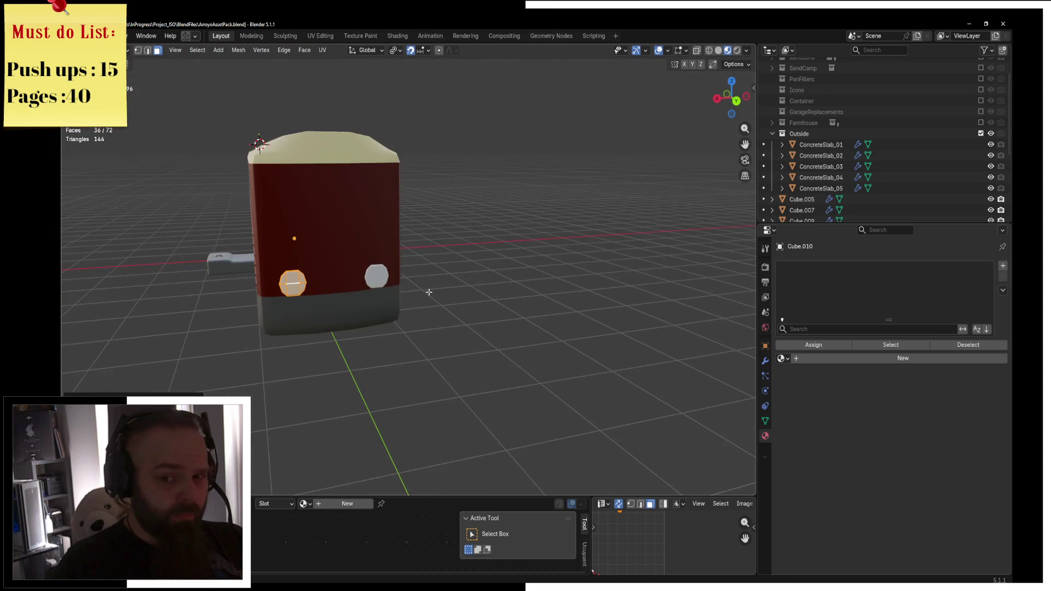
Back in Object Mode, assign the Train_Metal material to the buffers
key("ctrl+Tab")
left_click(350, 293)
key("KP_Decimal")
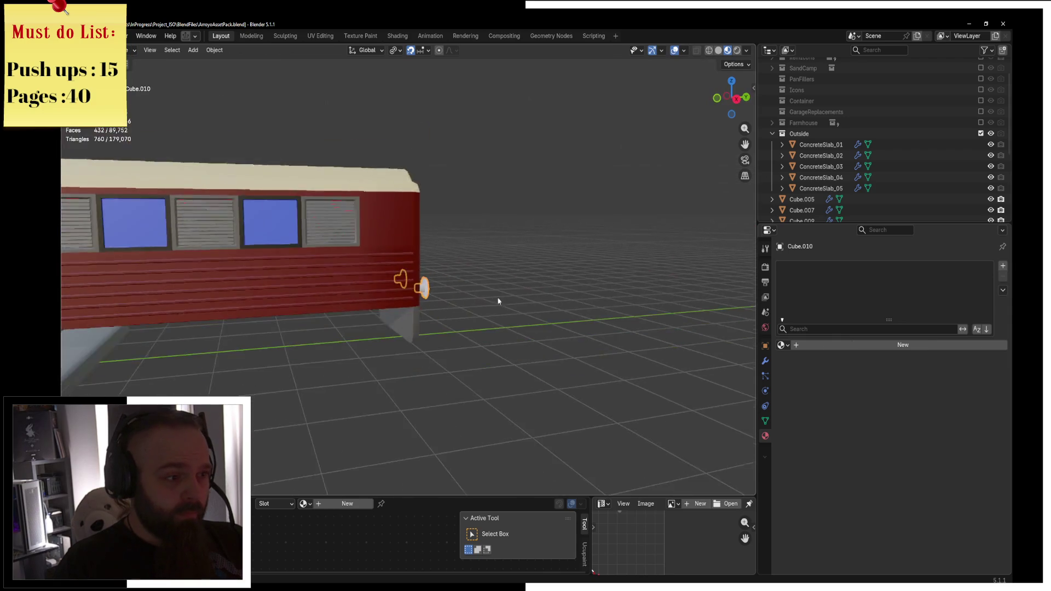
middle_click_drag(528, 286, 416, 332)
left_click(782, 344)
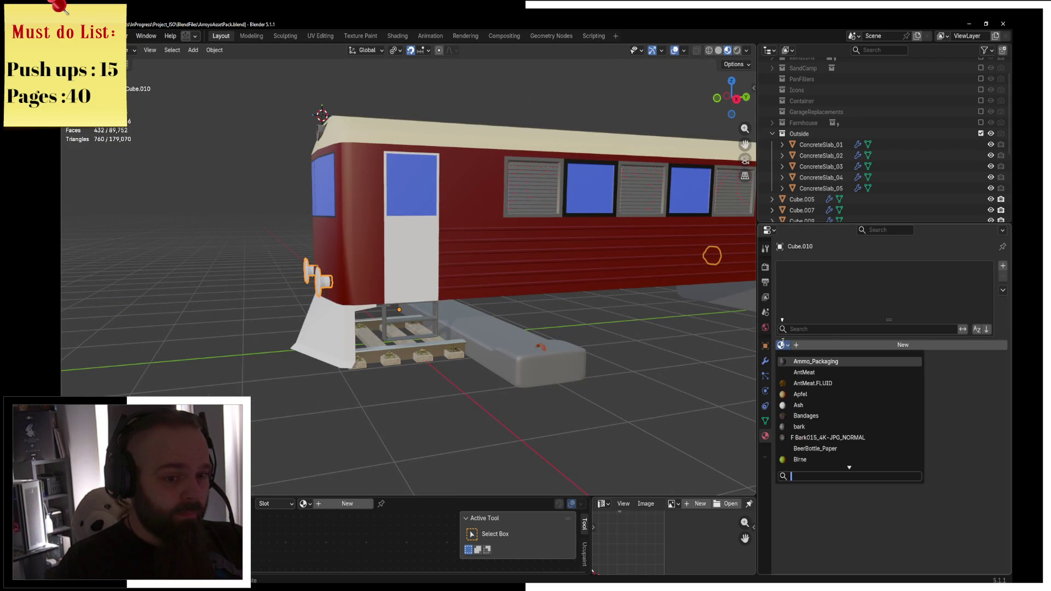
type("train m")
key("Return")
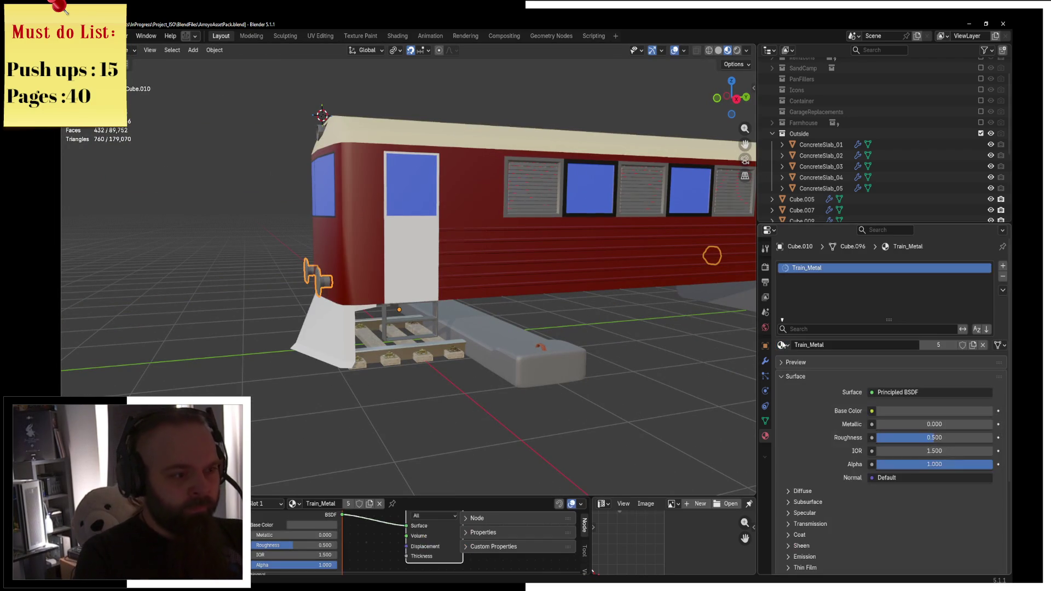
left_click(404, 260)
Switch from the door to editing the carriage body's mesh
key("ctrl+Tab")
left_click(469, 274)
key("KP_Decimal")
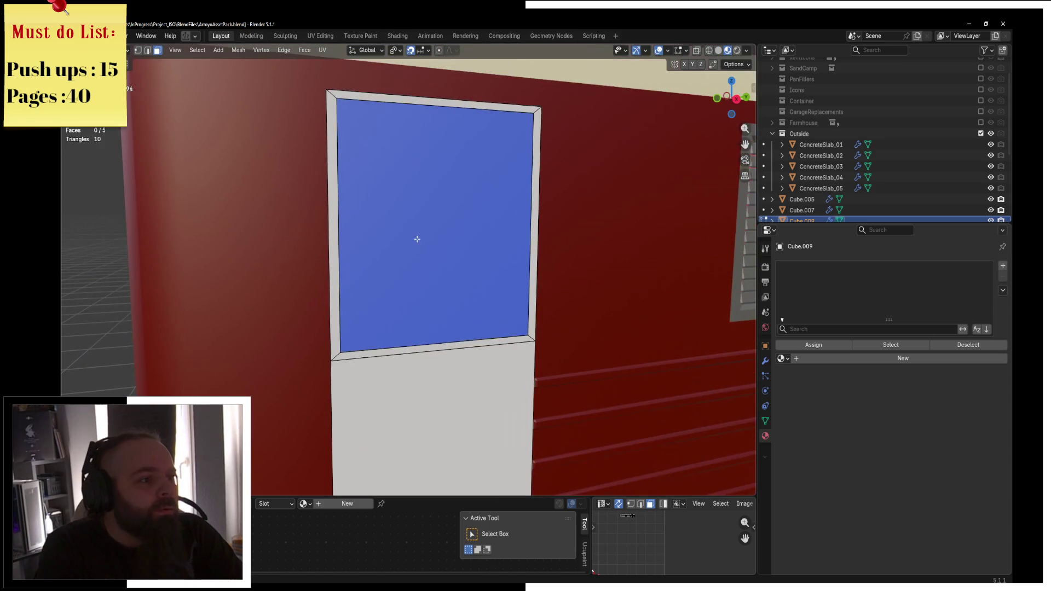
key("Tab")
left_click(285, 191)
key("ctrl+Tab")
left_click(345, 189)
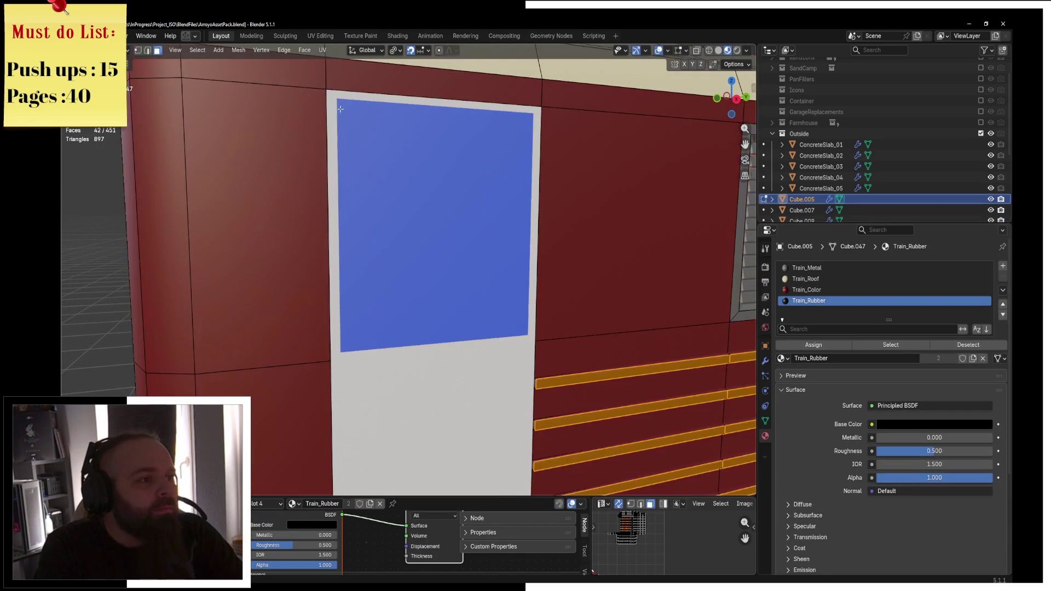
key("KP_Decimal")
Add two vertical edge loops beside the door
key("ctrl+r")
left_click(351, 198)
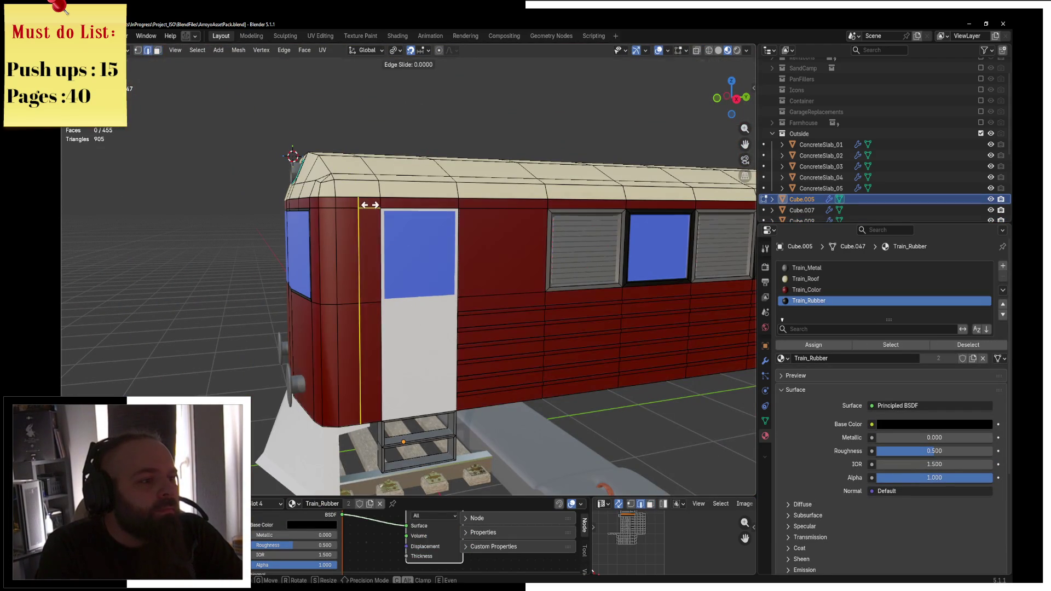
left_click(389, 204)
key("ctrl+r")
left_click(465, 207)
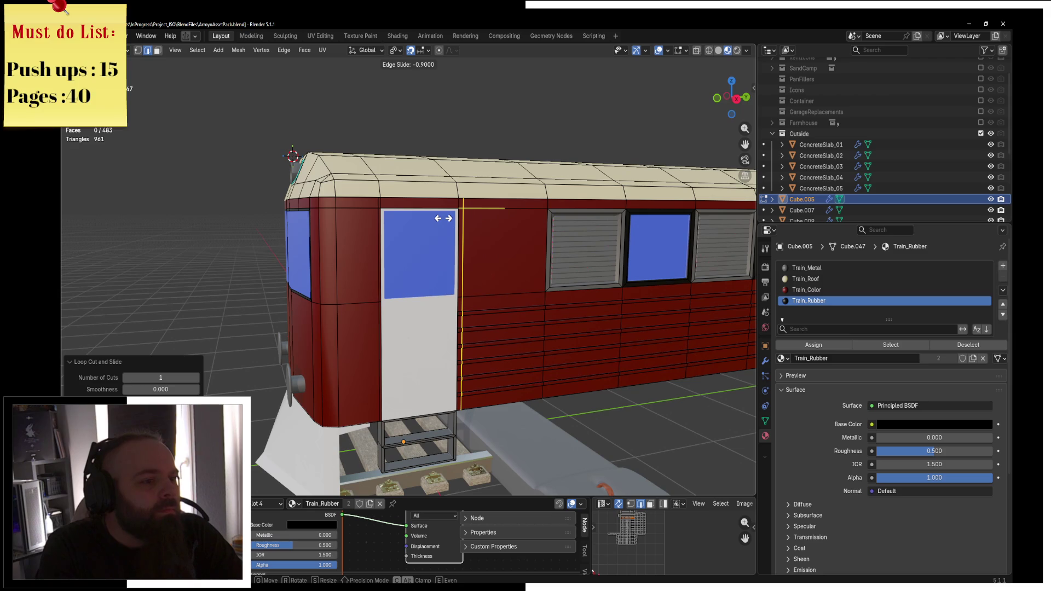
left_click(443, 218)
scroll(497, 285, "up", 8)
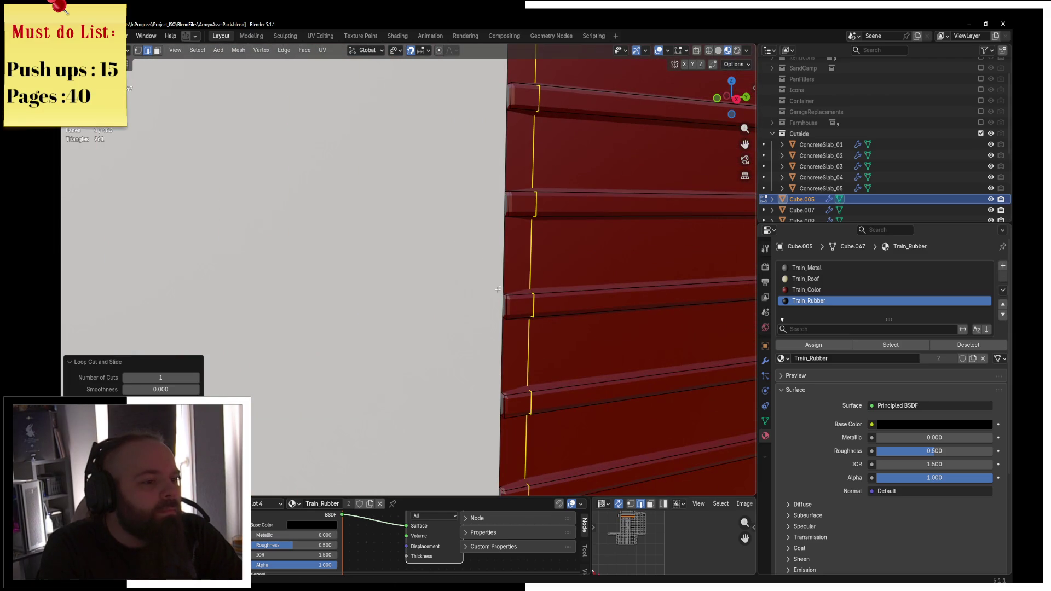
Add another centred vertical edge loop along the door's panel edge
key("alt+a")
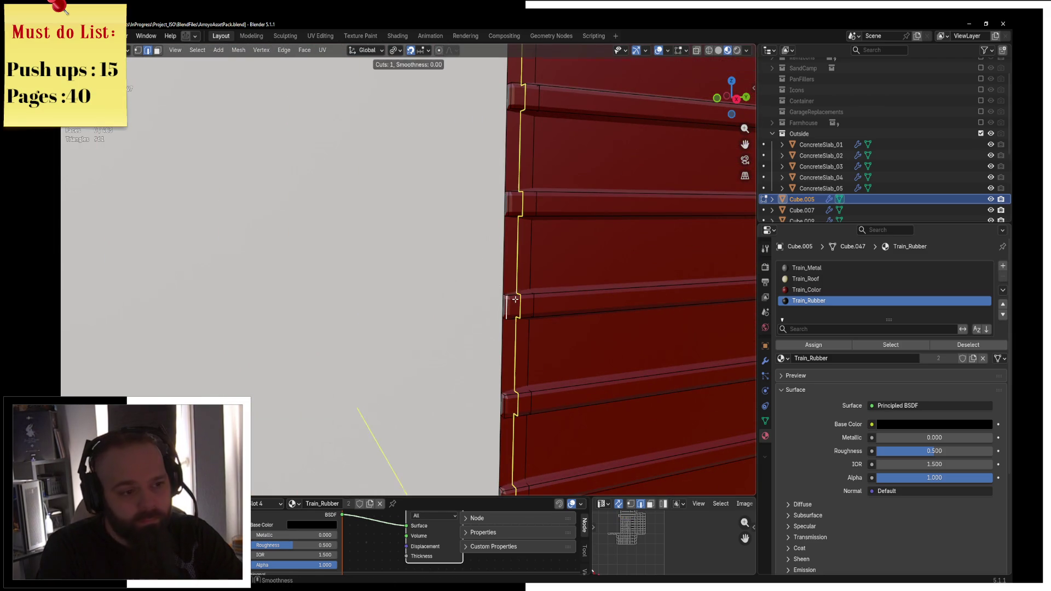
left_click(515, 299)
right_click(509, 304)
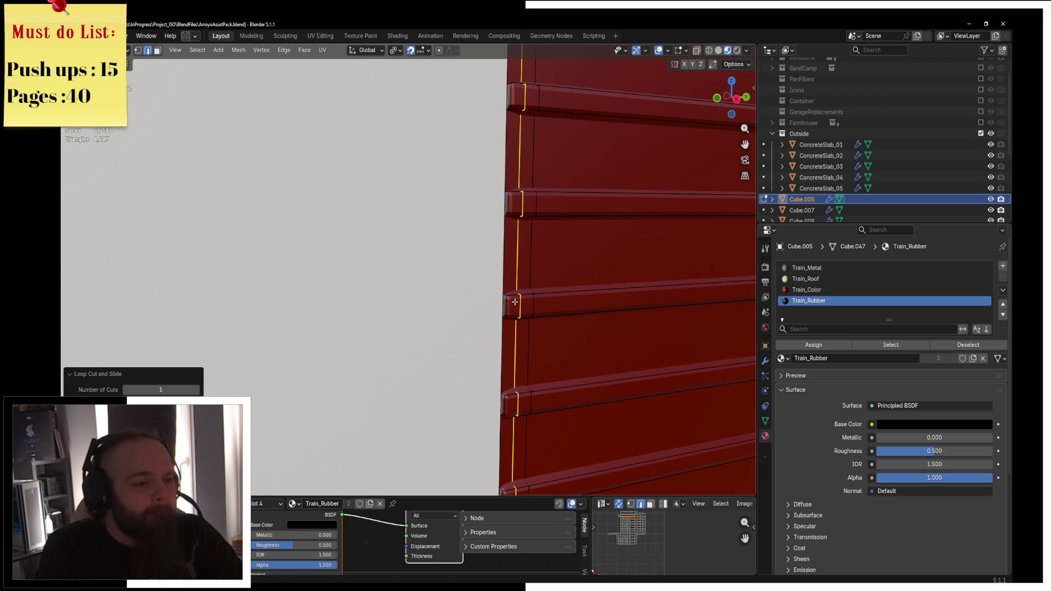
key("ctrl+r")
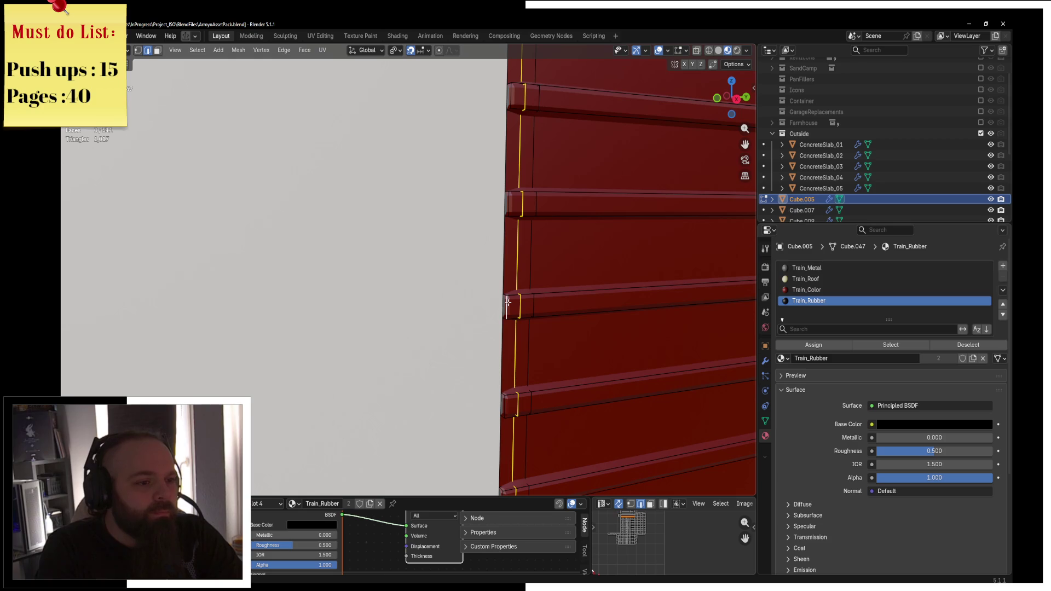
scroll(511, 203, "up", 4)
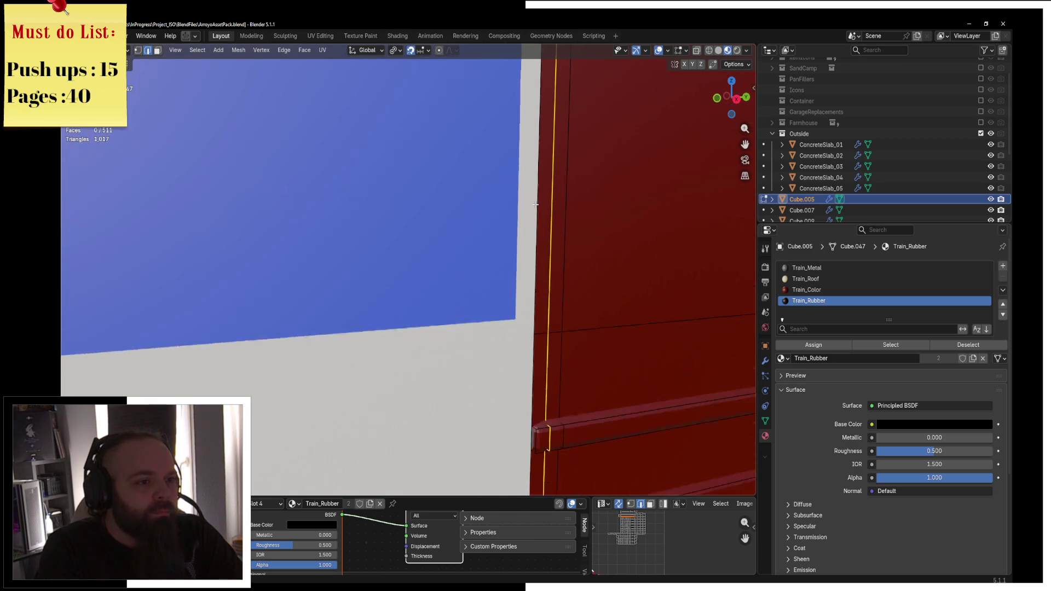
scroll(533, 333, "down", 6)
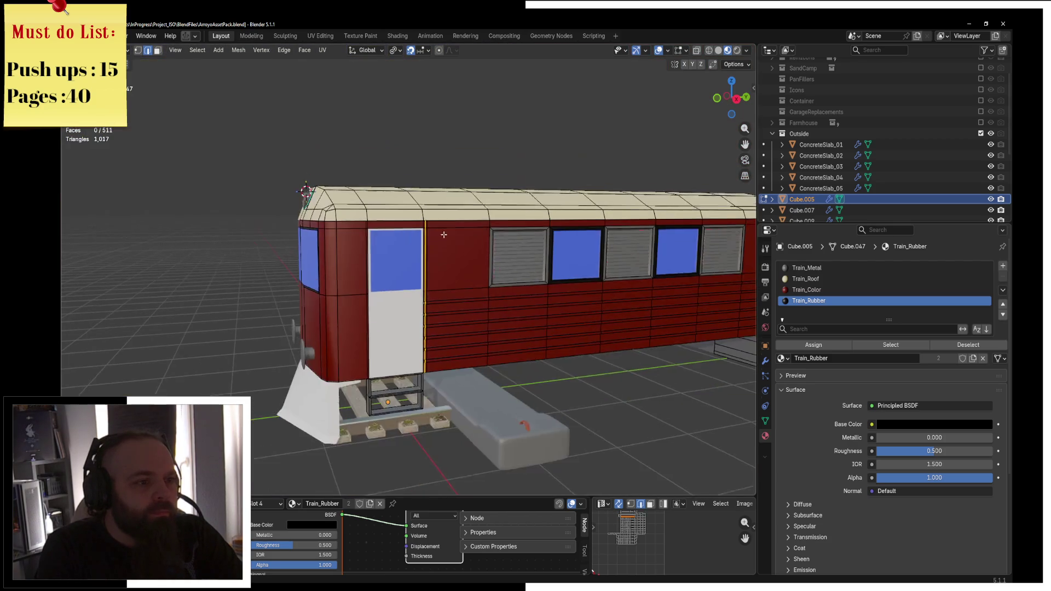
scroll(495, 352, "up", 6)
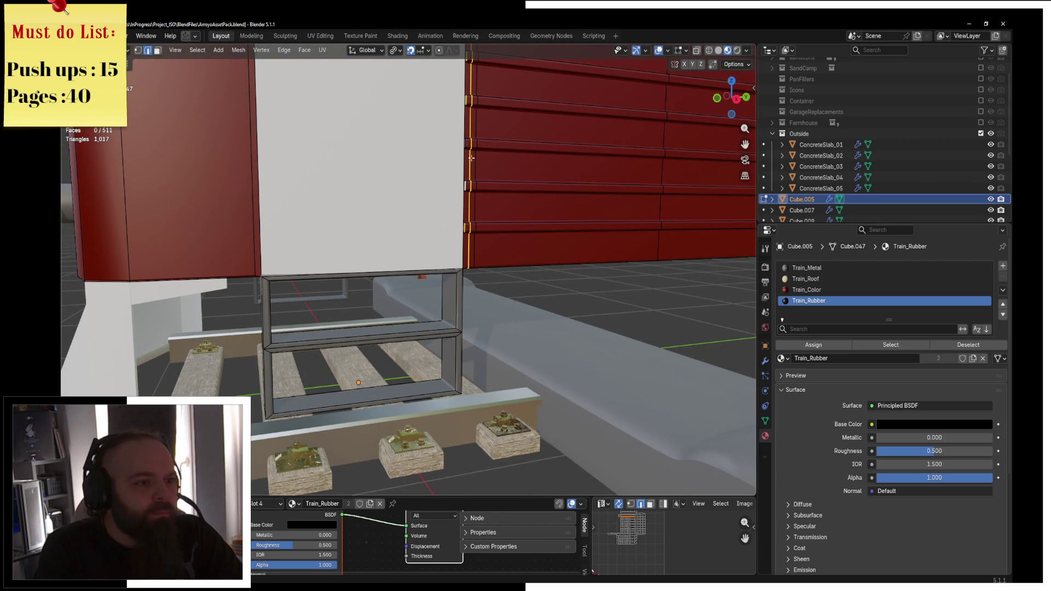
scroll(466, 143, "up", 5)
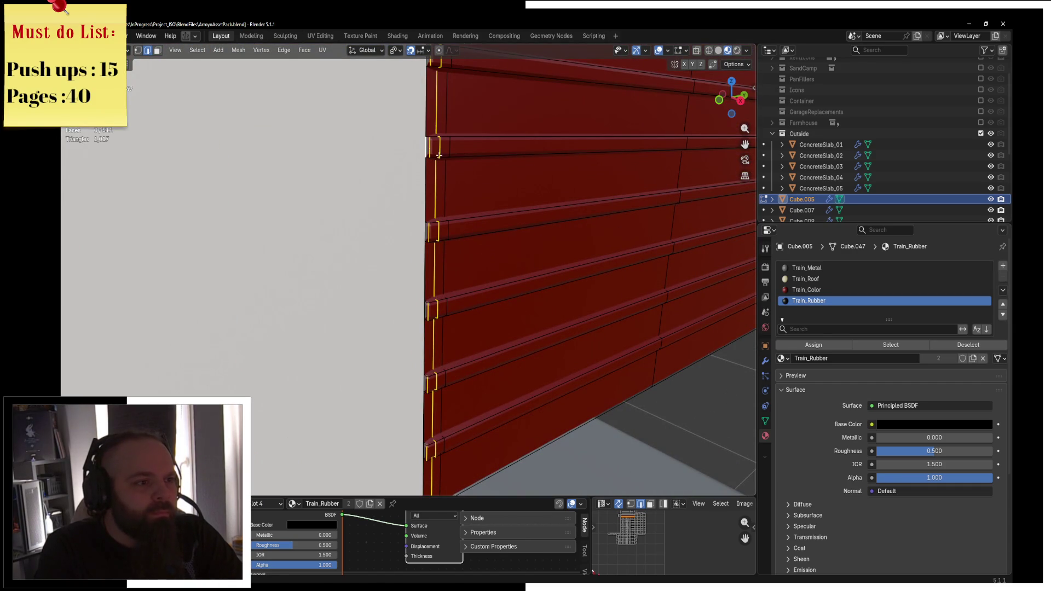
Scale the selected vertices to 0 on X, then Merge by Distance, removing 44 duplicates
key("s")
right_click(476, 171)
left_click(401, 53)
left_click(429, 99)
key("s")
key("x")
key("0")
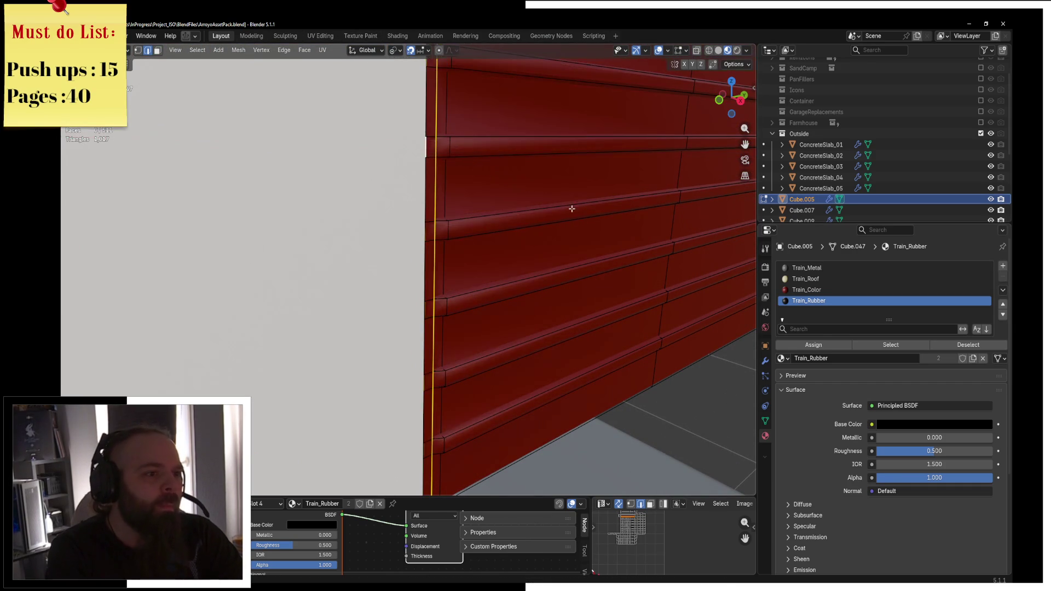
key("Return")
key("a")
key("m")
left_click(504, 206)
scroll(504, 206, "down", 5)
Add a horizontal edge loop above the door
key("Tab")
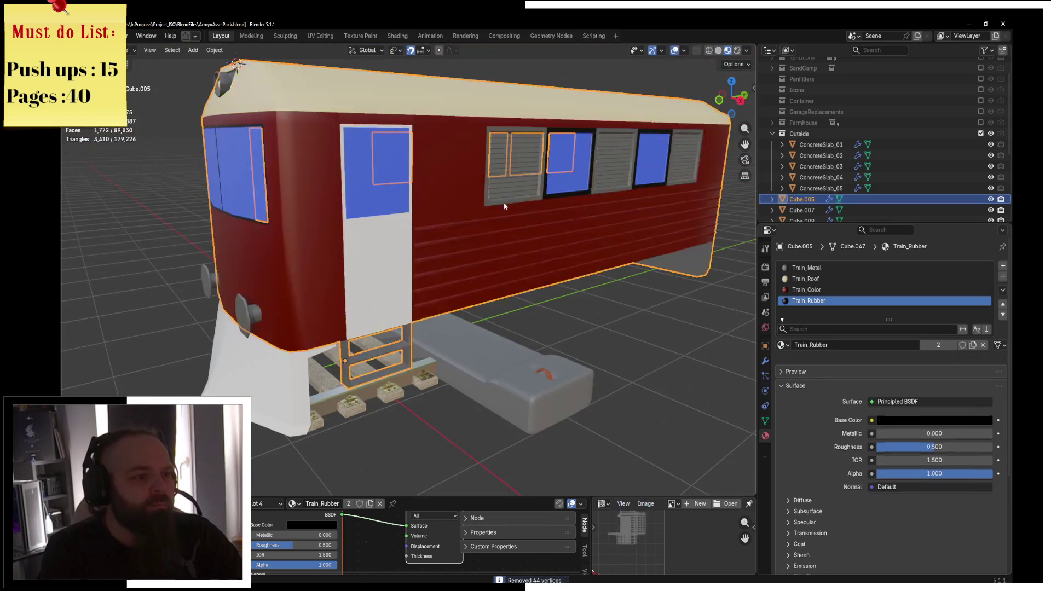
scroll(462, 207, "up", 3)
key("Tab")
scroll(502, 223, "up", 4)
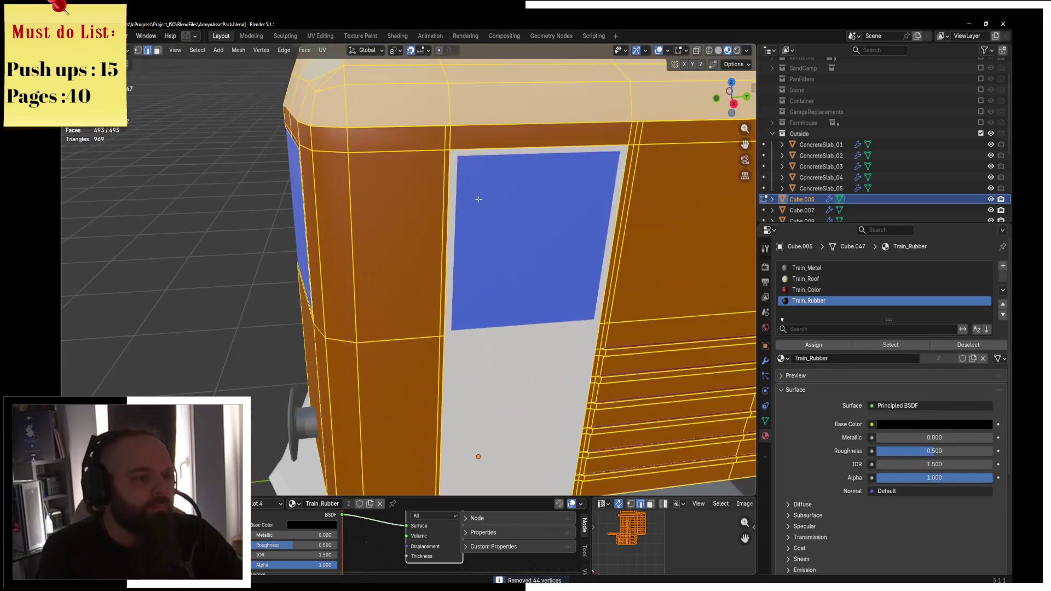
key("alt+a")
key("ctrl+r")
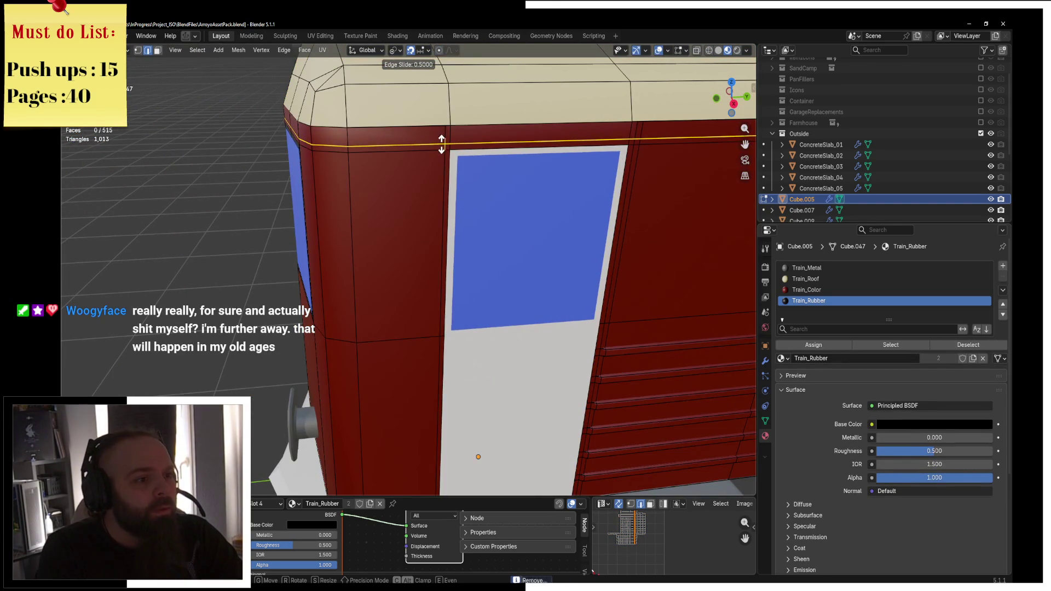
left_click(444, 136)
right_click(444, 137)
In Face mode, select the top, left and right door-frame strips with their corners
left_click(157, 52)
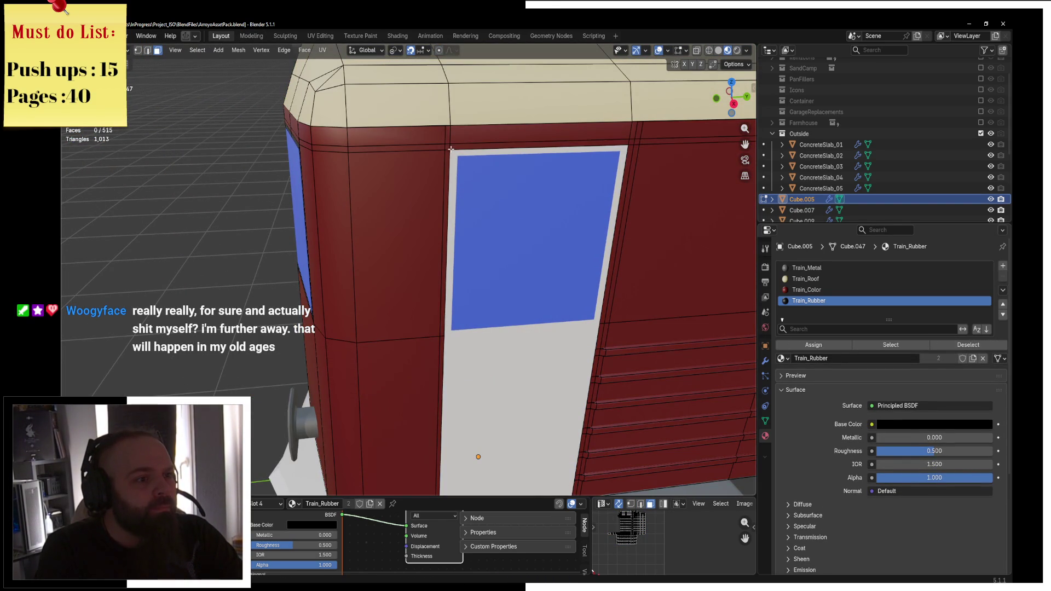
left_click(451, 148)
left_click(446, 148, "shift")
left_click(445, 241, "shift")
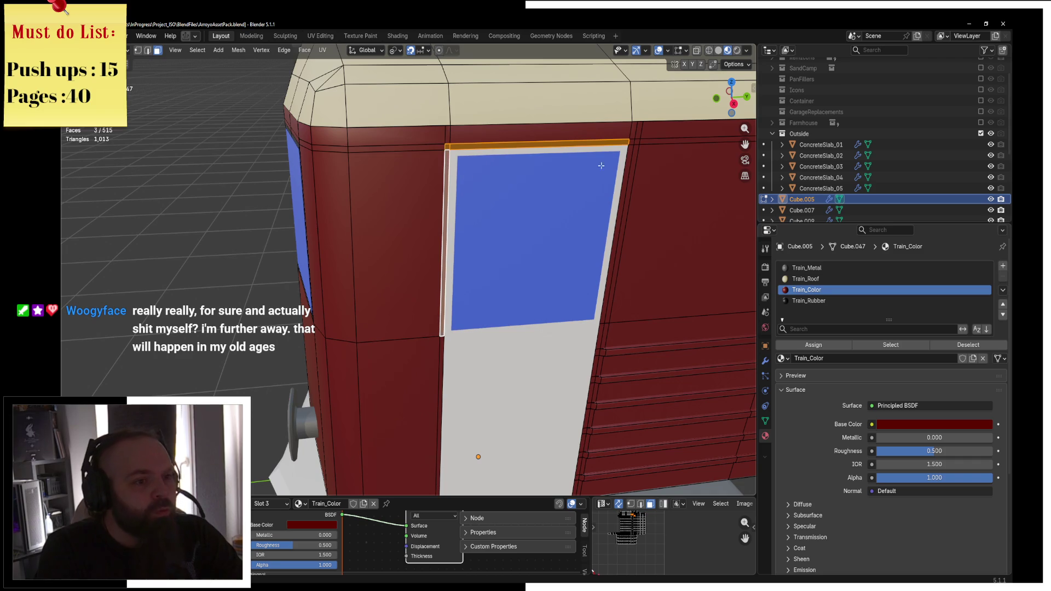
left_click(625, 143, "shift")
left_click(631, 149, "shift")
left_click(631, 142, "shift")
left_click(621, 142, "shift")
Add the remaining door-edge faces and assign them the Train_Rubber material
middle_click_drag(621, 143, 540, 177)
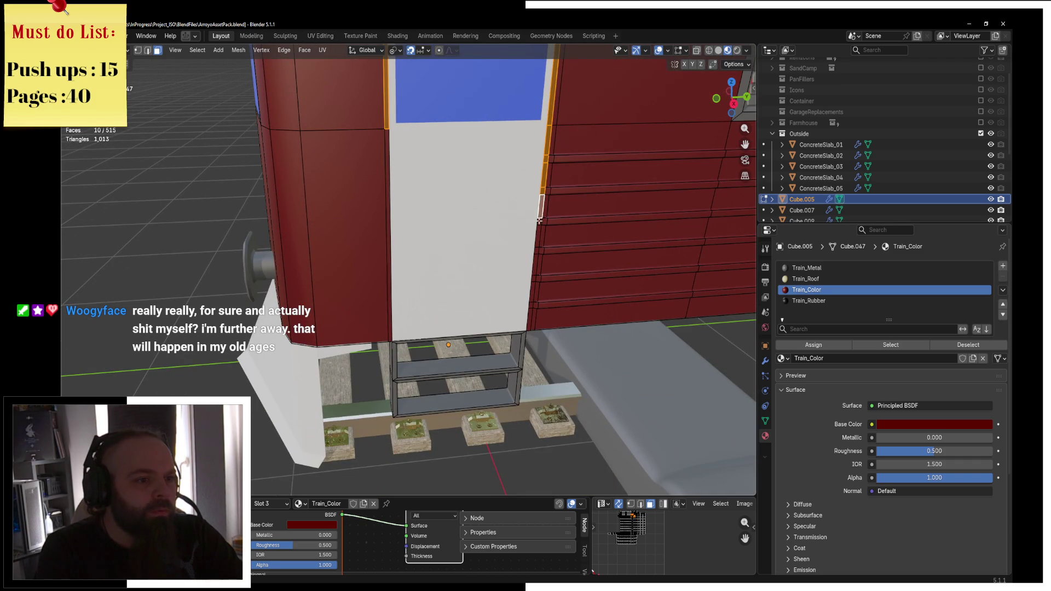
left_click(534, 252, "ctrl")
left_click(536, 251, "shift")
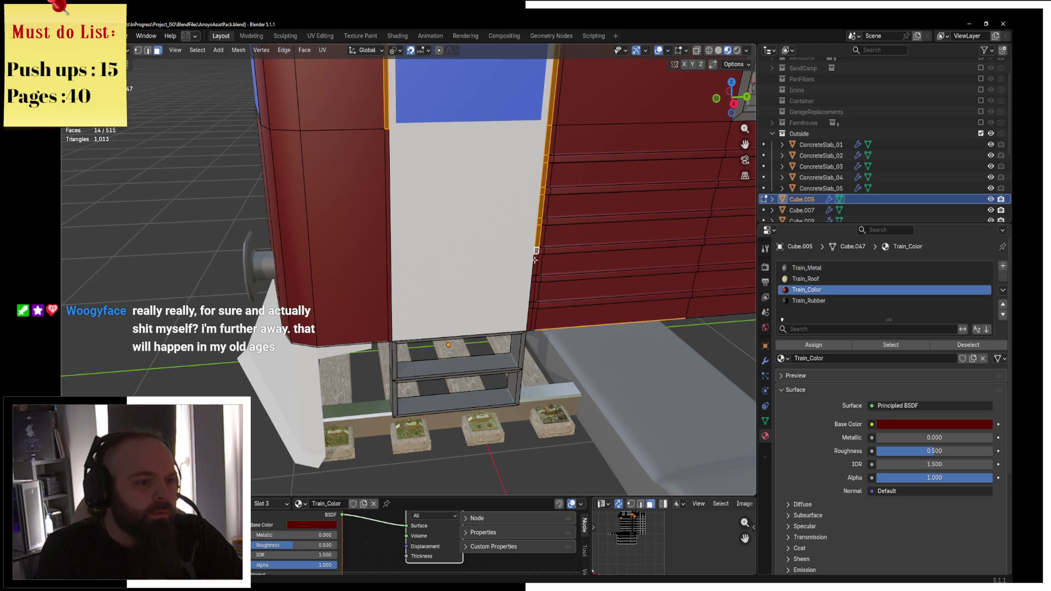
left_click(535, 265, "shift")
left_click(533, 279, "shift")
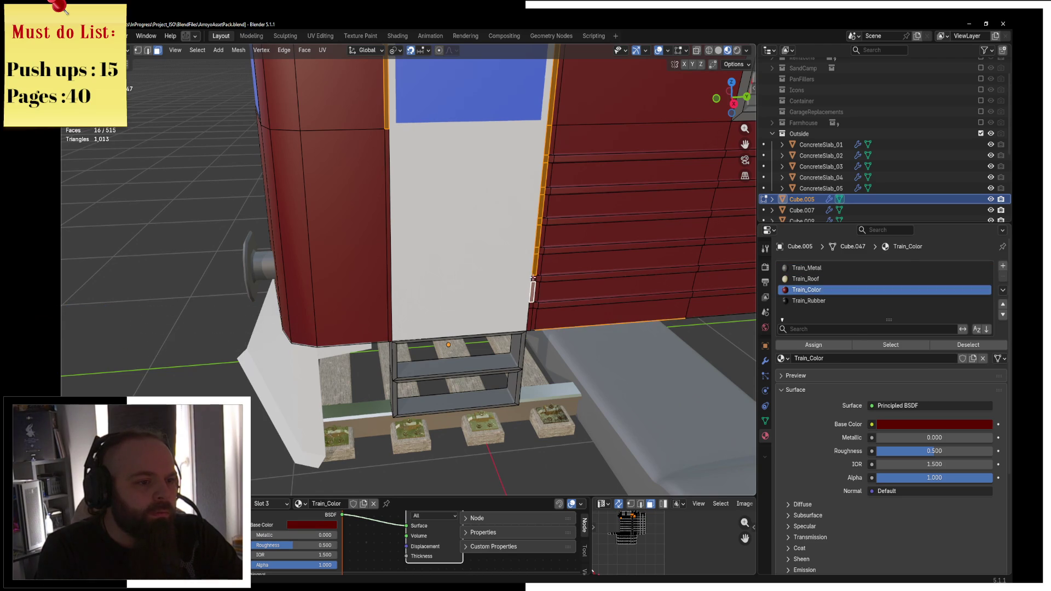
middle_click_drag(531, 305, 319, 230)
middle_click_drag(329, 84, 354, 162)
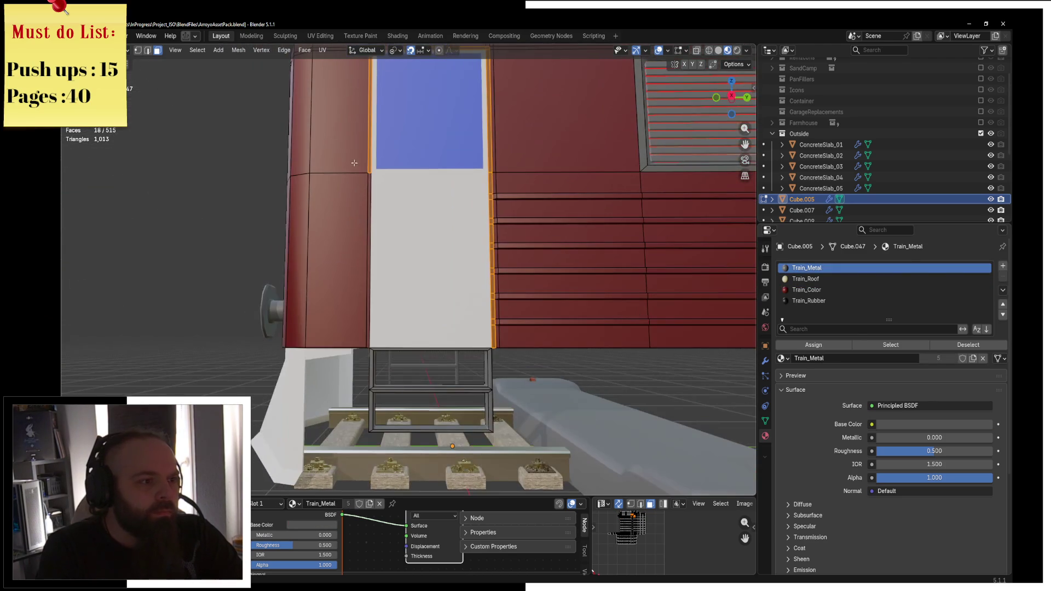
left_click(367, 178, "shift")
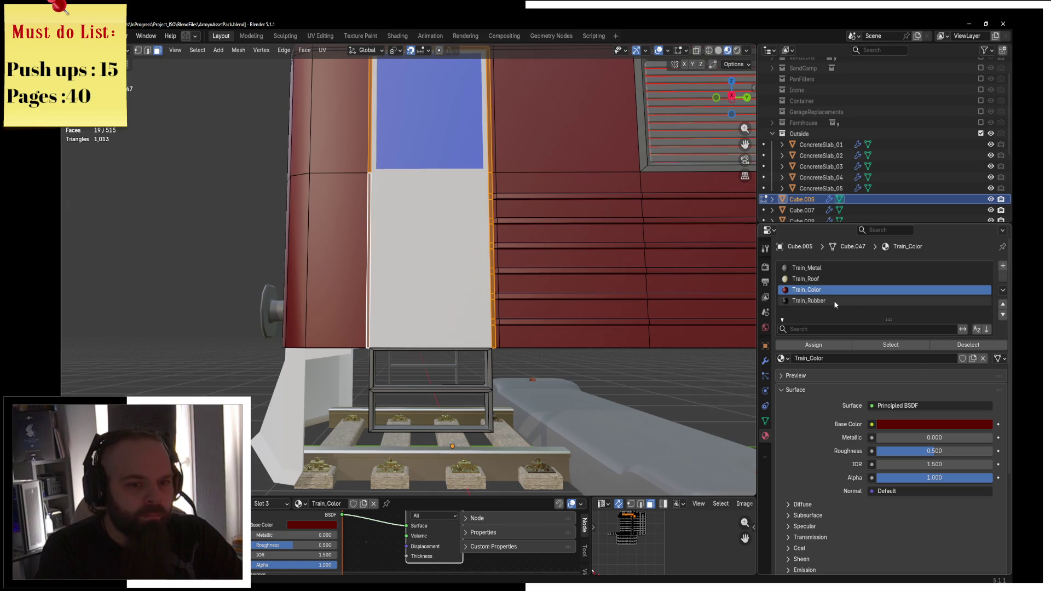
left_click(809, 300)
left_click(821, 353)
scroll(492, 273, "down", 5)
key("ctrl+Tab")
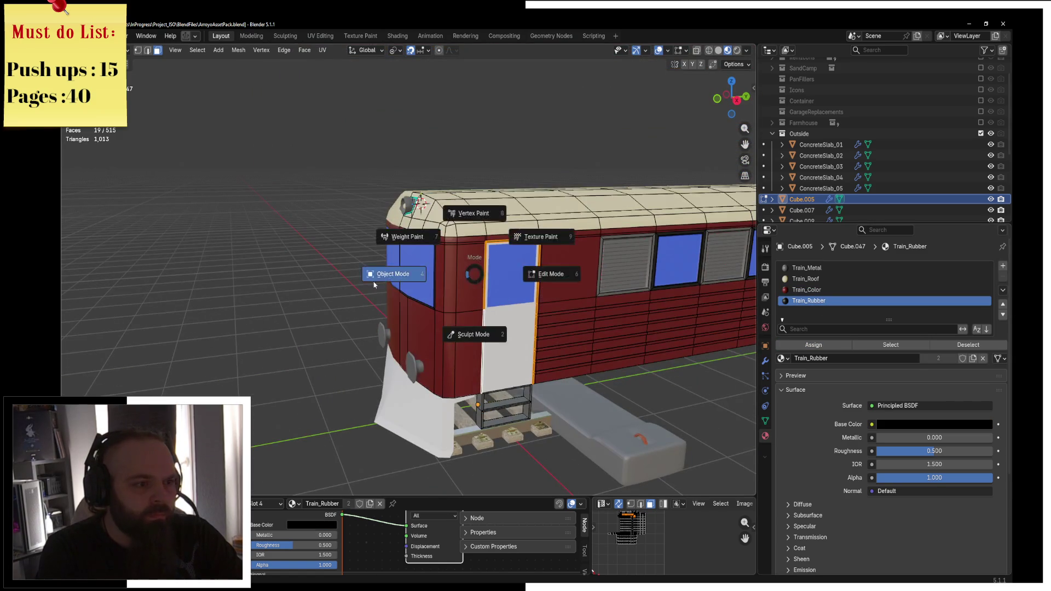
Return to Object Mode and bring the train's front end and door into view
left_click(467, 291)
scroll(467, 274, "up", 5)
scroll(412, 234, "down", 5)
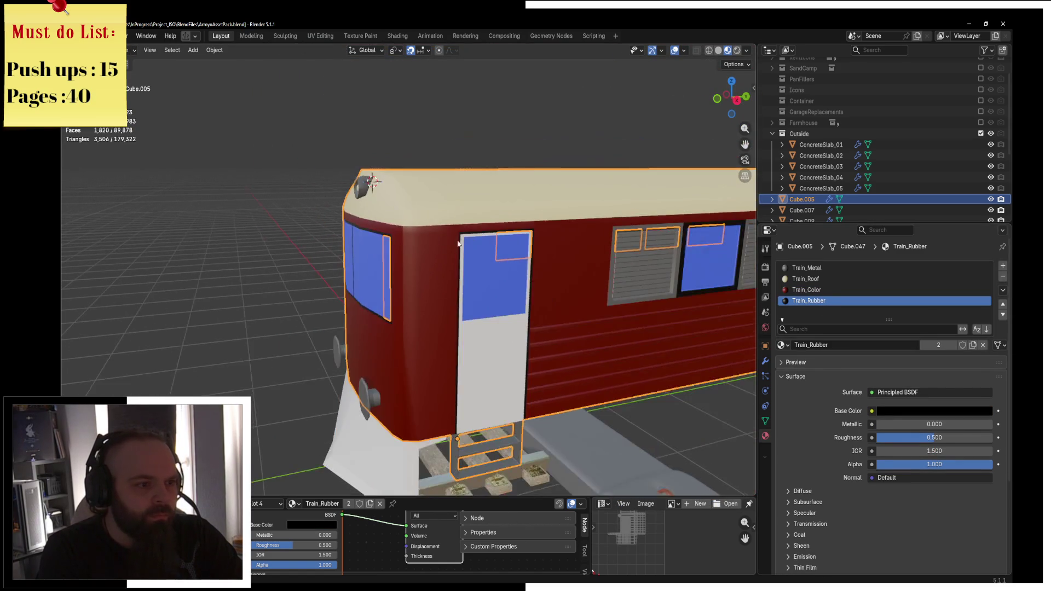
scroll(405, 199, "up", 3)
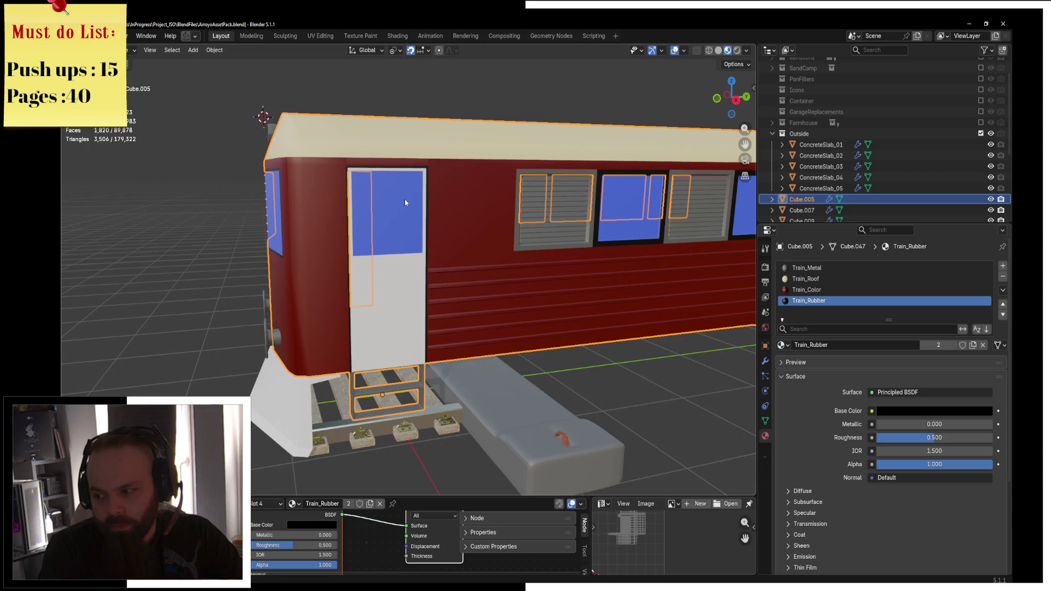
scroll(405, 203, "down", 2)
mouse_move(405, 203)
middle_mouse_down()
mouse_move(398, 195)
mouse_move(418, 184)
mouse_move(379, 304)
middle_mouse_up()
scroll(418, 185, "up", 3)
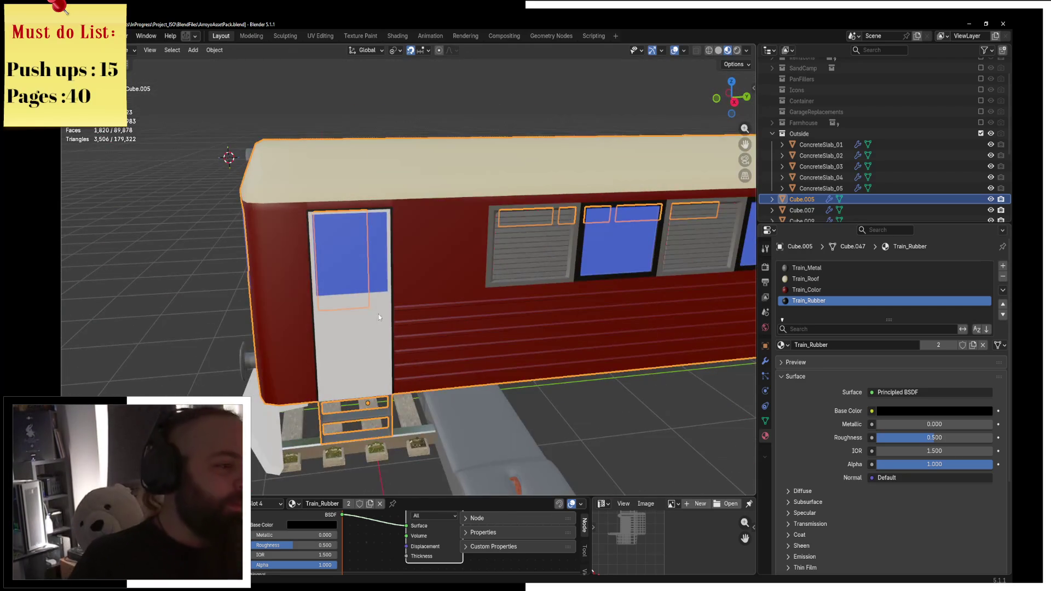
Give the door the Train_Color material, then deselect it
left_click(369, 346)
middle_click_drag(369, 347, 458, 320)
scroll(504, 329, "up", 3)
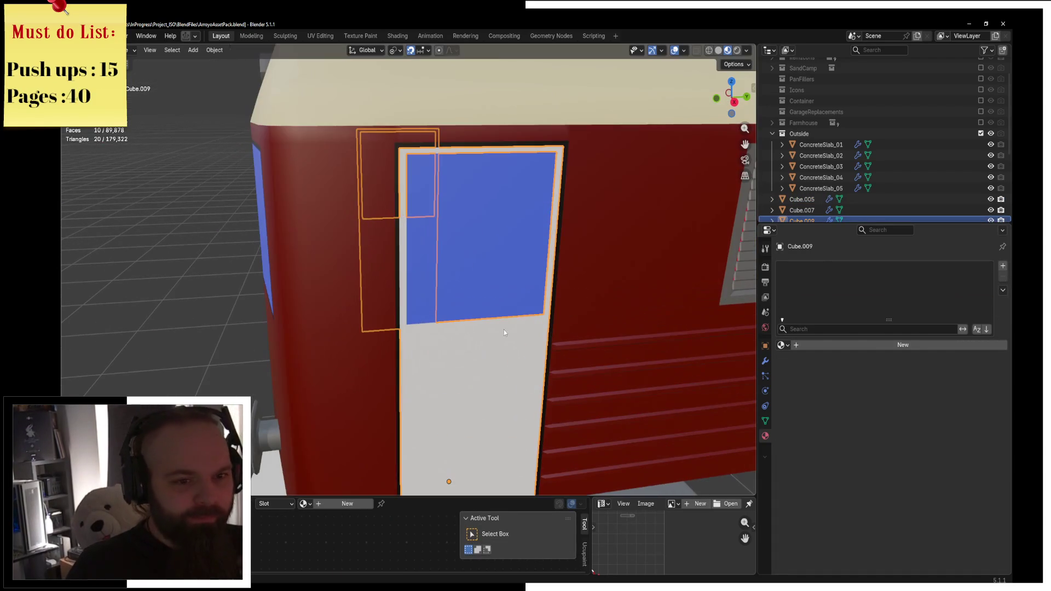
left_click(782, 344)
type("red")
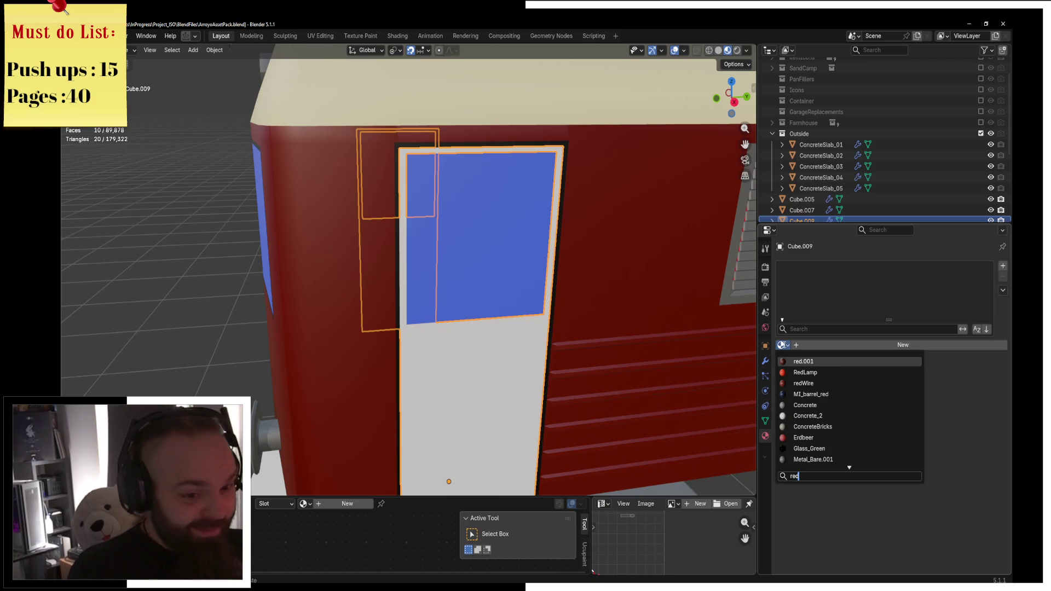
key("BackSpace")
key("BackSpace")
key("BackSpace")
type("train")
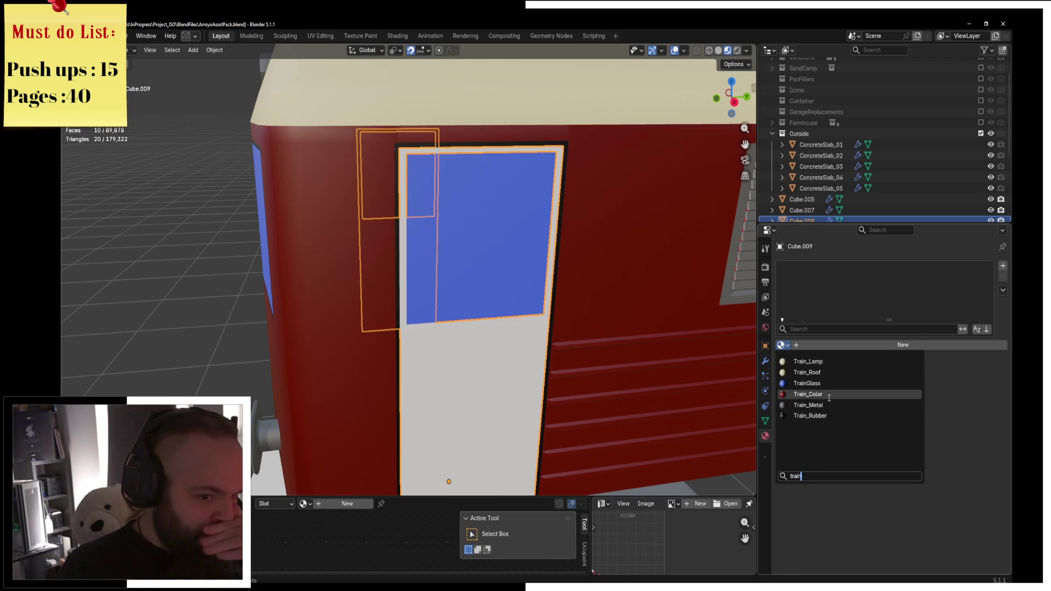
left_click(810, 394)
scroll(481, 272, "down", 2)
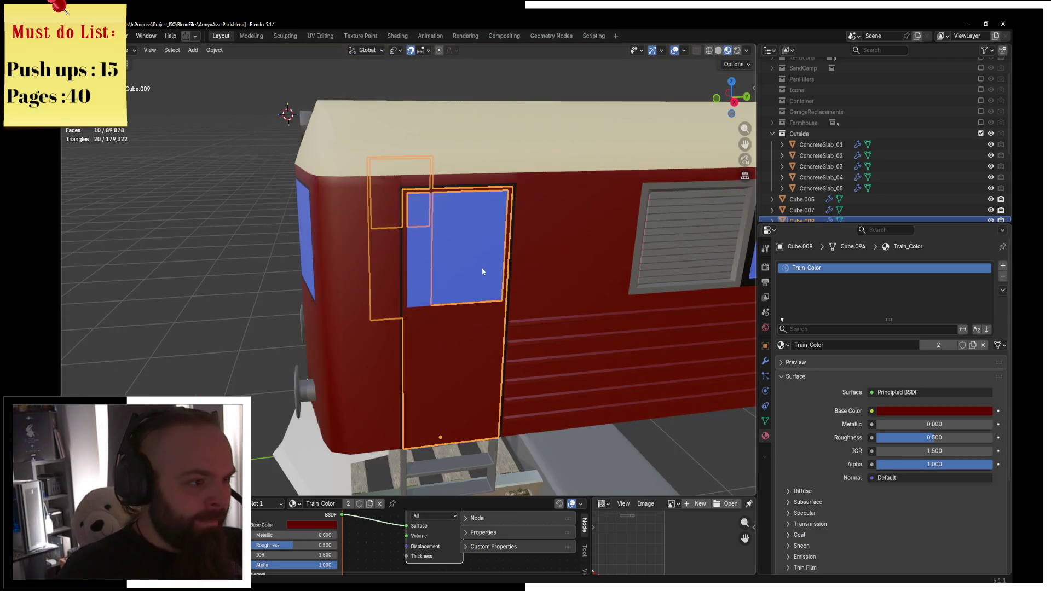
left_click(232, 283)
Select the front headlight and check it in Edit Mode, then return to Object Mode
middle_click_drag(232, 283, 443, 303)
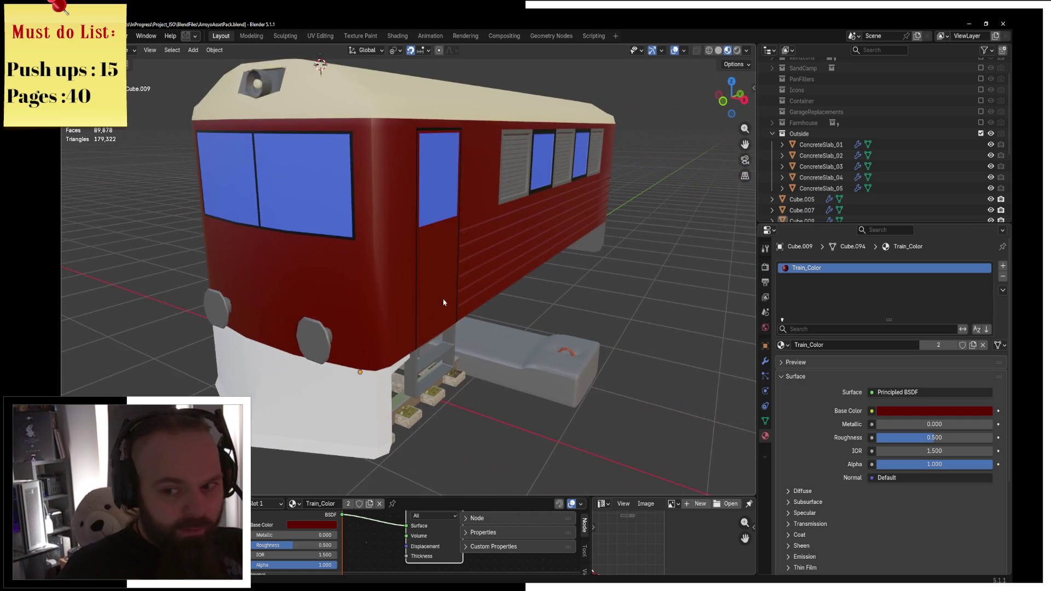
left_click(330, 342)
middle_click_drag(330, 342, 544, 301)
key("ctrl+Tab")
left_click(625, 293)
key("Tab")
Frame the headlight face in the train body's Edit Mode, toggling wireframe and solid shading
middle_click_drag(625, 293, 535, 279)
left_click(502, 264)
key("ctrl+Tab")
left_click(573, 253)
key("KP_Decimal")
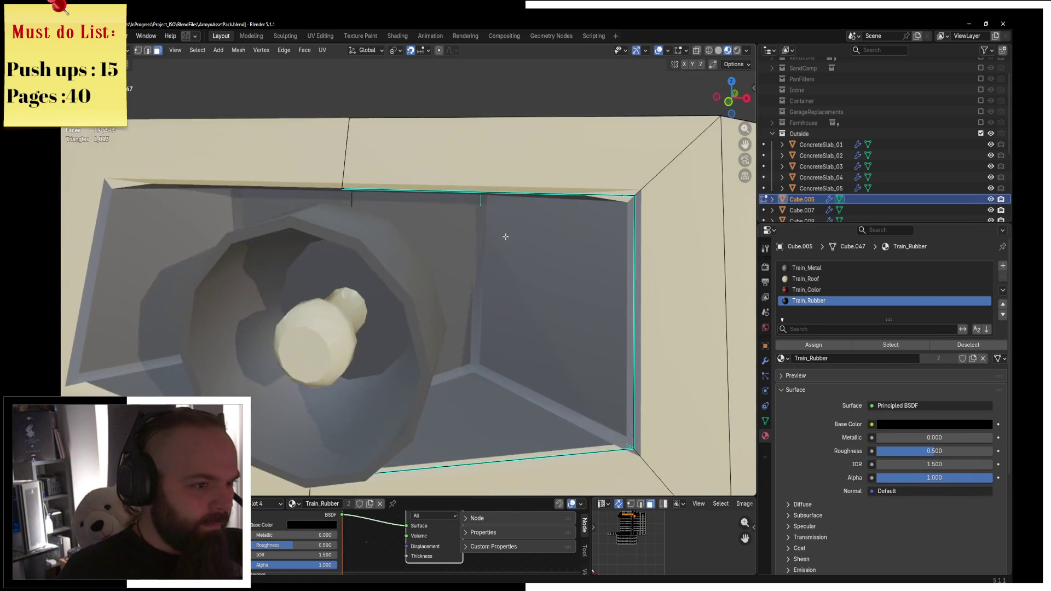
key("shift+z")
key("z")
left_click(379, 269)
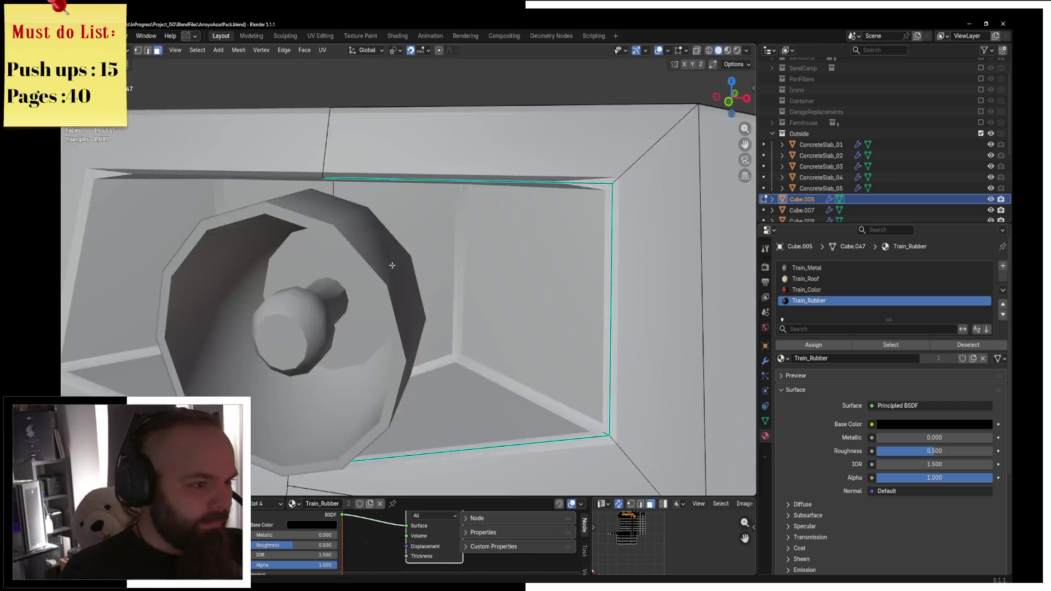
scroll(379, 269, "down", 5)
key("Tab")
Switch to Material Preview shading, view the train's end, then bring up the window switcher
middle_click_drag(379, 270, 511, 287)
scroll(430, 284, "up", 3)
key("ctrl+Tab")
left_click(523, 281)
key("z")
left_click(523, 323)
scroll(594, 322, "down", 4)
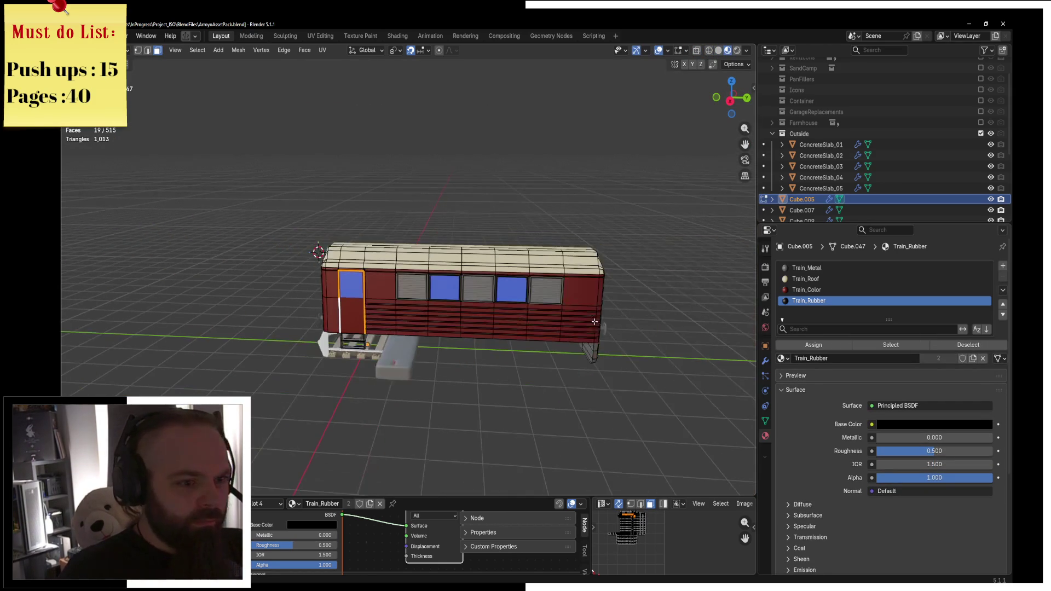
key("Tab")
middle_click_drag(595, 322, 562, 286)
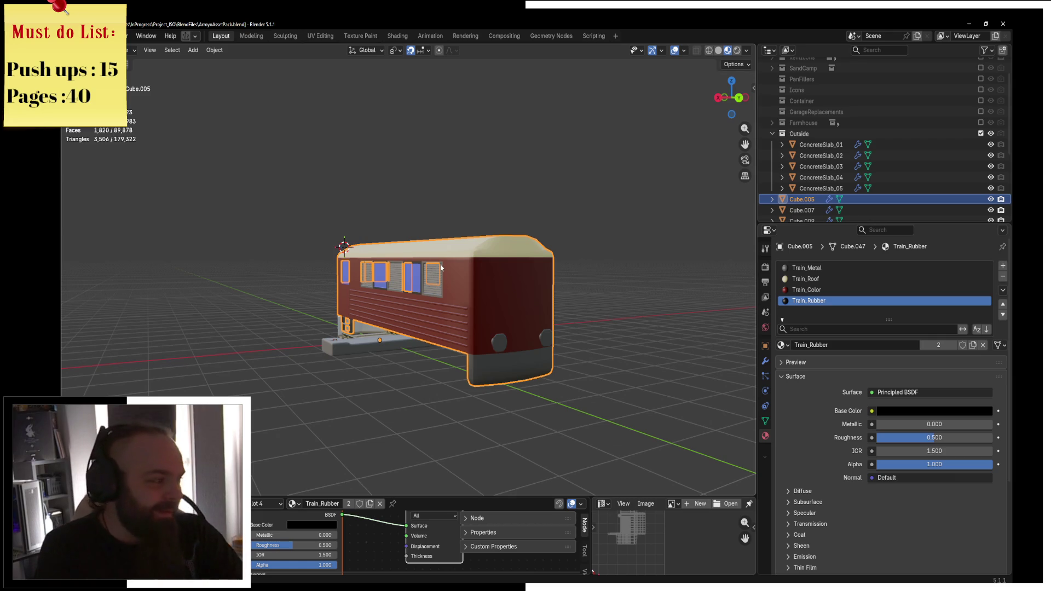
key("alt+Tab")
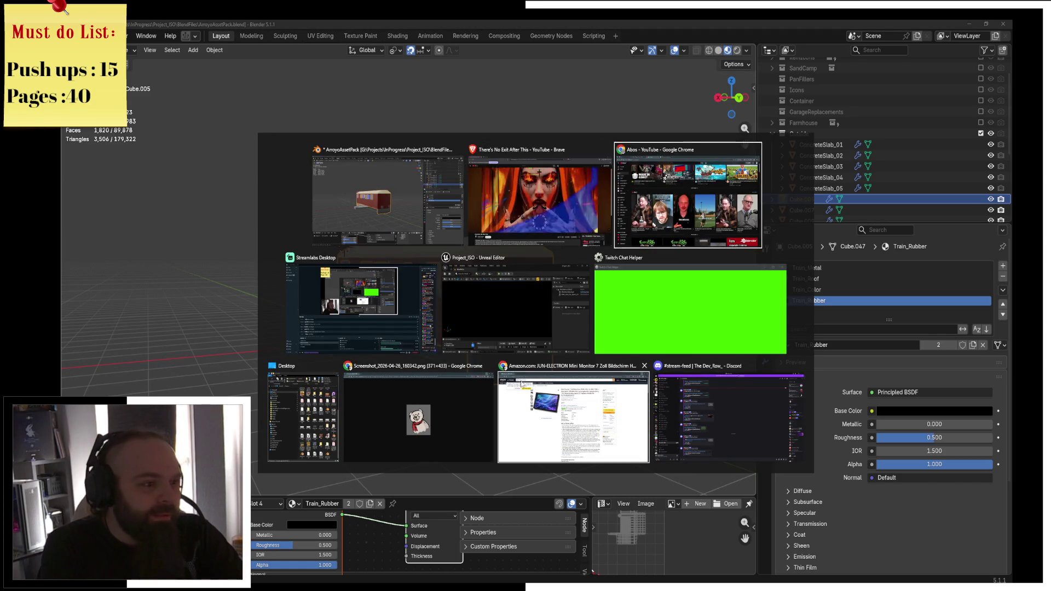
Open the 1970 DDR train image search's source page and enlarge the TOUREX train photo
key("Tab")
key("Tab")
key("Tab")
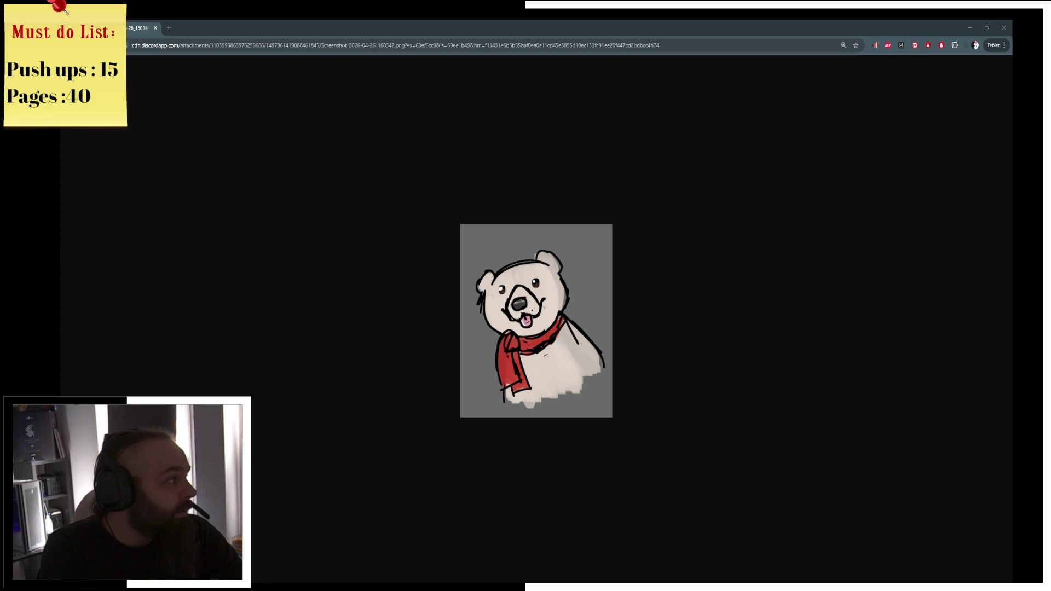
key("ctrl+shift+t")
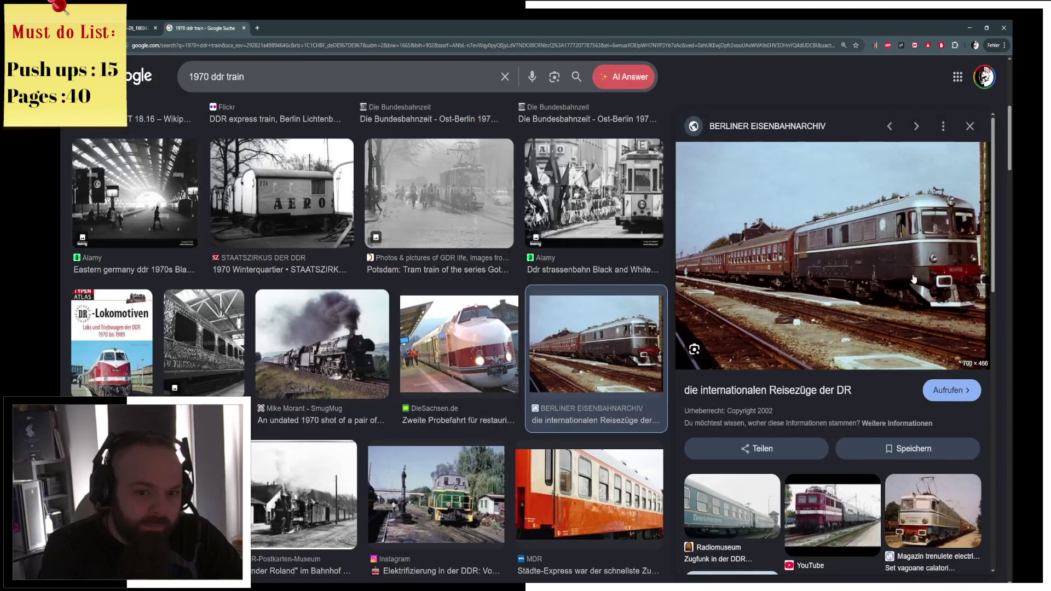
left_click(876, 272)
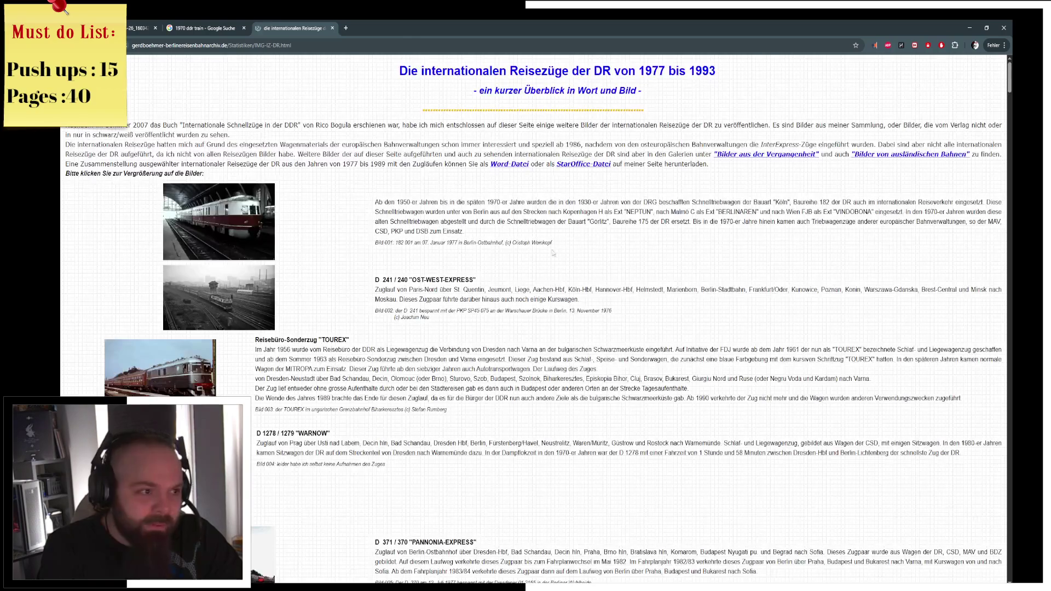
left_click(181, 381)
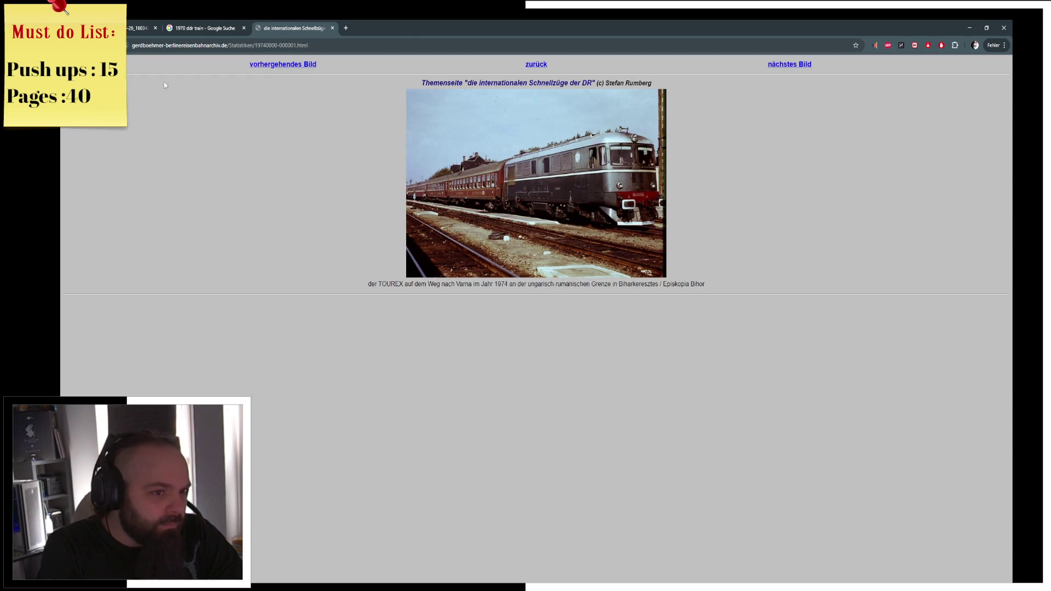
key("alt+Left")
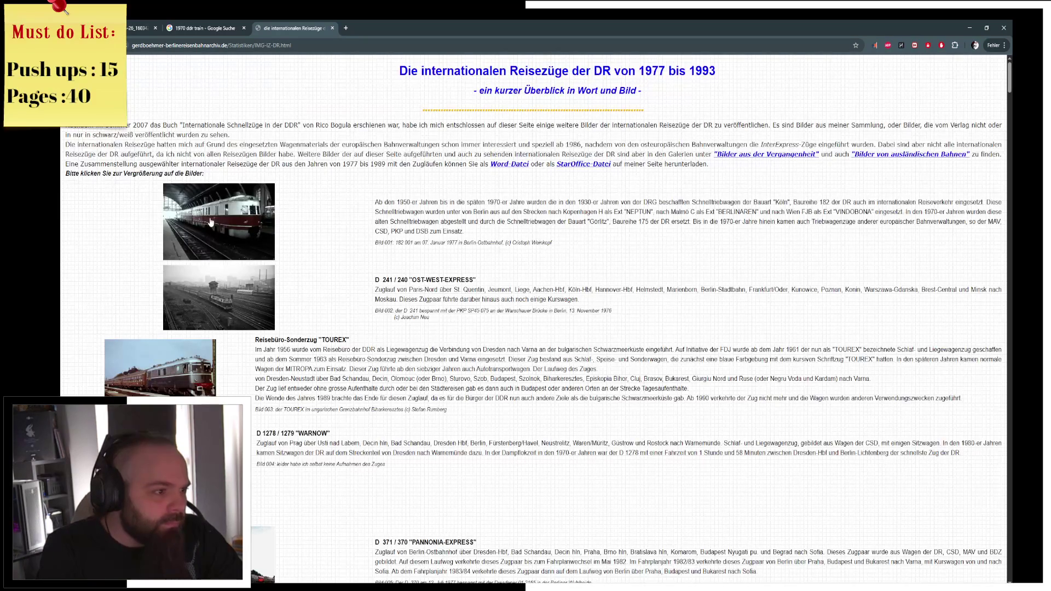
Enlarge the 182 001 railcar and VINDOBONA train reference photos
left_click(210, 221)
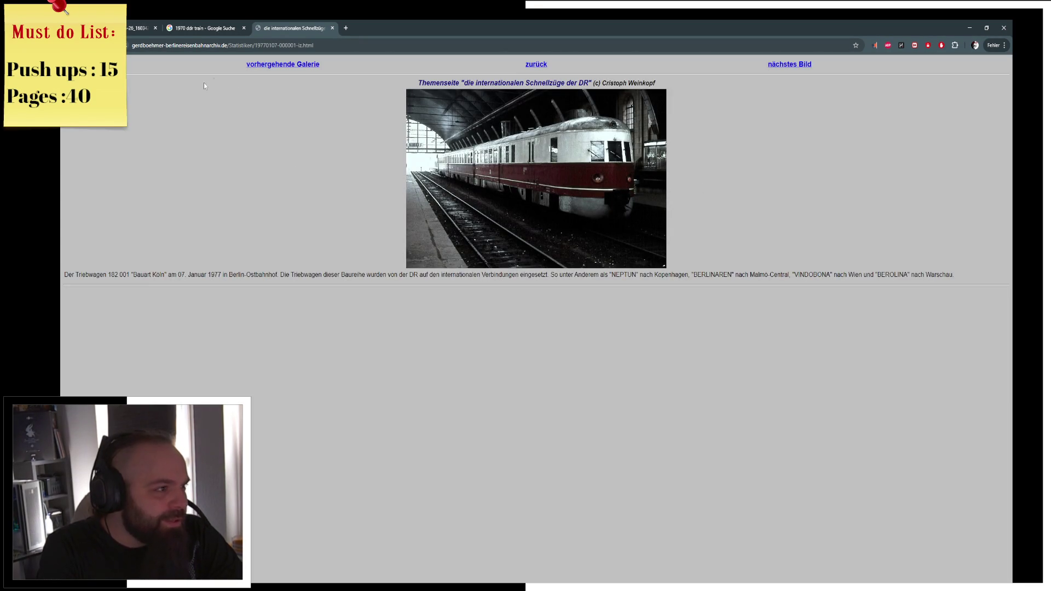
key("alt+Left")
scroll(309, 267, "down", 6)
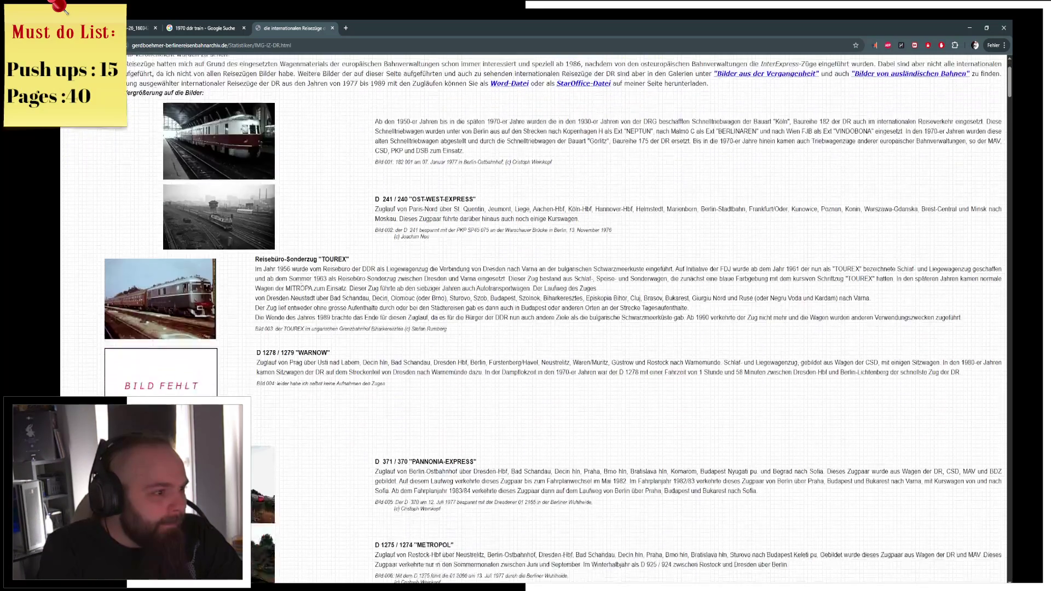
scroll(290, 313, "down", 4)
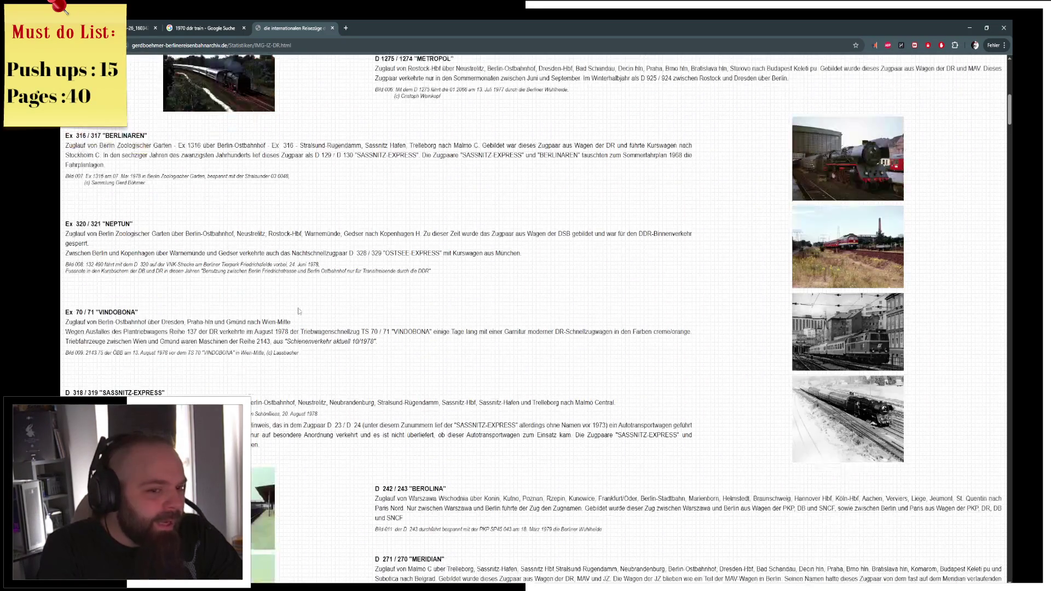
scroll(305, 307, "down", 2)
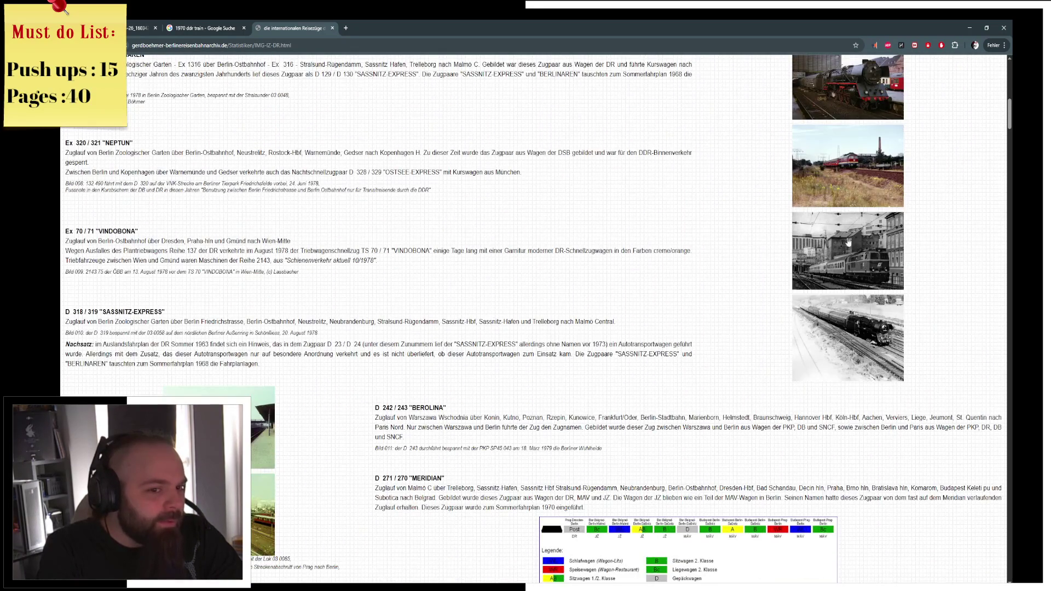
left_click(847, 242)
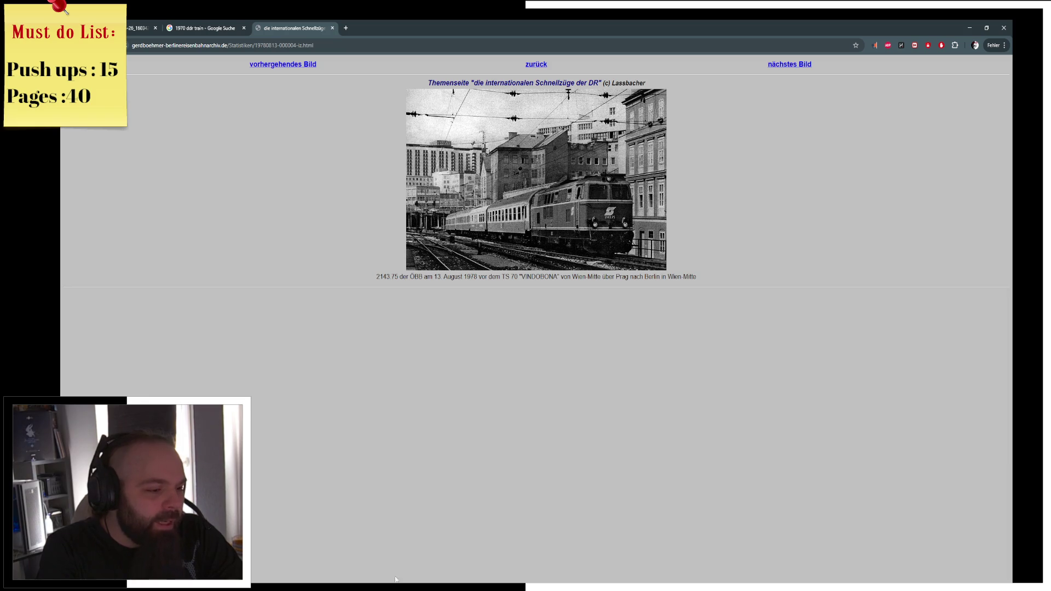
Return to Blender and orbit to a side view of the train
key("alt+Tab")
mouse_move(427, 263)
middle_mouse_down()
mouse_move(390, 270)
mouse_move(421, 321)
mouse_move(241, 265)
mouse_move(645, 281)
mouse_move(448, 312)
middle_mouse_up()
scroll(422, 320, "up", 5)
key("ctrl+Tab")
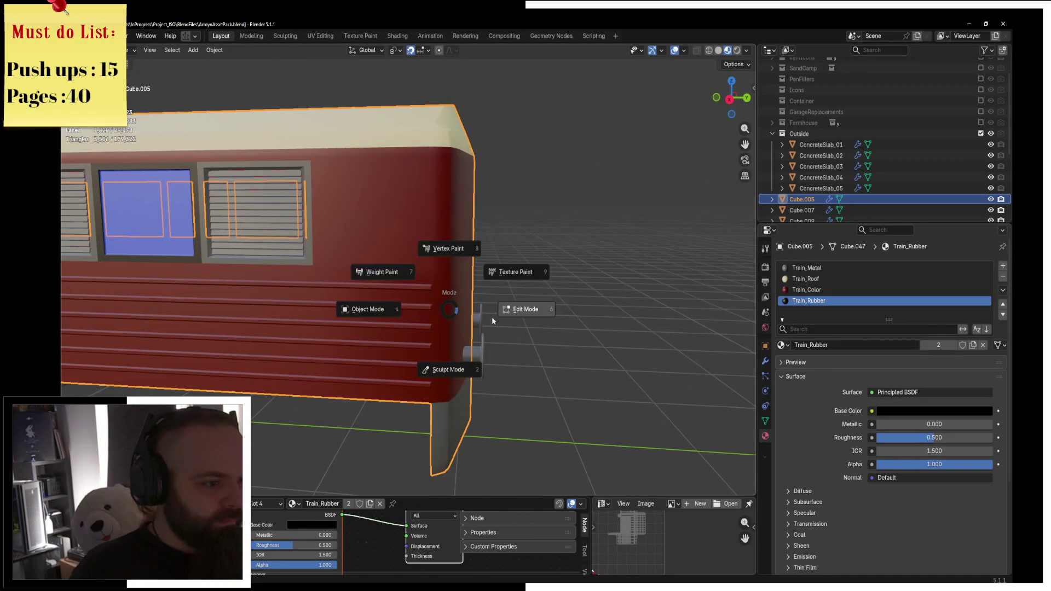
Cut a new edge loop across the side wall and slide it near the rounded corner
left_click(511, 306)
scroll(438, 285, "up", 5)
key("ctrl+r")
left_click(383, 262)
left_click_drag(394, 262, 443, 275)
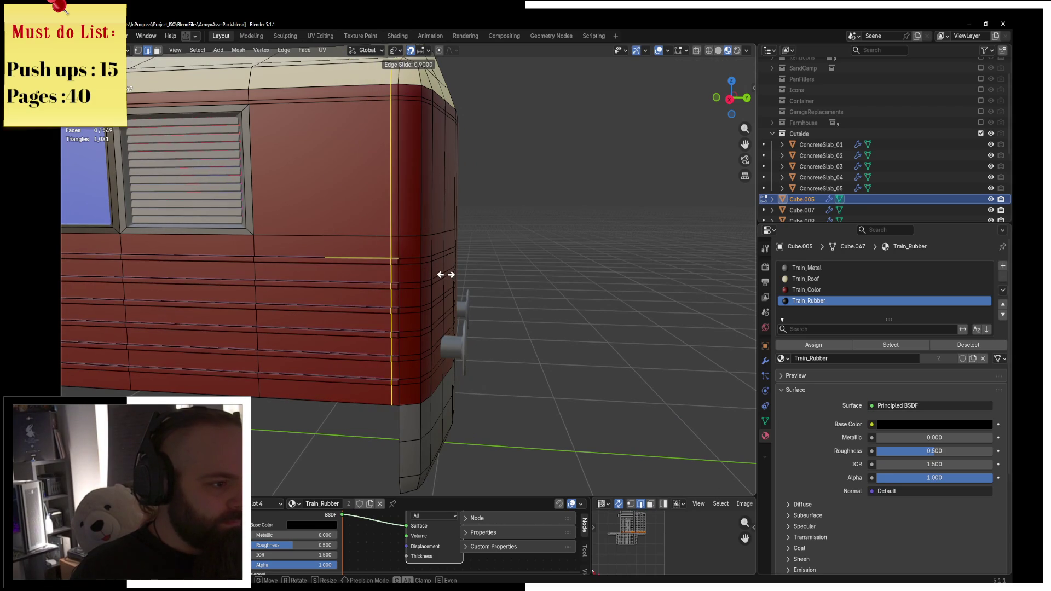
left_click(443, 274)
Select three short edges at the carriage's rounded corner
scroll(383, 263, "up", 4)
middle_click_drag(383, 263, 260, 250)
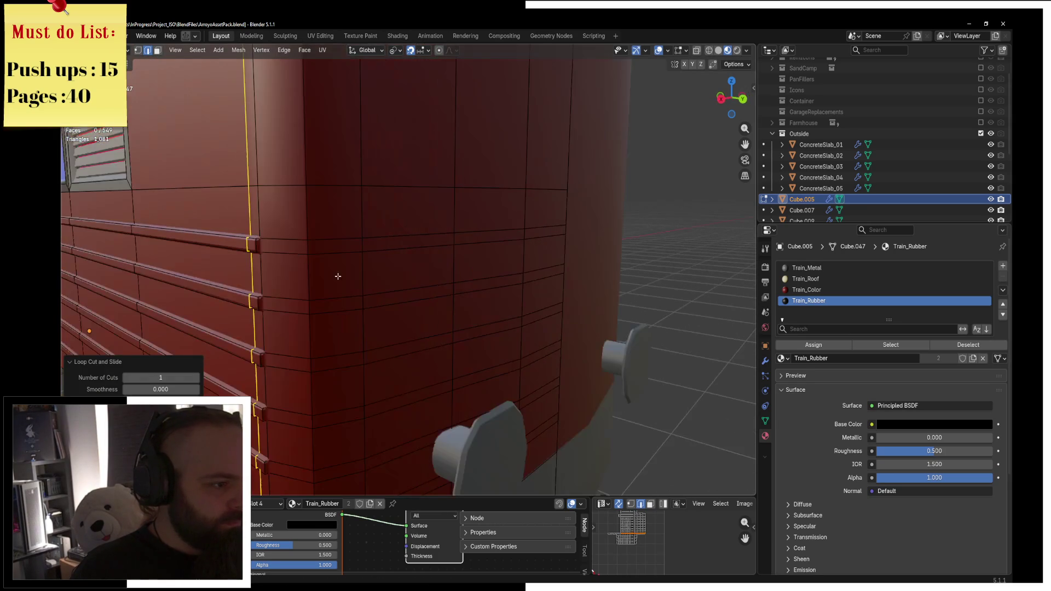
left_click(259, 251)
left_click(261, 308, "shift")
left_click(259, 359, "shift")
middle_click_drag(259, 359, 270, 362)
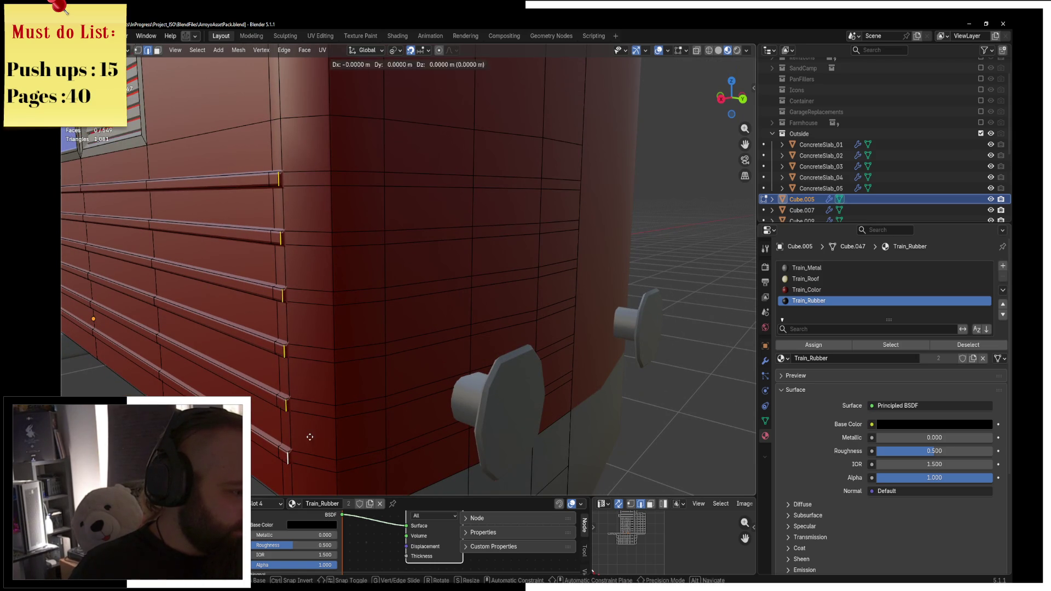
Merge the whole mesh by distance, removing 12 vertices, then select the front plow
key("a")
key("m")
left_click(453, 386)
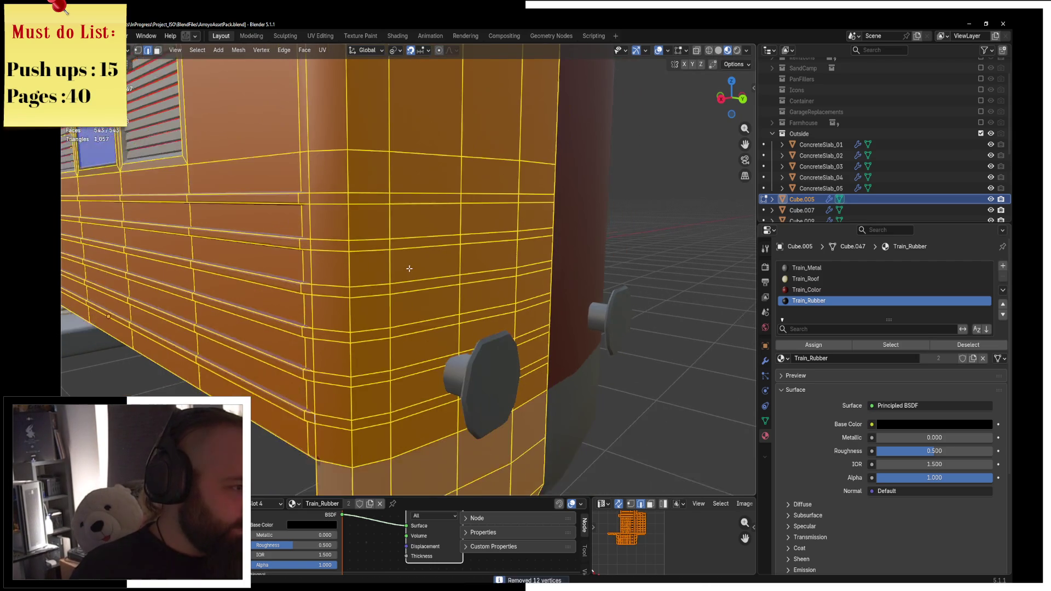
key("Tab")
scroll(402, 270, "down", 8)
mouse_move(359, 267)
middle_mouse_down()
mouse_move(404, 293)
mouse_move(582, 288)
mouse_move(511, 291)
mouse_move(492, 256)
mouse_move(356, 278)
mouse_move(414, 337)
middle_mouse_up()
left_click(214, 369)
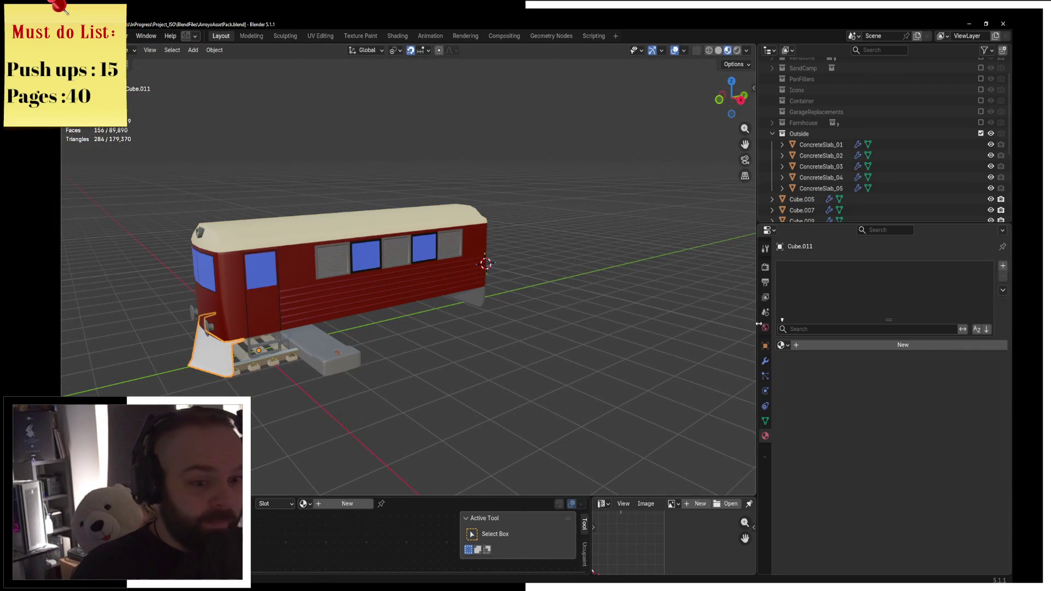
Assign the Train_Metal material to the front plow
left_click(781, 344)
scroll(848, 411, "down", 5)
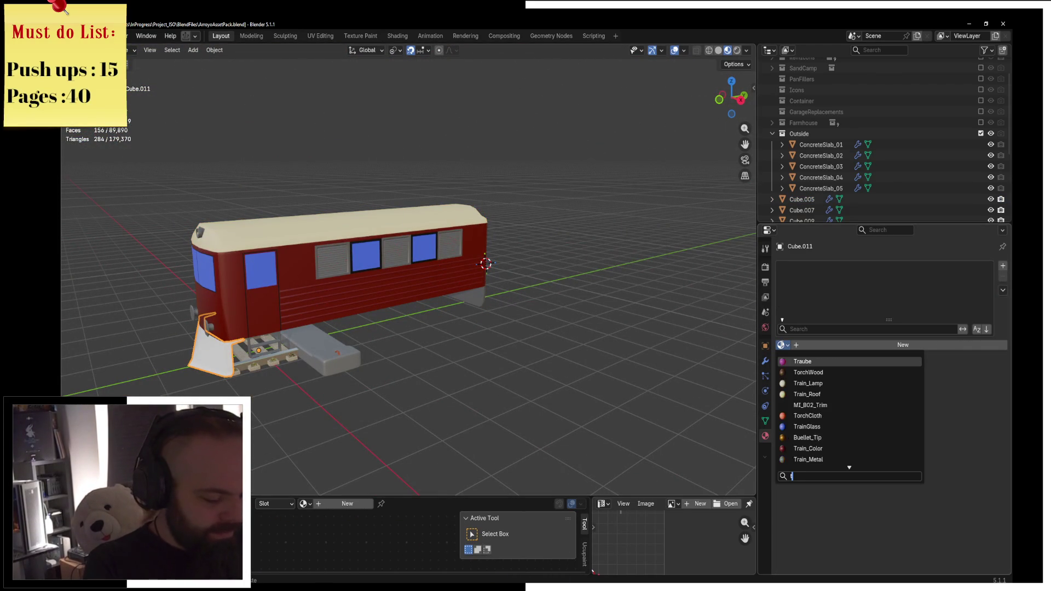
scroll(848, 410, "up", 5)
type("train")
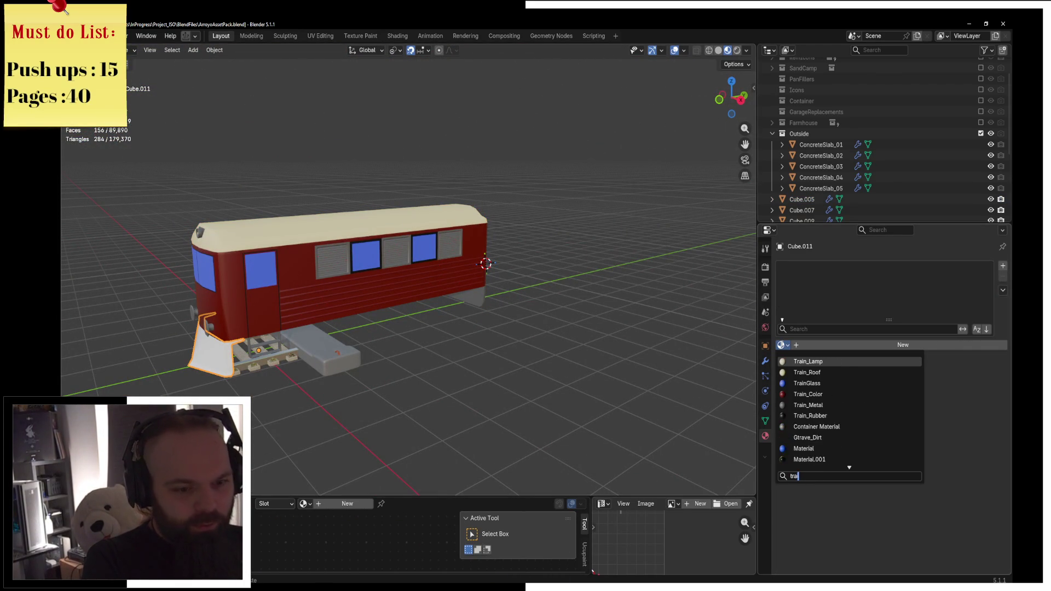
left_click(808, 405)
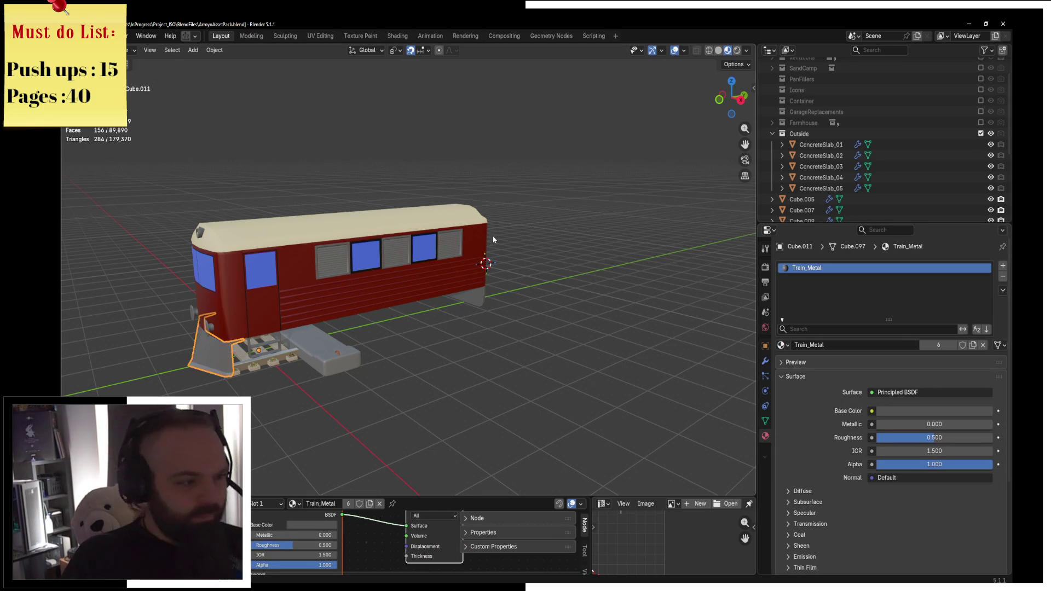
Select the train body and orbit to look up at its underside
mouse_move(494, 237)
middle_mouse_down()
mouse_move(481, 172)
mouse_move(356, 182)
mouse_move(444, 180)
middle_mouse_up()
middle_click_drag(519, 246, 290, 300)
left_click(338, 236)
middle_click_drag(338, 235, 504, 209)
mouse_move(447, 283)
middle_mouse_down()
mouse_move(534, 228)
mouse_move(457, 224)
mouse_move(597, 239)
mouse_move(598, 247)
mouse_move(508, 248)
mouse_move(574, 235)
mouse_move(502, 241)
middle_mouse_up()
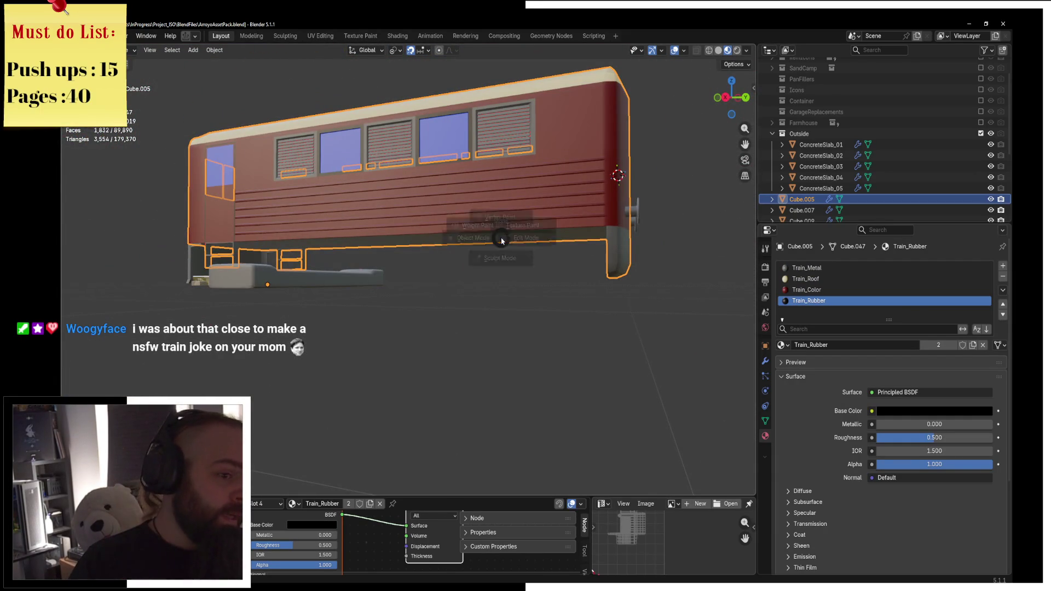
In the body's Edit Mode, switch to face select and pick a lower carriage face
key("ctrl+Tab")
left_click(574, 234)
mouse_move(575, 234)
middle_mouse_down()
mouse_move(545, 203)
mouse_move(304, 173)
mouse_move(737, 232)
mouse_move(377, 185)
middle_mouse_up()
key("3")
left_click(342, 215)
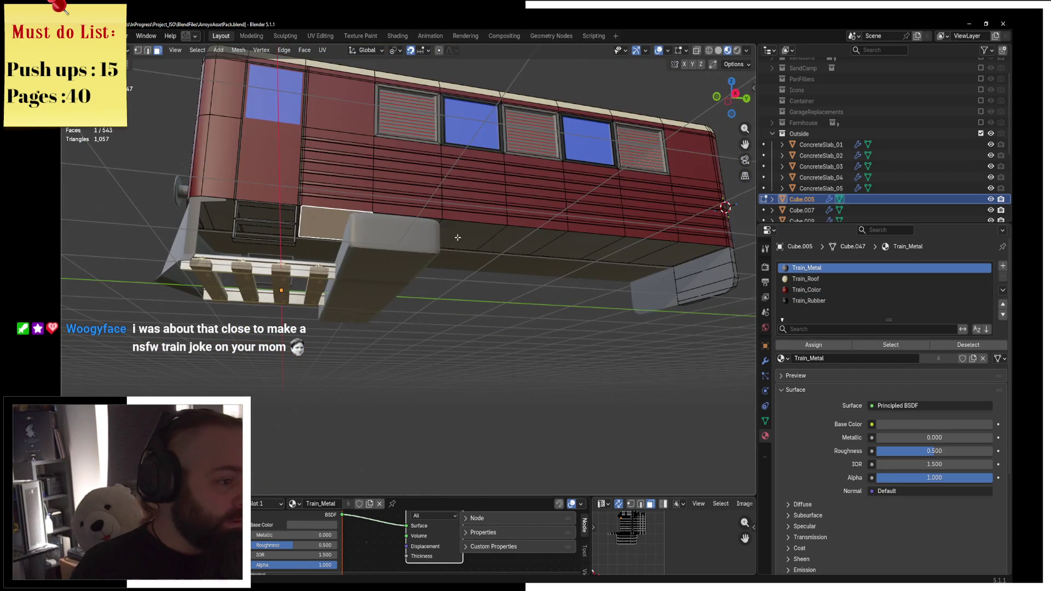